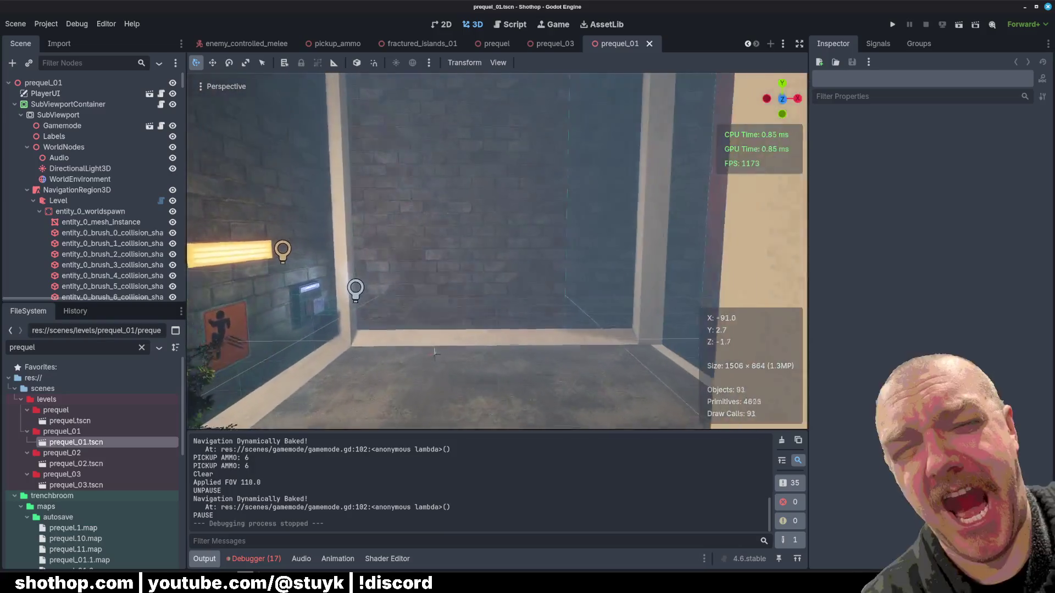
# - Run a playtest of the current scene, then pause and stop it
pyautogui.press('s')
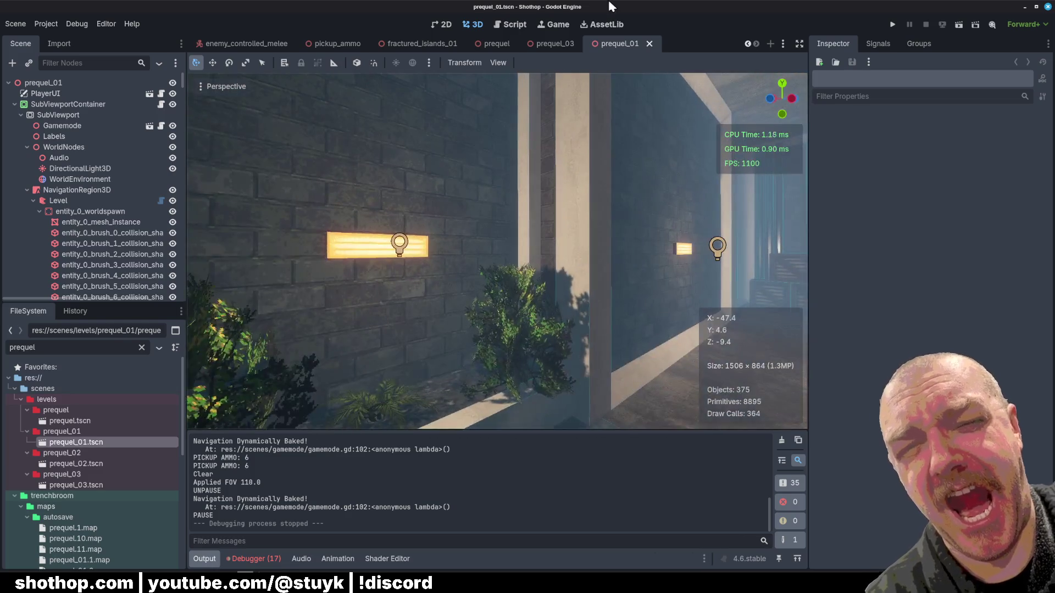
pyautogui.click(959, 27)
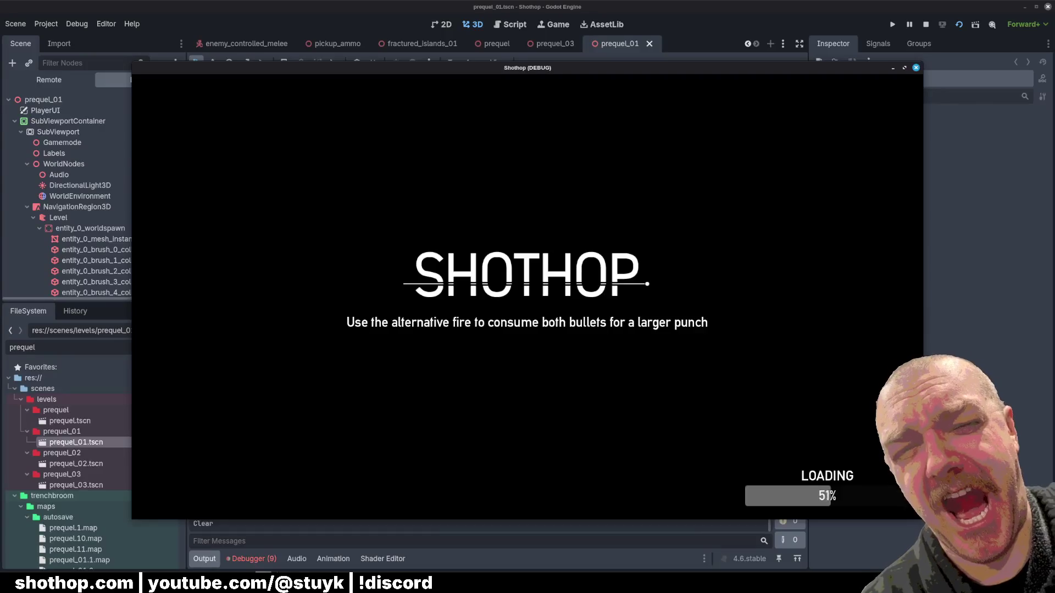
pyautogui.press('Escape')
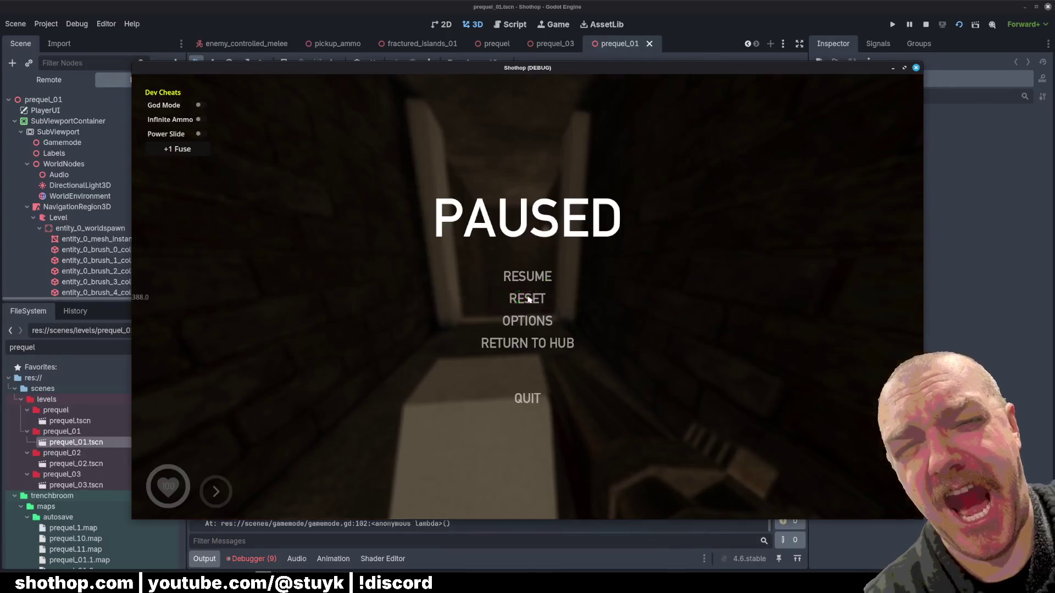
pyautogui.click(925, 24)
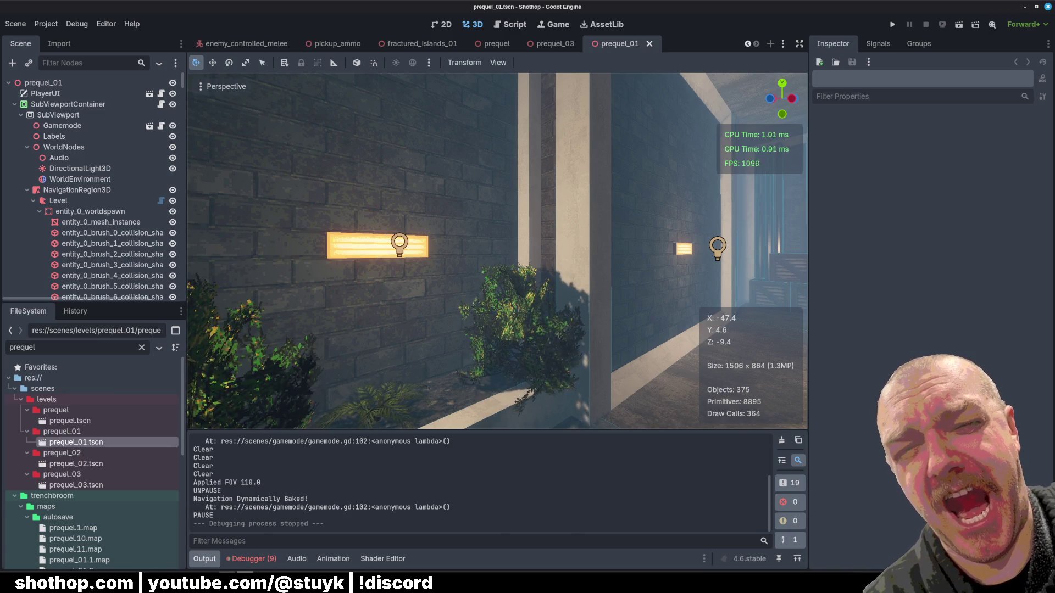
# - Back in TrenchBroom, select the red pillar brushes and nudge them two steps left
pyautogui.hotkey('alt', 'Tab')
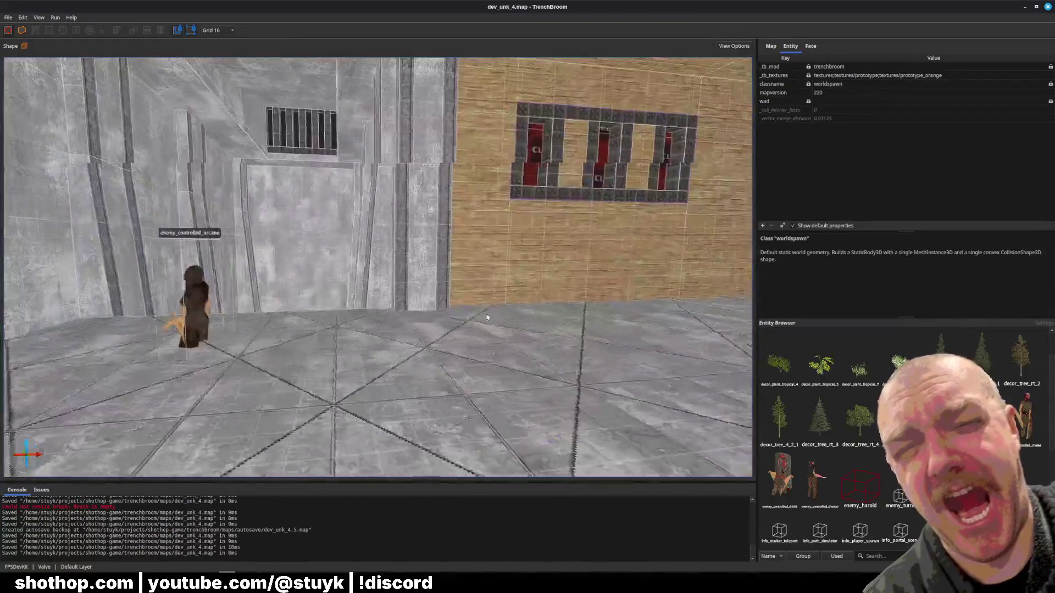
pyautogui.scroll(-10, 486, 317)
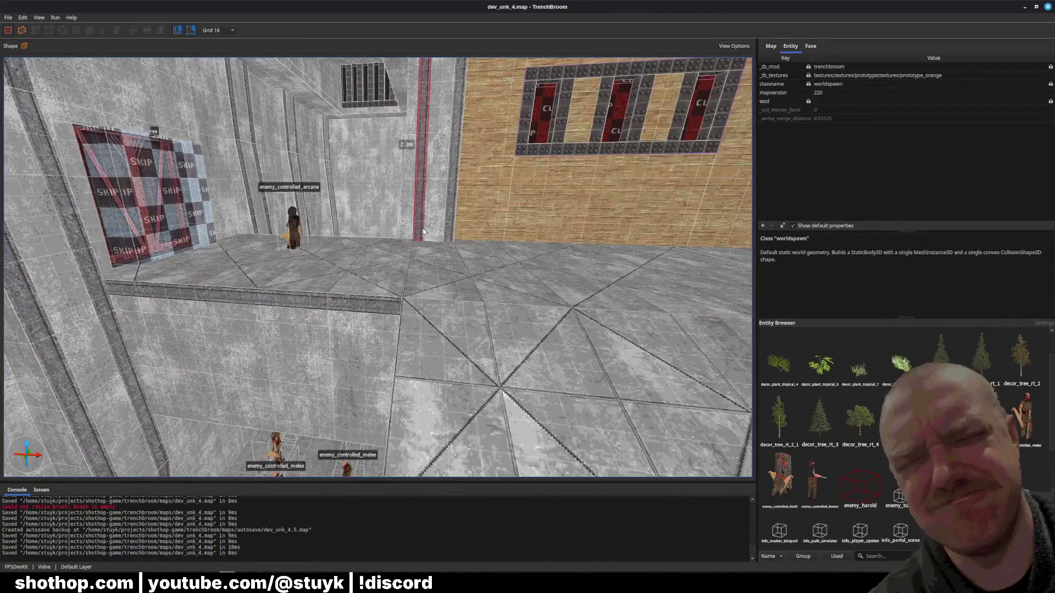
pyautogui.click(423, 232)
pyautogui.scroll(5, 380, 254)
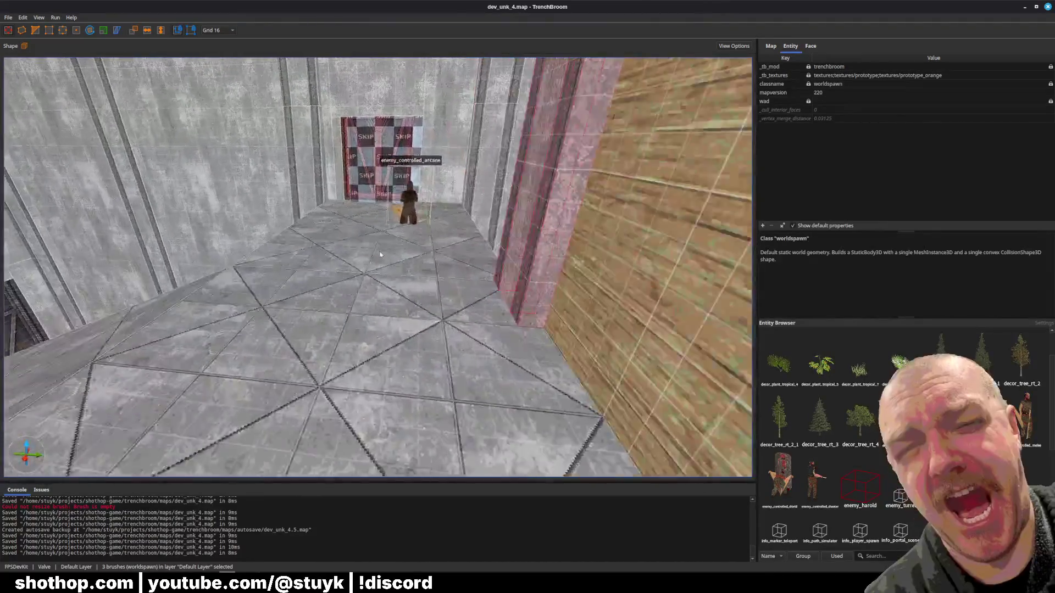
pyautogui.scroll(-5, 380, 254)
pyautogui.press('Left')
pyautogui.press('Left')
pyautogui.press('Left')
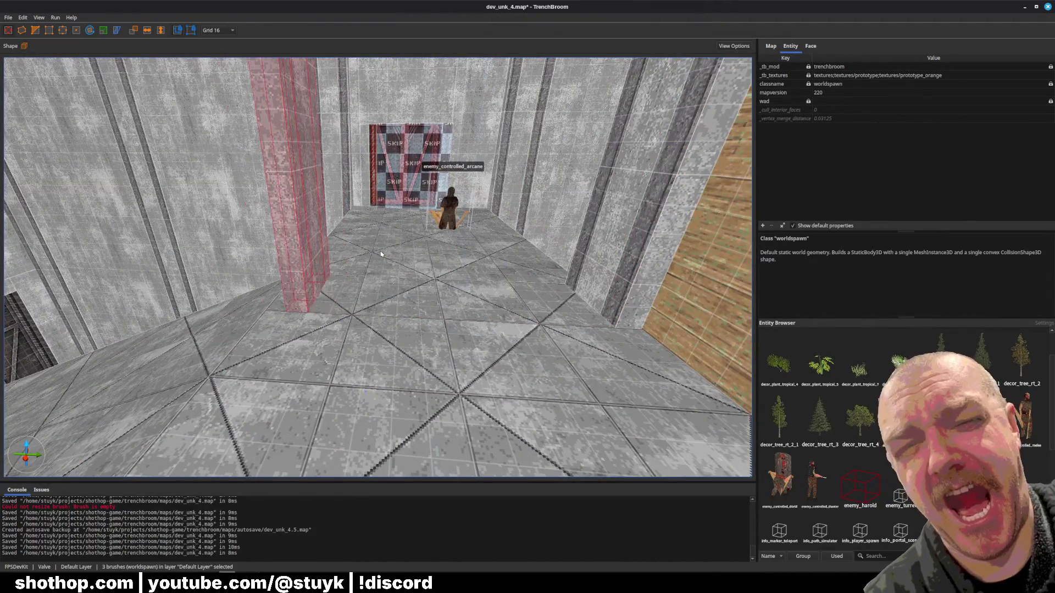
pyautogui.press('Left')
# - Turn and fly the camera around to face the pillar's left side
pyautogui.moveTo(380, 254); pyautogui.dragTo(400, 243)
pyautogui.press('w')
pyautogui.press('w')
pyautogui.press('w')
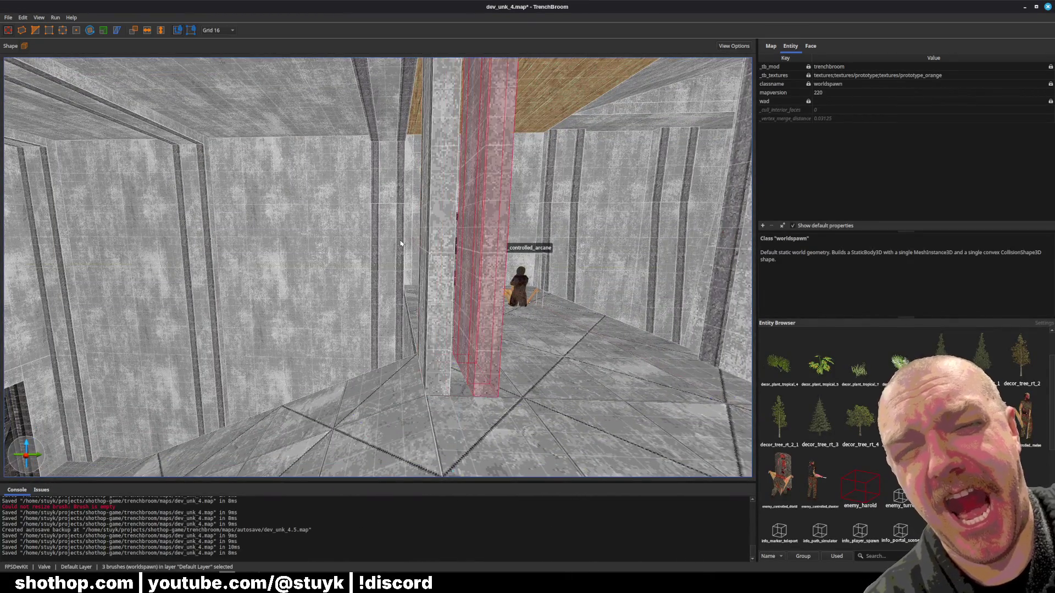
pyautogui.press('Escape')
pyautogui.press('s')
pyautogui.press('s')
pyautogui.press('s')
pyautogui.click(436, 311)
pyautogui.press('Escape')
pyautogui.press('w')
pyautogui.press('w')
pyautogui.press('w')
pyautogui.moveTo(436, 311)
pyautogui.mouseDown()
pyautogui.moveTo(532, 305)
pyautogui.moveTo(489, 352)
pyautogui.moveTo(355, 345)
pyautogui.mouseUp()
# - Select the pillar's left face and show its texture properties in the Face tab
pyautogui.keyDown('shift'); pyautogui.click(497, 356); pyautogui.keyUp('shift')
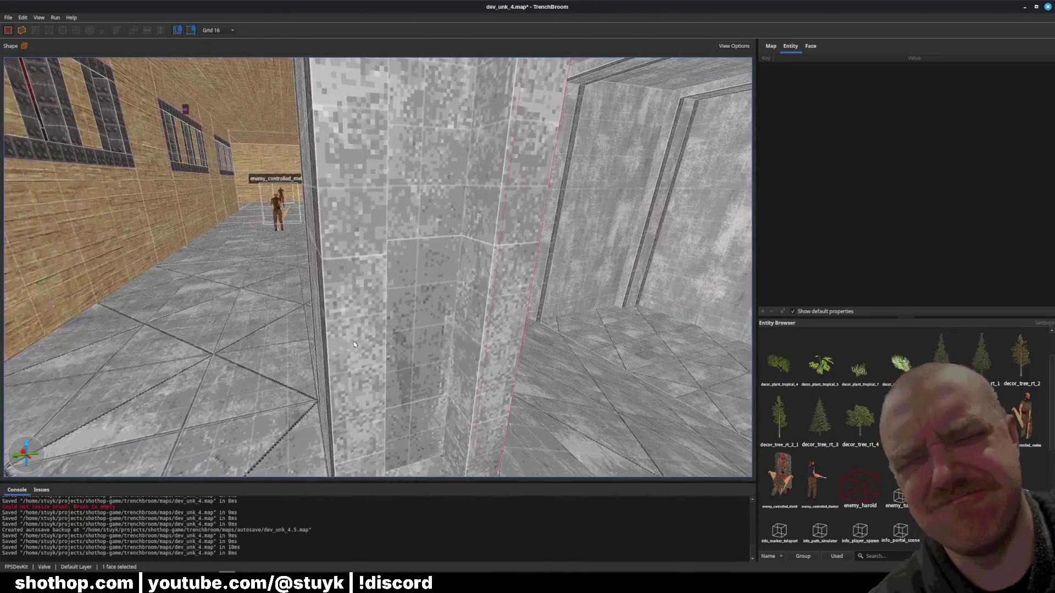
pyautogui.keyDown('shift'); pyautogui.click(355, 344); pyautogui.keyUp('shift')
pyautogui.keyDown('shift'); pyautogui.click(353, 351); pyautogui.keyUp('shift')
pyautogui.keyDown('shift'); pyautogui.click(354, 349); pyautogui.keyUp('shift')
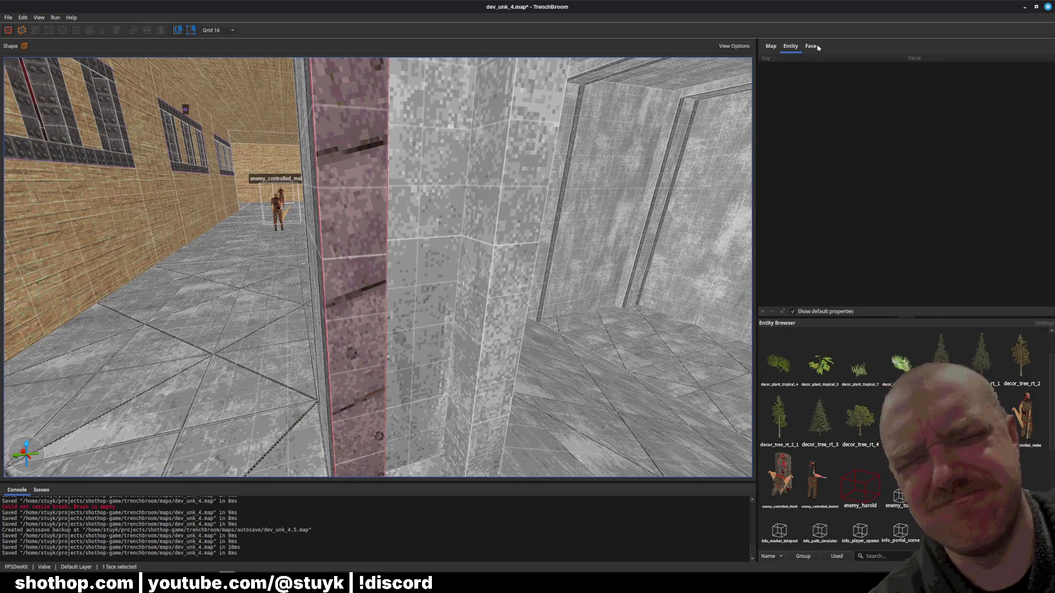
pyautogui.click(817, 46)
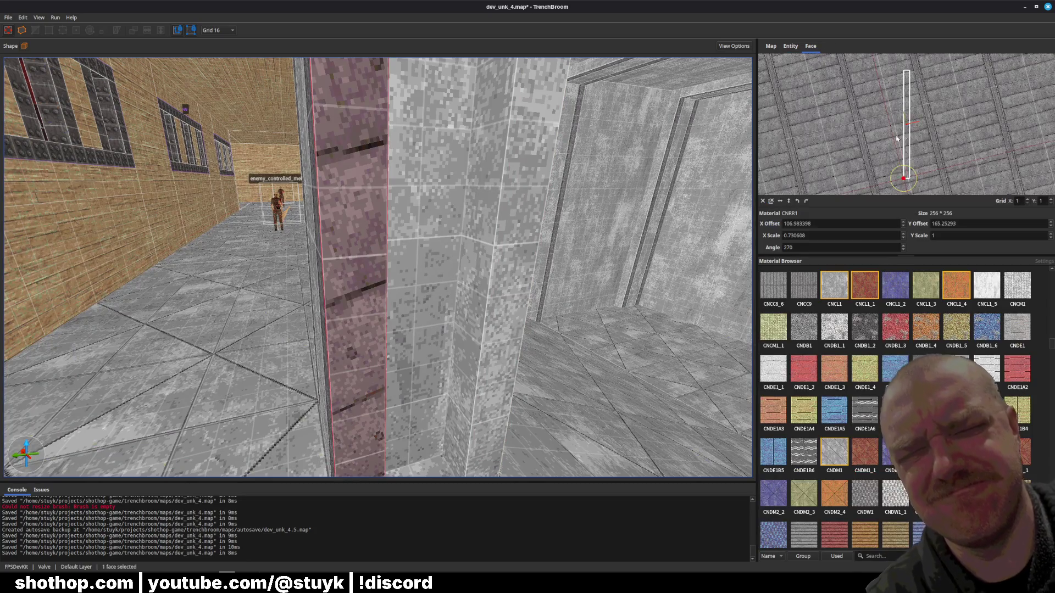
# - Reset the pillar face's texture alignment and slide the CNRR1 texture to line it up
pyautogui.click(771, 202)
pyautogui.moveTo(934, 138)
pyautogui.mouseDown()
pyautogui.moveTo(1001, 136)
pyautogui.moveTo(929, 135)
pyautogui.moveTo(938, 137)
pyautogui.mouseUp()
pyautogui.scroll(3, 989, 139)
pyautogui.press('s')
pyautogui.moveTo(530, 217)
pyautogui.mouseDown()
pyautogui.moveTo(519, 269)
pyautogui.moveTo(386, 303)
pyautogui.mouseUp()
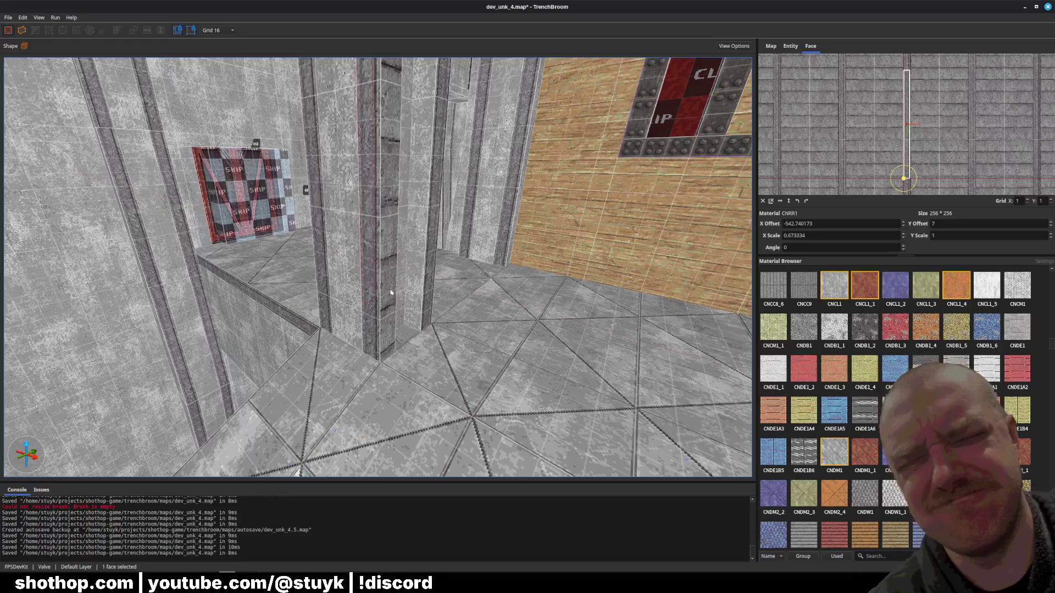
pyautogui.scroll(2, 904, 126)
pyautogui.moveTo(890, 117); pyautogui.dragTo(853, 112)
# - Reselect the face, fit it to X offset -716.73, X scale 0.63, Y offset 12.14, and save
pyautogui.press('Escape')
pyautogui.moveTo(564, 257); pyautogui.dragTo(458, 272)
pyautogui.click(481, 288)
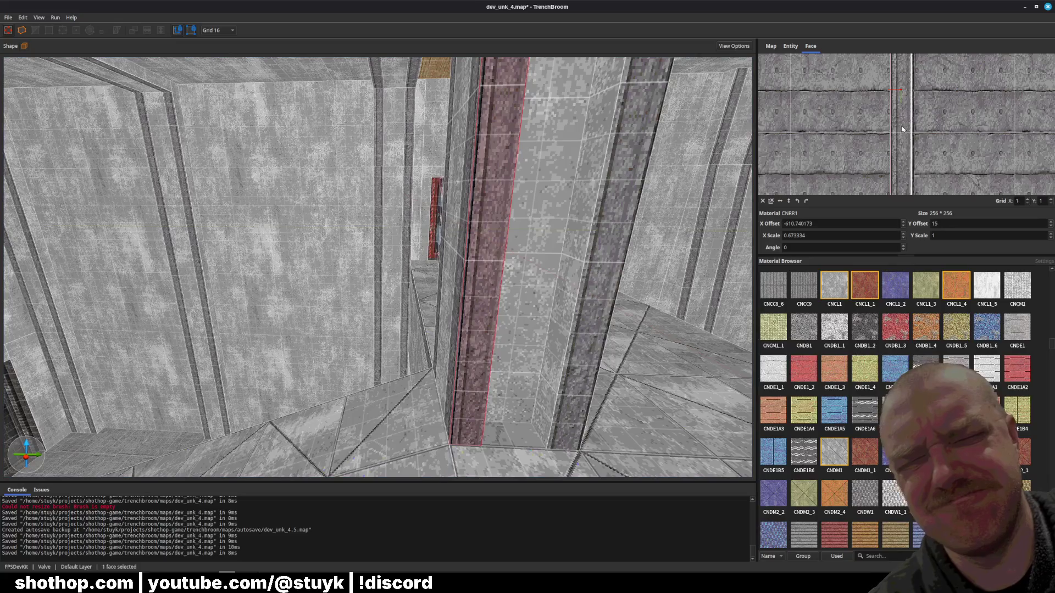
pyautogui.moveTo(903, 129); pyautogui.dragTo(902, 129)
pyautogui.moveTo(983, 147)
pyautogui.mouseDown()
pyautogui.moveTo(780, 159)
pyautogui.moveTo(934, 143)
pyautogui.moveTo(973, 150)
pyautogui.mouseUp()
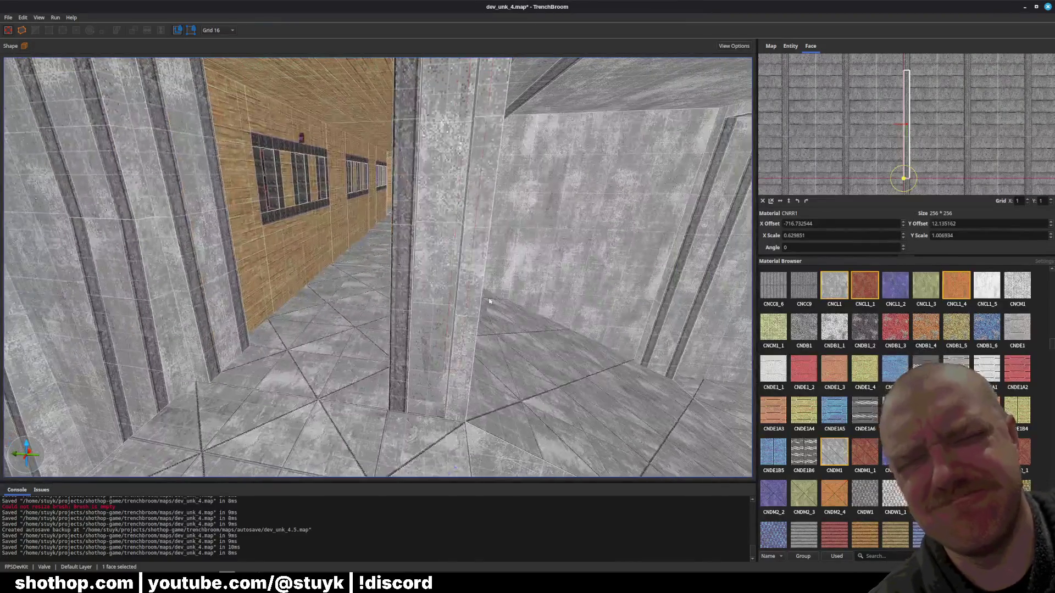
pyautogui.press('Escape')
pyautogui.hotkey('ctrl', 's')
pyautogui.hotkey('ctrl', 's')
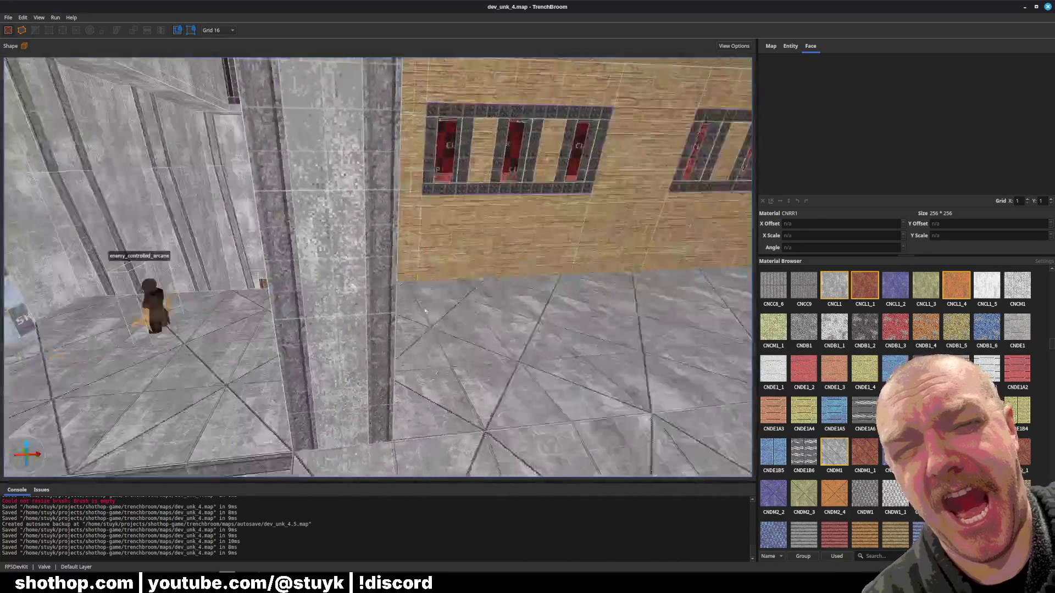
# - Select a pillar brush, attempt to resize it, then deselect and save the map
pyautogui.hotkey('ctrl', 's')
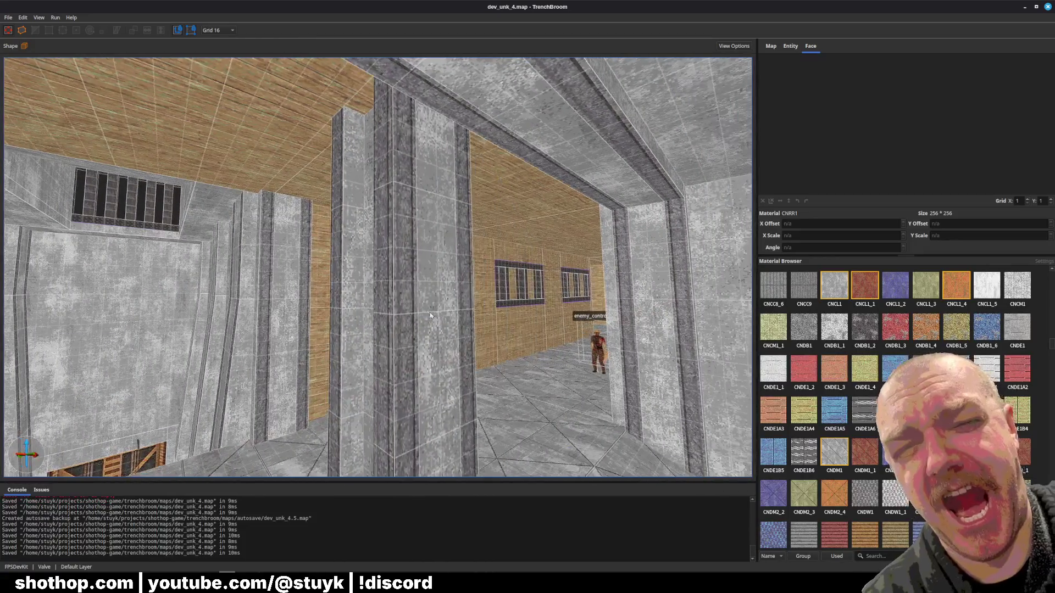
pyautogui.click(422, 303)
pyautogui.press('a')
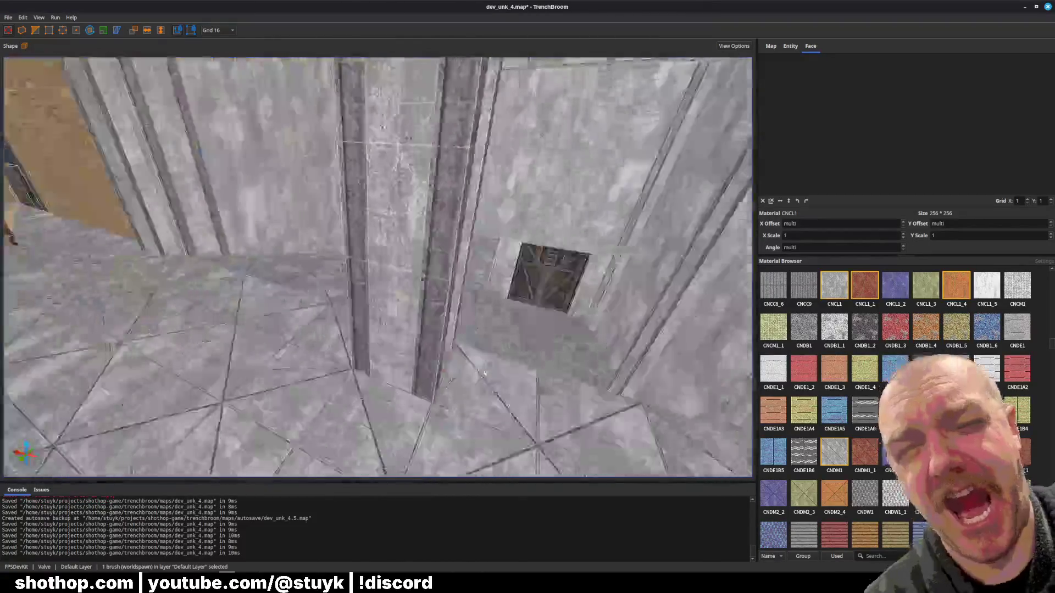
pyautogui.moveTo(506, 387); pyautogui.dragTo(487, 386)
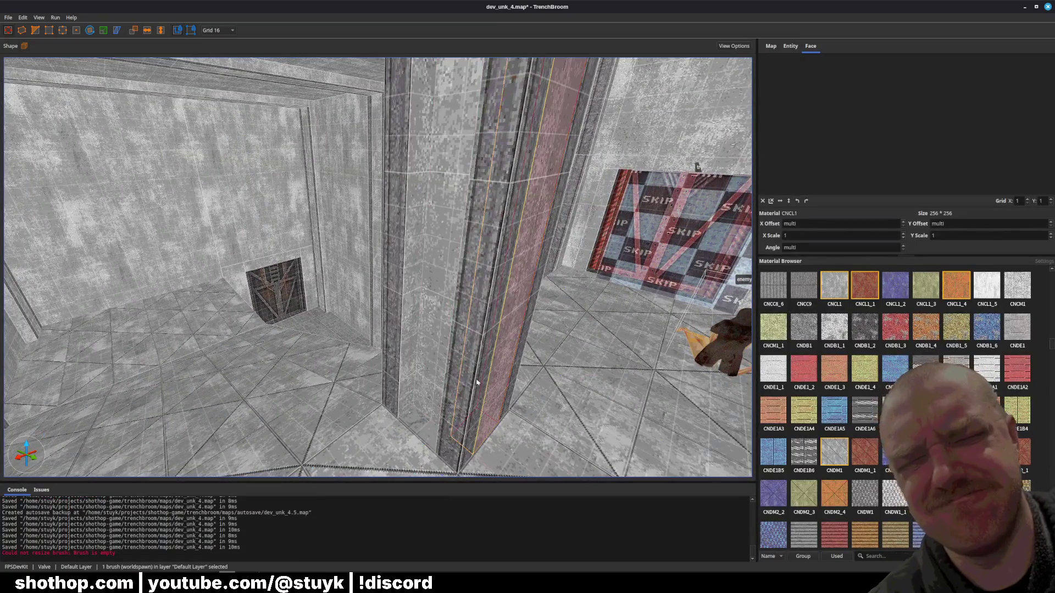
pyautogui.press('Escape')
pyautogui.hotkey('ctrl', 's')
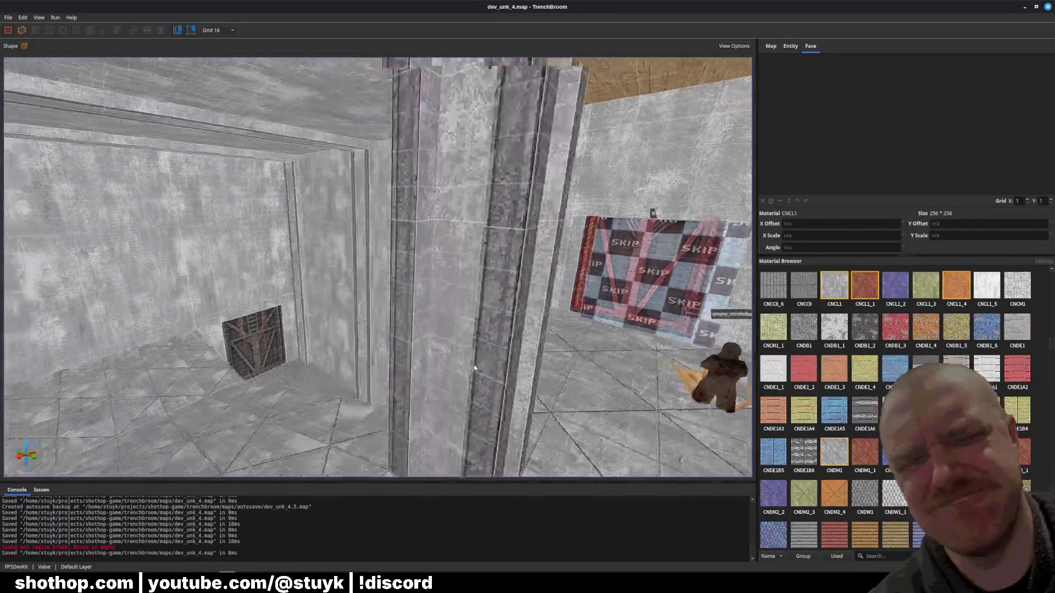
# - Fly through the rooms, save dev_unk_4.map again, and return to the Godot editor
pyautogui.press('w')
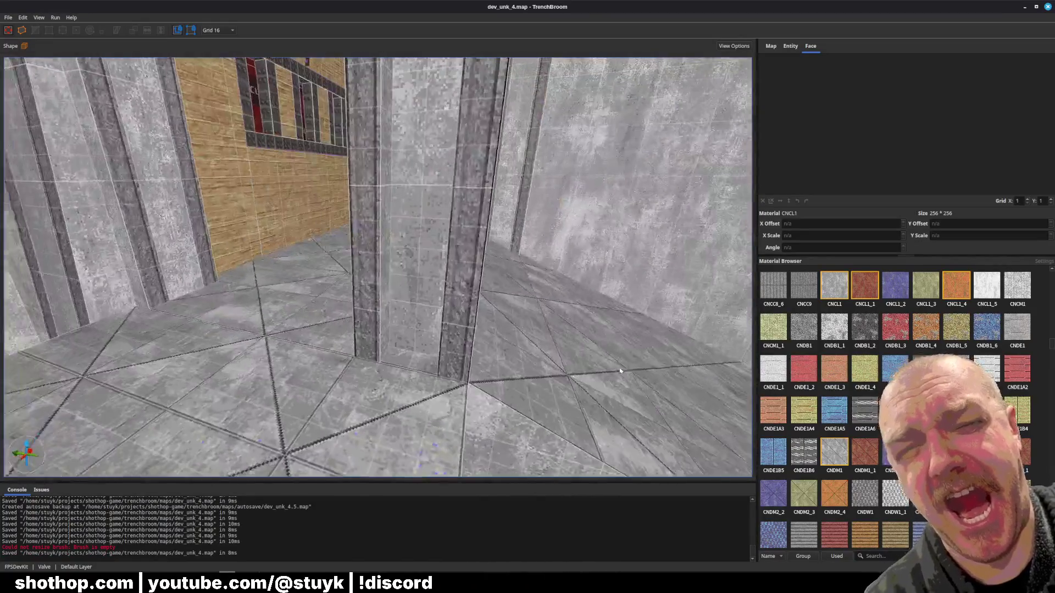
pyautogui.press('w')
pyautogui.press('w')
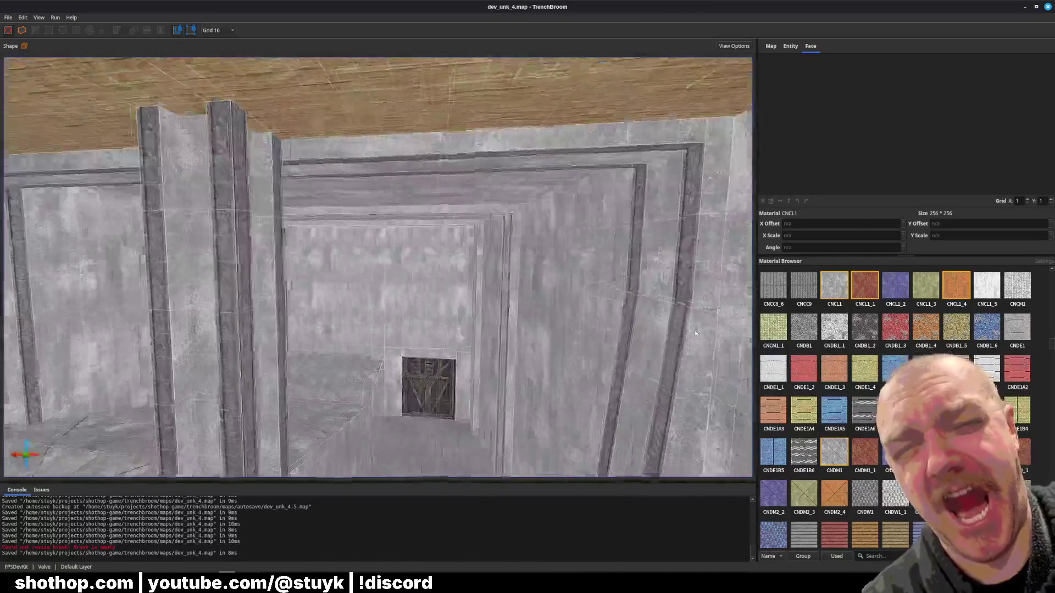
pyautogui.press('w')
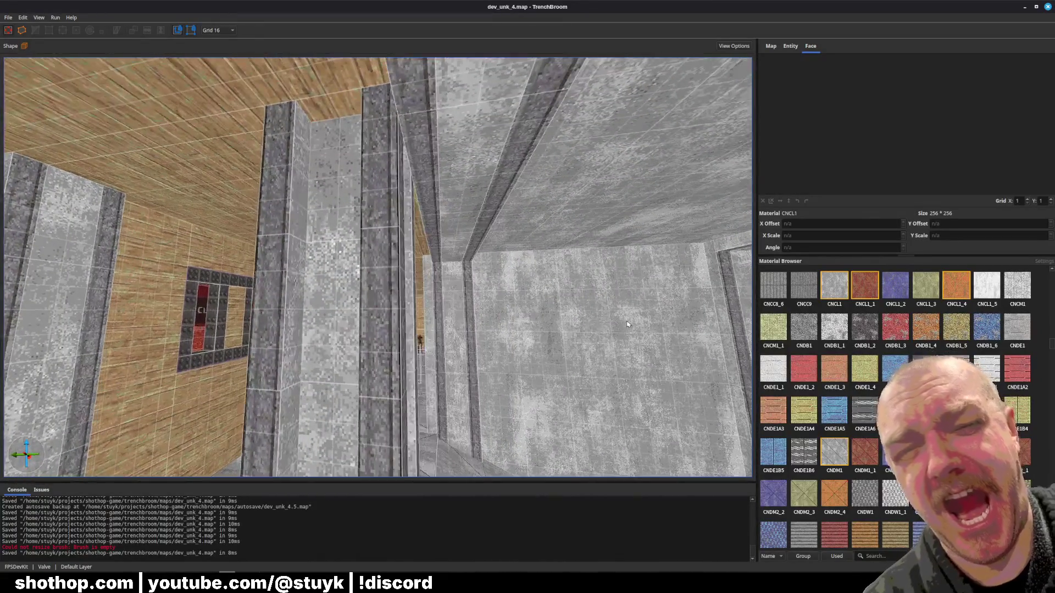
pyautogui.press('w')
pyautogui.hotkey('ctrl', 's')
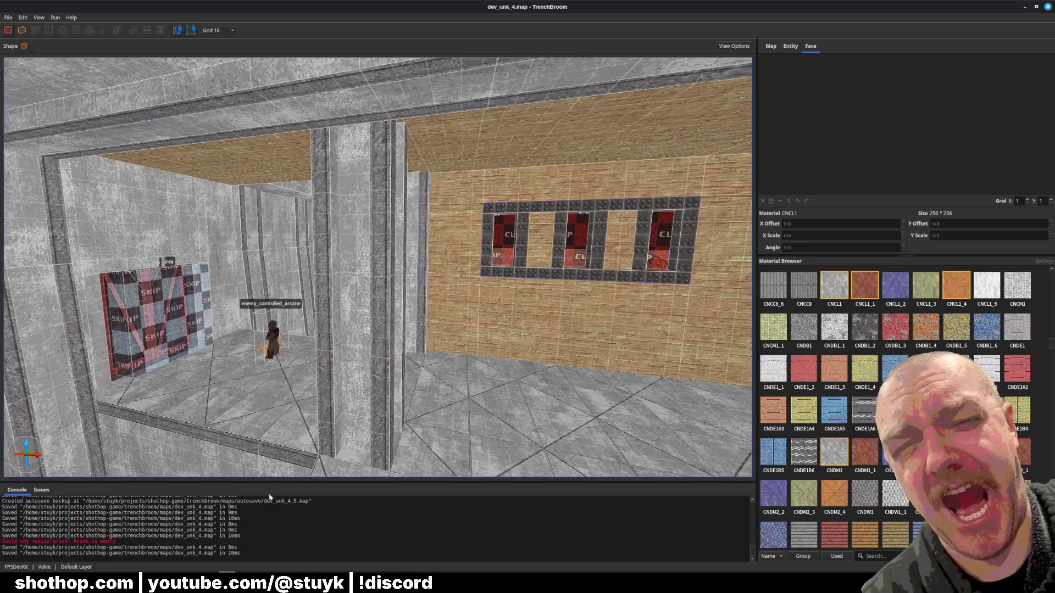
pyautogui.click(227, 572)
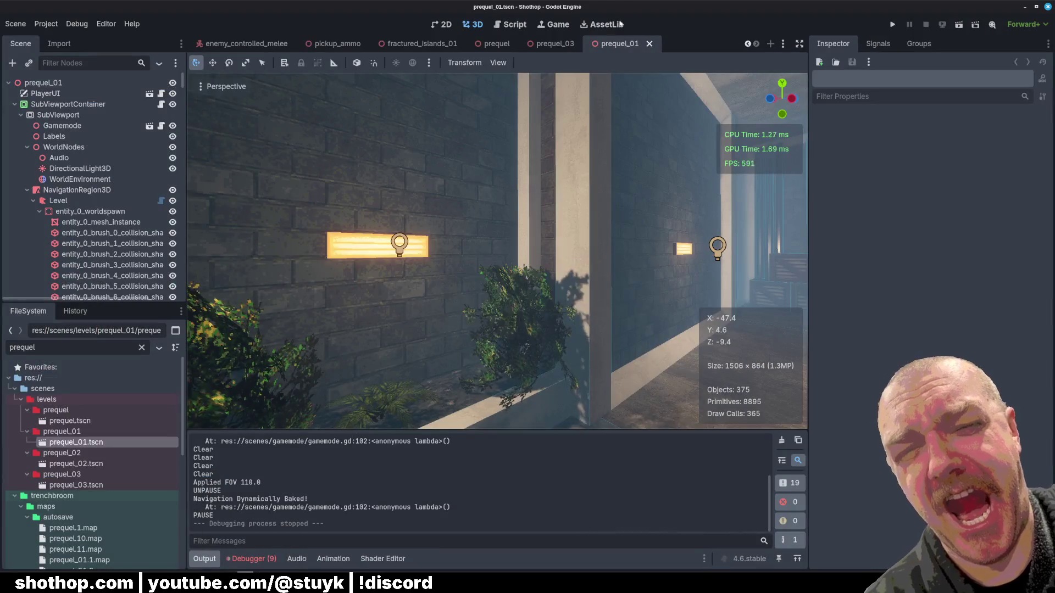
pyautogui.click(61, 346)
pyautogui.press('BackSpace')
pyautogui.press('BackSpace')
pyautogui.press('BackSpace')
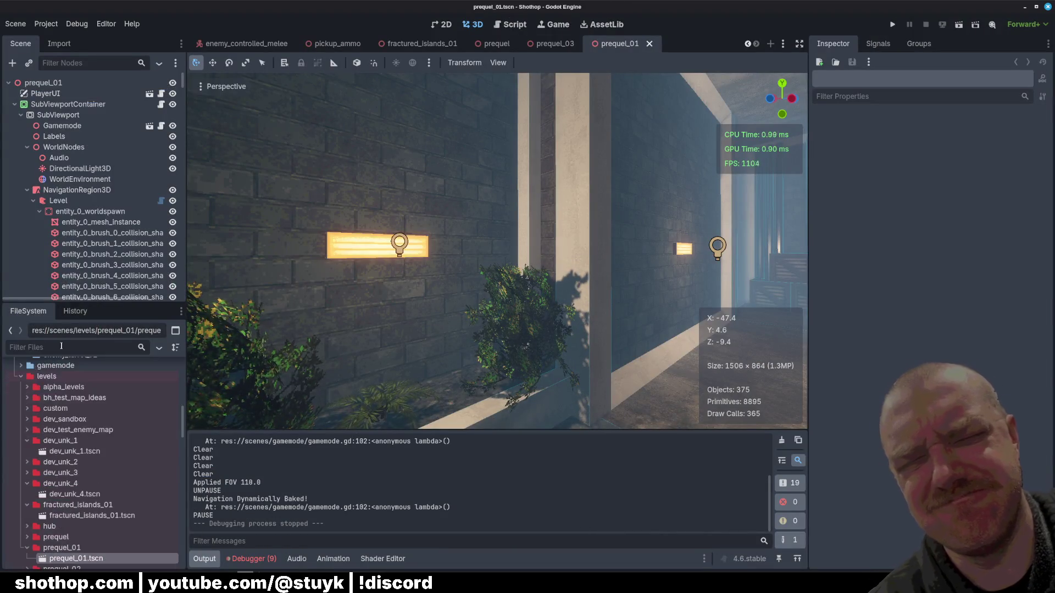
pyautogui.write('Island')
pyautogui.doubleClick(86, 450)
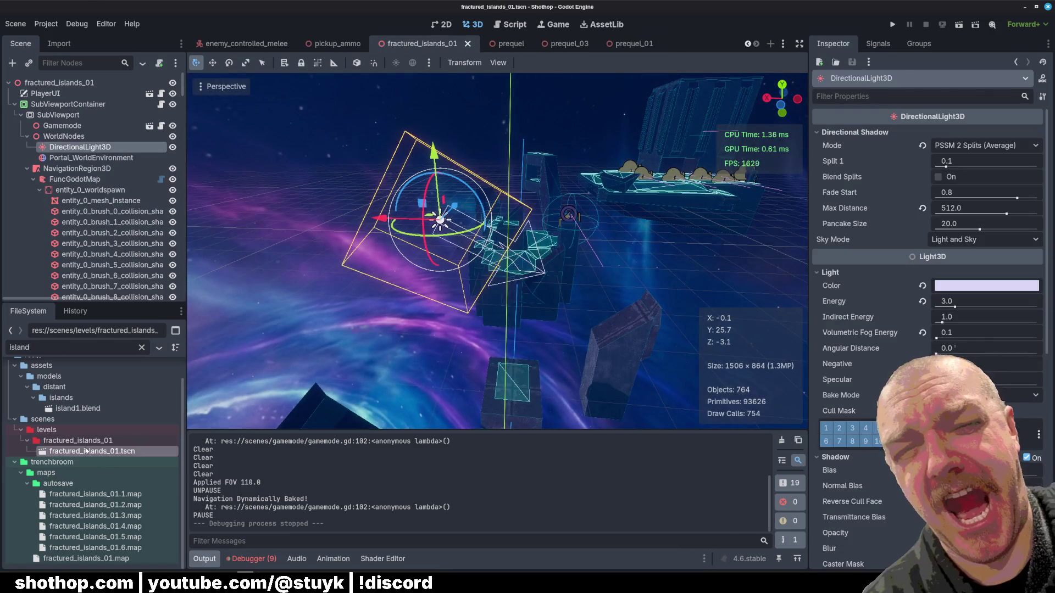
pyautogui.click(447, 216)
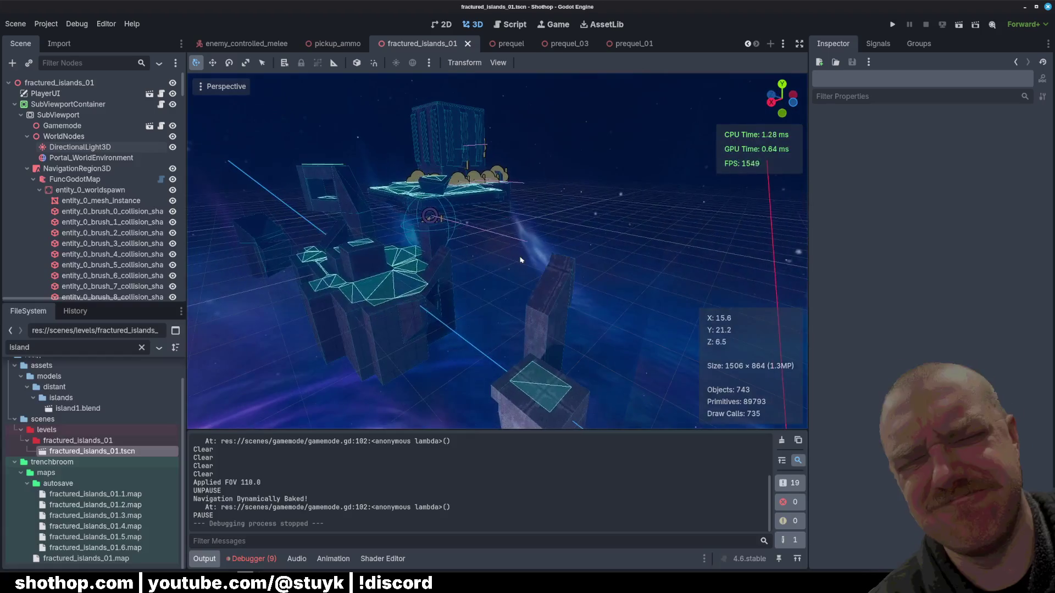
pyautogui.moveTo(521, 260); pyautogui.dragTo(492, 255)
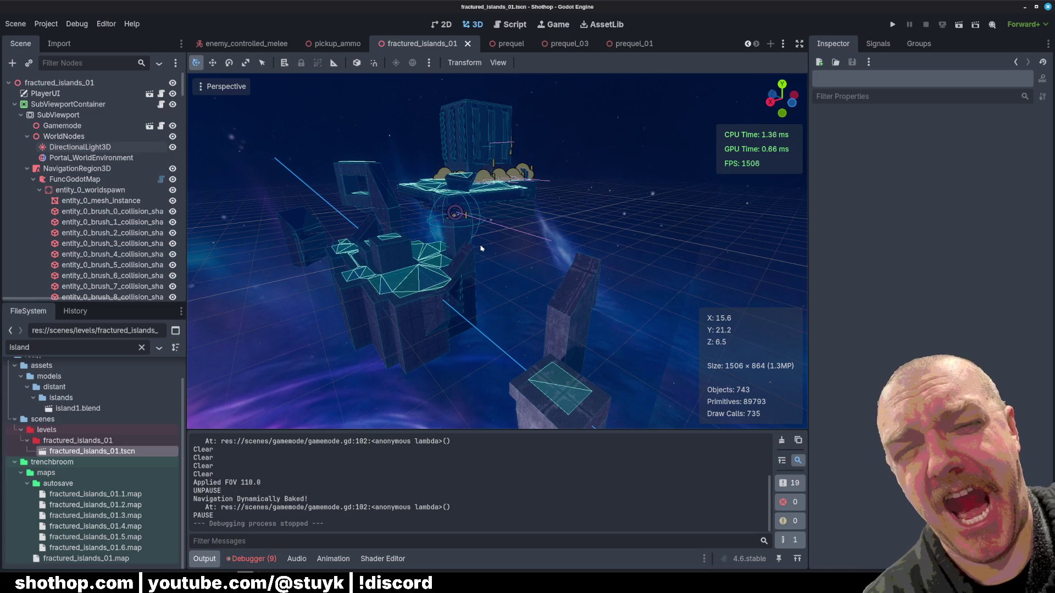
pyautogui.moveTo(516, 267); pyautogui.dragTo(477, 252)
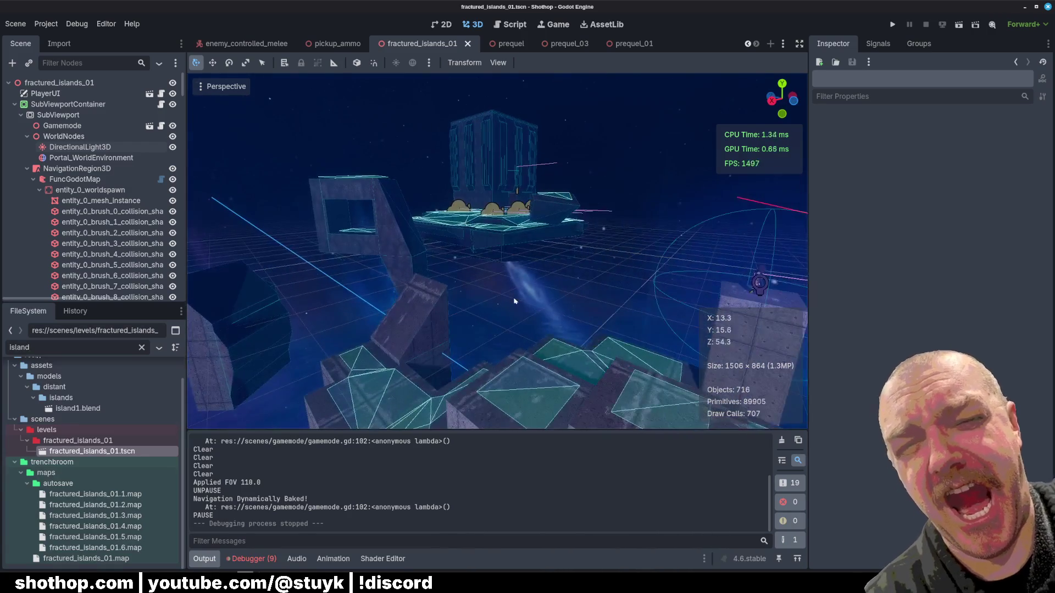
pyautogui.click(959, 25)
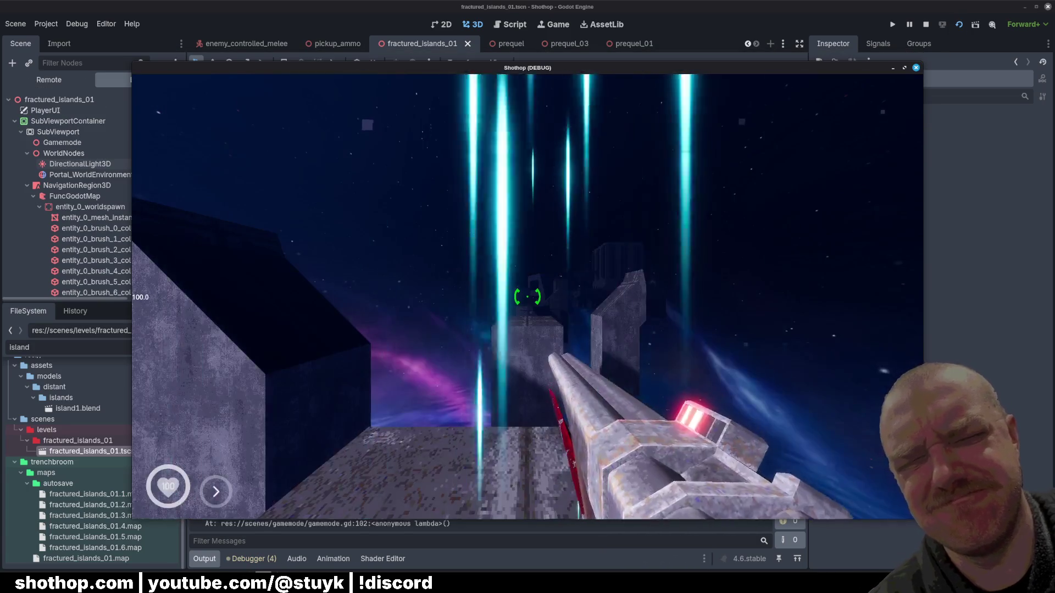
# - Leave the start platform, restart the level, then fire and dash toward the islands and enemies
pyautogui.press('w')
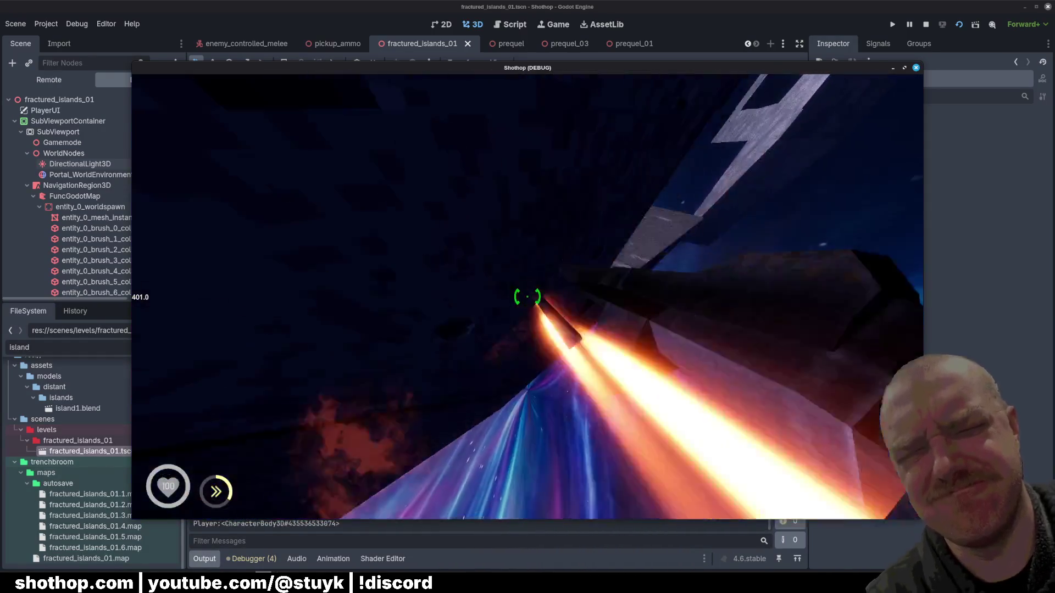
pyautogui.press('Escape')
pyautogui.click(527, 301)
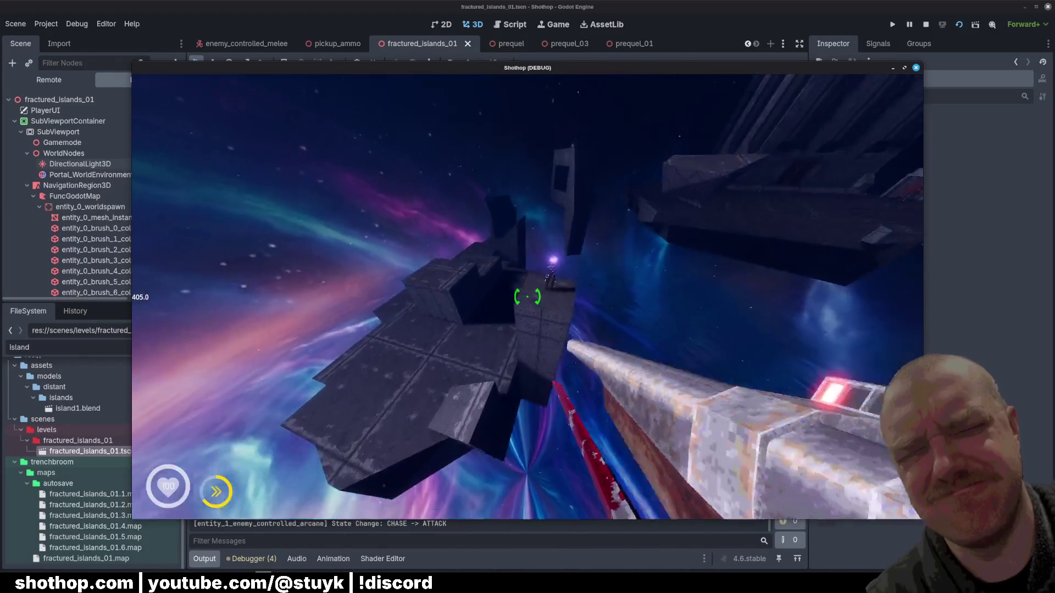
pyautogui.click(527, 296)
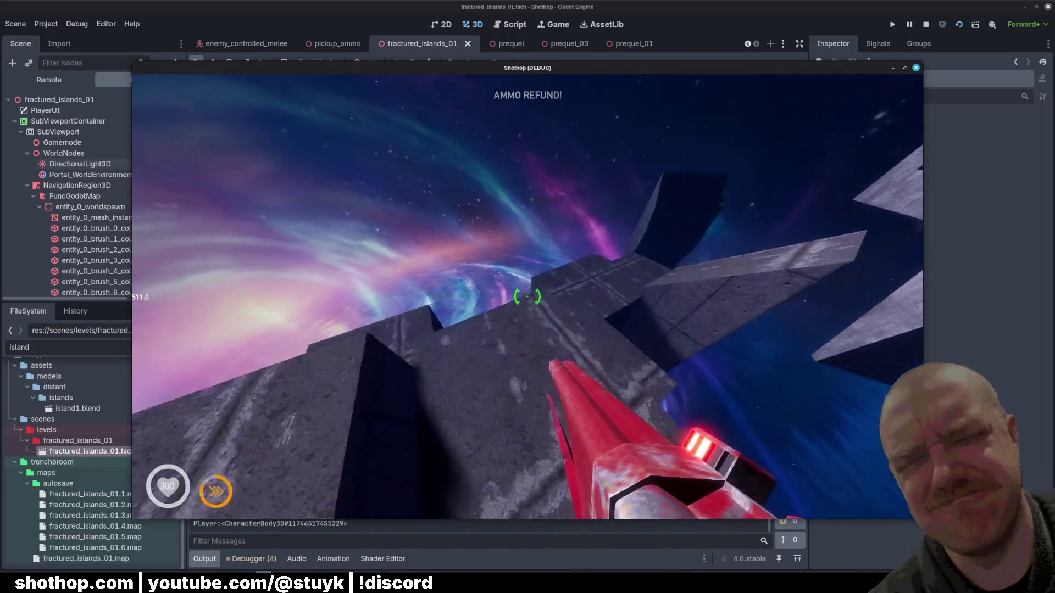
pyautogui.press('shift')
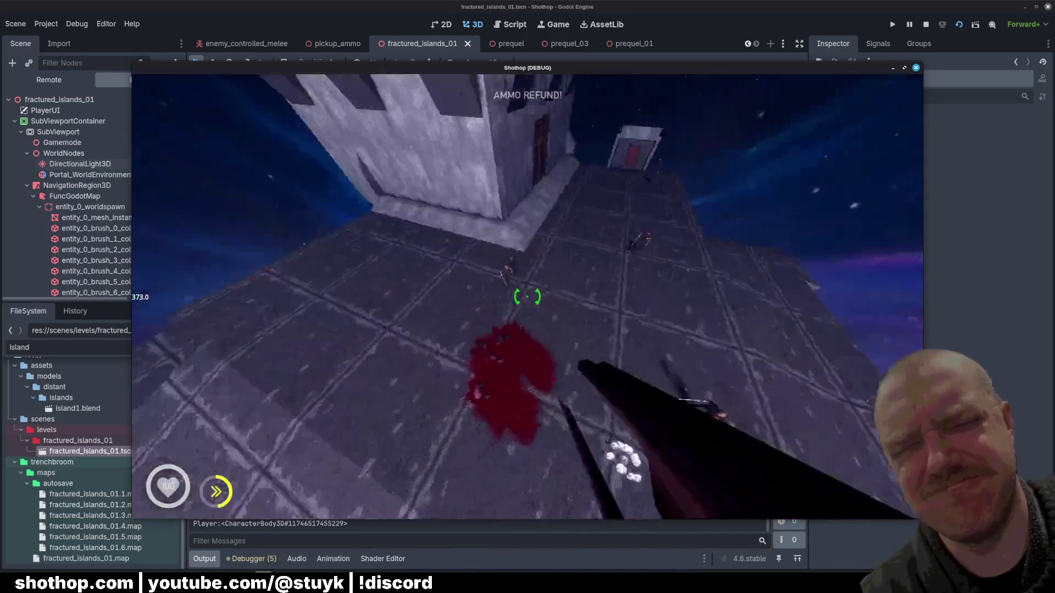
pyautogui.click(527, 296)
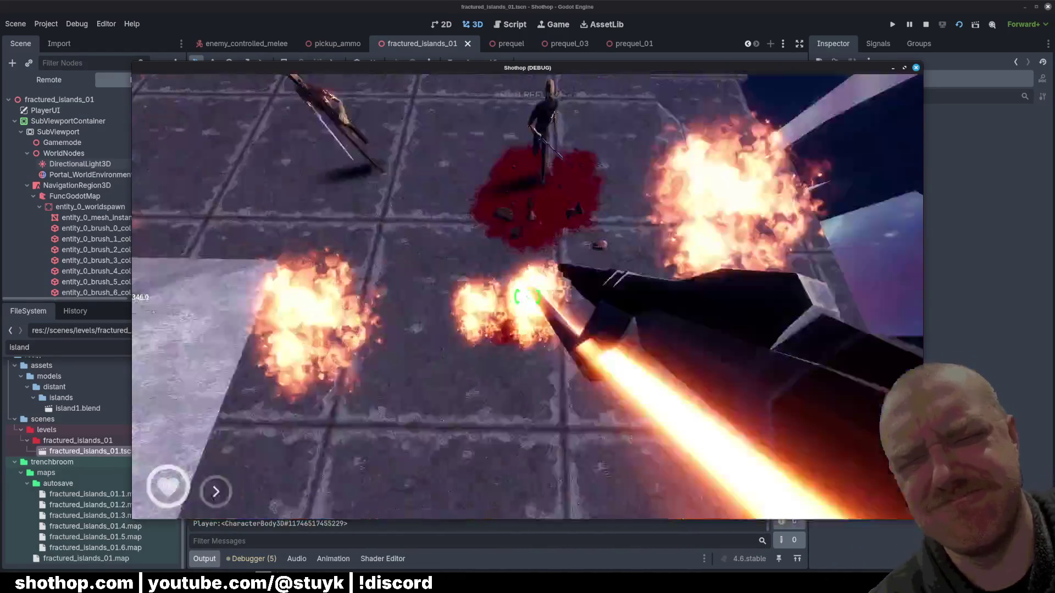
# - Switch between the grey shotgun and blue rifle, fire at the building and wall, then stop the game
pyautogui.press('2')
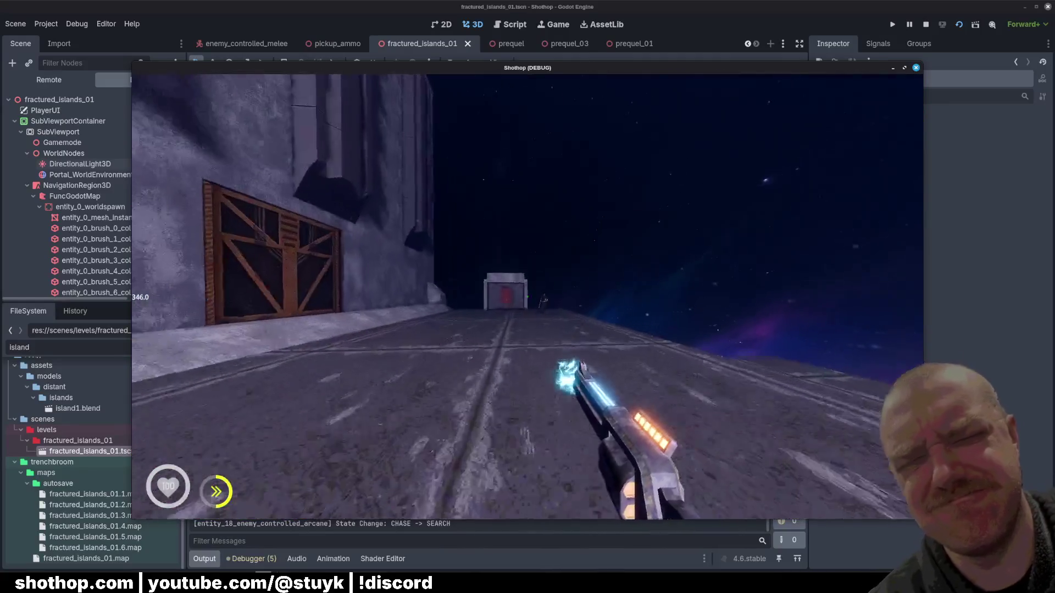
pyautogui.press('2')
pyautogui.click(527, 297)
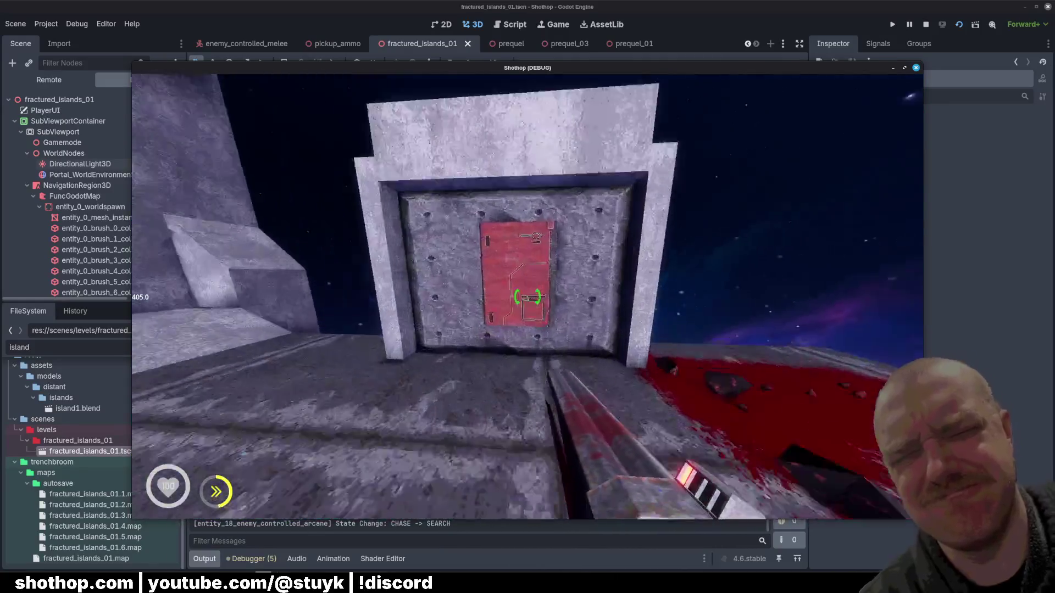
pyautogui.click(528, 296)
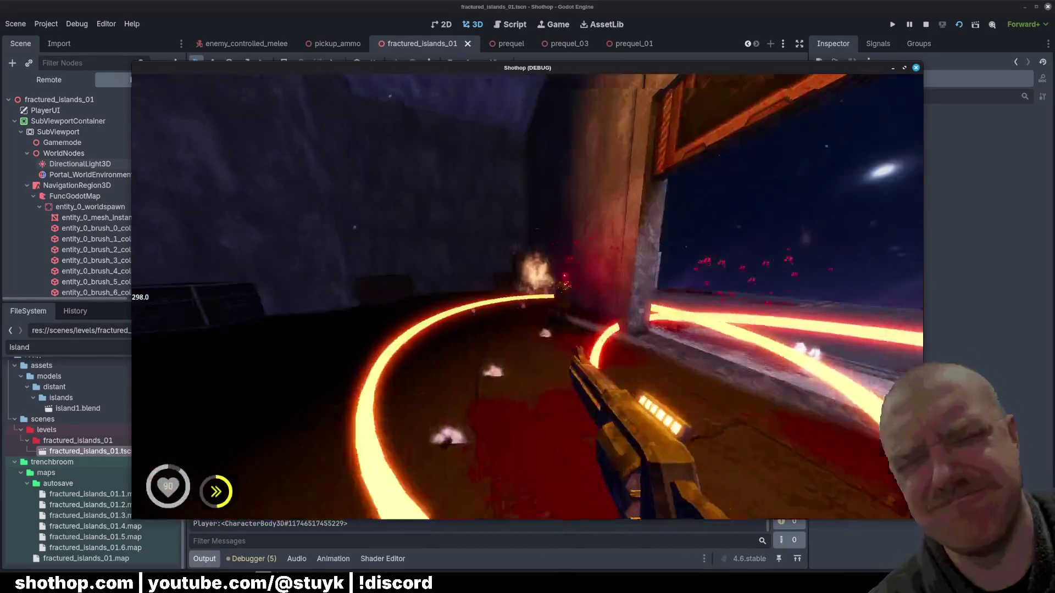
pyautogui.press('1')
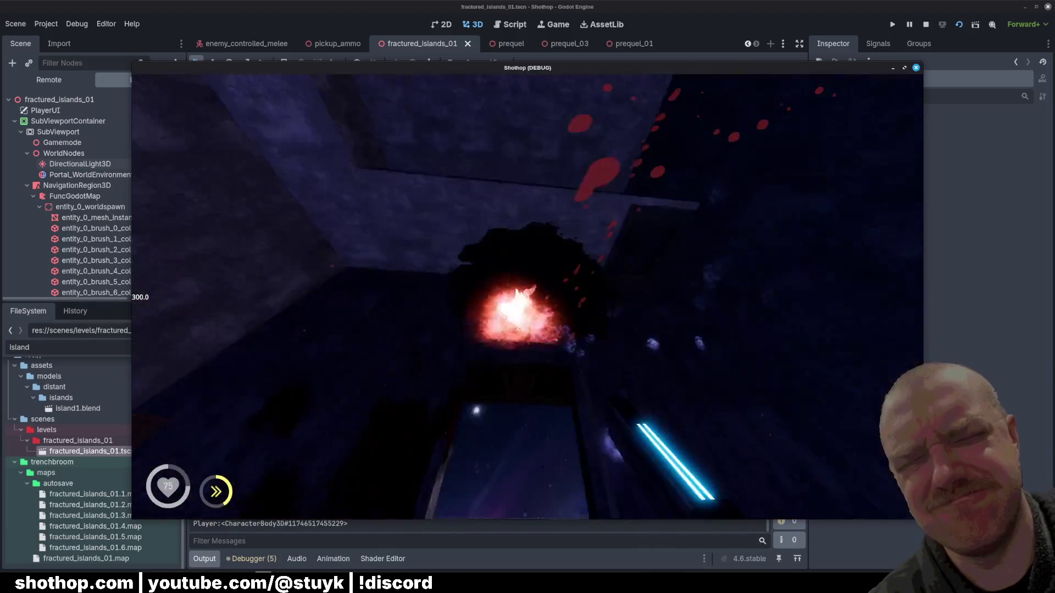
pyautogui.press('2')
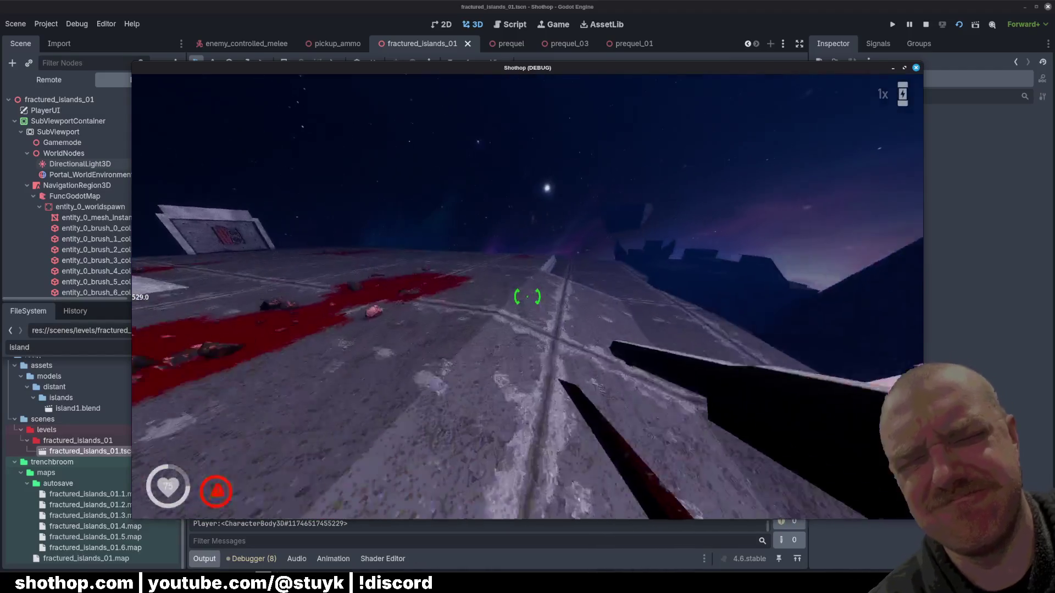
pyautogui.click(527, 297)
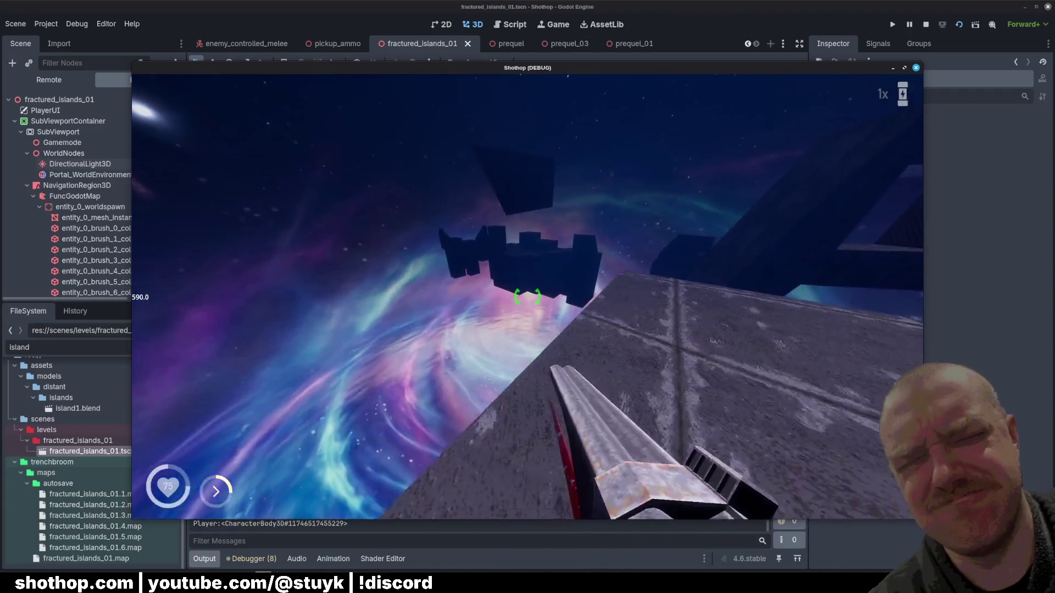
pyautogui.press('Escape')
pyautogui.click(925, 25)
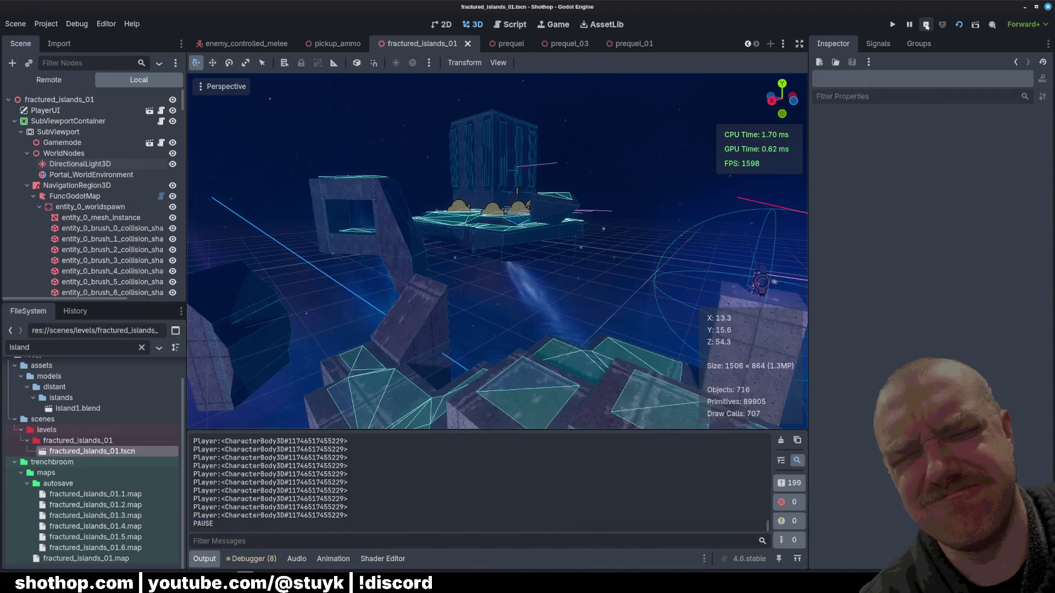
# - Browse the prequel_01, prequel_03 and prequel tabs, close fractured_islands_01, and Alt+Tab to TrenchBroom
pyautogui.click(619, 44)
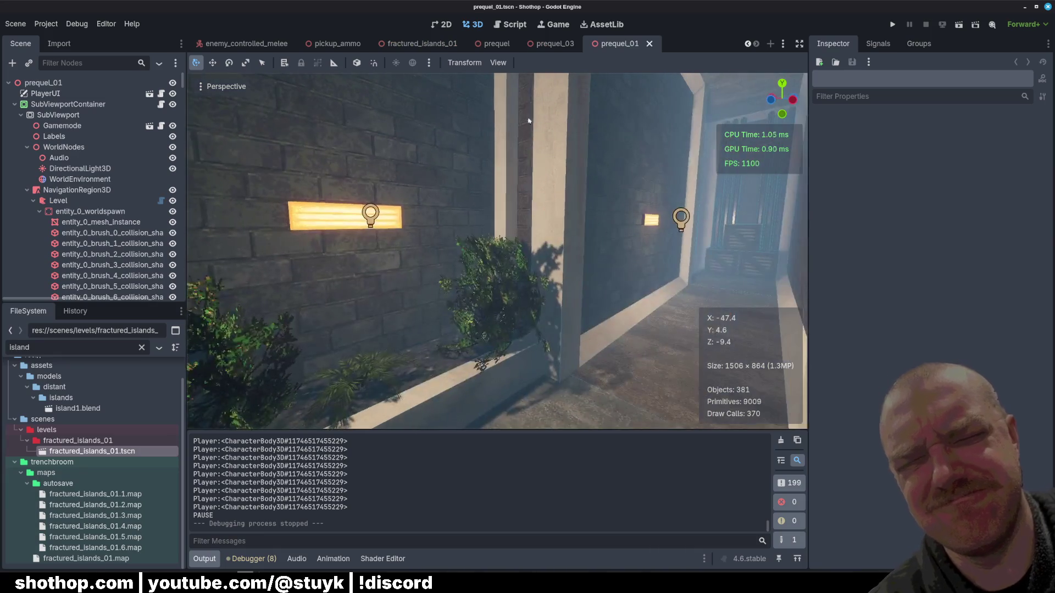
pyautogui.click(555, 43)
pyautogui.click(484, 47)
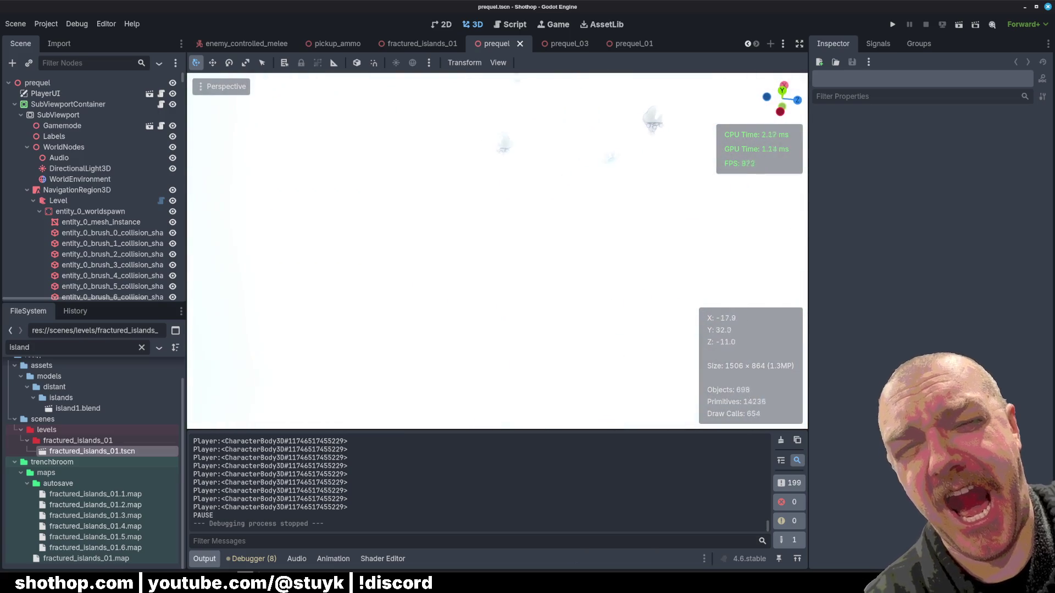
pyautogui.click(439, 43)
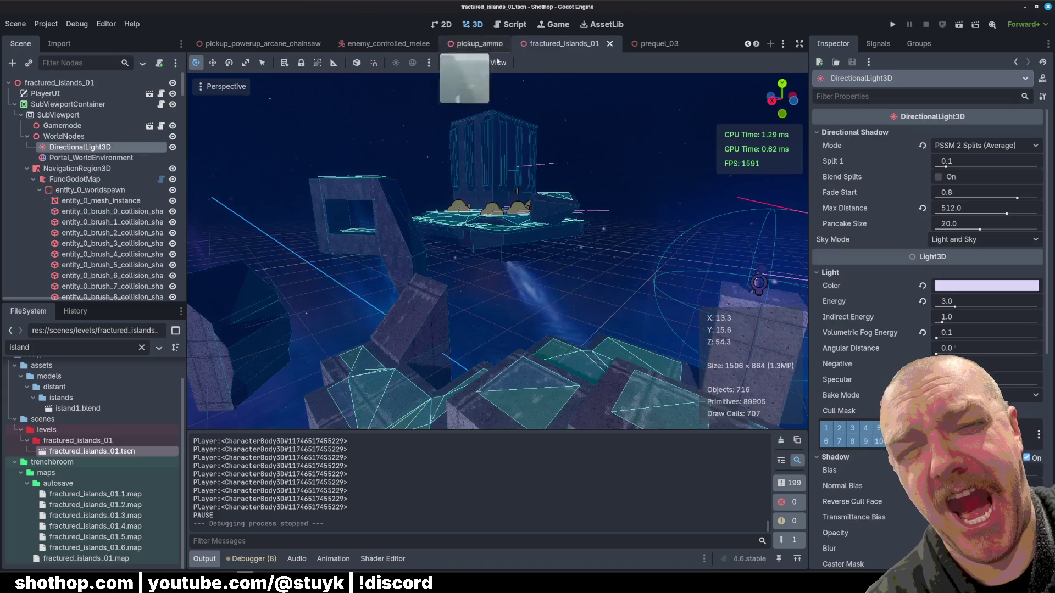
pyautogui.click(610, 44)
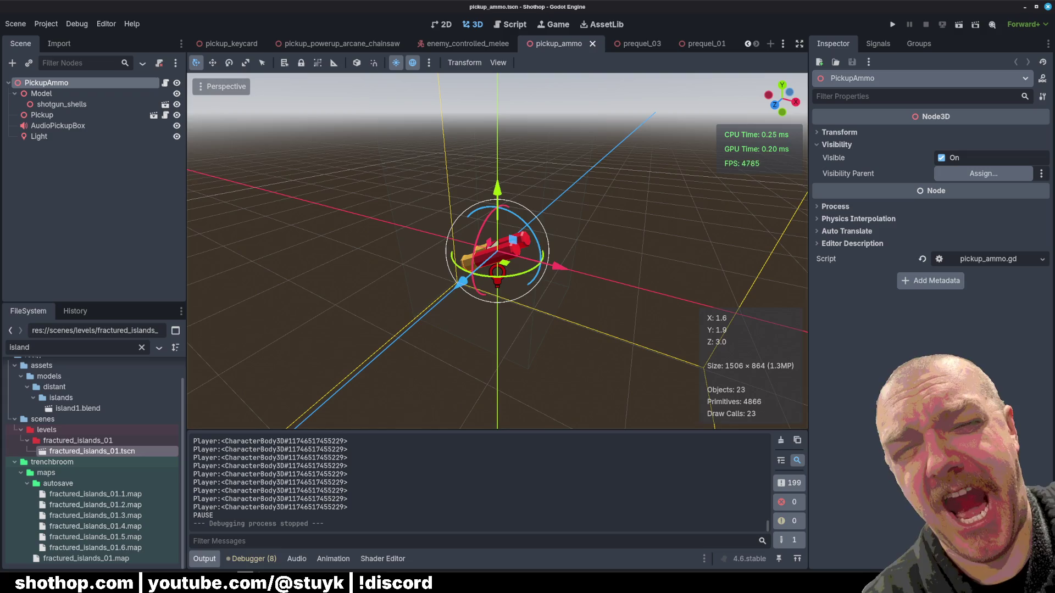
pyautogui.hotkey('alt', 'Tab')
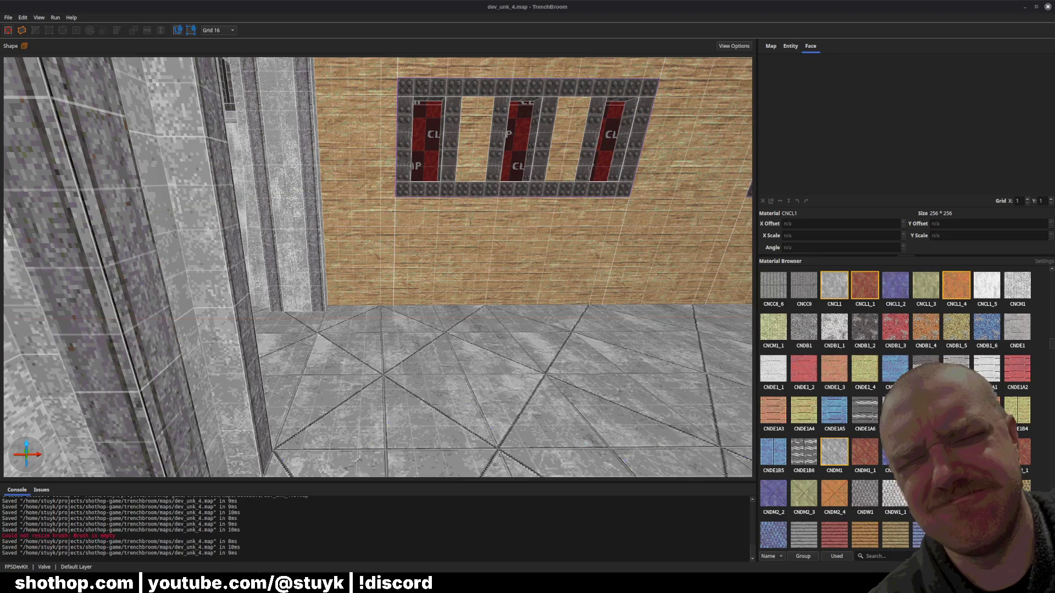
# - Select the wood ceiling beam and pillar brushes, shift them down with Page Down, and save
pyautogui.moveTo(627, 334)
pyautogui.mouseDown()
pyautogui.moveTo(604, 330)
pyautogui.moveTo(677, 316)
pyautogui.mouseUp()
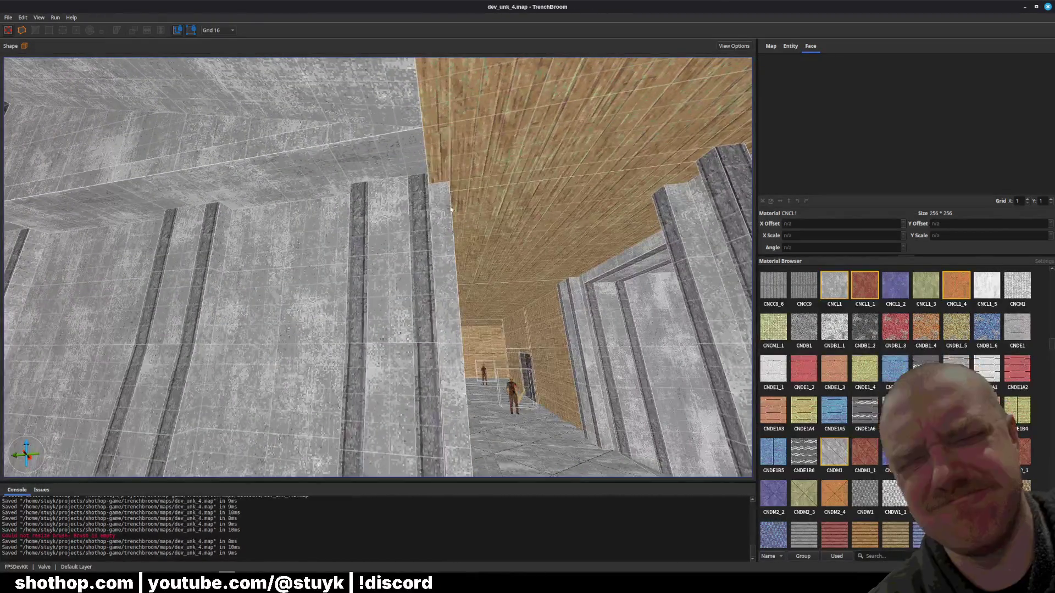
pyautogui.click(435, 171)
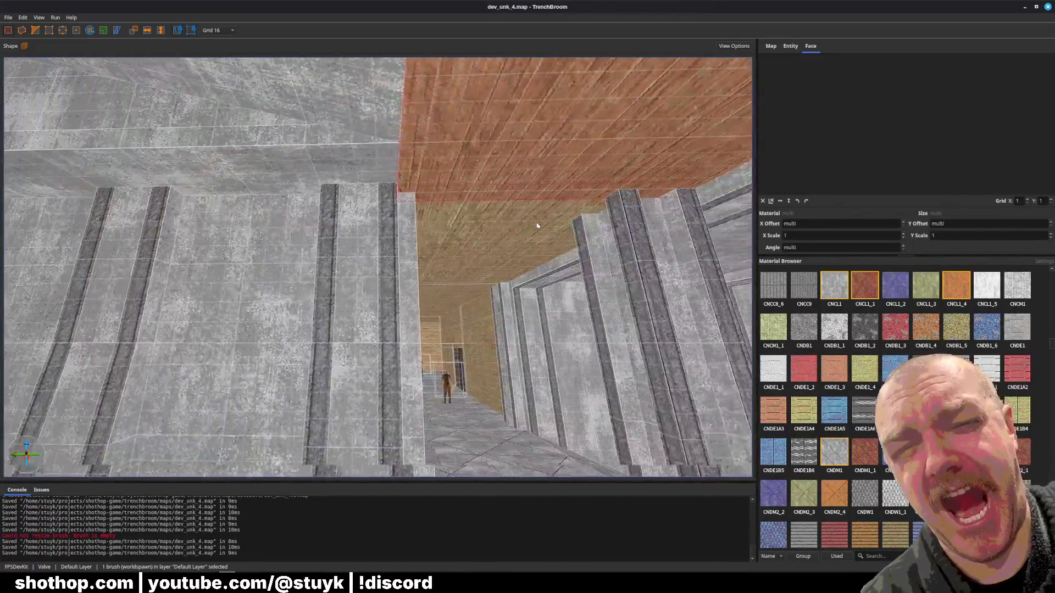
pyautogui.moveTo(537, 226); pyautogui.dragTo(399, 202)
pyautogui.keyDown('ctrl'); pyautogui.click(398, 202); pyautogui.keyUp('ctrl')
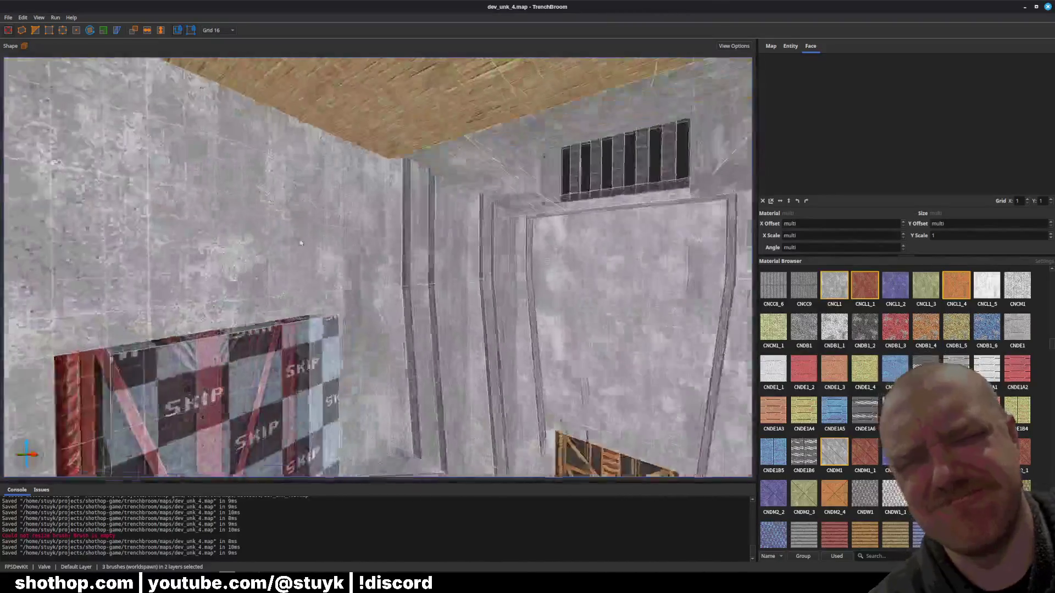
pyautogui.press('pagedown')
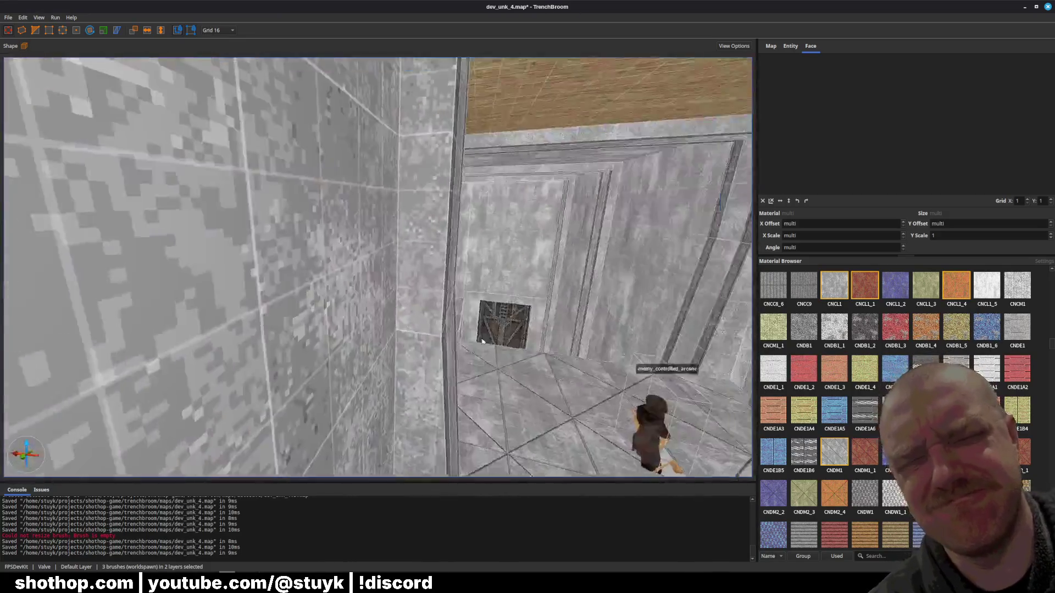
pyautogui.press('Escape')
pyautogui.hotkey('ctrl', 's')
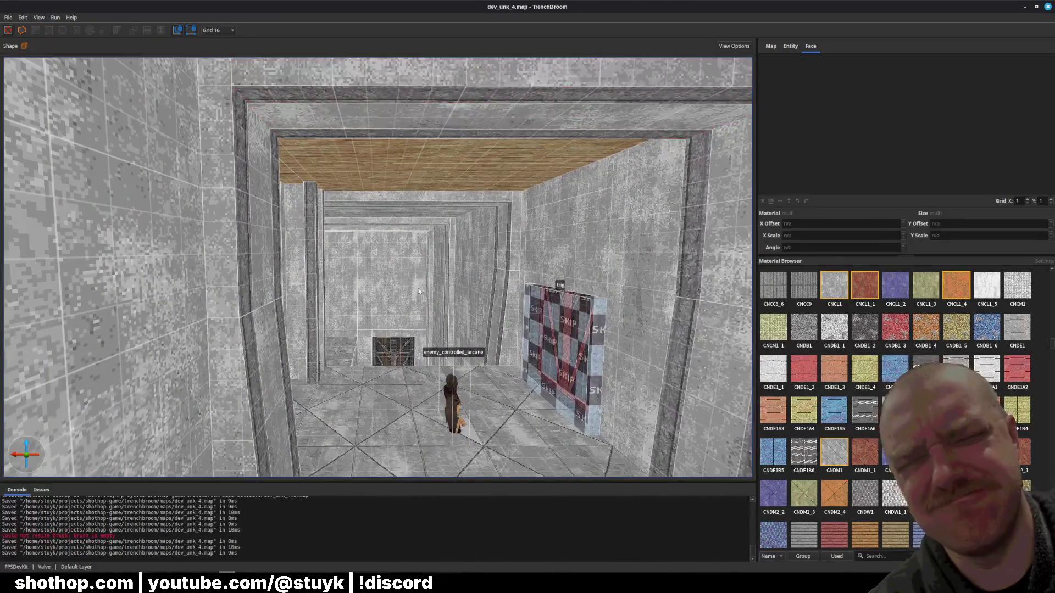
# - Select the central pillar's brushes and nudge them left
pyautogui.scroll(5, 428, 297)
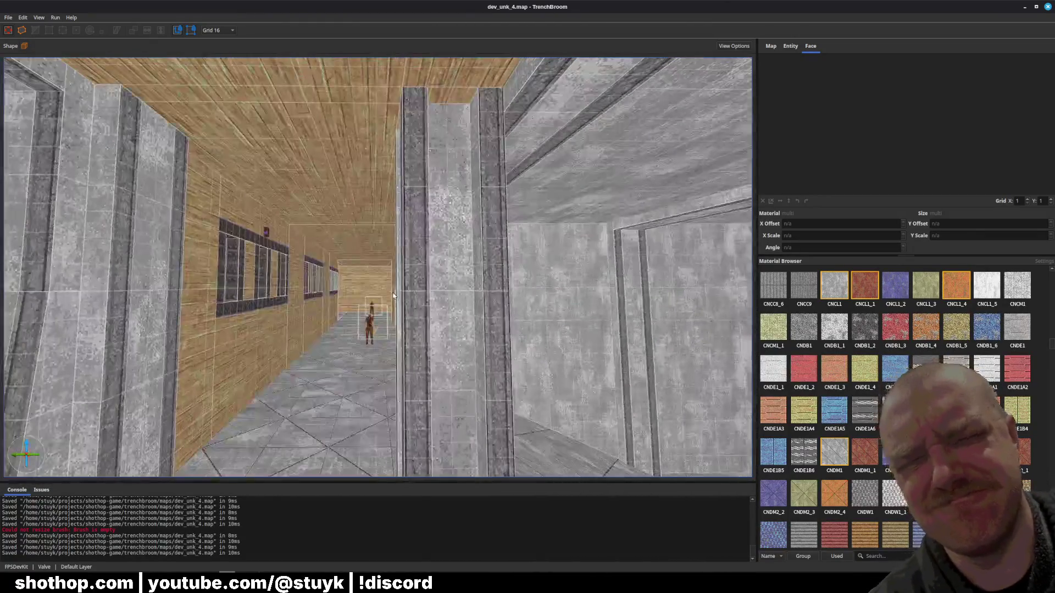
pyautogui.click(437, 307)
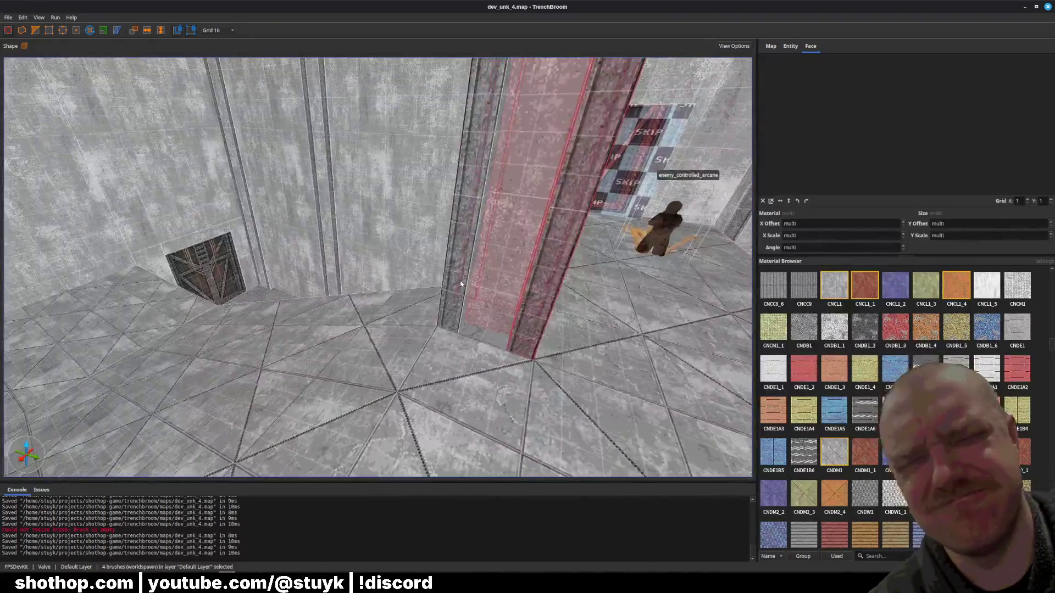
pyautogui.press('Left')
pyautogui.press('Left')
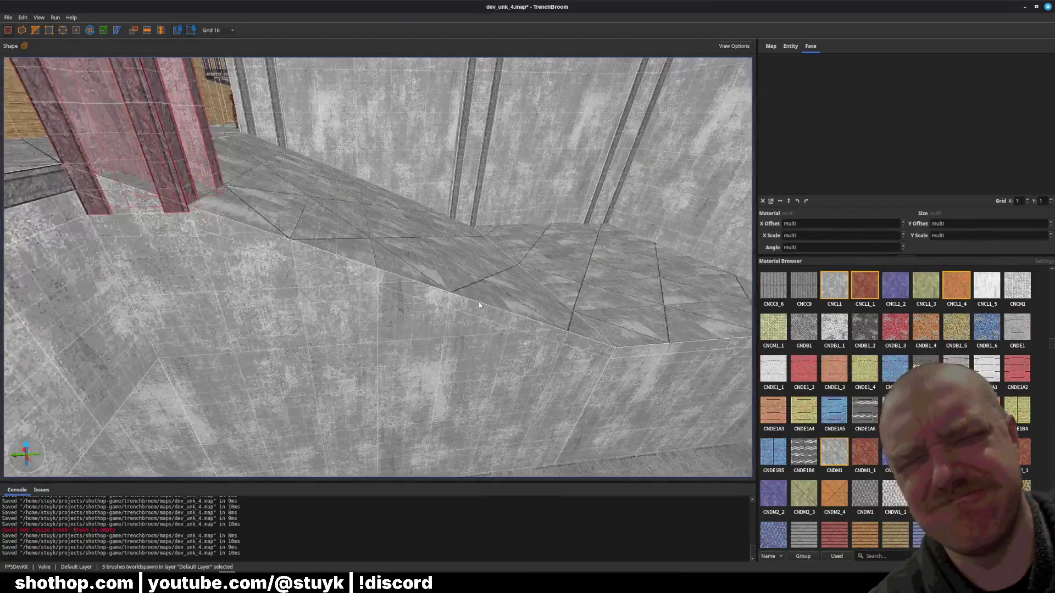
# - Fly to the doorway pillar and try selecting several of its pillar and ledge brushes
pyautogui.moveTo(479, 306)
pyautogui.mouseDown()
pyautogui.moveTo(481, 291)
pyautogui.moveTo(423, 299)
pyautogui.moveTo(445, 306)
pyautogui.moveTo(441, 296)
pyautogui.moveTo(338, 294)
pyautogui.mouseUp()
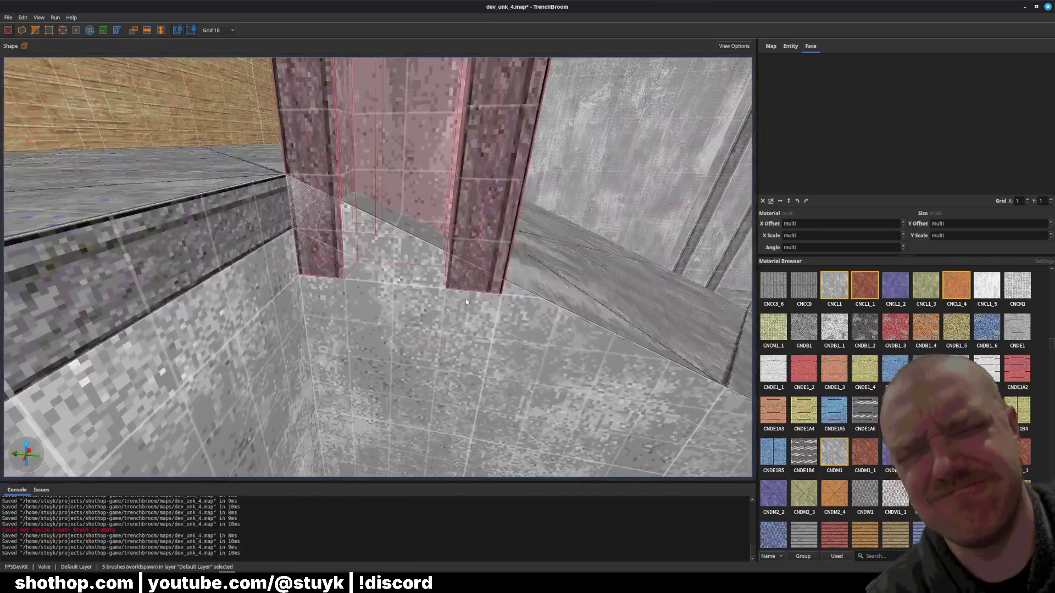
pyautogui.click(339, 274)
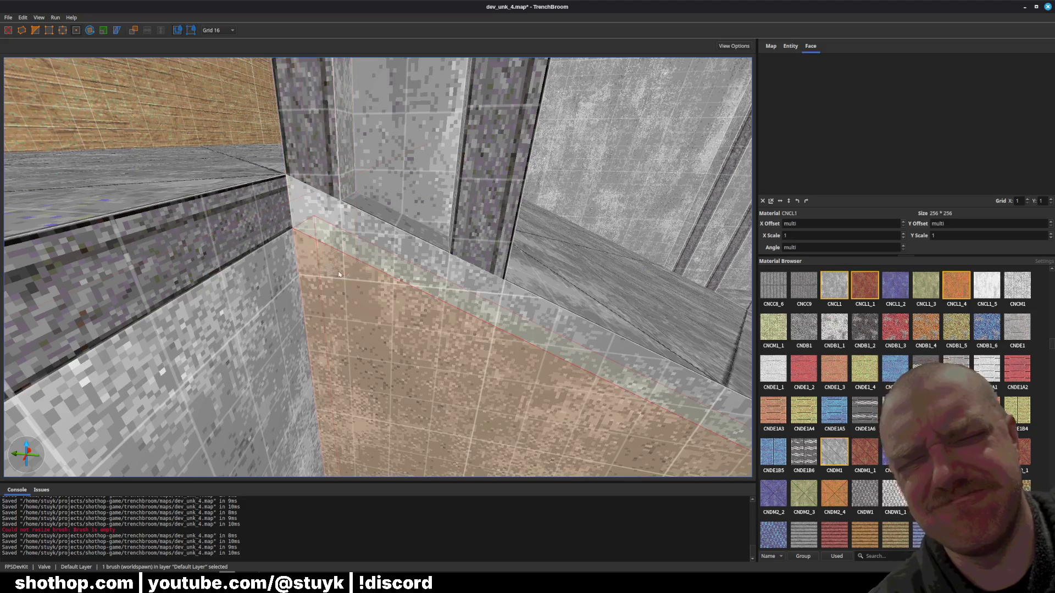
pyautogui.click(280, 118)
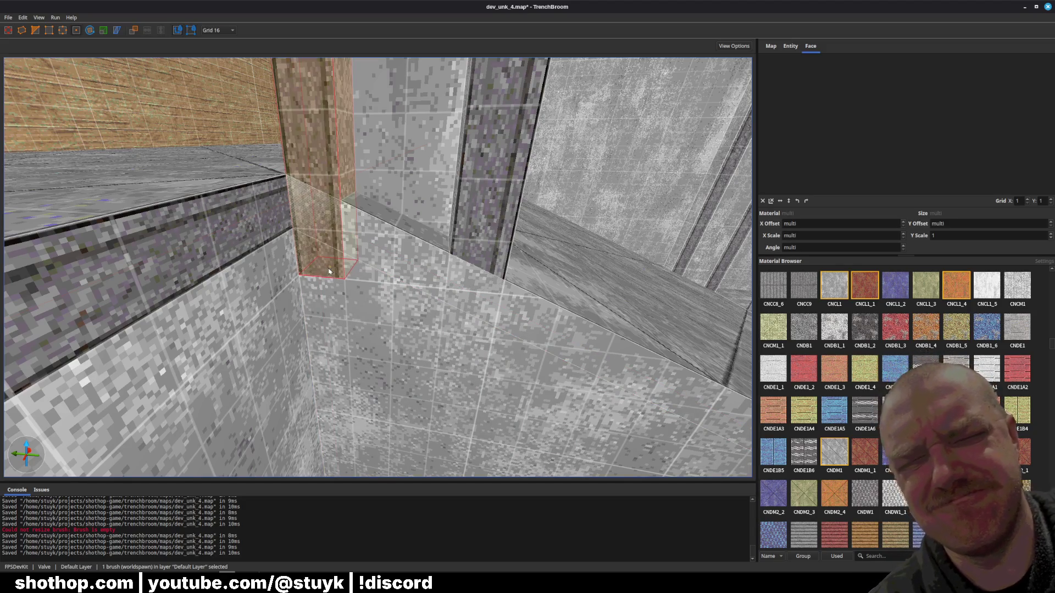
pyautogui.moveTo(434, 319)
pyautogui.mouseDown()
pyautogui.moveTo(368, 333)
pyautogui.moveTo(421, 297)
pyautogui.mouseUp()
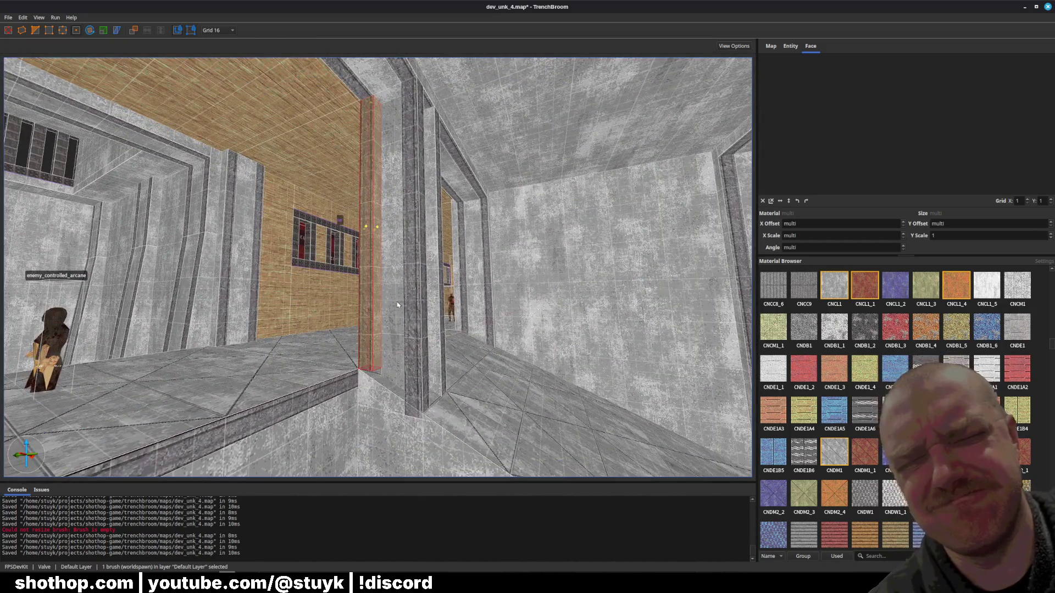
pyautogui.click(400, 302)
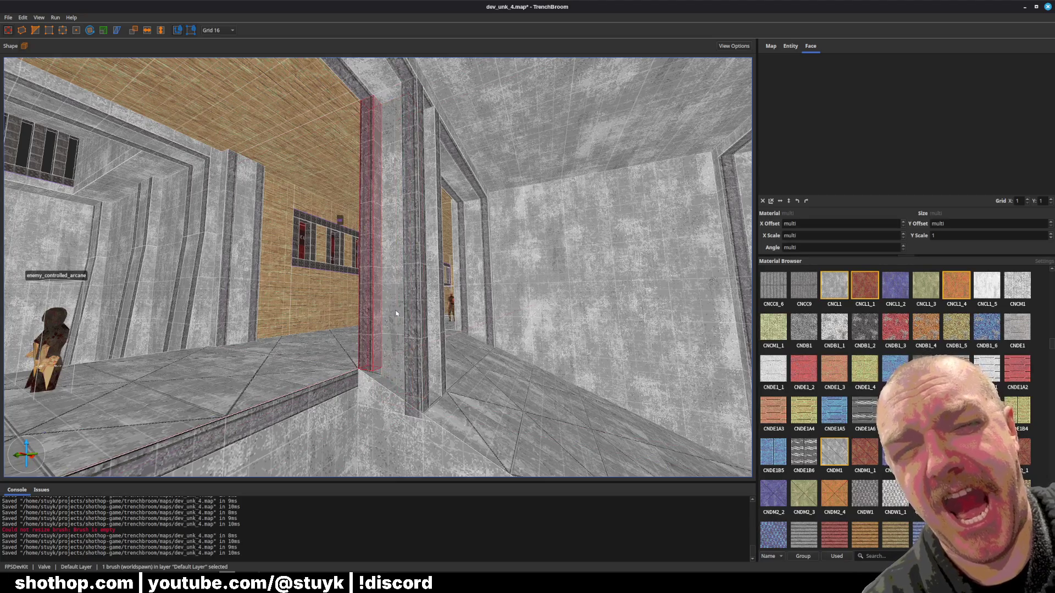
pyautogui.keyDown('ctrl'); pyautogui.click(396, 313); pyautogui.keyUp('ctrl')
pyautogui.keyDown('ctrl'); pyautogui.click(412, 322); pyautogui.keyUp('ctrl')
pyautogui.moveTo(414, 322)
pyautogui.mouseDown()
pyautogui.moveTo(524, 358)
pyautogui.moveTo(460, 338)
pyautogui.moveTo(437, 246)
pyautogui.mouseUp()
pyautogui.keyDown('ctrl'); pyautogui.click(460, 337); pyautogui.keyUp('ctrl')
pyautogui.press('Escape')
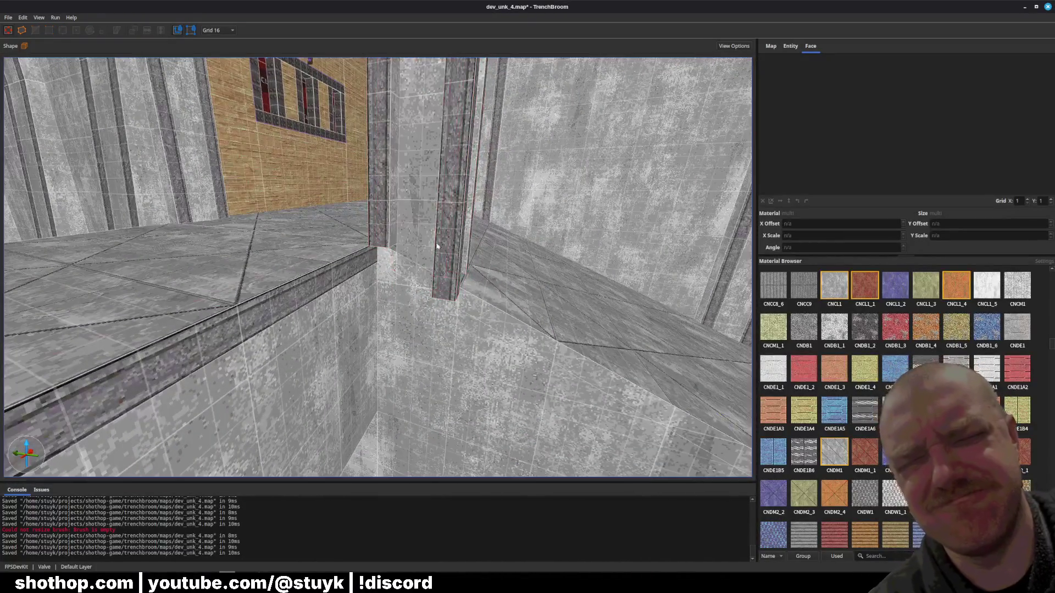
# - Pull the corner pillar's bottom face up to the ledge and set the grid to 4
pyautogui.click(427, 242)
pyautogui.scroll(-5, 428, 247)
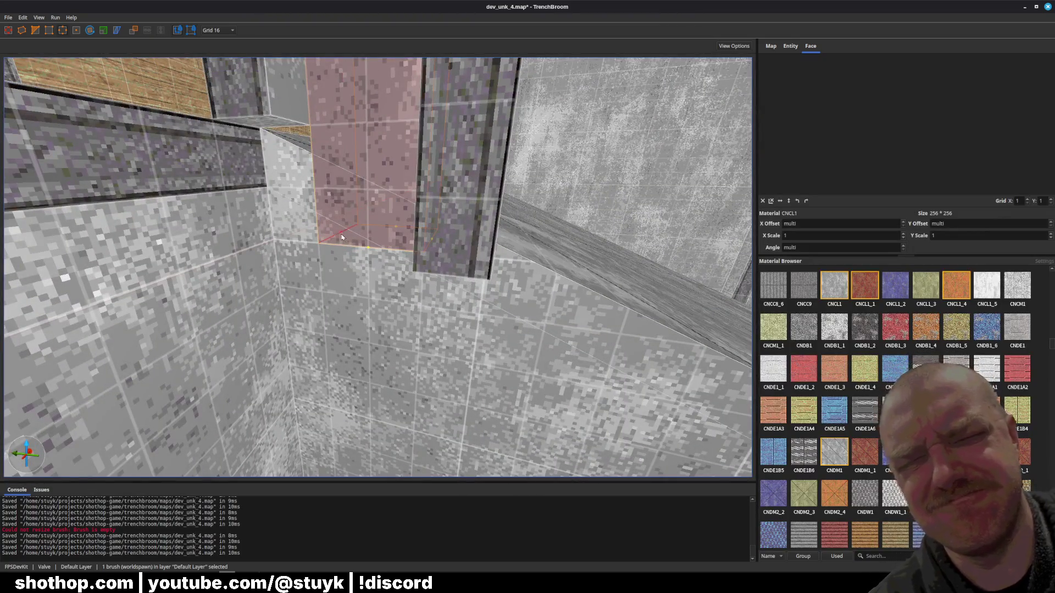
pyautogui.scroll(-3, 342, 238)
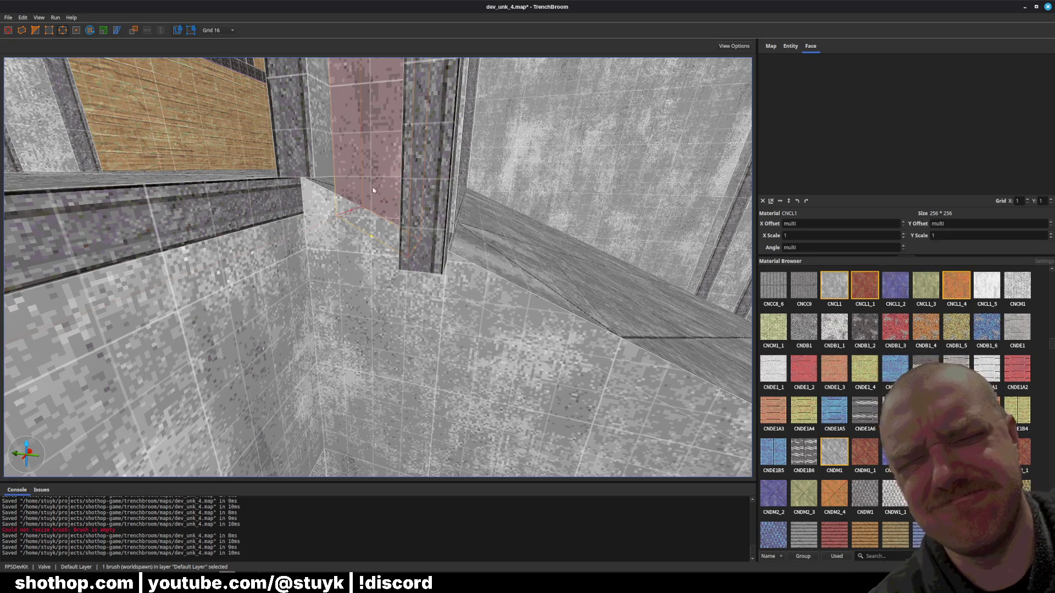
pyautogui.scroll(5, 373, 190)
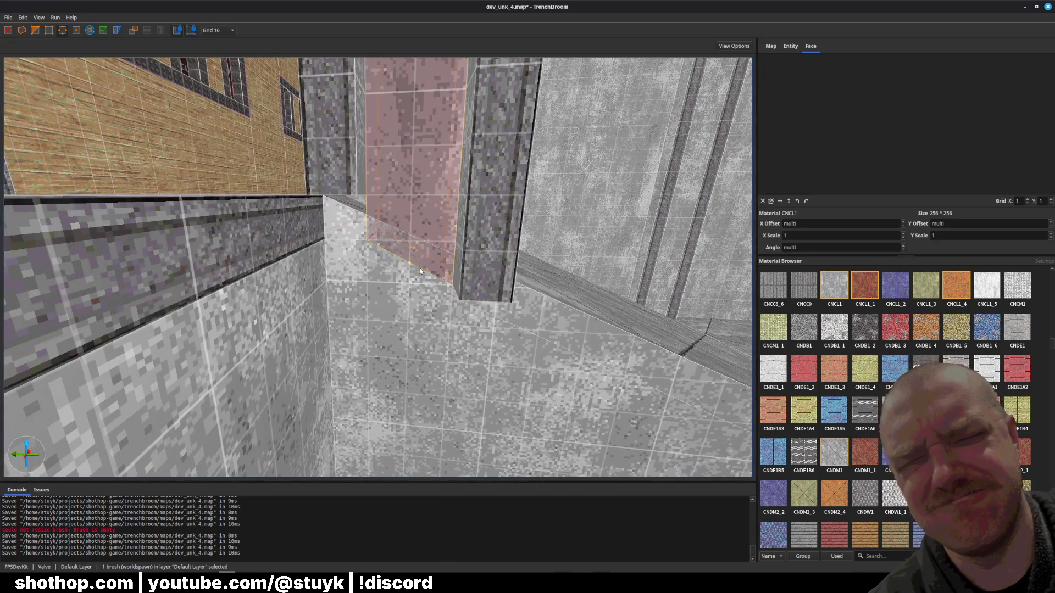
pyautogui.moveTo(420, 271); pyautogui.dragTo(449, 274)
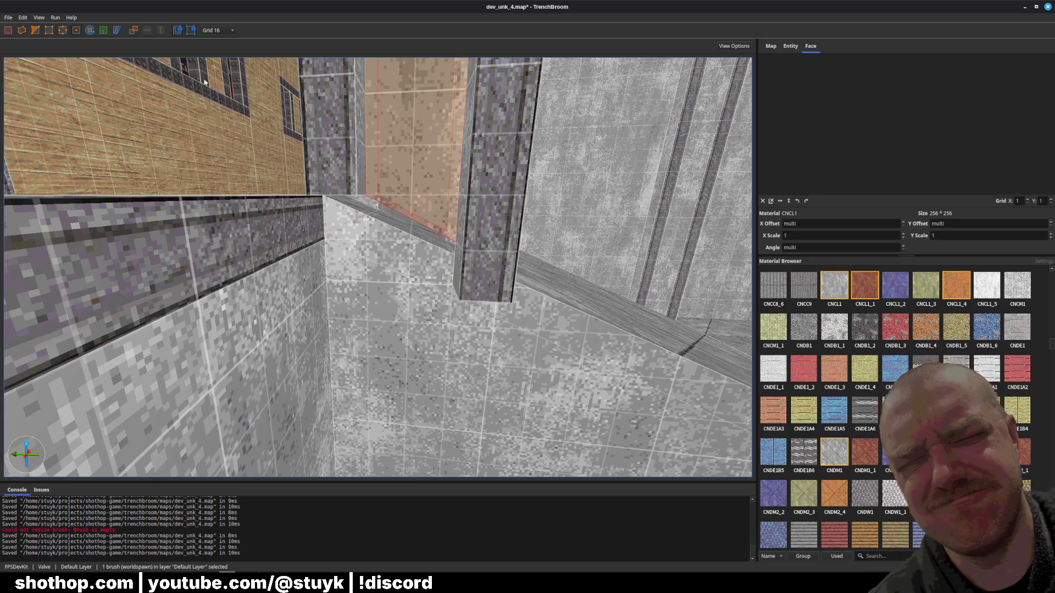
pyautogui.click(217, 30)
pyautogui.click(217, 57)
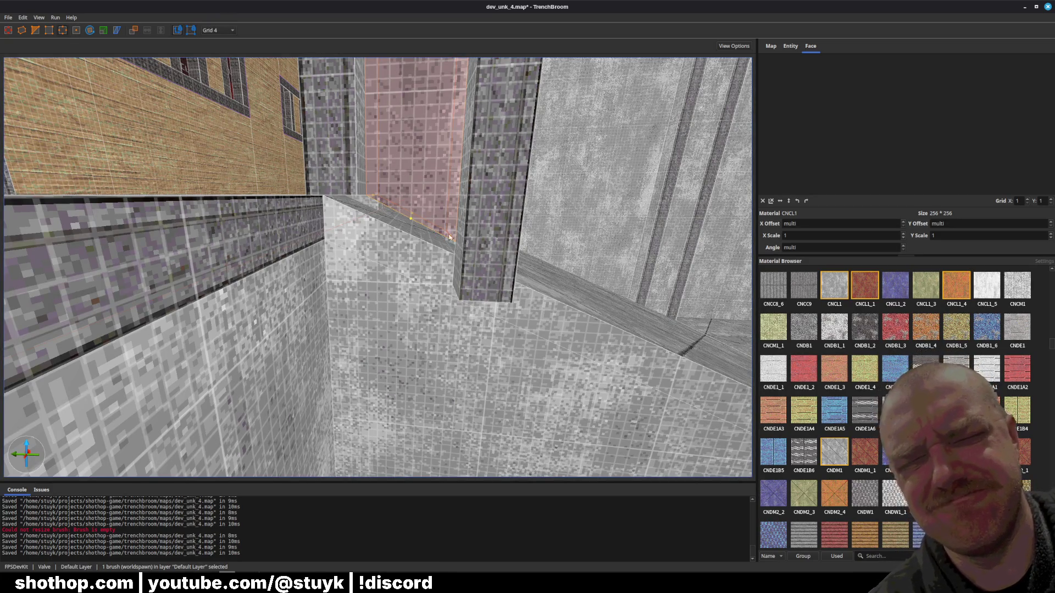
# - Extend the corner pillar's bottom face slightly down and set the grid to 2
pyautogui.moveTo(449, 237); pyautogui.dragTo(438, 268)
pyautogui.click(218, 31)
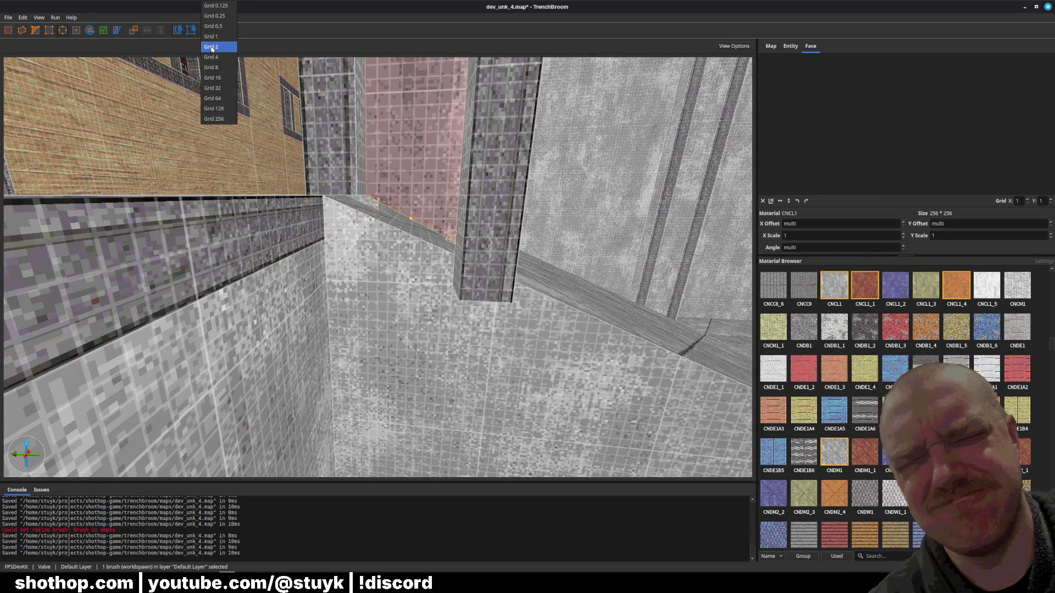
pyautogui.click(215, 46)
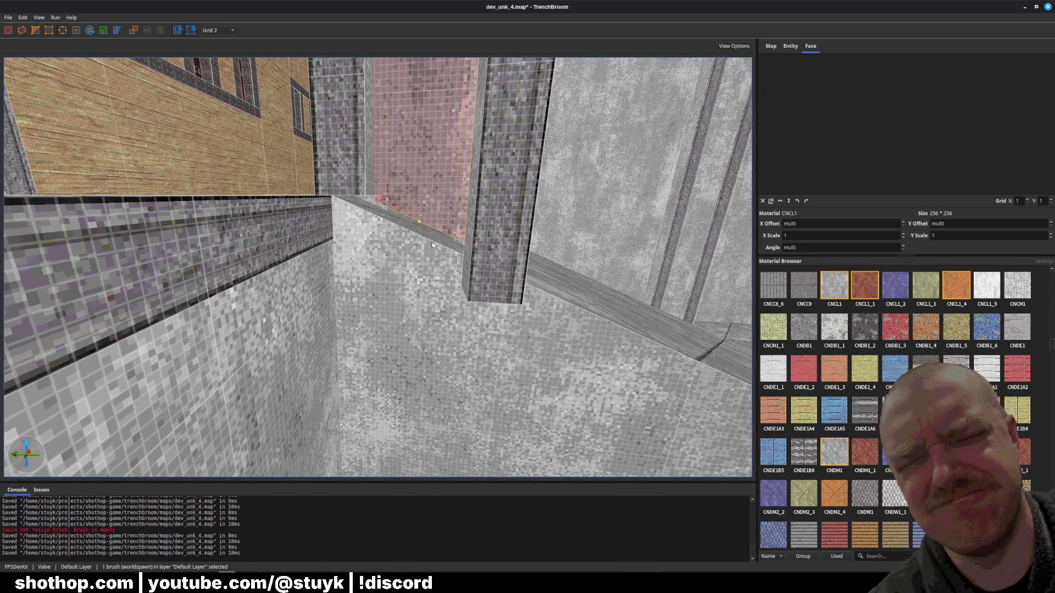
# - Toggle between face and brush selection on the tall pillar, then set the grid back to 16
pyautogui.press('Escape')
pyautogui.hotkey('ctrl', 'z')
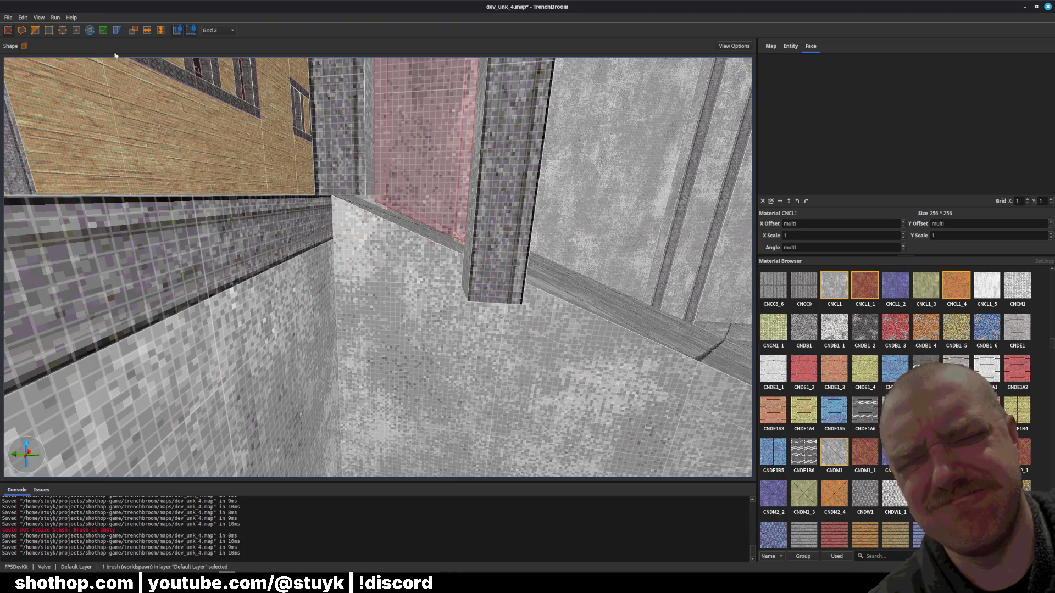
pyautogui.press('Escape')
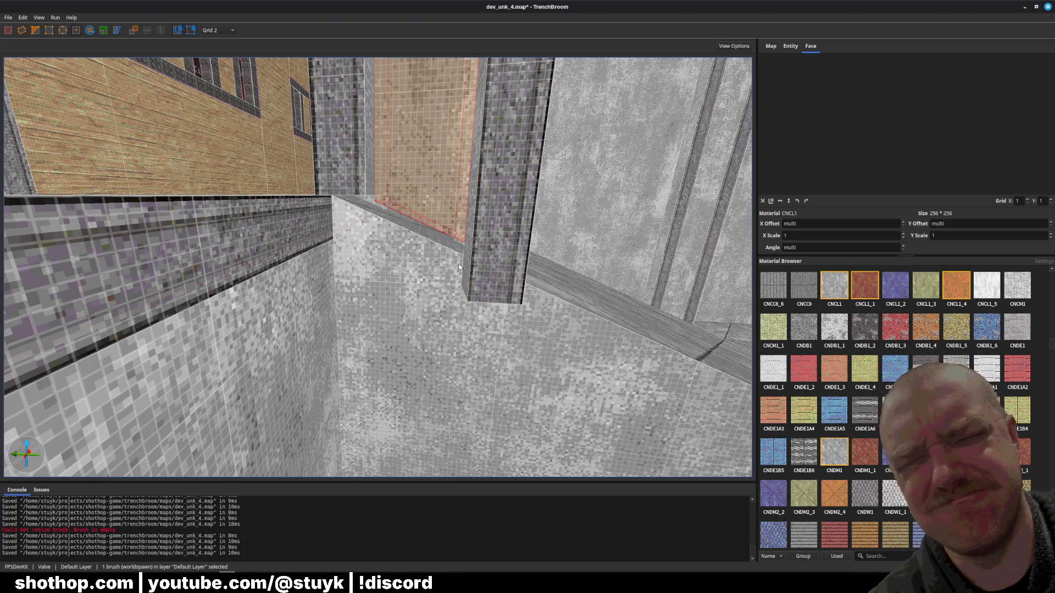
pyautogui.keyDown('shift'); pyautogui.click(459, 267); pyautogui.keyUp('shift')
pyautogui.hotkey('ctrl', 'z')
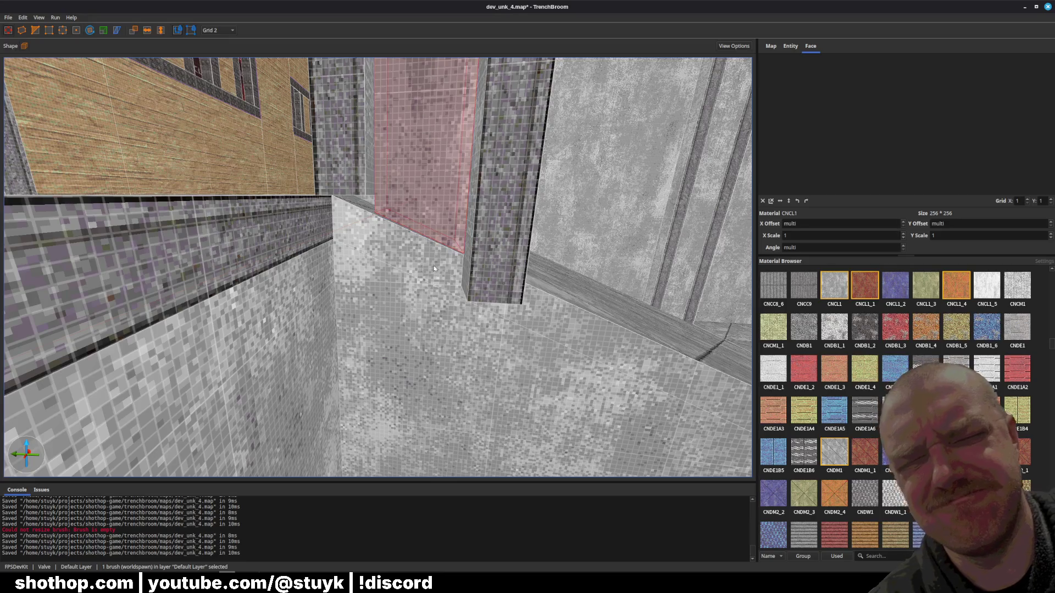
pyautogui.press('Escape')
pyautogui.click(363, 173)
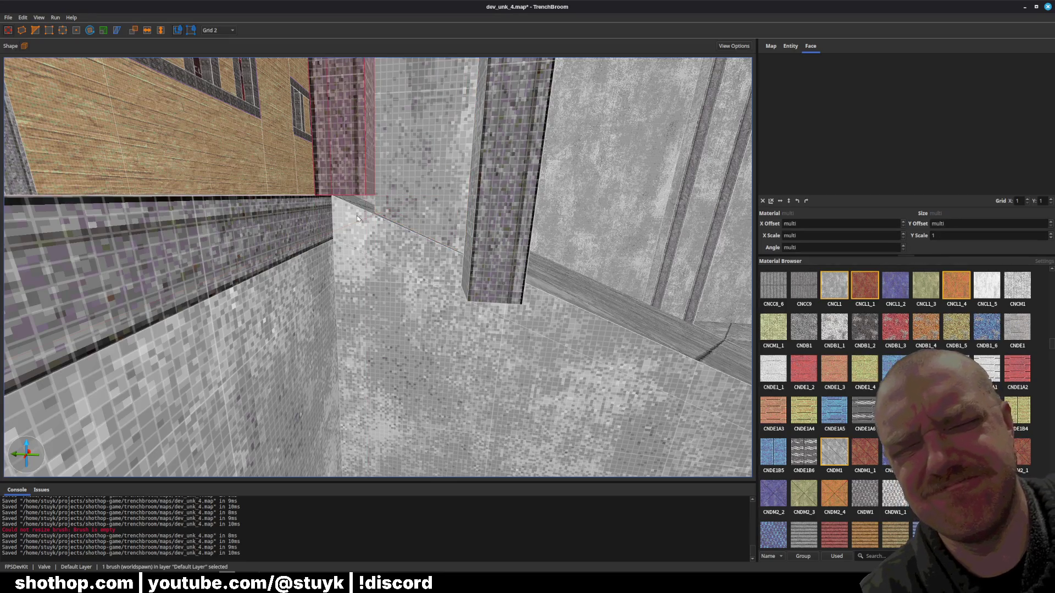
pyautogui.click(217, 30)
pyautogui.click(212, 78)
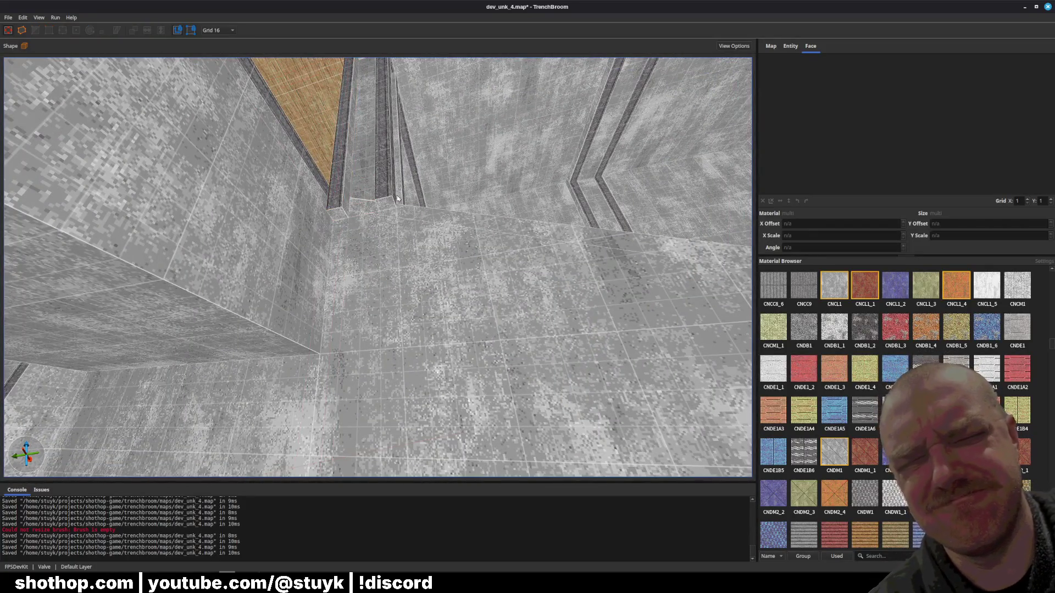
# - Select both thin pillars, stretch their bottoms down to the floor, and save the map
pyautogui.click(384, 159)
pyautogui.click(357, 177)
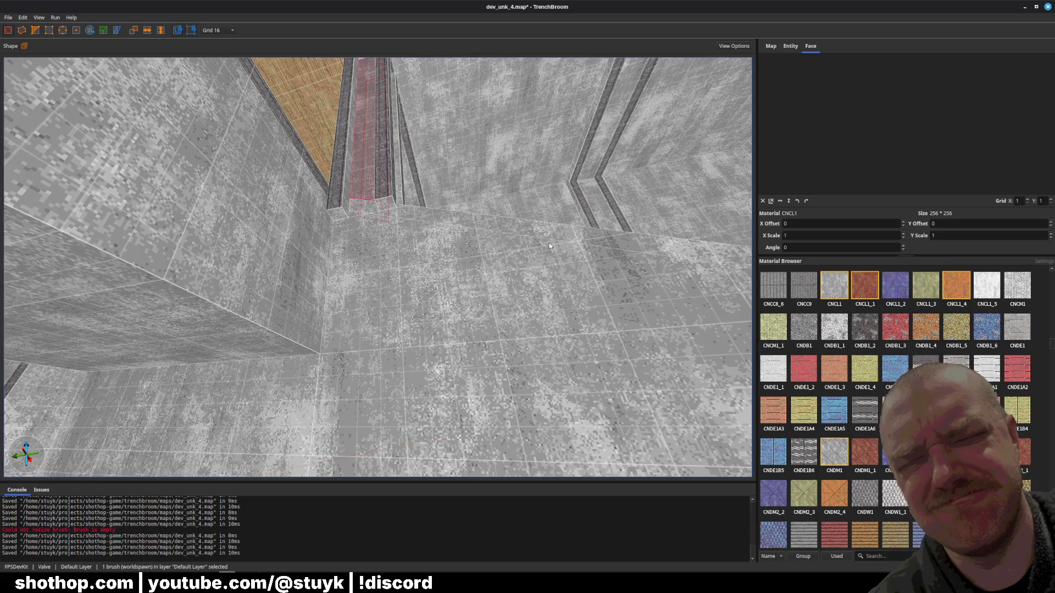
pyautogui.scroll(2, 362, 220)
pyautogui.keyDown('ctrl'); pyautogui.click(400, 199); pyautogui.keyUp('ctrl')
pyautogui.scroll(-3, 399, 220)
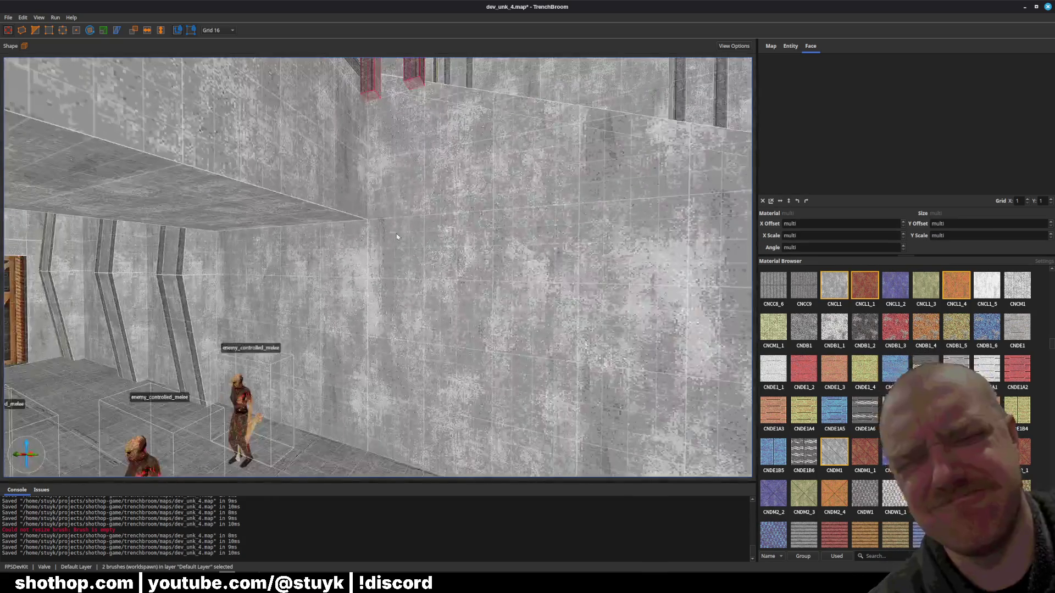
pyautogui.moveTo(373, 100)
pyautogui.mouseDown()
pyautogui.moveTo(396, 308)
pyautogui.moveTo(426, 374)
pyautogui.mouseUp()
pyautogui.press('Escape')
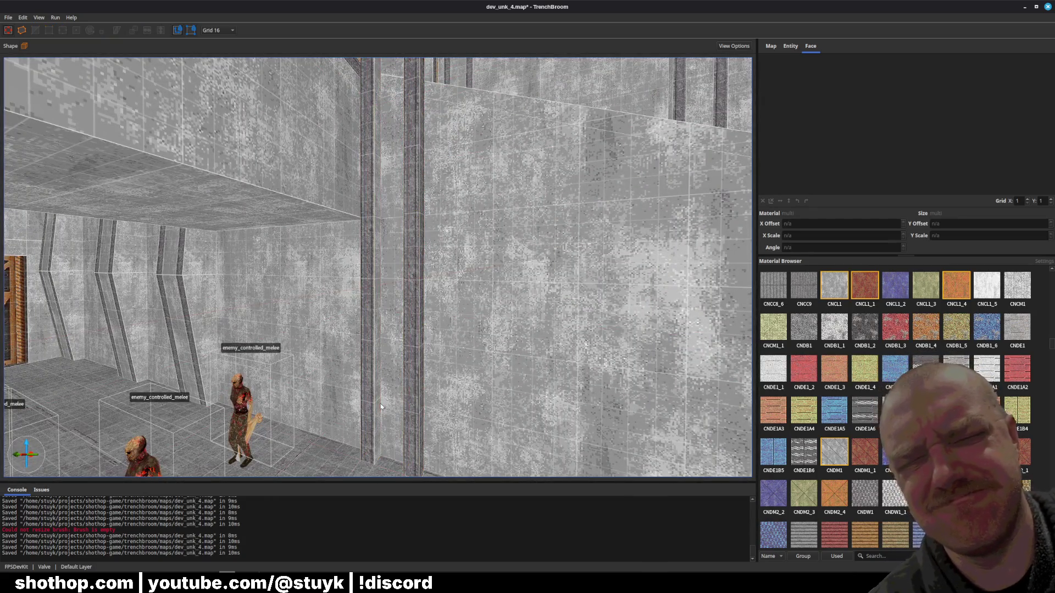
pyautogui.hotkey('ctrl', 's')
# - Look around the corridor while saving dev_unk_4.map a few more times
pyautogui.scroll(-5, 427, 375)
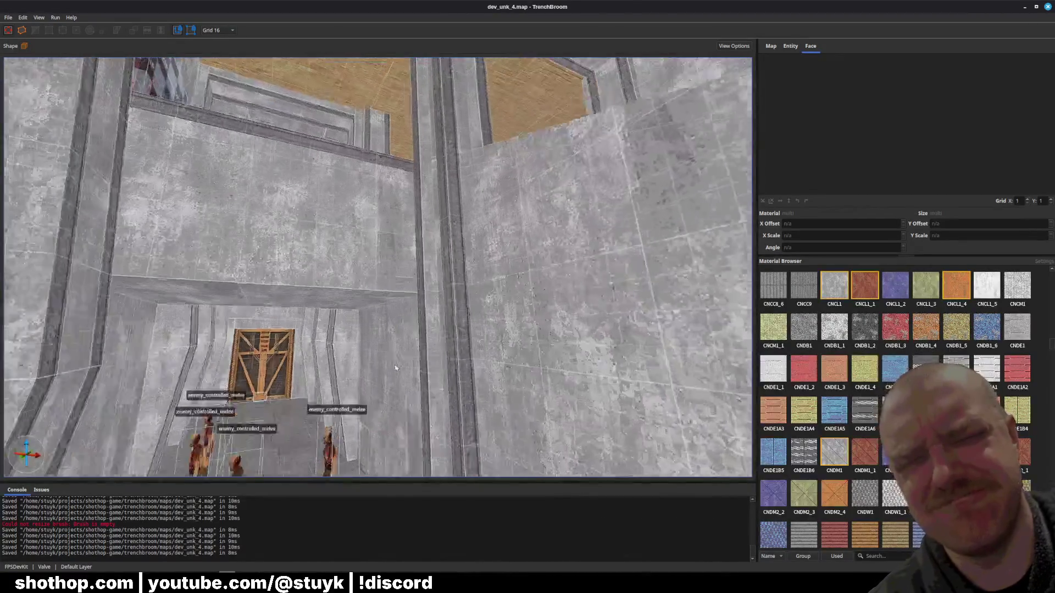
pyautogui.hotkey('ctrl', 's')
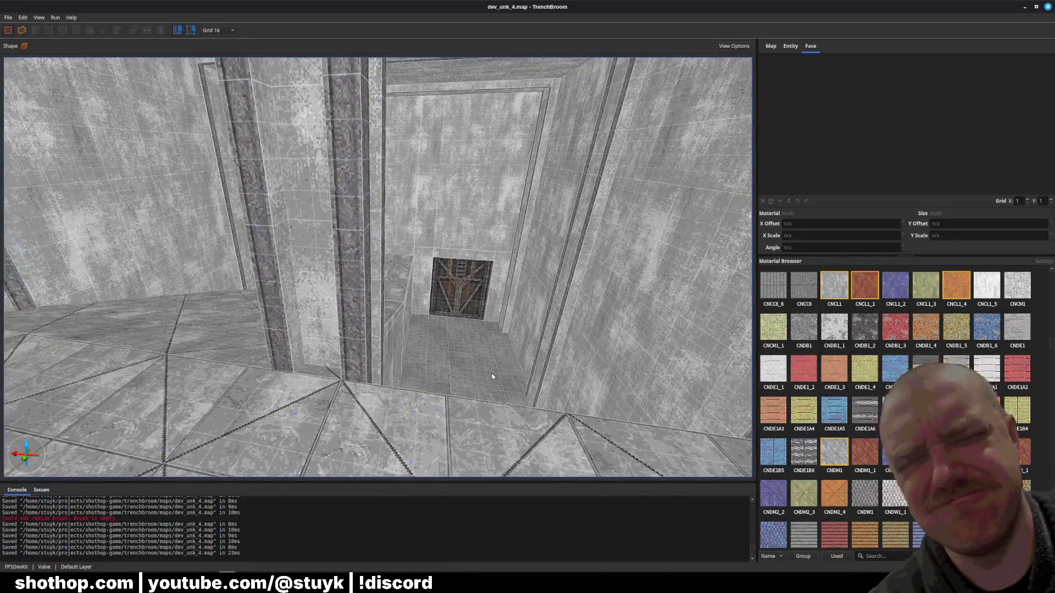
pyautogui.hotkey('ctrl', 's')
pyautogui.scroll(5, 465, 358)
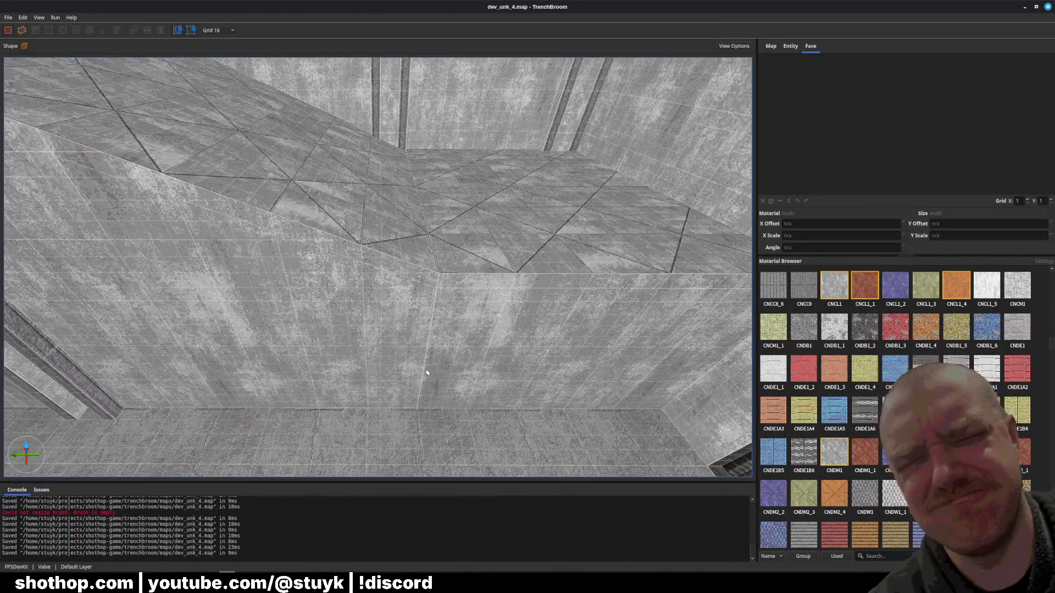
pyautogui.hotkey('ctrl', 's')
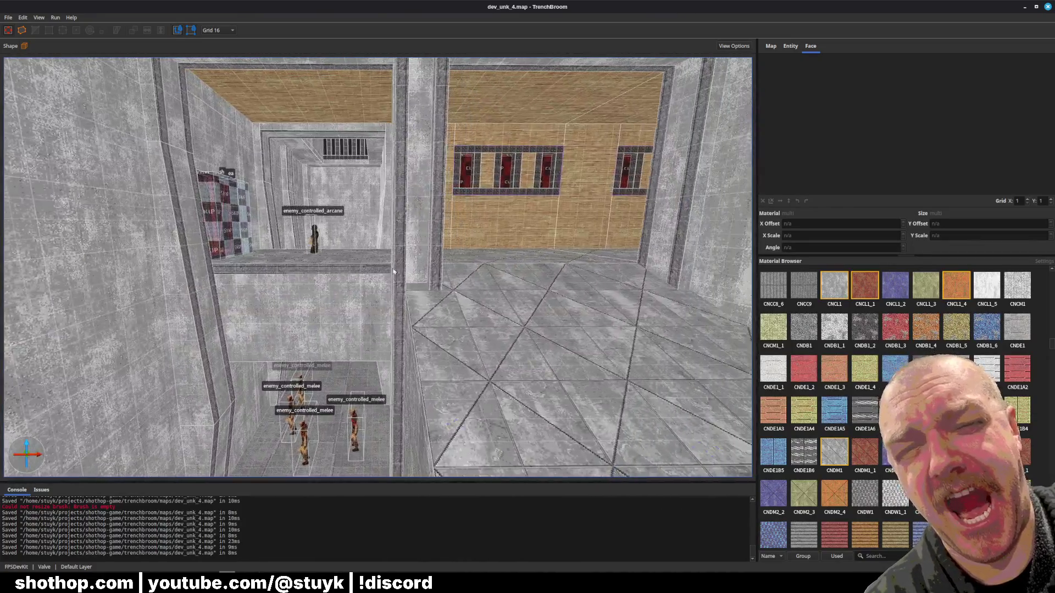
# - Copy the wood wall material onto the next room's concrete wall, ceiling faces and band below the grate
pyautogui.click(495, 236)
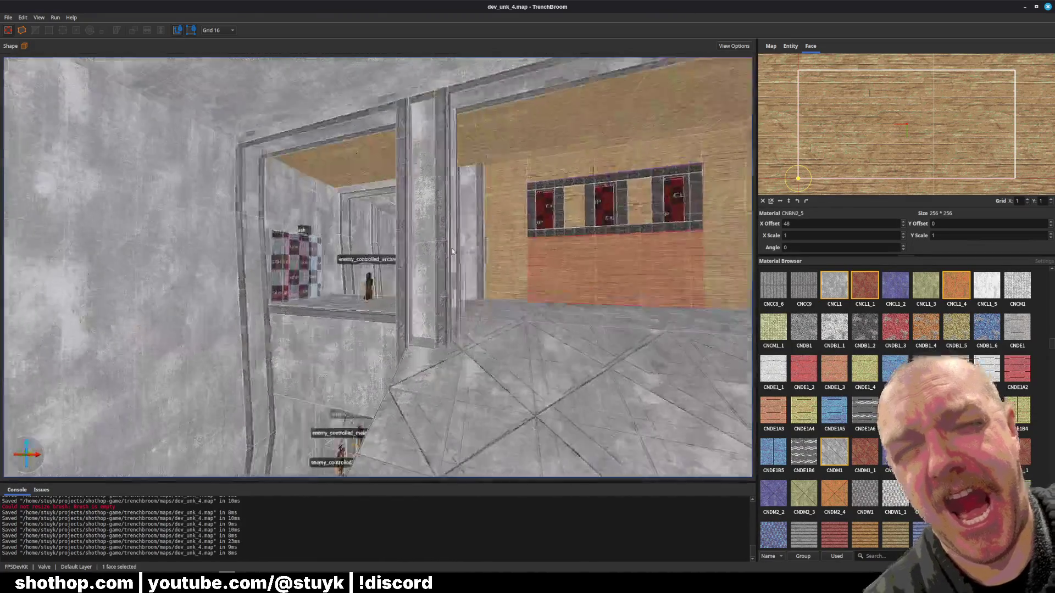
pyautogui.press('w')
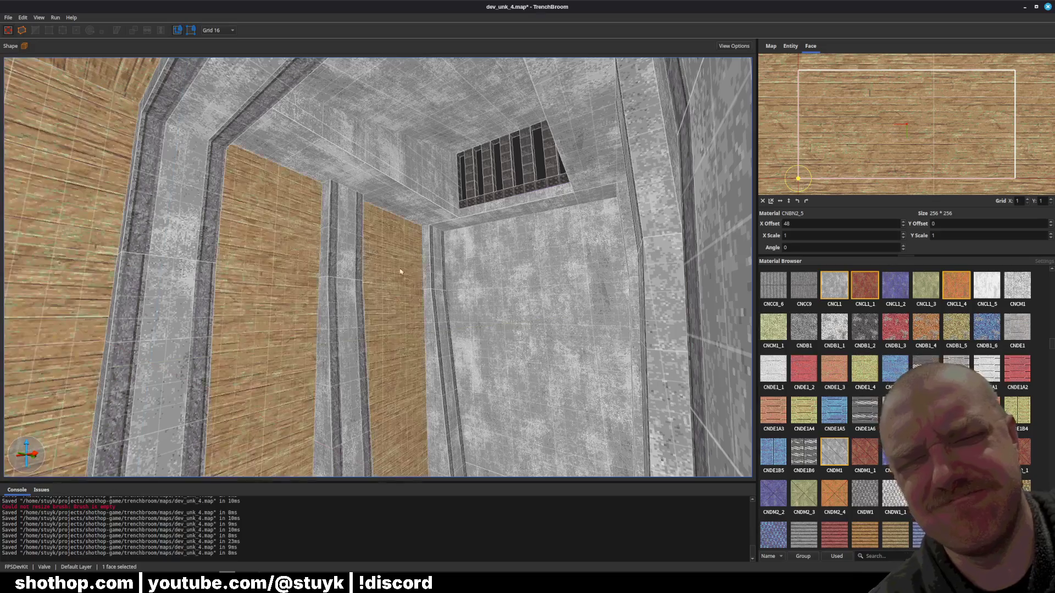
pyautogui.keyDown('alt'); pyautogui.click(494, 286); pyautogui.keyUp('alt')
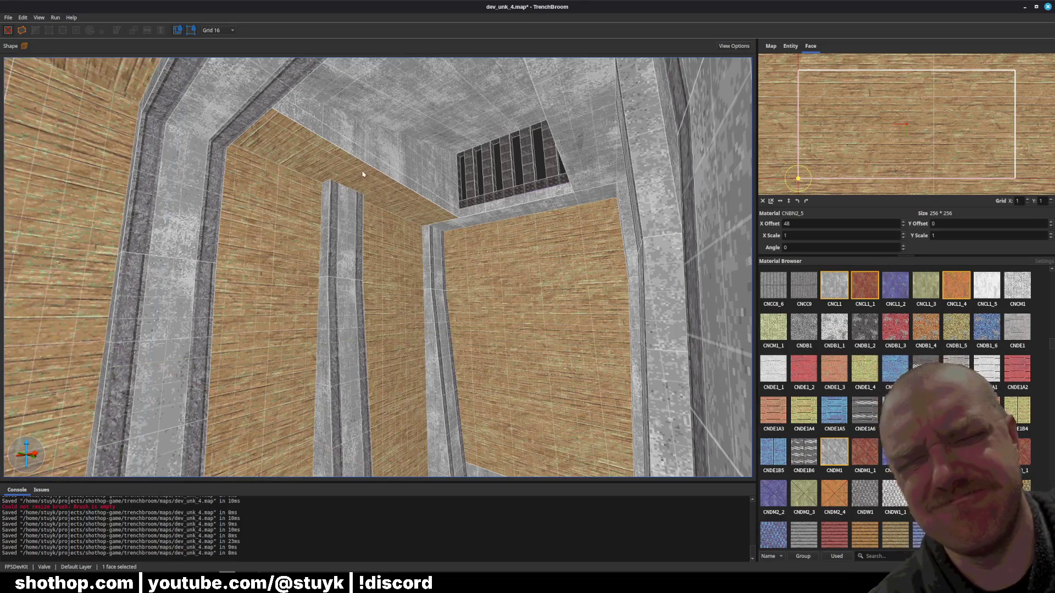
pyautogui.press('w')
pyautogui.moveTo(358, 130); pyautogui.dragTo(411, 136)
pyautogui.keyDown('alt'); pyautogui.click(370, 193); pyautogui.keyUp('alt')
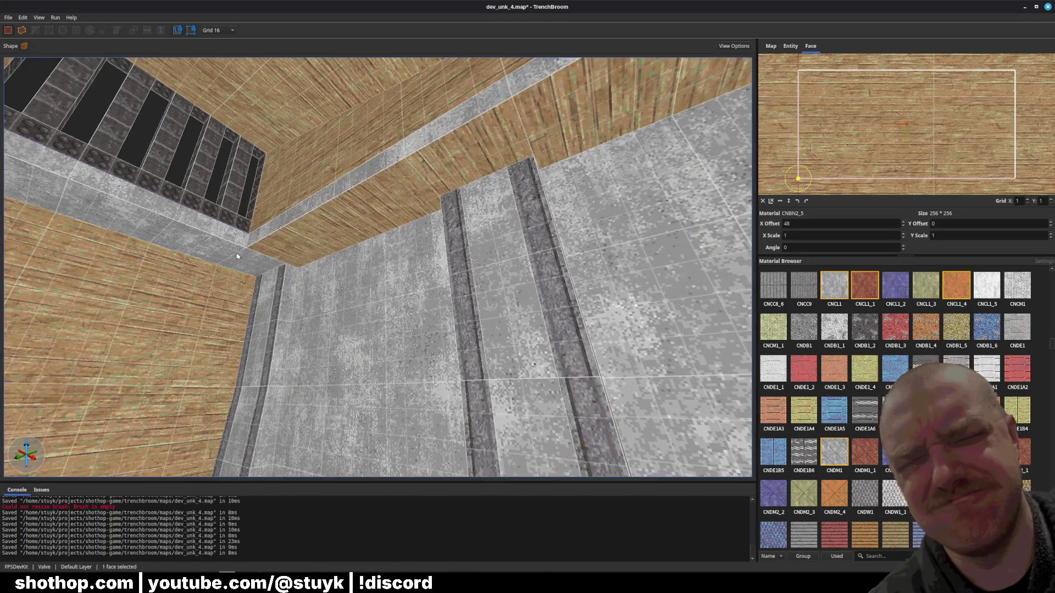
pyautogui.keyDown('alt'); pyautogui.click(212, 242); pyautogui.keyUp('alt')
pyautogui.moveTo(216, 233)
pyautogui.mouseDown()
pyautogui.moveTo(231, 209)
pyautogui.moveTo(251, 241)
pyautogui.mouseUp()
pyautogui.scroll(-5, 231, 209)
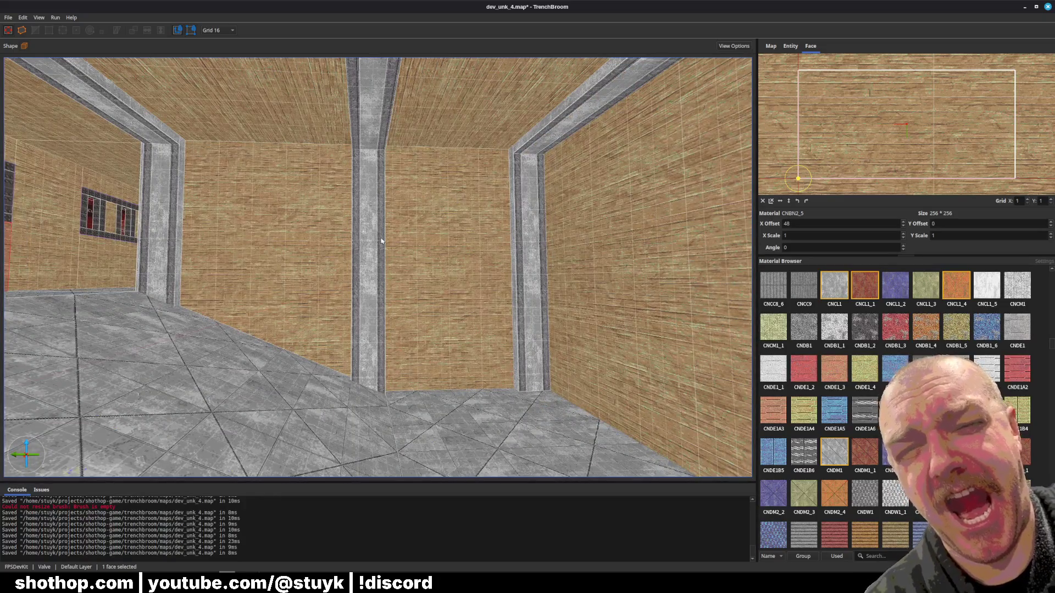
pyautogui.press('Escape')
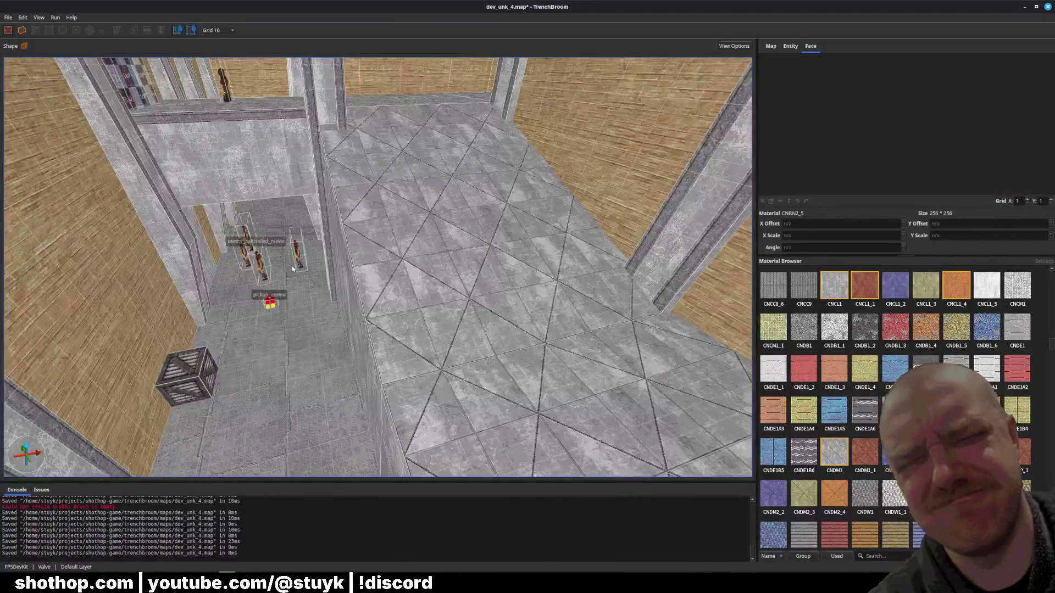
# - Save the map and select the four melee enemies in the corridor
pyautogui.hotkey('ctrl', 's')
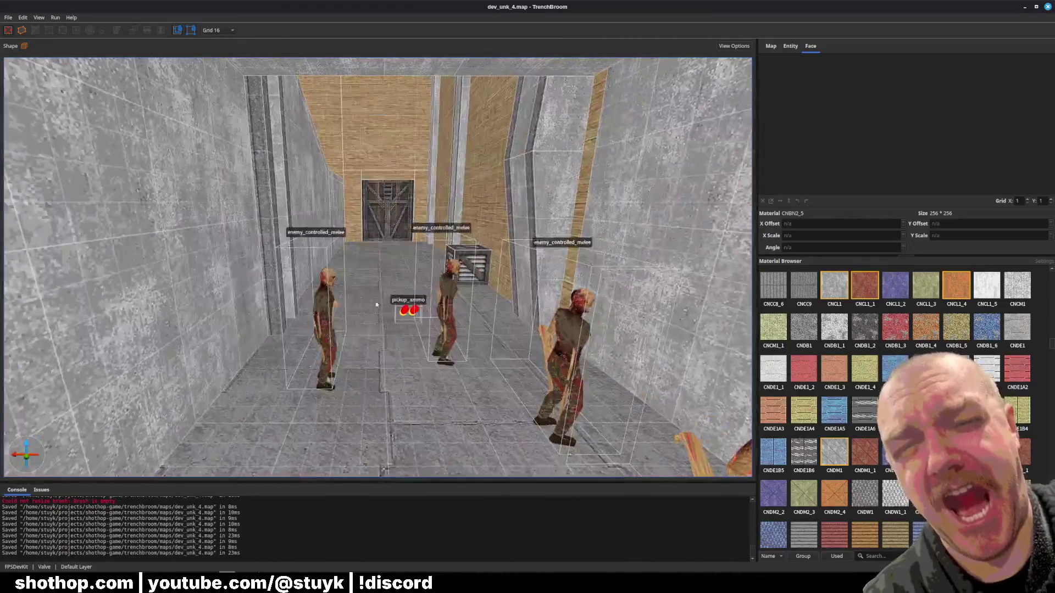
pyautogui.click(324, 319)
pyautogui.keyDown('ctrl'); pyautogui.click(443, 306); pyautogui.keyUp('ctrl')
pyautogui.keyDown('ctrl'); pyautogui.click(478, 318); pyautogui.keyUp('ctrl')
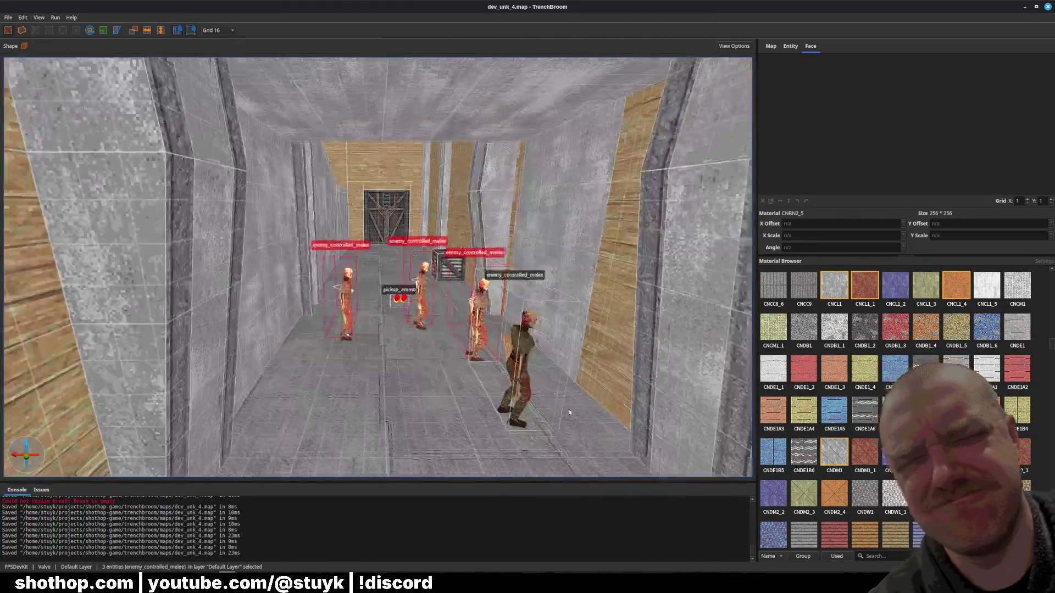
pyautogui.keyDown('ctrl'); pyautogui.click(525, 371); pyautogui.keyUp('ctrl')
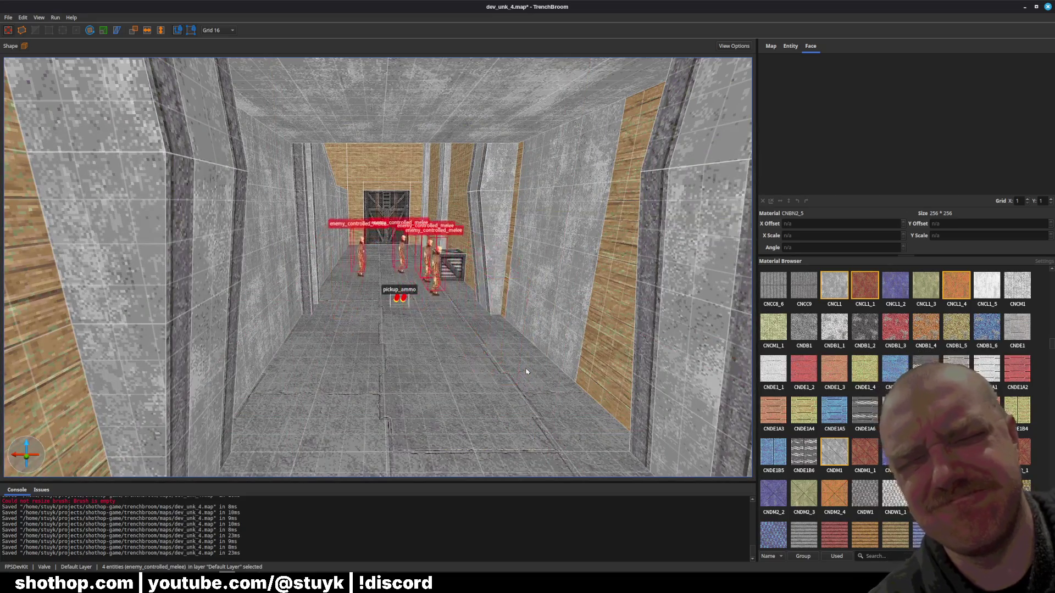
# - Move the melee enemy overlapping the crate clear of it, deselect, and save
pyautogui.click(525, 371)
pyautogui.scroll(5, 506, 365)
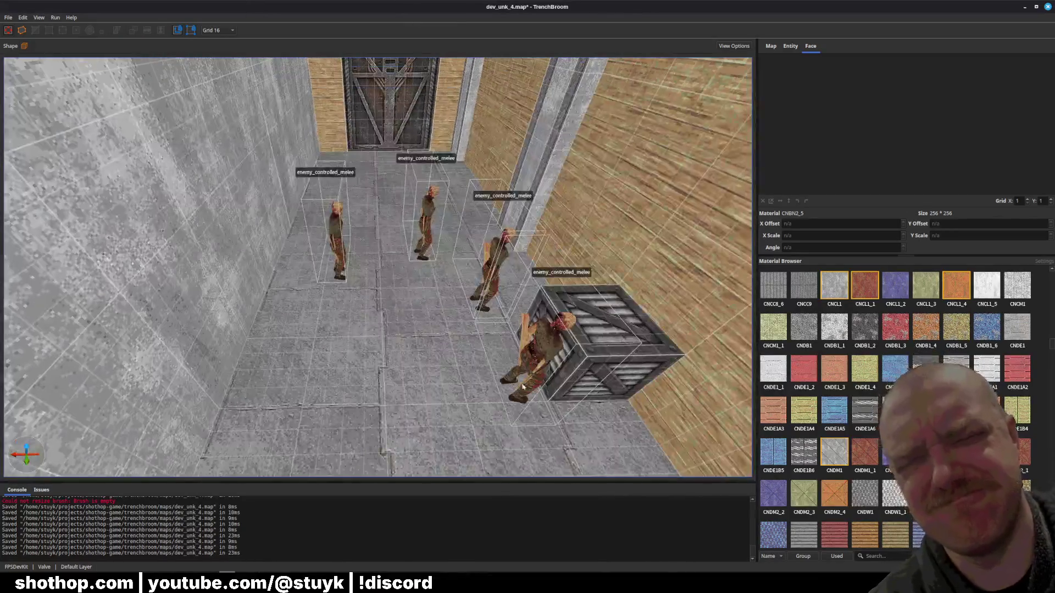
pyautogui.click(535, 389)
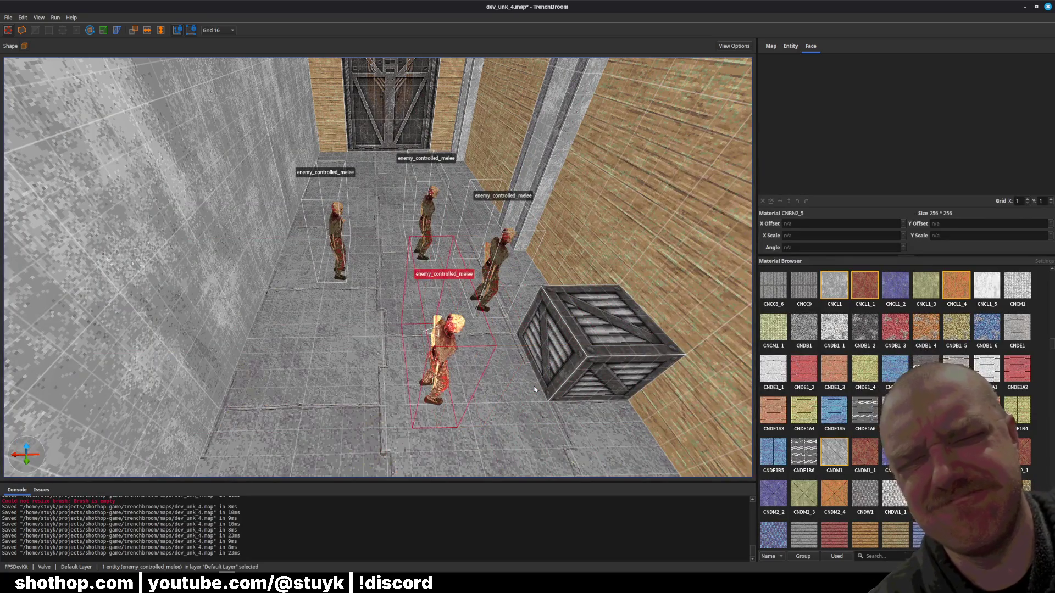
pyautogui.press('Escape')
pyautogui.hotkey('ctrl', 's')
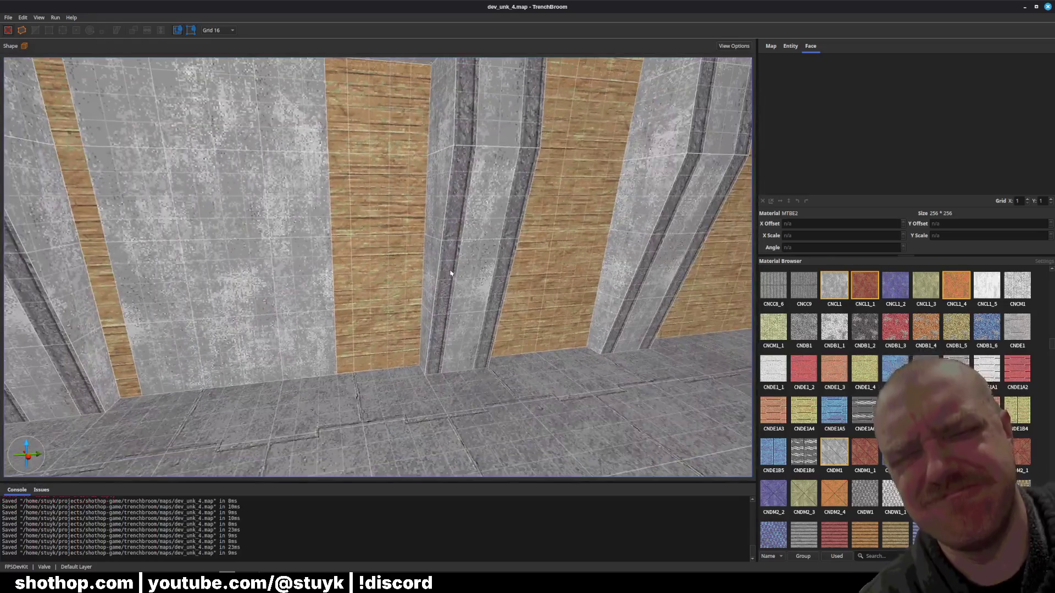
# - Apply CNBN2_5 to one ceiling face, save, and give another ceiling face CNCL1
pyautogui.keyDown('shift'); pyautogui.click(350, 356); pyautogui.keyUp('shift')
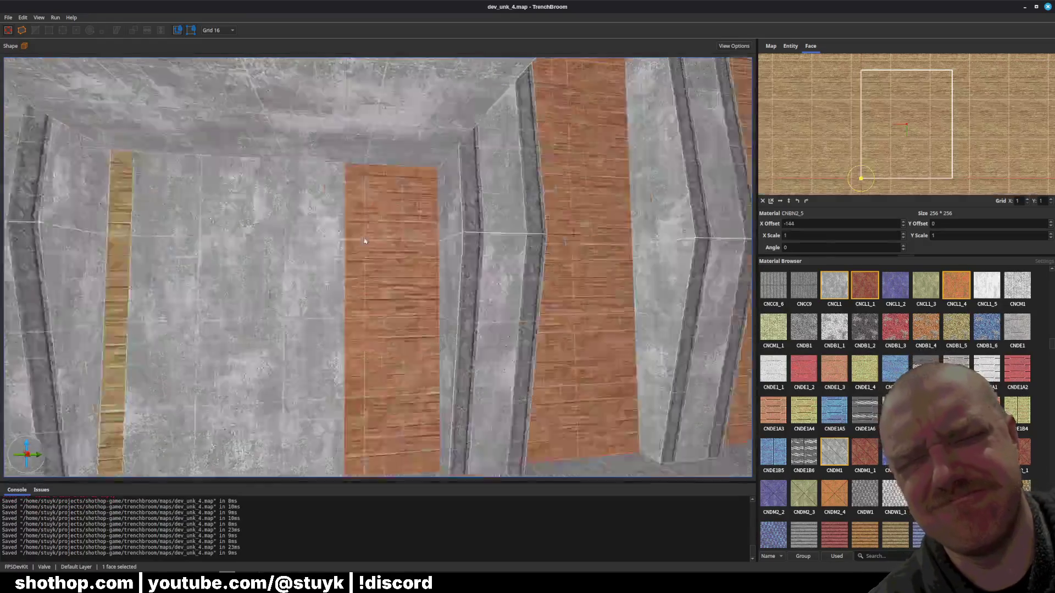
pyautogui.press('Escape')
pyautogui.hotkey('ctrl', 's')
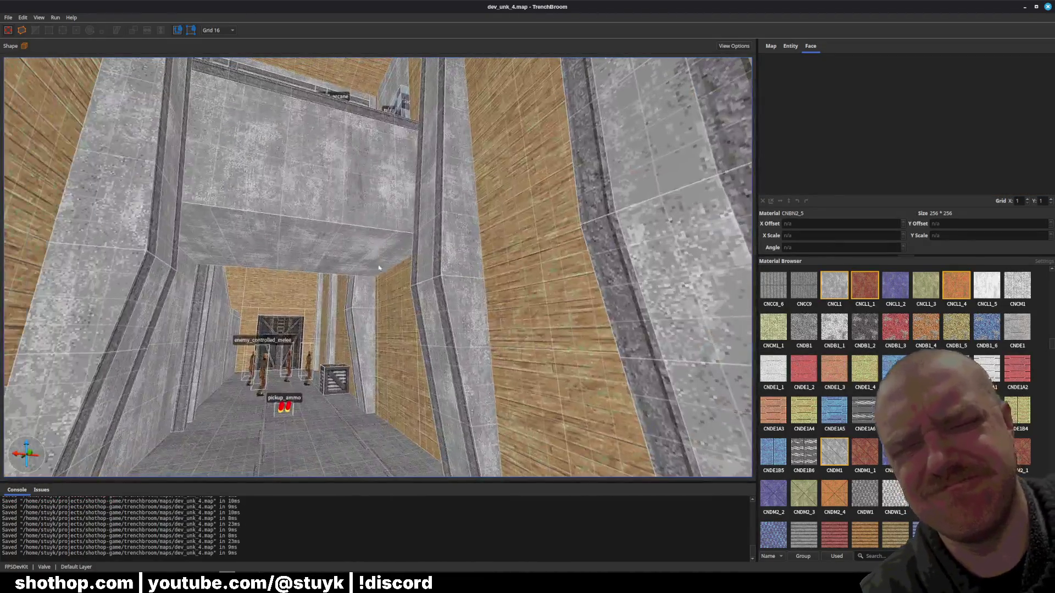
pyautogui.keyDown('shift'); pyautogui.click(379, 267); pyautogui.keyUp('shift')
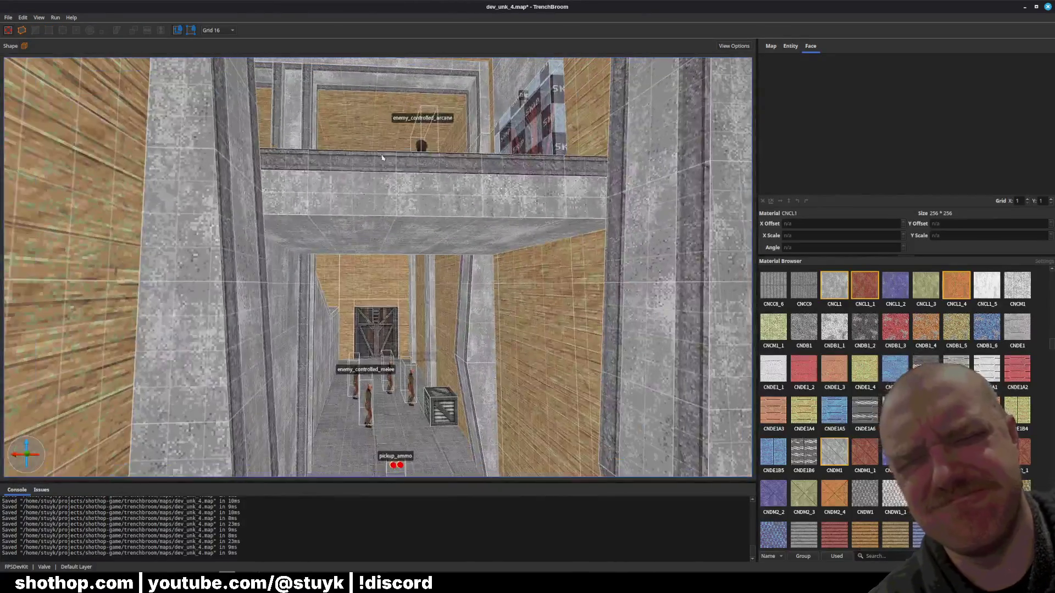
# - Inspect the ledge brush and the CNBN2_5, concrete and wood wall faces around it
pyautogui.click(387, 173)
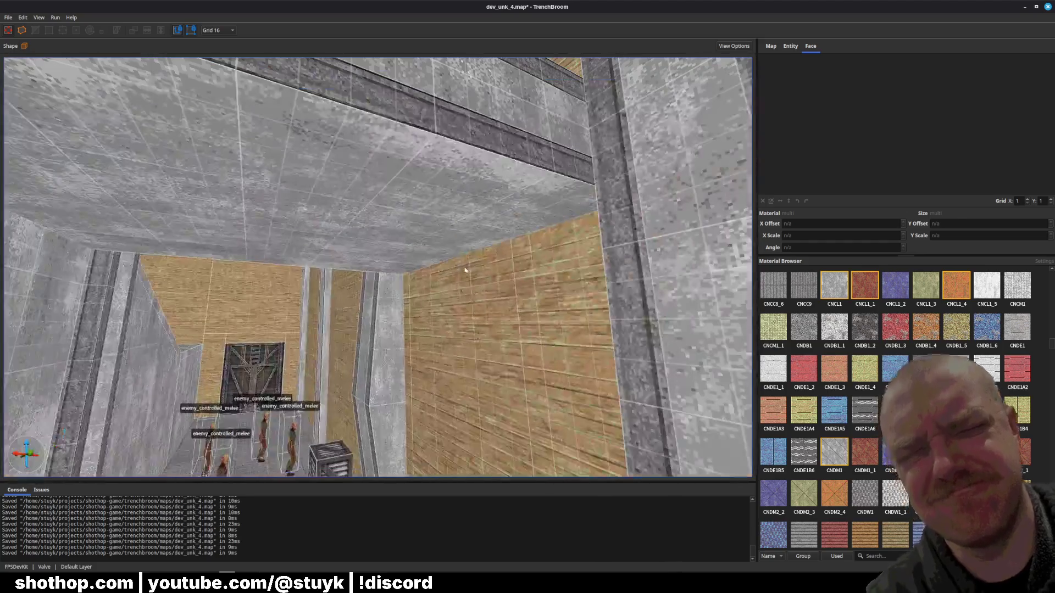
pyautogui.keyDown('shift'); pyautogui.click(422, 221); pyautogui.keyUp('shift')
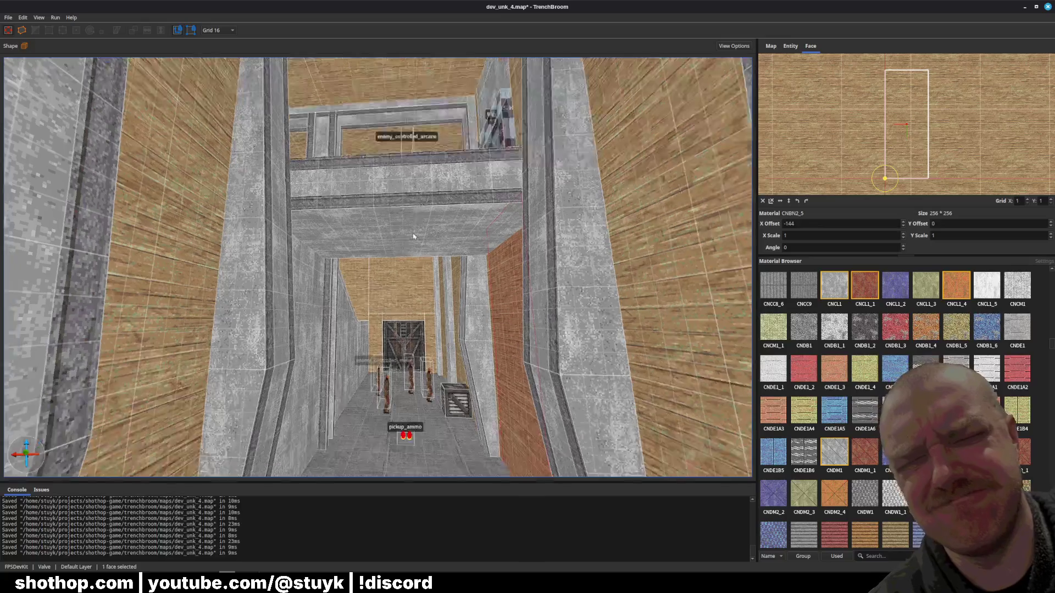
pyautogui.press('Escape')
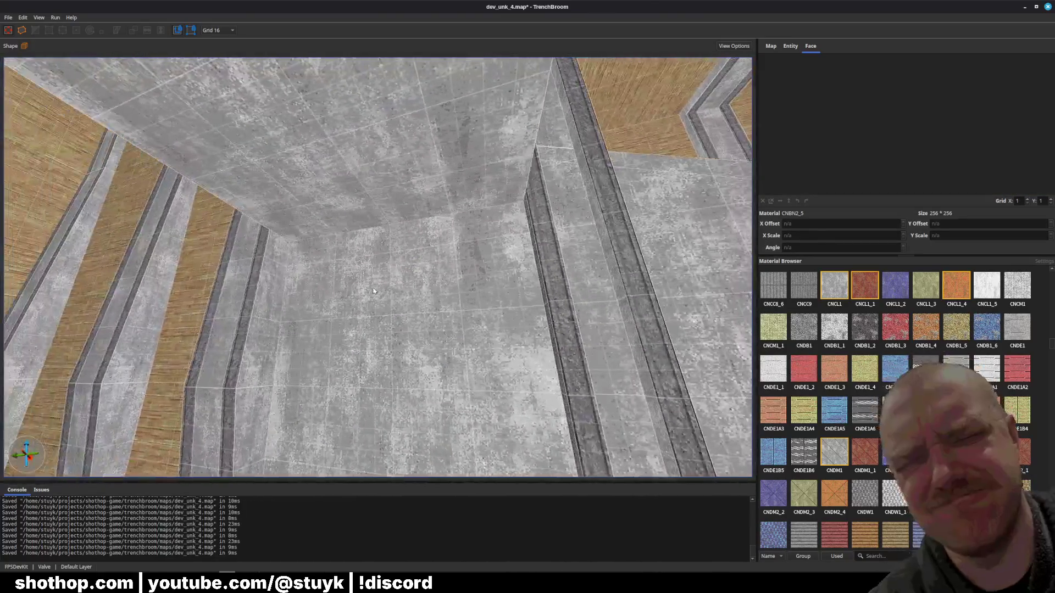
pyautogui.keyDown('shift'); pyautogui.click(366, 203); pyautogui.keyUp('shift')
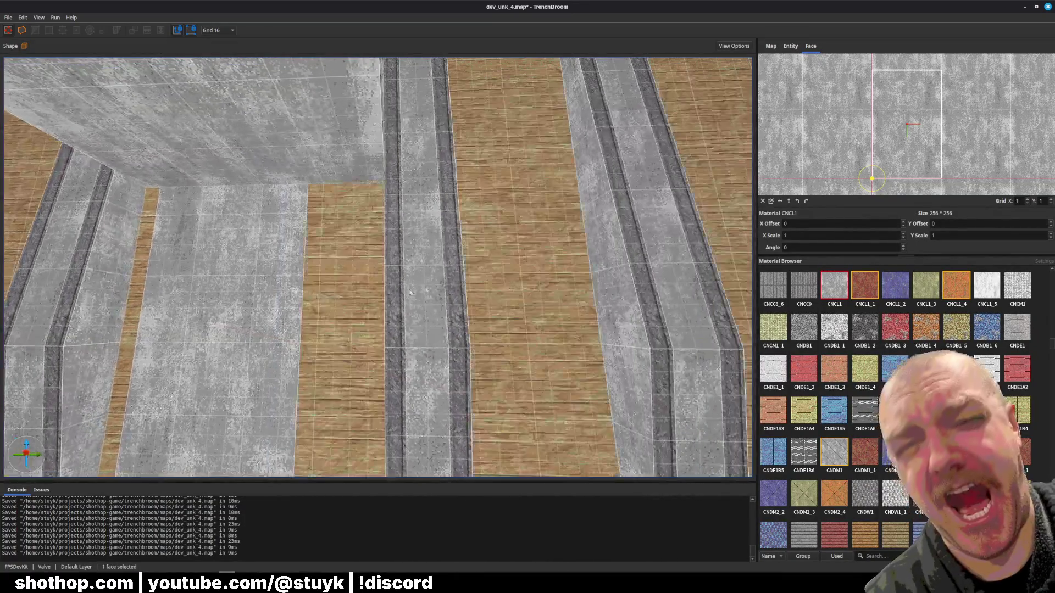
pyautogui.click(357, 290)
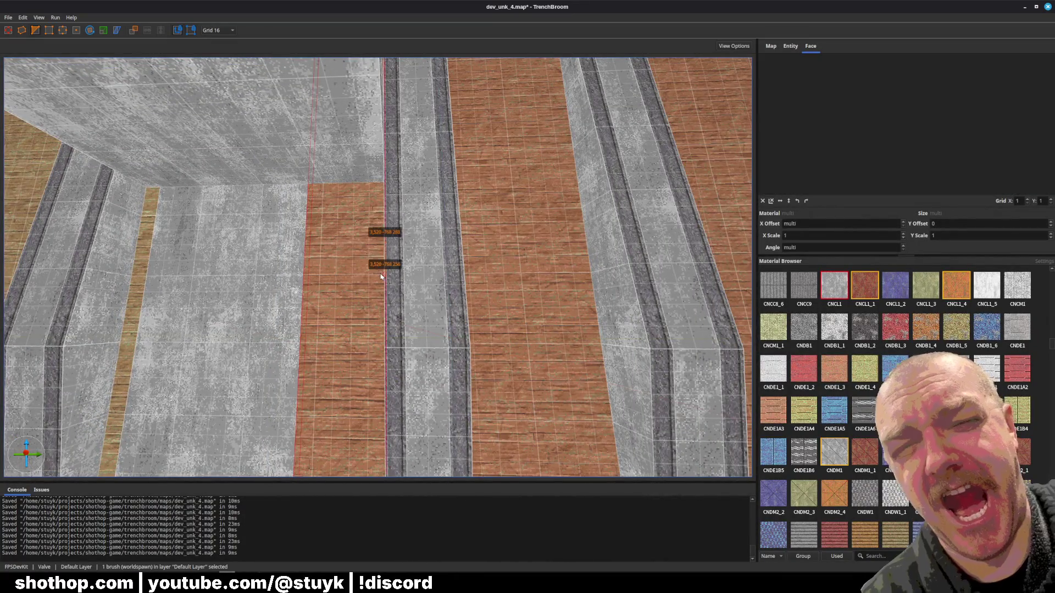
pyautogui.keyDown('shift'); pyautogui.click(297, 313); pyautogui.keyUp('shift')
pyautogui.press('Escape')
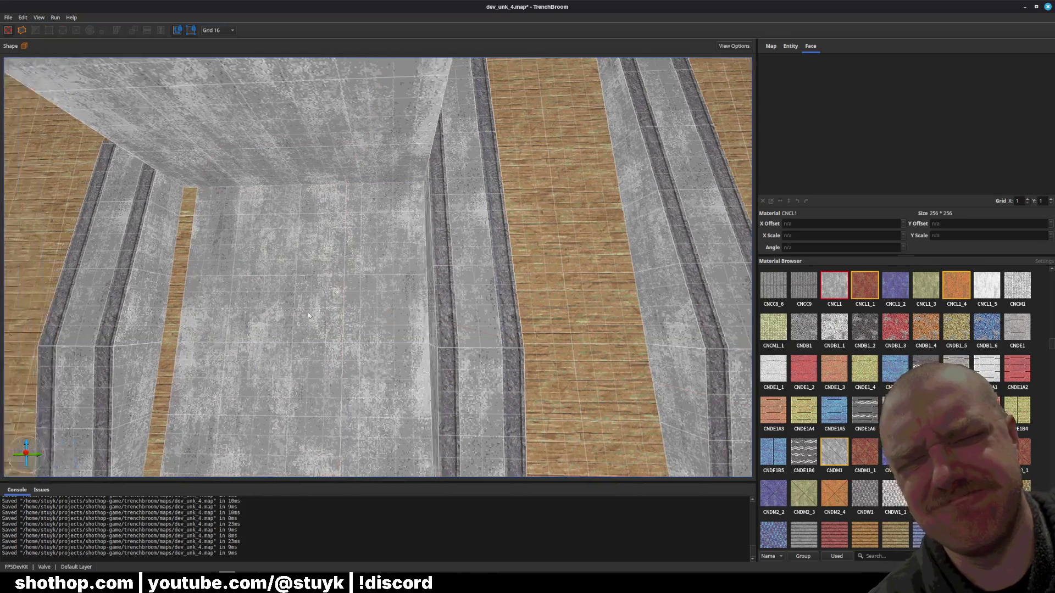
# - Inspect the SKIP brush and the wall brush above it in the concrete room, then save
pyautogui.click(259, 272)
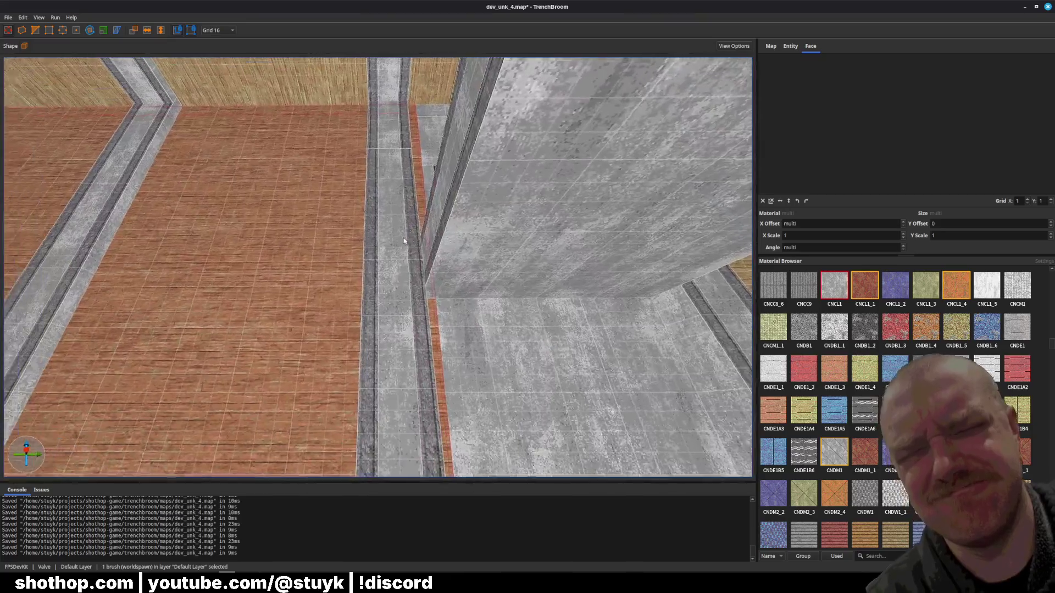
pyautogui.moveTo(404, 241); pyautogui.dragTo(390, 266)
pyautogui.moveTo(346, 298)
pyautogui.mouseDown()
pyautogui.moveTo(353, 306)
pyautogui.moveTo(405, 269)
pyautogui.mouseUp()
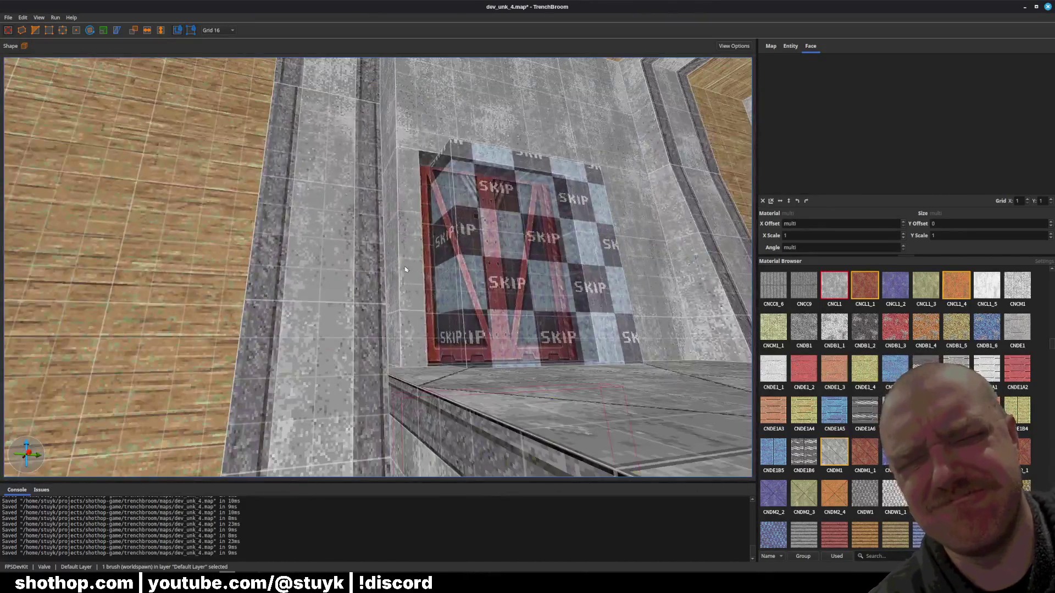
pyautogui.keyDown('ctrl'); pyautogui.click(401, 133); pyautogui.keyUp('ctrl')
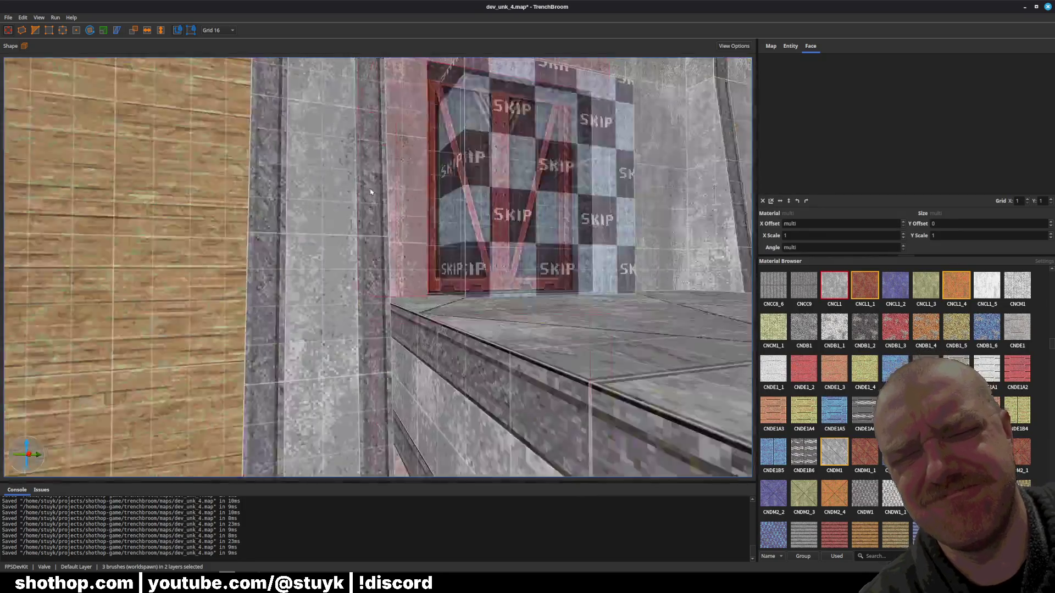
pyautogui.press('Escape')
pyautogui.moveTo(370, 192)
pyautogui.mouseDown()
pyautogui.moveTo(370, 245)
pyautogui.moveTo(392, 284)
pyautogui.mouseUp()
pyautogui.hotkey('ctrl', 's')
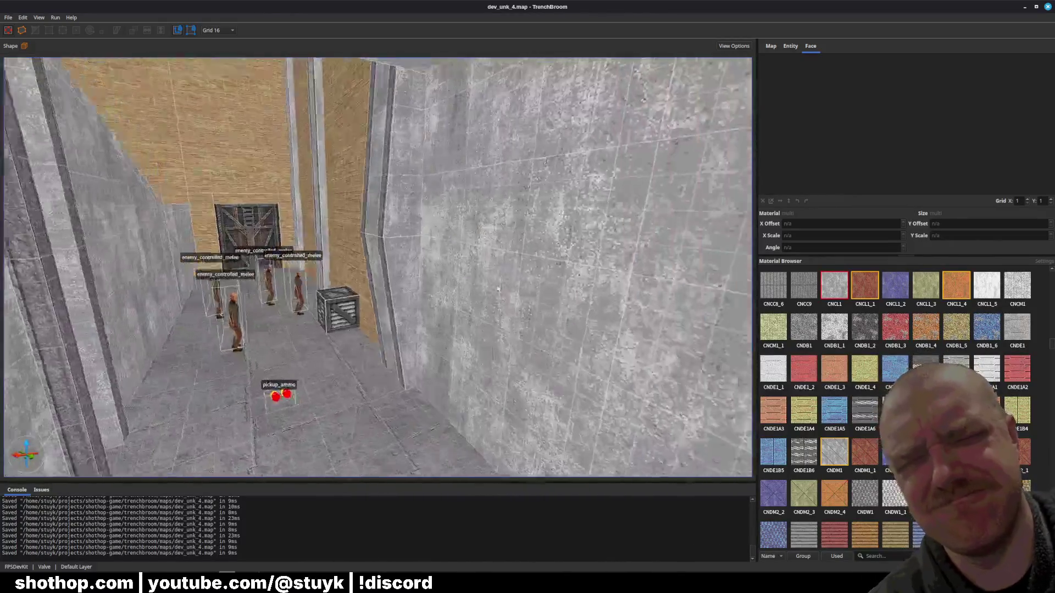
# - Look over the corridor's wood wall, floor and left concrete wall, then save the map
pyautogui.moveTo(498, 289); pyautogui.dragTo(507, 273)
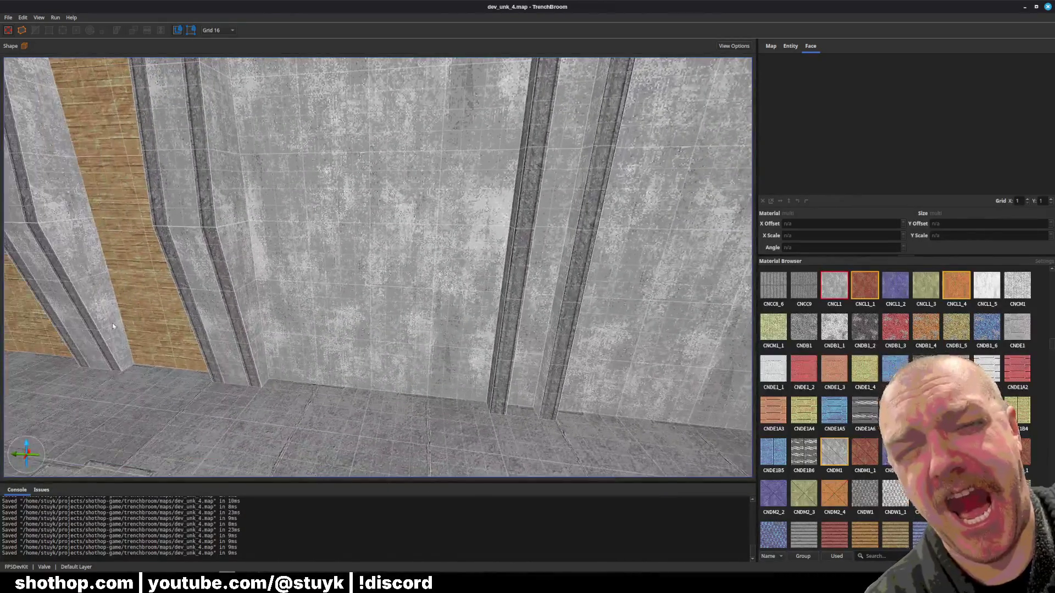
pyautogui.keyDown('shift'); pyautogui.click(113, 327); pyautogui.keyUp('shift')
pyautogui.moveTo(112, 326); pyautogui.dragTo(647, 315)
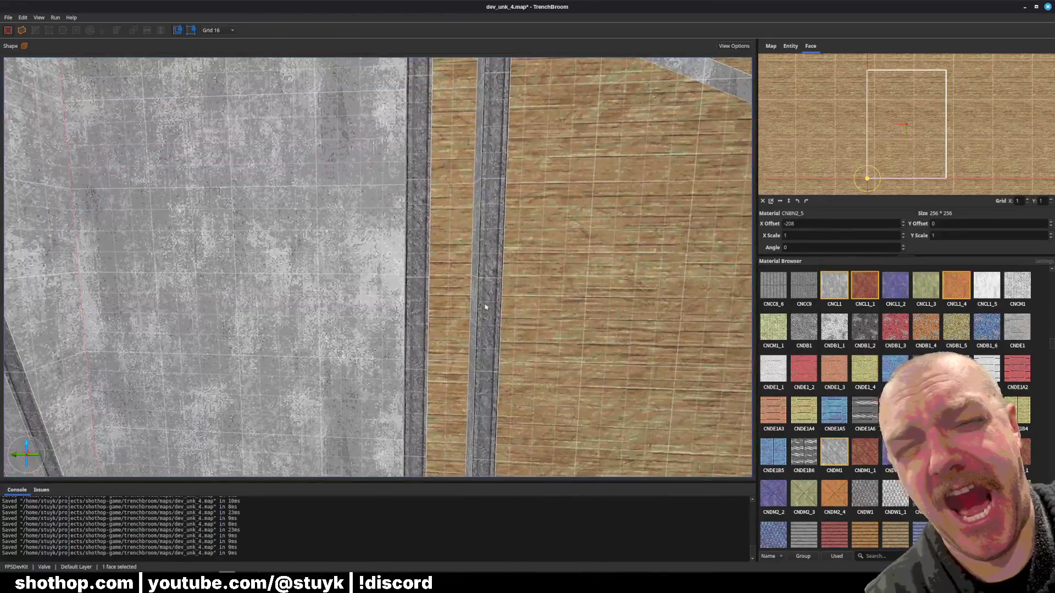
pyautogui.click(485, 307)
pyautogui.moveTo(486, 307); pyautogui.dragTo(436, 202)
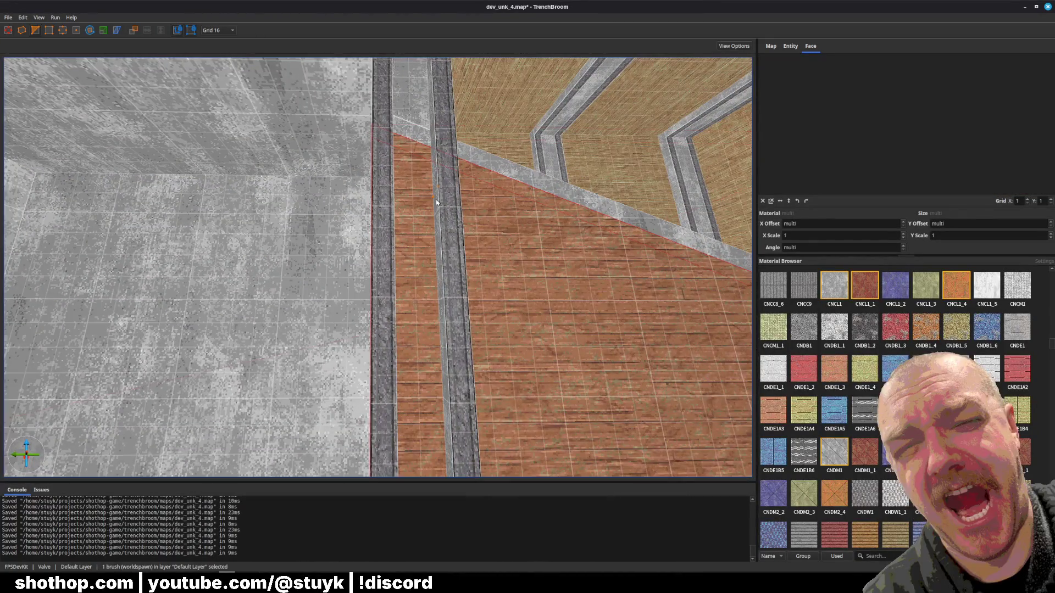
pyautogui.click(330, 330)
pyautogui.moveTo(330, 329)
pyautogui.mouseDown()
pyautogui.moveTo(455, 325)
pyautogui.moveTo(407, 323)
pyautogui.moveTo(449, 323)
pyautogui.moveTo(404, 307)
pyautogui.moveTo(422, 306)
pyautogui.mouseUp()
pyautogui.hotkey('ctrl', 's')
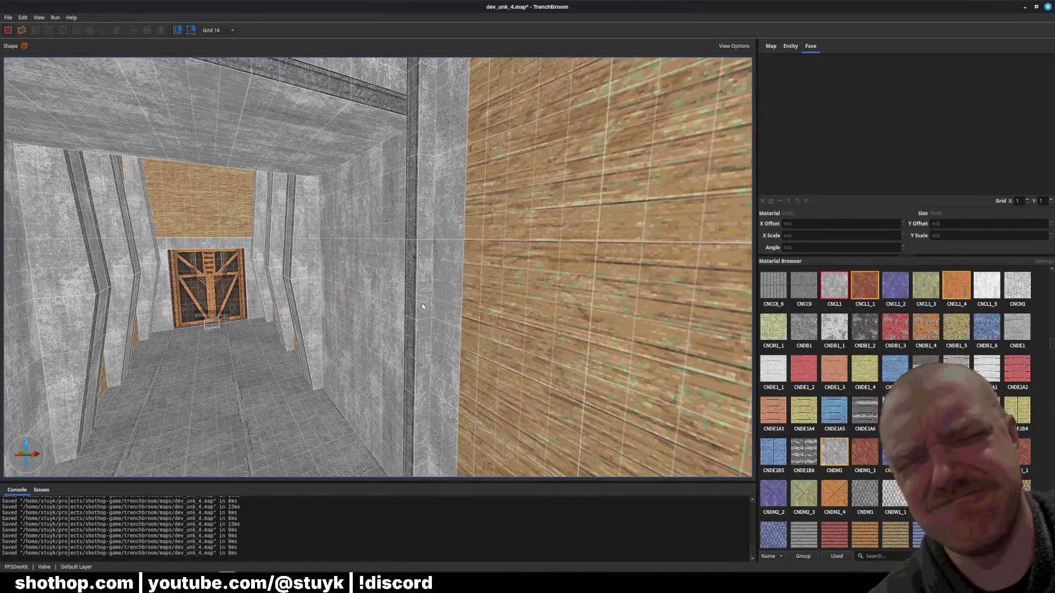
# - Shift the pillar brush and its upper segment right beside the window wall, then save
pyautogui.click(306, 301)
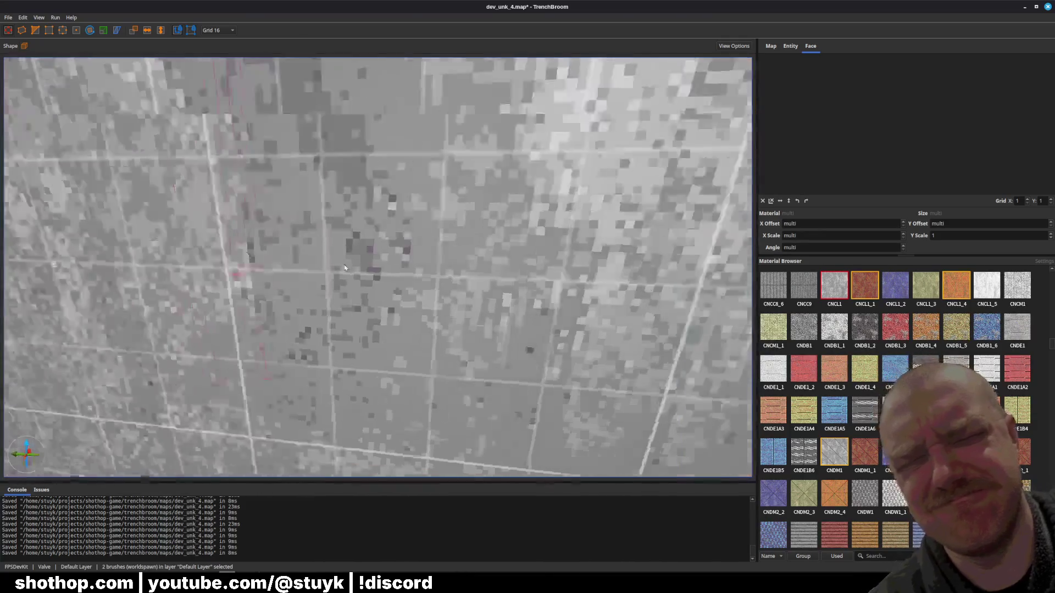
pyautogui.press('a')
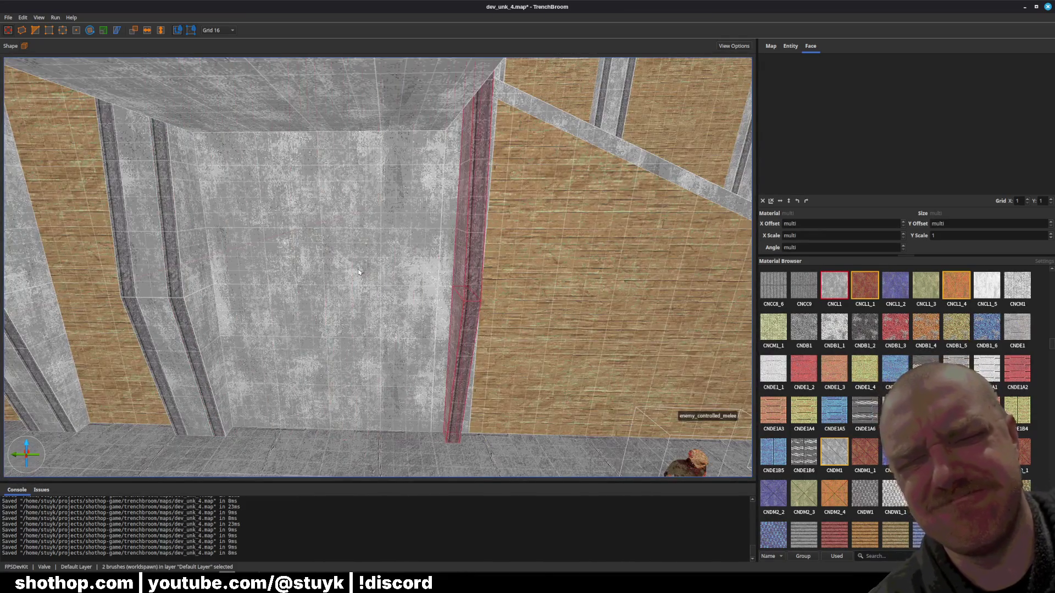
pyautogui.press('Right')
pyautogui.press('Right')
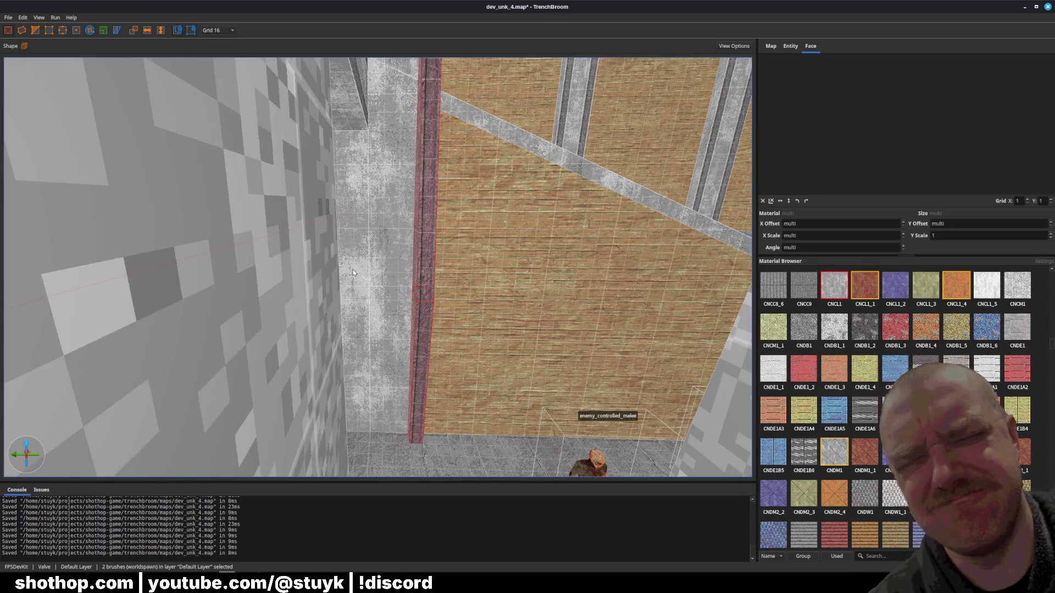
pyautogui.press('Escape')
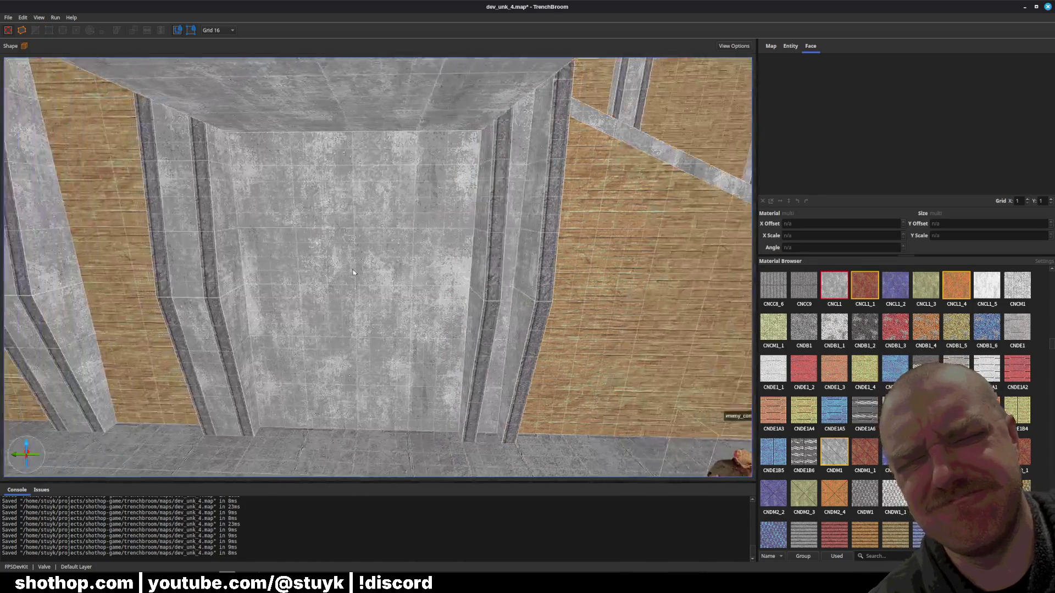
pyautogui.click(427, 337)
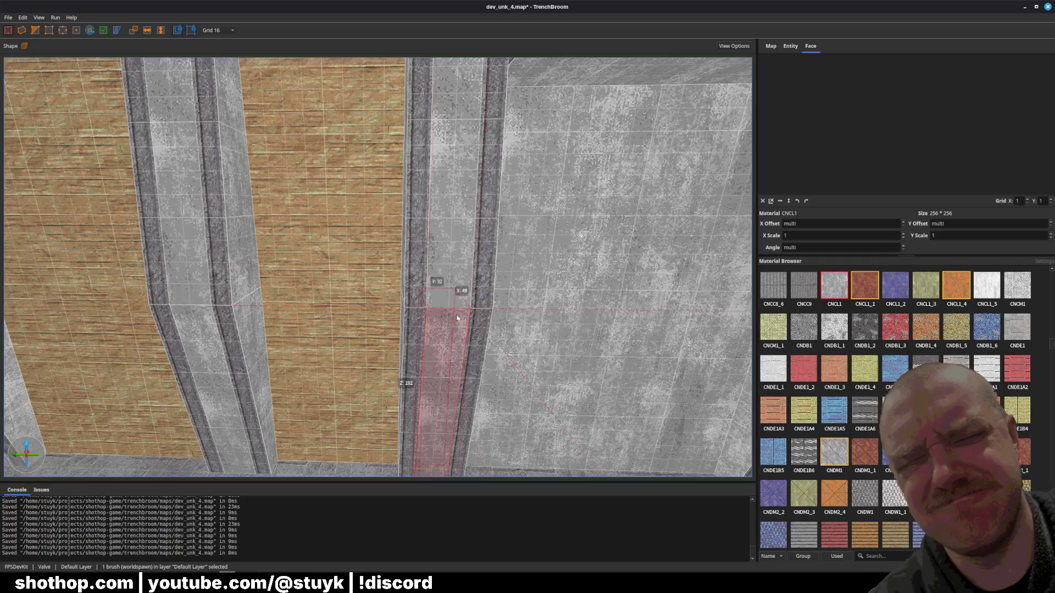
pyautogui.keyDown('shift'); pyautogui.click(456, 264); pyautogui.keyUp('shift')
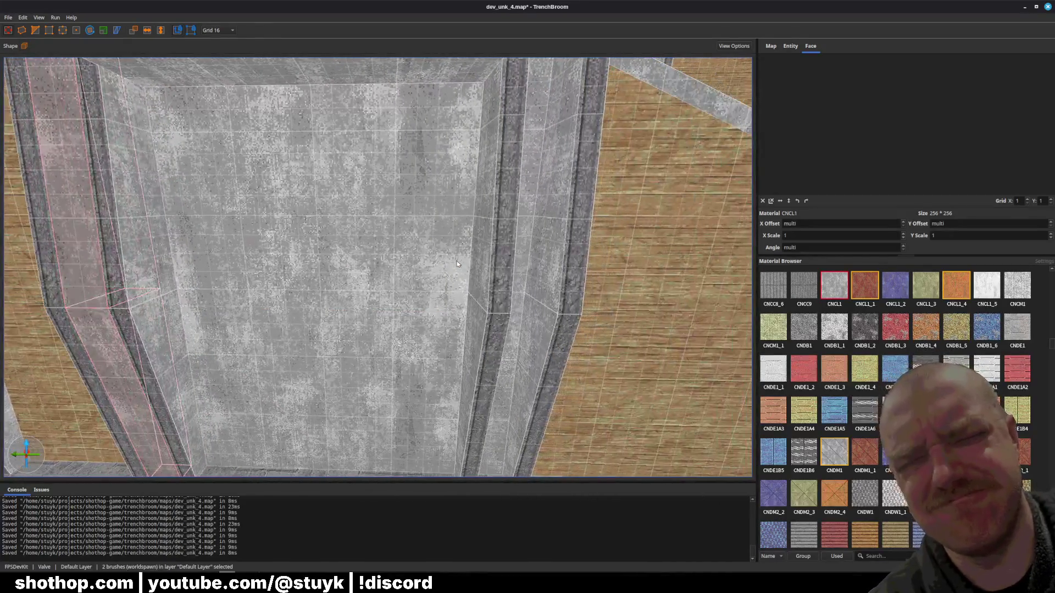
pyautogui.press('Right')
pyautogui.press('Right')
pyautogui.press('Right')
pyautogui.press('Escape')
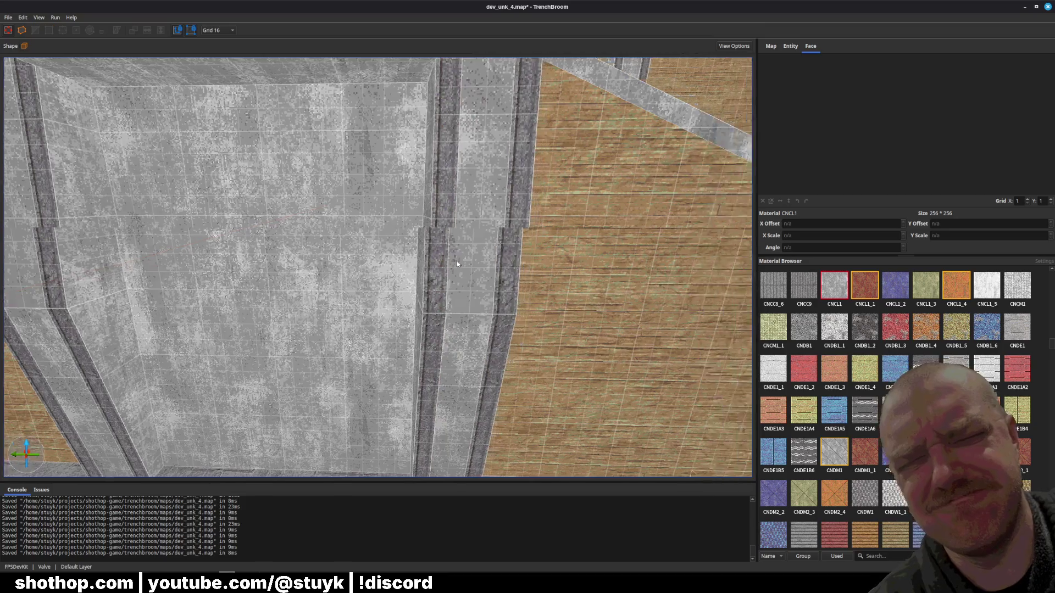
pyautogui.hotkey('ctrl', 's')
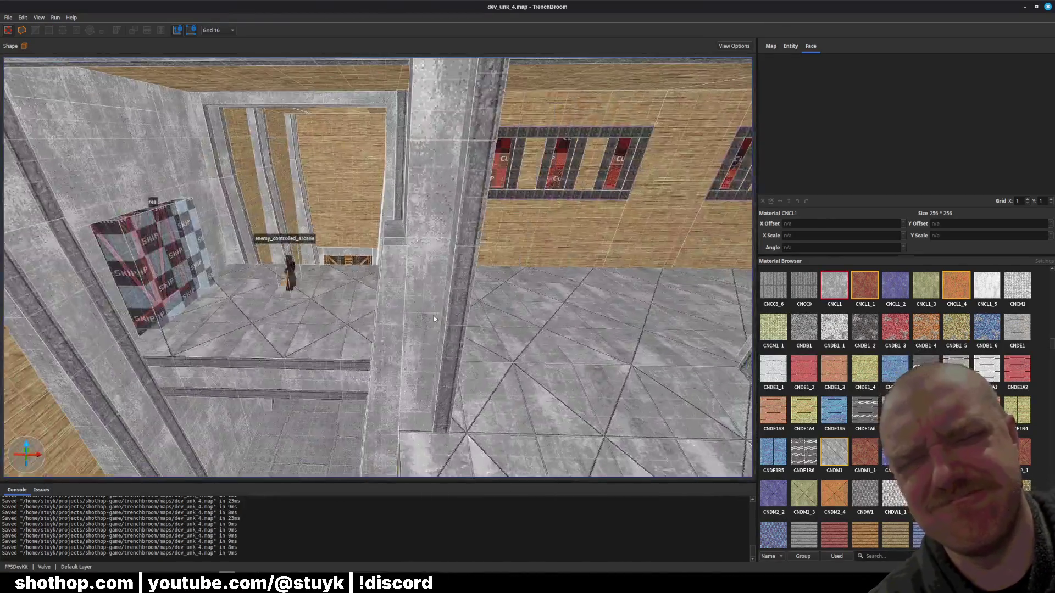
# - Nudge a pillar brush one grid step left, then undo the nudge
pyautogui.click(505, 279)
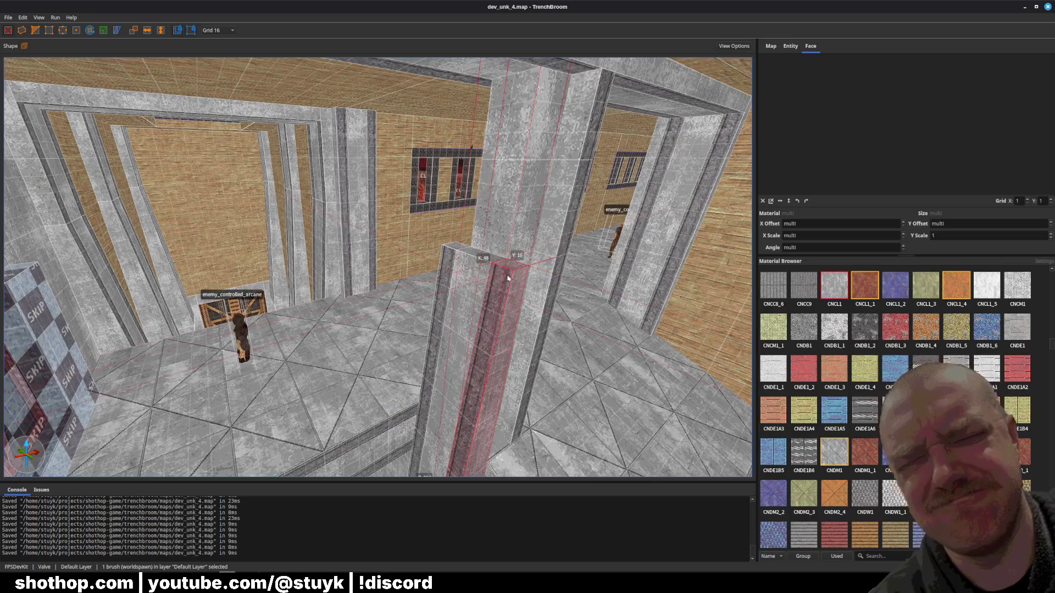
pyautogui.moveTo(510, 283)
pyautogui.mouseDown()
pyautogui.moveTo(442, 316)
pyautogui.moveTo(455, 321)
pyautogui.moveTo(490, 284)
pyautogui.moveTo(292, 222)
pyautogui.mouseUp()
pyautogui.press('Left')
pyautogui.hotkey('ctrl', 'z')
pyautogui.press('Escape')
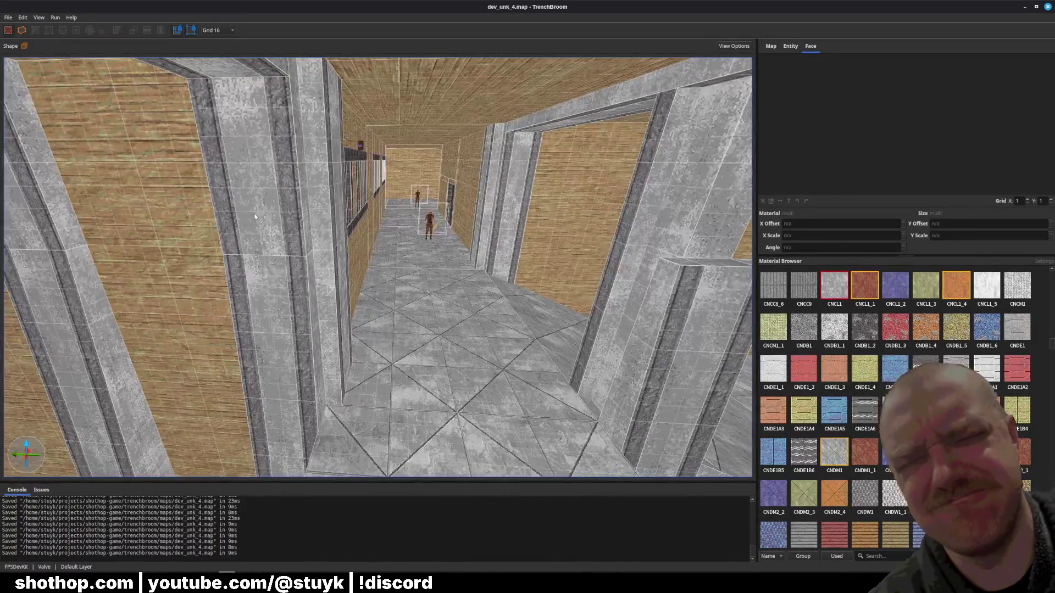
# - Try moving two corridor pillar brushes up, undo it, and save the map
pyautogui.click(258, 220)
pyautogui.keyDown('ctrl'); pyautogui.click(287, 221); pyautogui.keyUp('ctrl')
pyautogui.press('w')
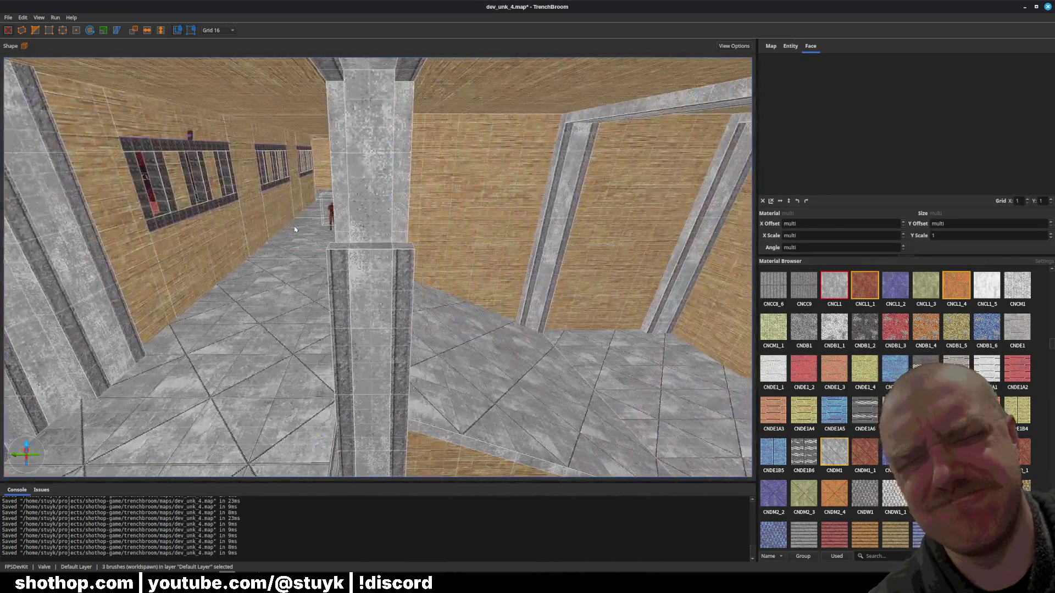
pyautogui.press('Up')
pyautogui.hotkey('ctrl', 'z')
pyautogui.press('Escape')
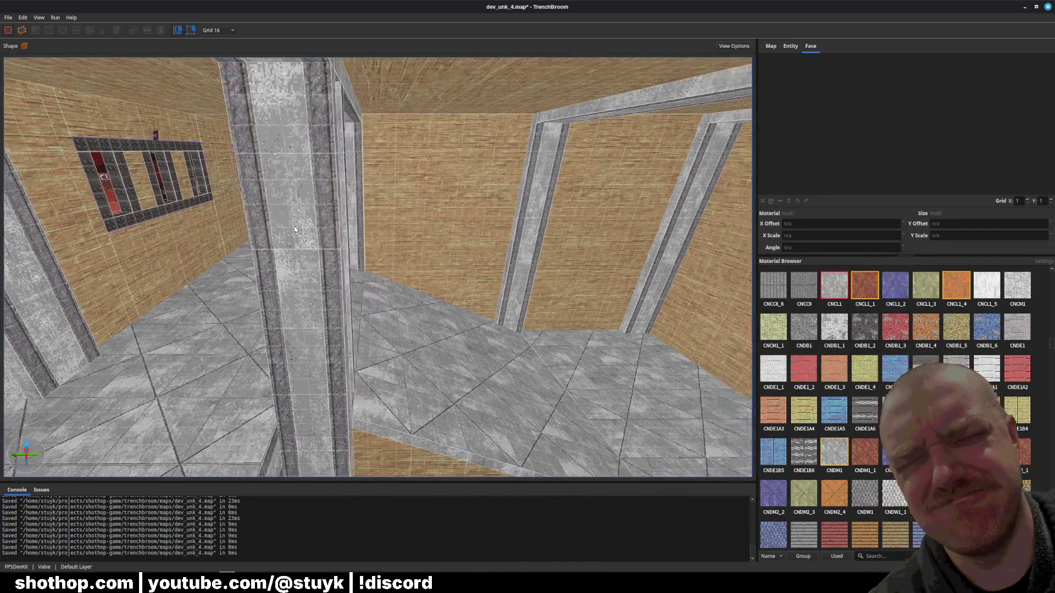
pyautogui.hotkey('ctrl', 's')
# - Drag a corridor pillar brush sideways into alignment and save the map
pyautogui.click(352, 247)
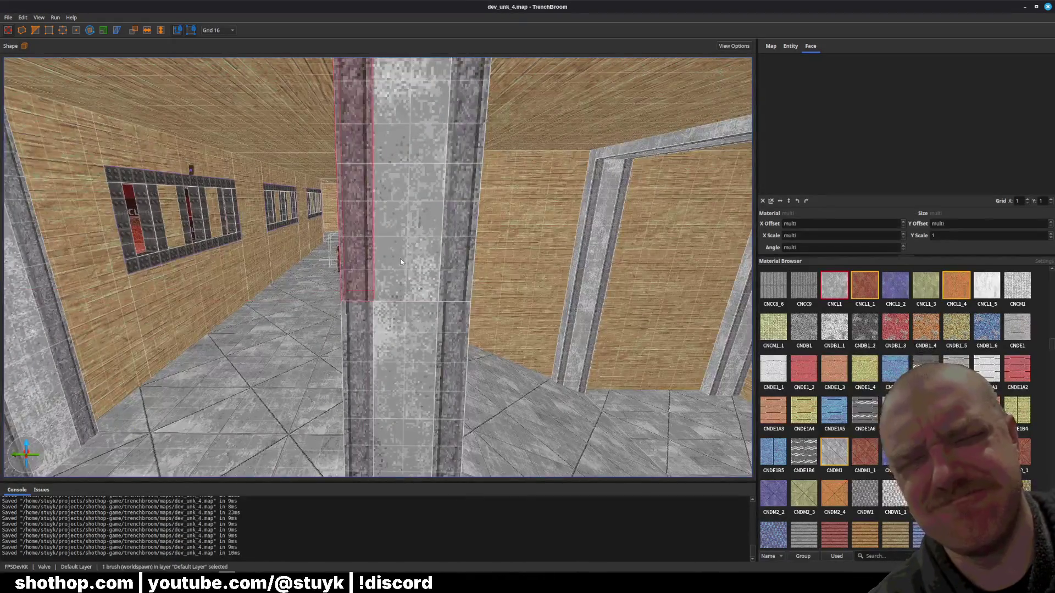
pyautogui.keyDown('ctrl'); pyautogui.click(412, 252); pyautogui.keyUp('ctrl')
pyautogui.keyDown('ctrl'); pyautogui.click(459, 267); pyautogui.keyUp('ctrl')
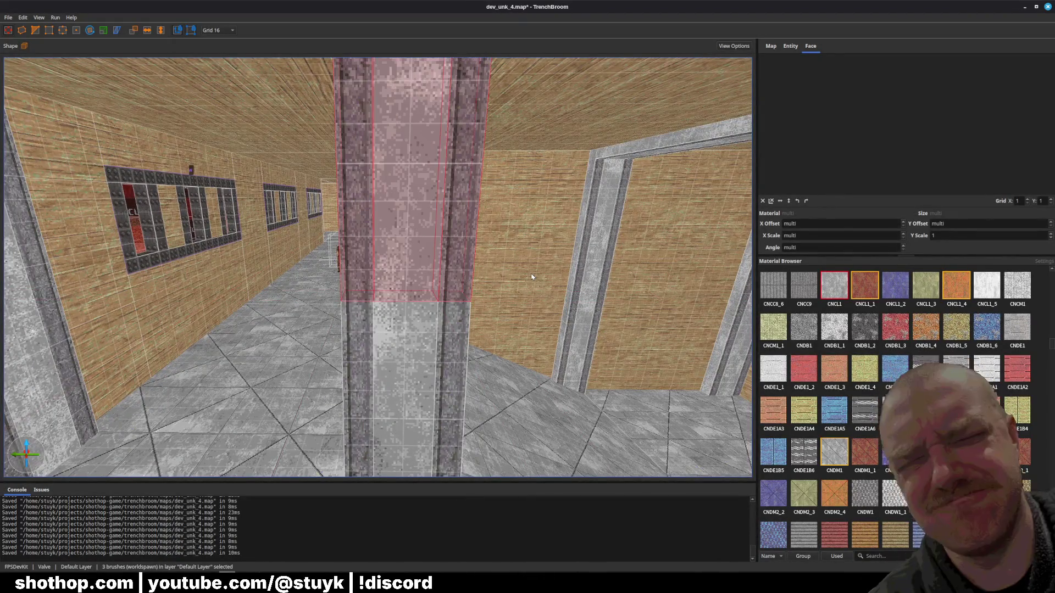
pyautogui.press('Escape')
pyautogui.scroll(5, 522, 288)
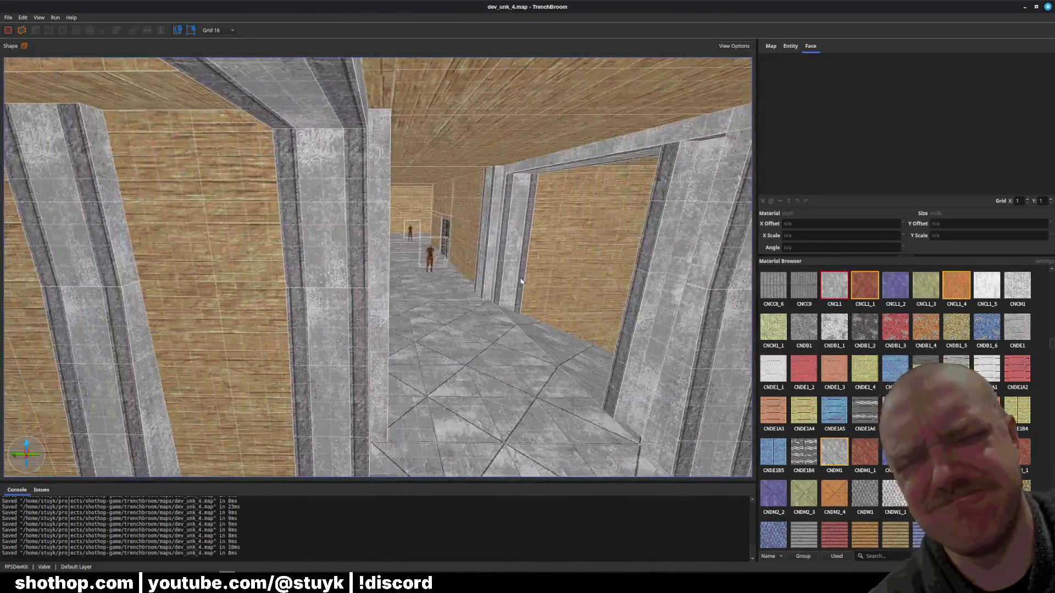
pyautogui.scroll(5, 446, 284)
pyautogui.moveTo(456, 262); pyautogui.dragTo(536, 266)
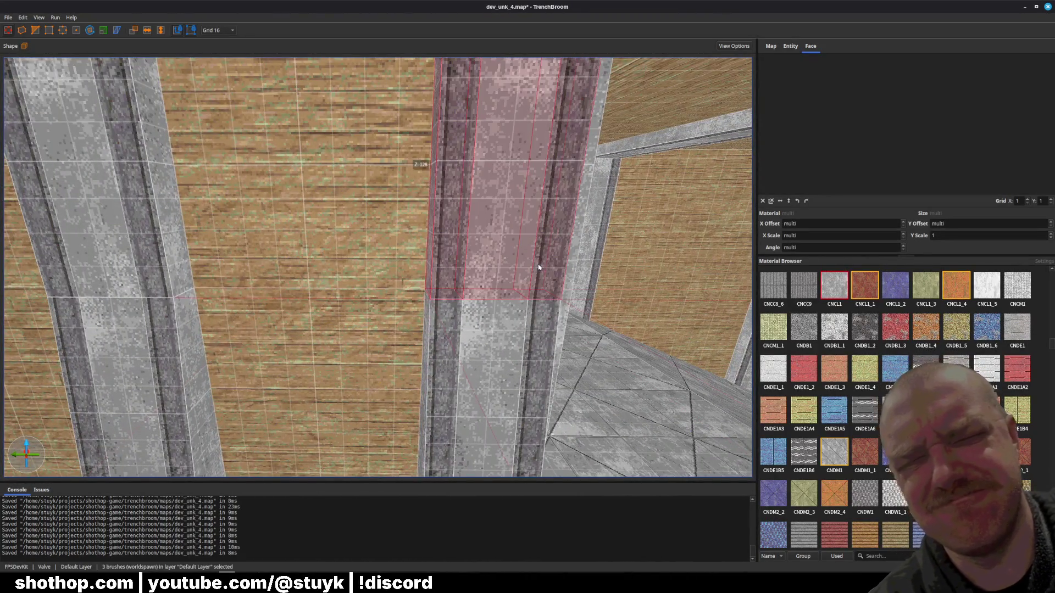
pyautogui.press('Escape')
pyautogui.click(379, 270)
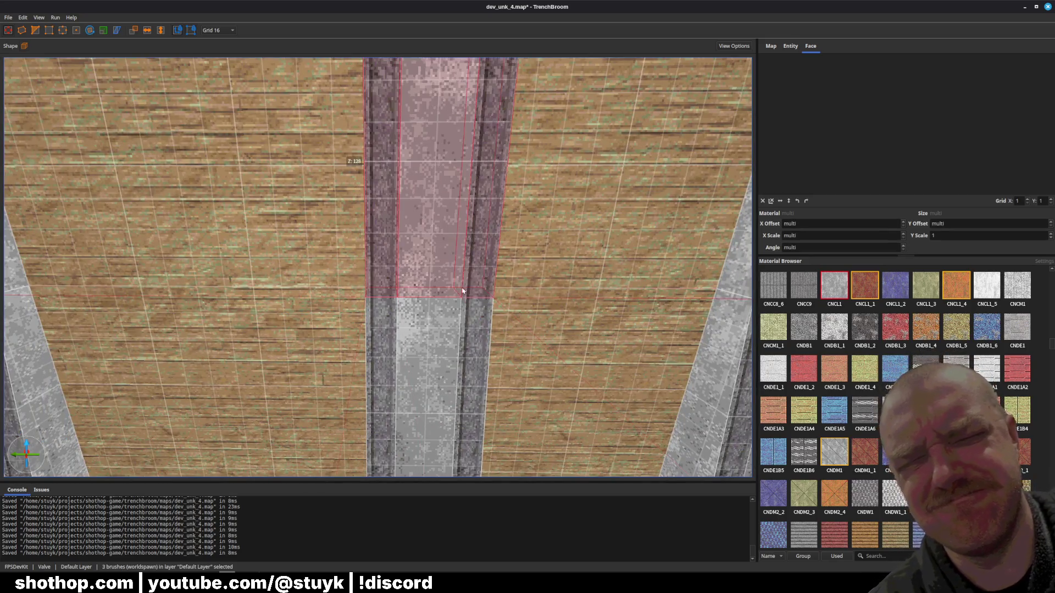
pyautogui.press('Escape')
pyautogui.hotkey('ctrl', 's')
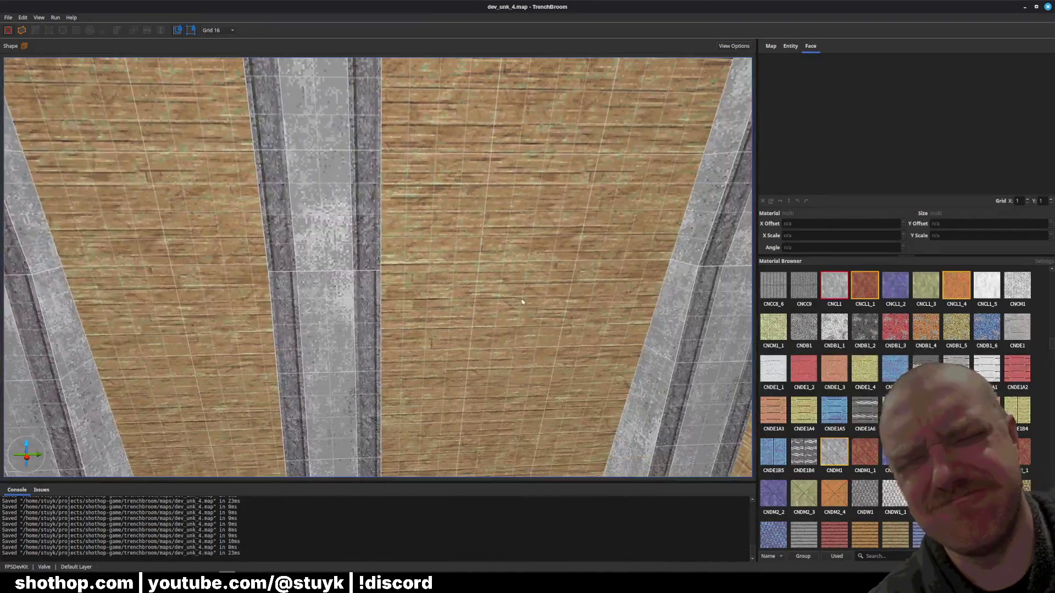
# - Check the pillar and upper pillar brushes' alignment and save the map
pyautogui.click(304, 222)
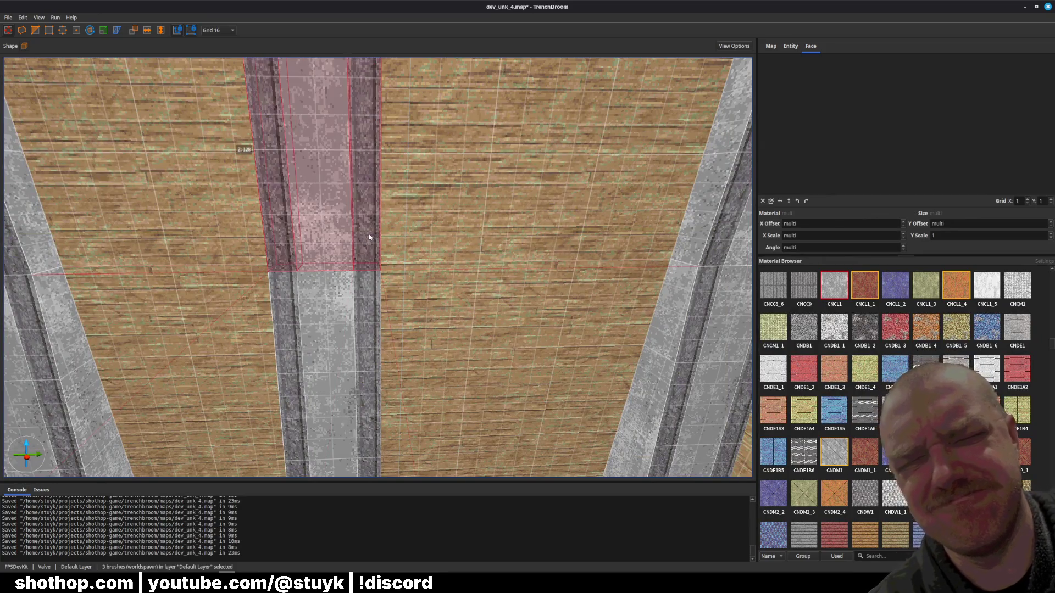
pyautogui.press('Escape')
pyautogui.click(435, 246)
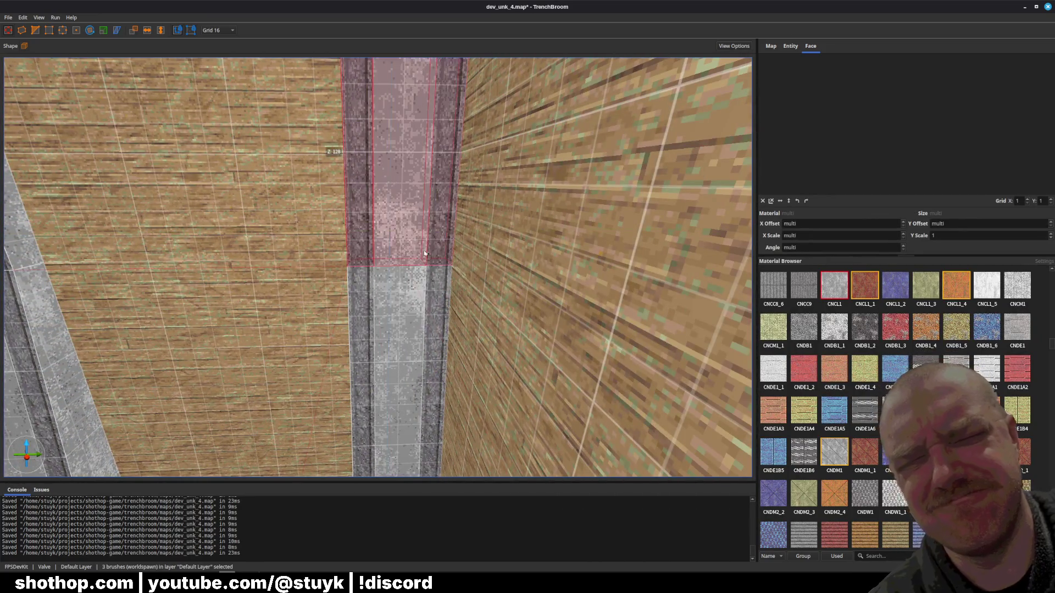
pyautogui.press('Escape')
pyautogui.click(408, 248)
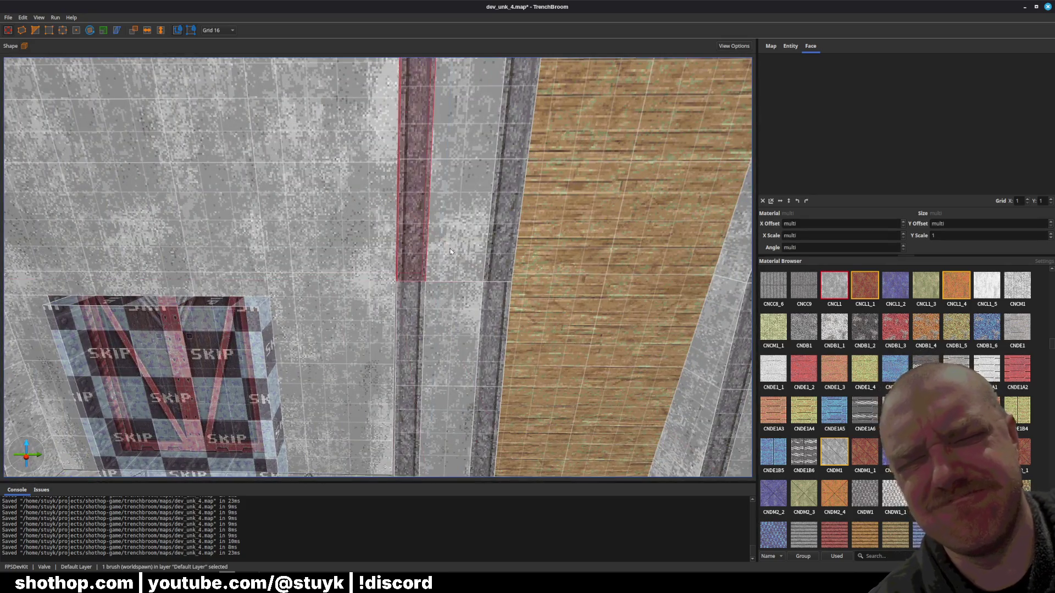
pyautogui.keyDown('ctrl'); pyautogui.click(495, 255); pyautogui.keyUp('ctrl')
pyautogui.press('Escape')
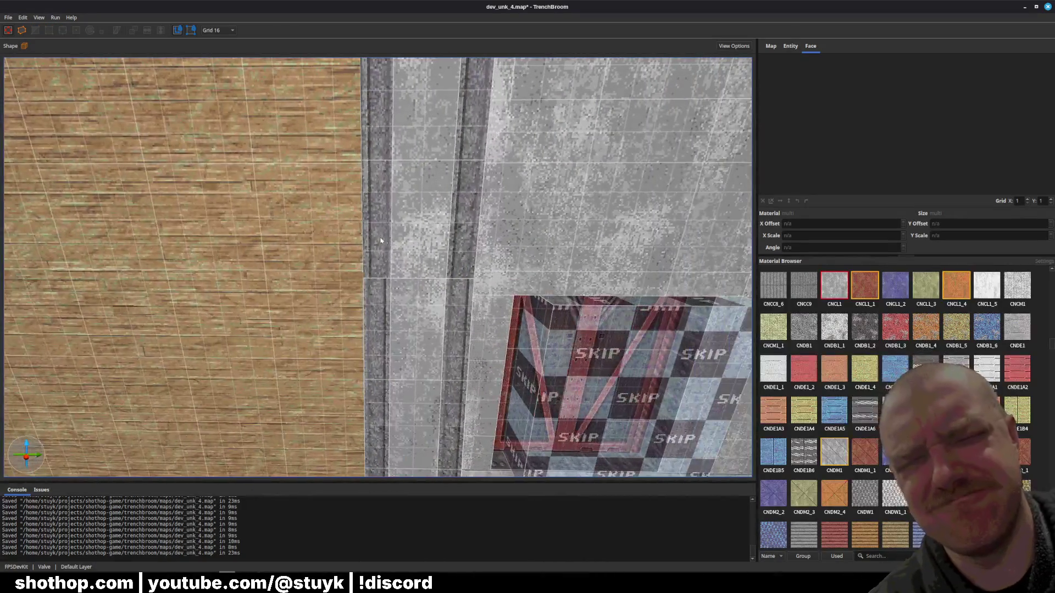
pyautogui.click(416, 250)
pyautogui.press('Escape')
pyautogui.hotkey('ctrl', 's')
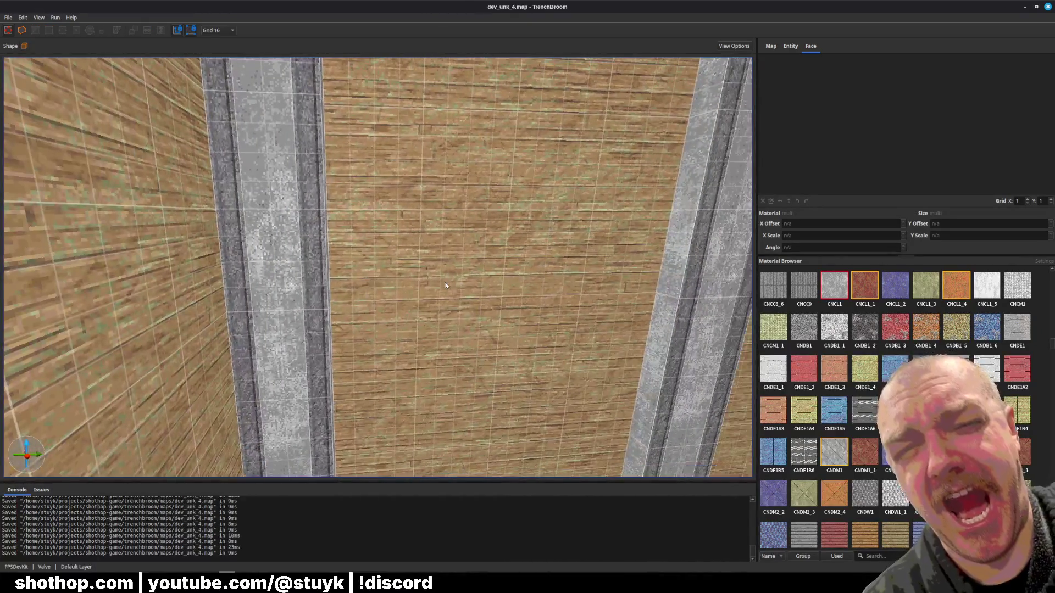
pyautogui.hotkey('ctrl', 's')
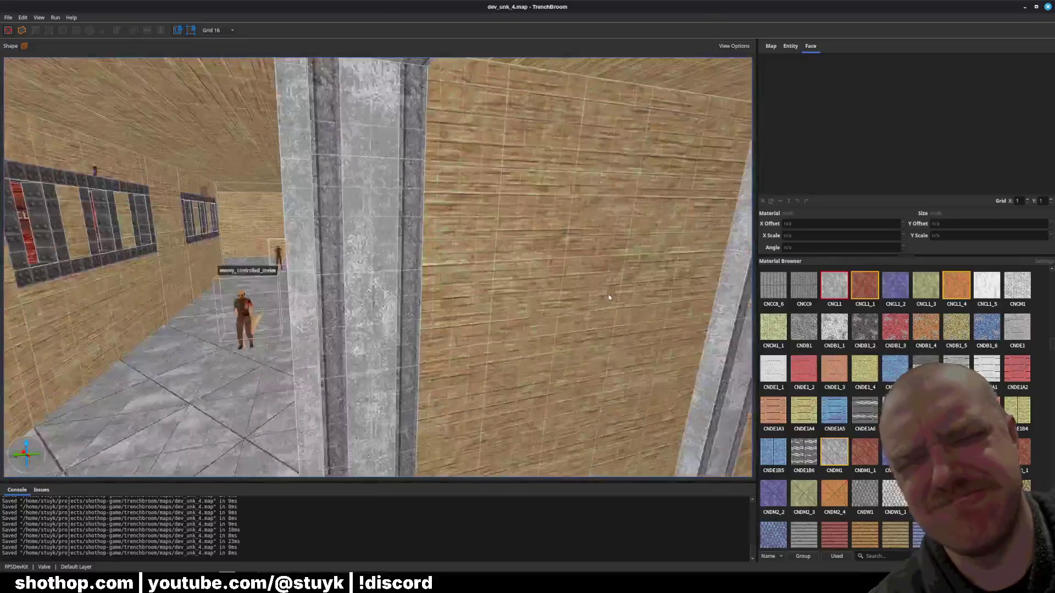
pyautogui.hotkey('ctrl', 's')
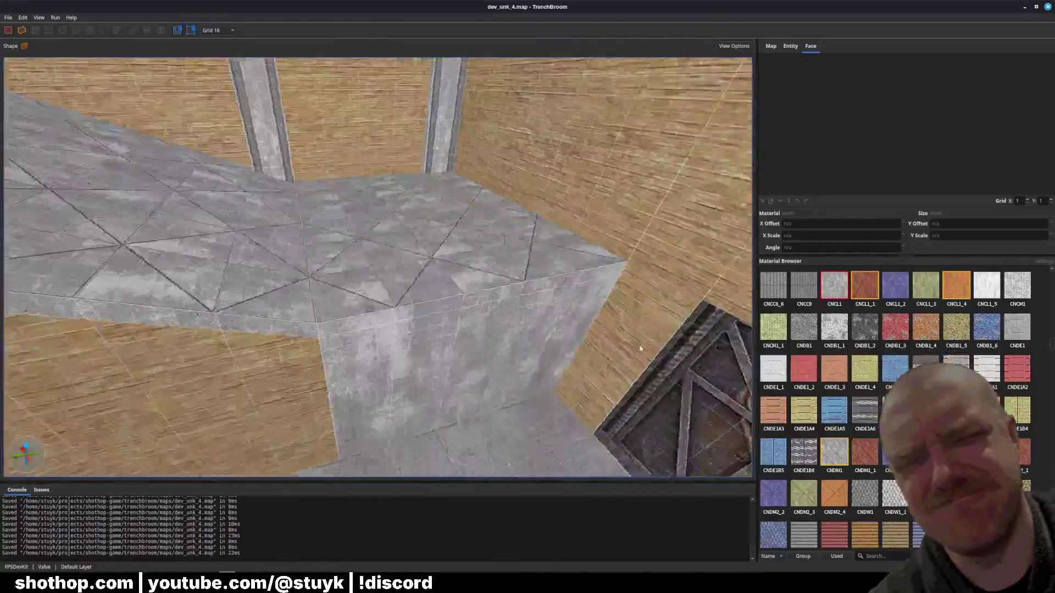
# - Shift the wood texture on the platform's side wall to fill the whole face, then save
pyautogui.keyDown('shift'); pyautogui.click(308, 313); pyautogui.keyUp('shift')
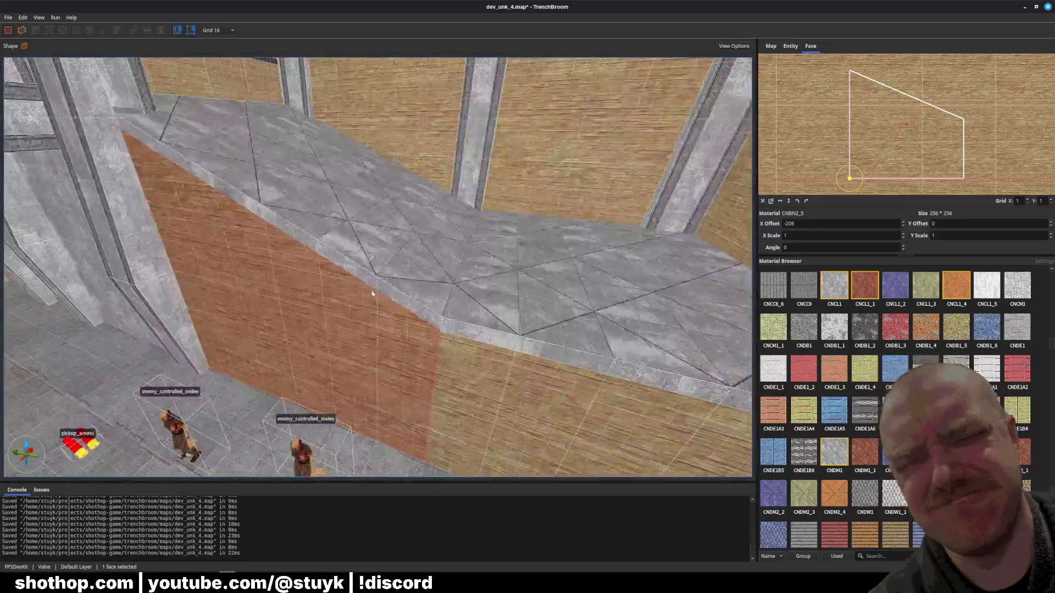
pyautogui.moveTo(490, 325); pyautogui.dragTo(498, 341)
pyautogui.press('Escape')
pyautogui.hotkey('ctrl', 's')
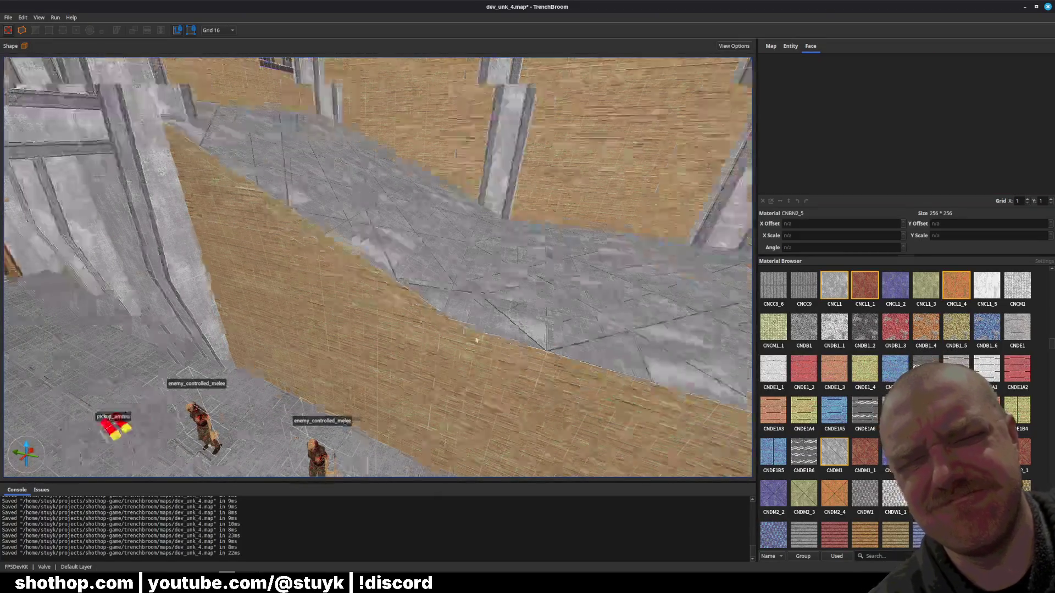
# - Apply the CNRR1 material to a pillar face and save the map
pyautogui.press('w')
pyautogui.press('w')
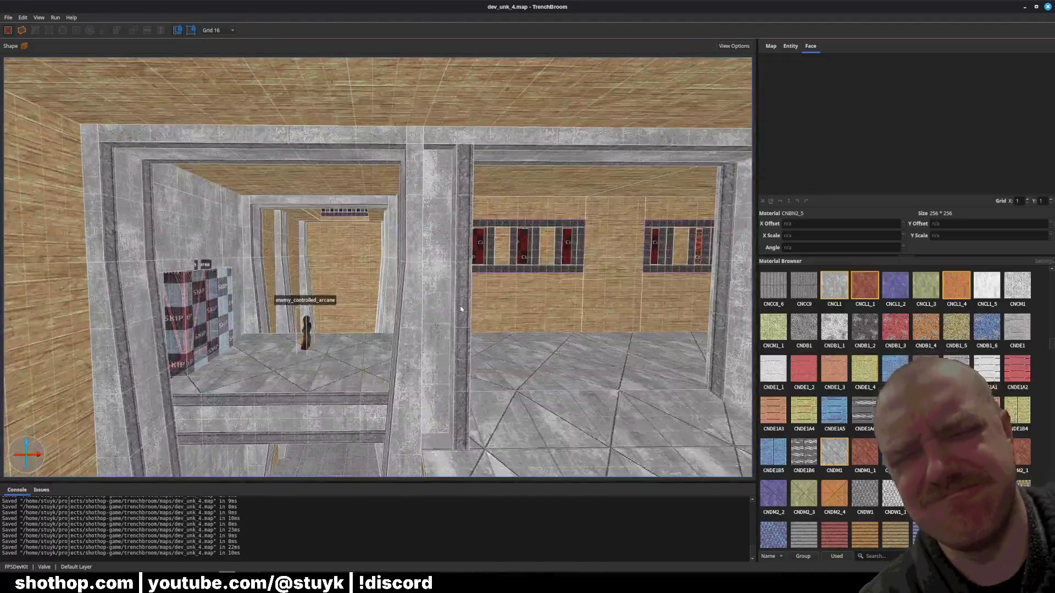
pyautogui.click(461, 309)
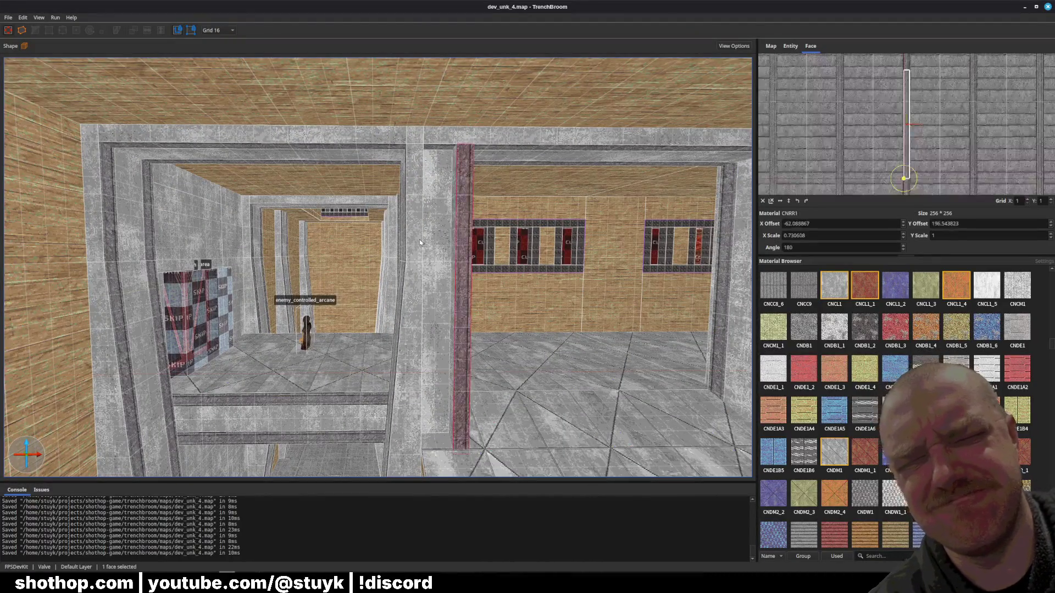
pyautogui.keyDown('alt'); pyautogui.click(419, 281); pyautogui.keyUp('alt')
pyautogui.press('Escape')
pyautogui.hotkey('ctrl', 's')
# - Slide the pillar's CNRR1 texture to X offset -627.50 and narrow X scale to 0.652
pyautogui.press('w')
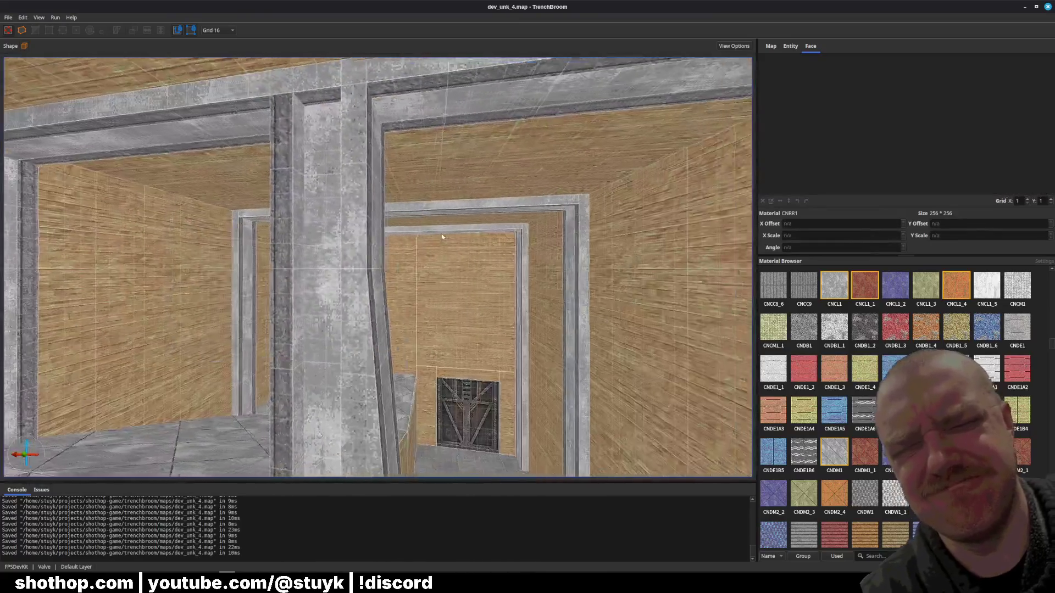
pyautogui.press('s')
pyautogui.click(471, 220)
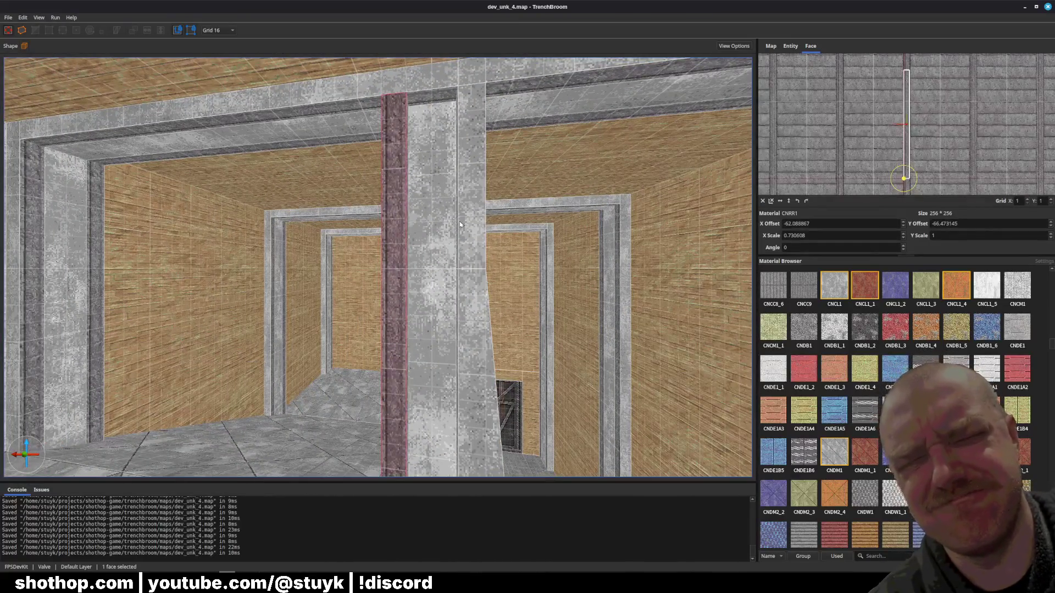
pyautogui.moveTo(910, 148); pyautogui.dragTo(950, 146)
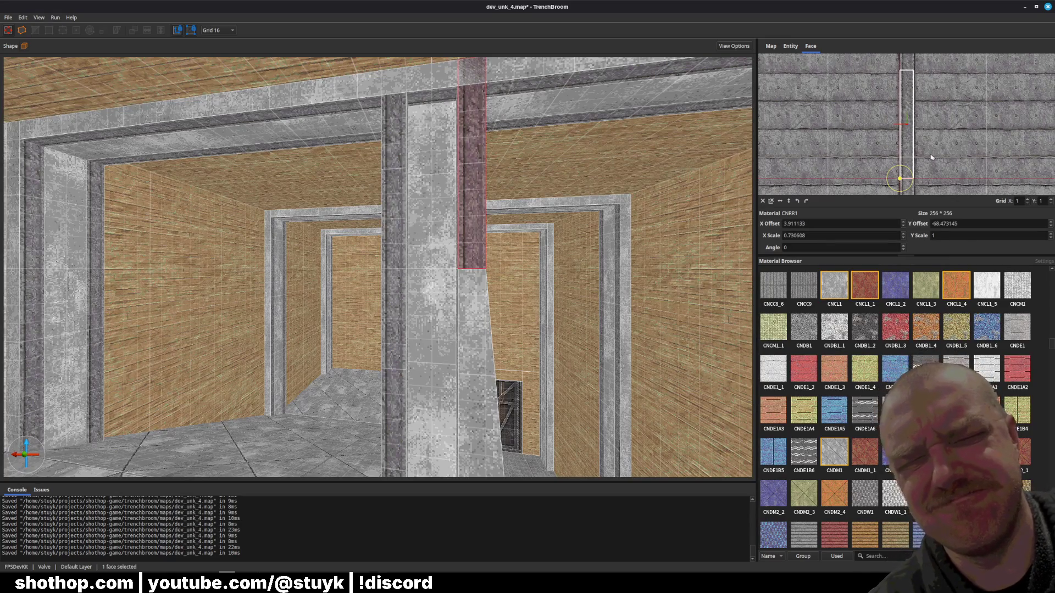
pyautogui.scroll(2, 912, 154)
pyautogui.moveTo(1021, 146); pyautogui.dragTo(1009, 144)
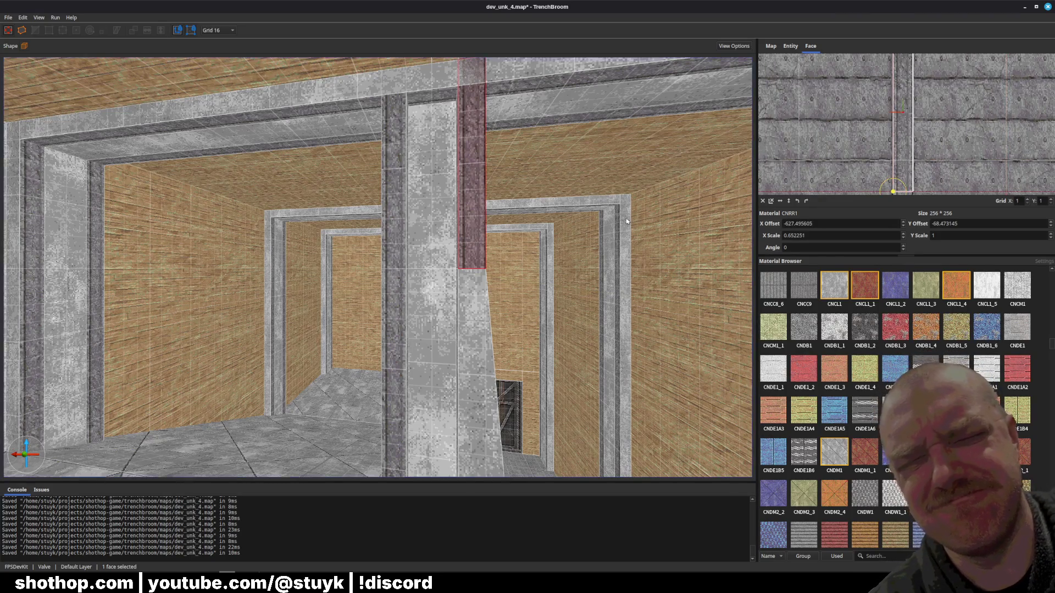
pyautogui.press('Escape')
pyautogui.click(433, 234)
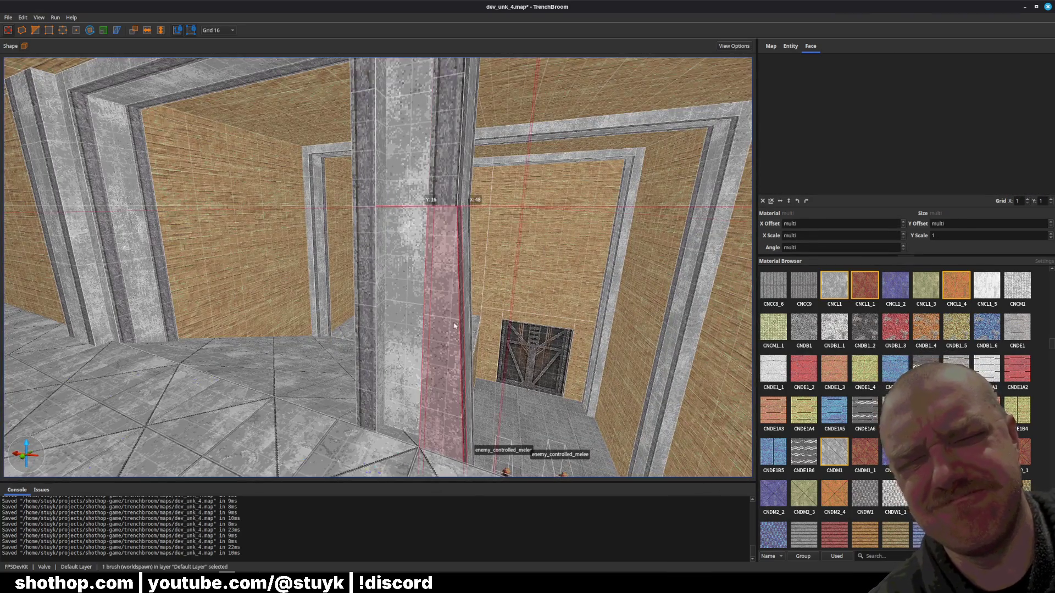
# - Apply CNRR1 to the upper, left, front and another pillar face
pyautogui.press('Escape')
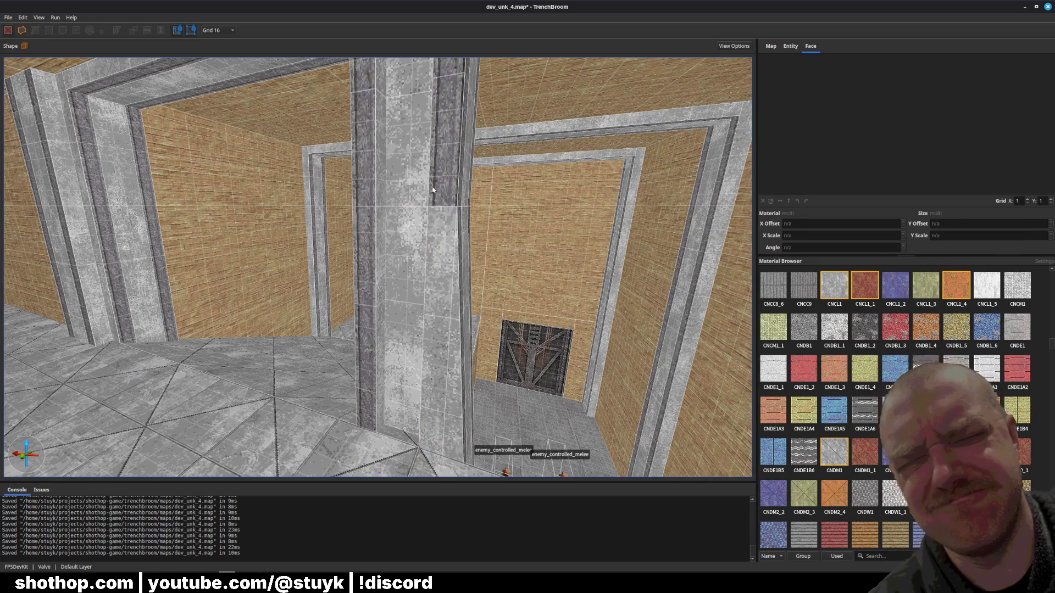
pyautogui.keyDown('shift'); pyautogui.click(433, 189); pyautogui.keyUp('shift')
pyautogui.keyDown('alt'); pyautogui.keyDown('shift'); pyautogui.click(420, 300); pyautogui.keyUp('shift'); pyautogui.keyUp('alt')
pyautogui.keyDown('alt'); pyautogui.keyDown('shift'); pyautogui.click(415, 316); pyautogui.keyUp('shift'); pyautogui.keyUp('alt')
pyautogui.keyDown('alt'); pyautogui.keyDown('shift'); pyautogui.click(455, 304); pyautogui.keyUp('shift'); pyautogui.keyUp('alt')
pyautogui.press('Escape')
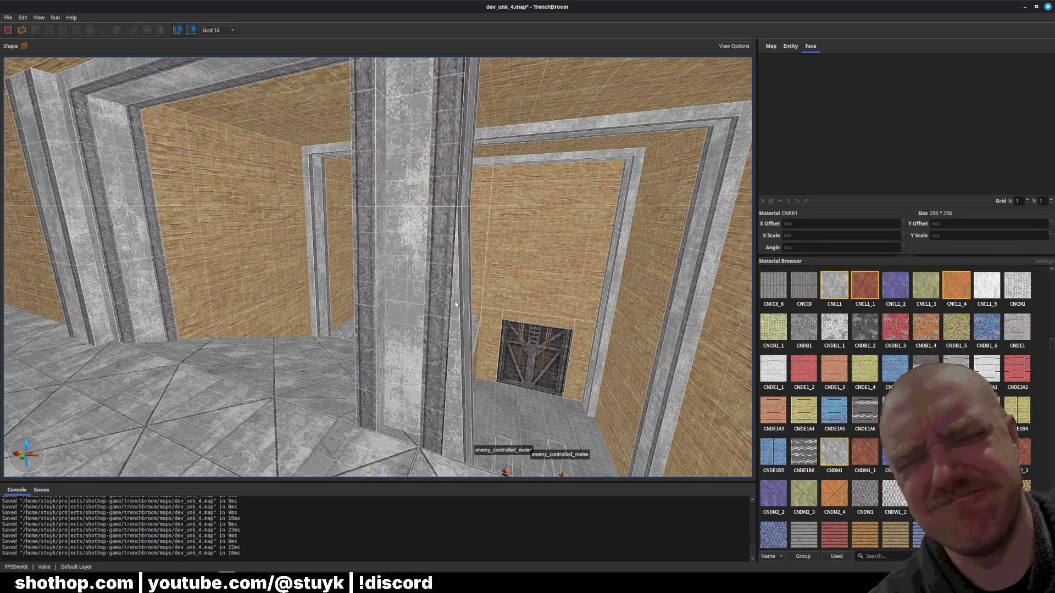
pyautogui.keyDown('shift'); pyautogui.click(441, 310); pyautogui.keyUp('shift')
pyautogui.press('w')
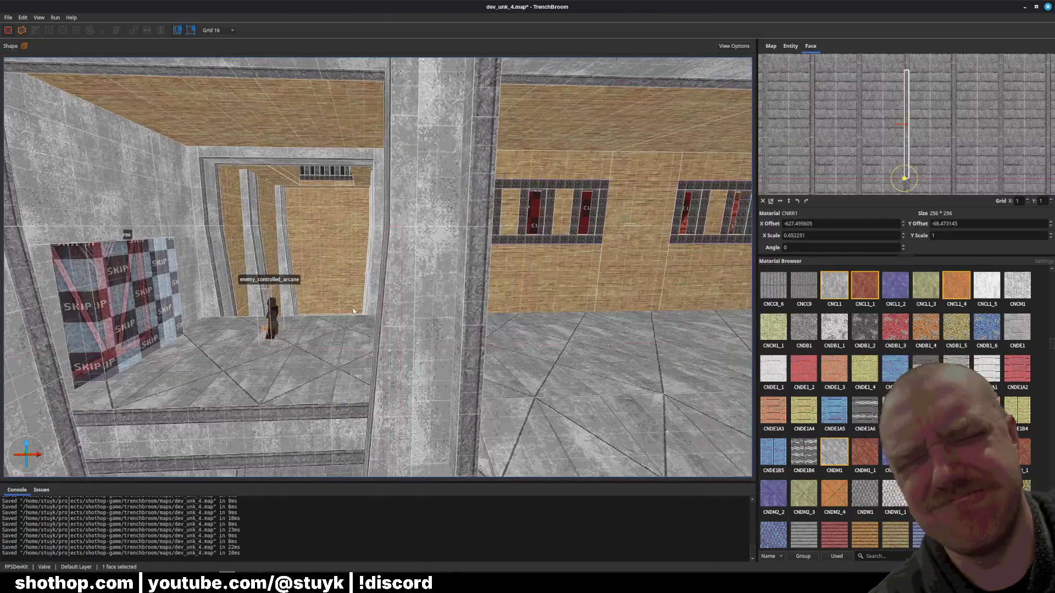
pyautogui.press('Escape')
# - Select the lower pillar brushes and upper pillar face, then save the map
pyautogui.keyDown('shift'); pyautogui.click(395, 330); pyautogui.keyUp('shift')
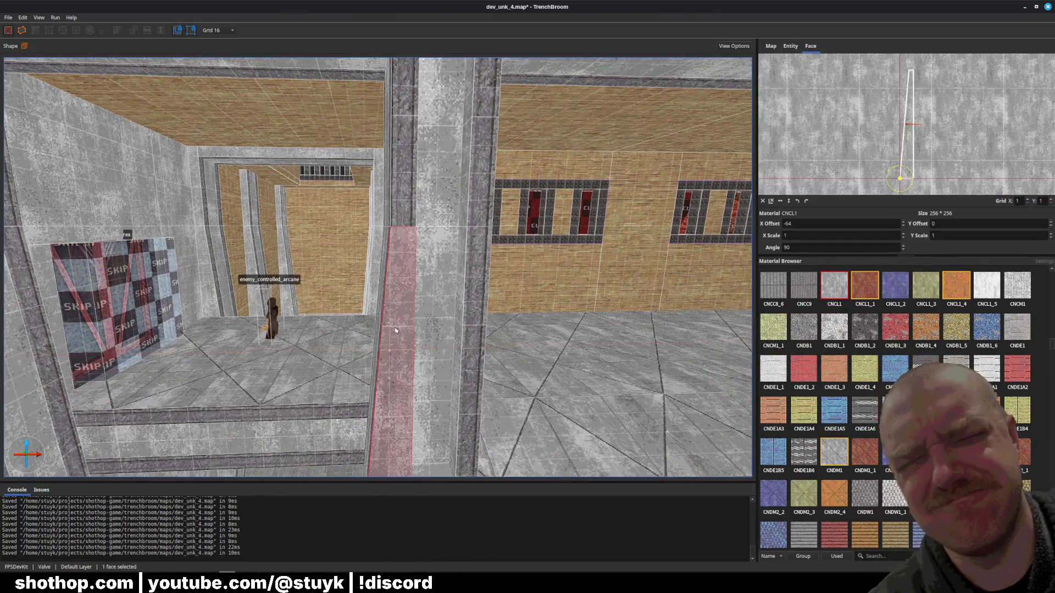
pyautogui.click(390, 319)
pyautogui.keyDown('ctrl'); pyautogui.click(391, 347); pyautogui.keyUp('ctrl')
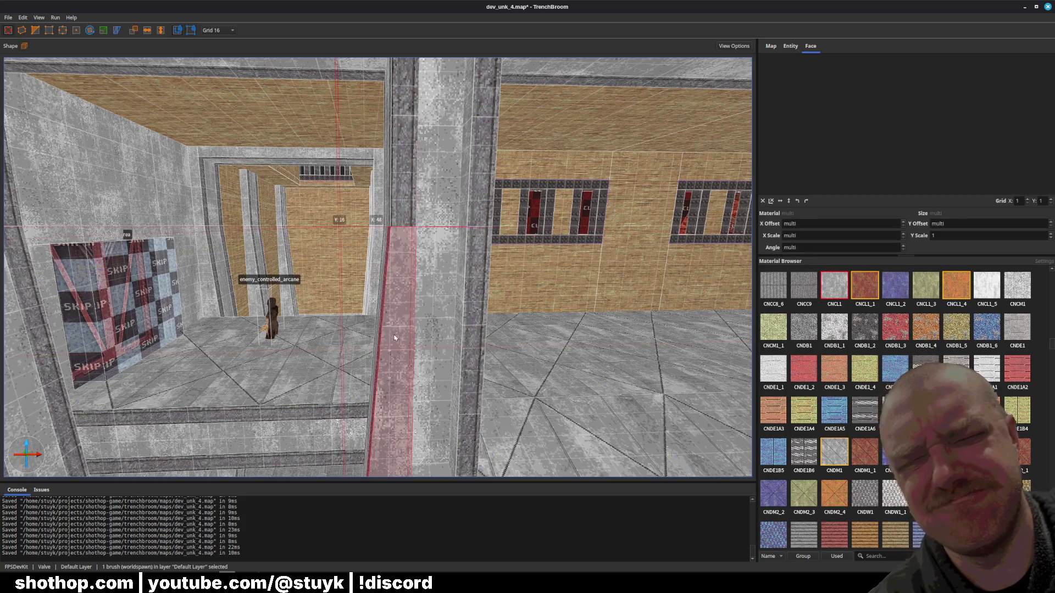
pyautogui.press('Escape')
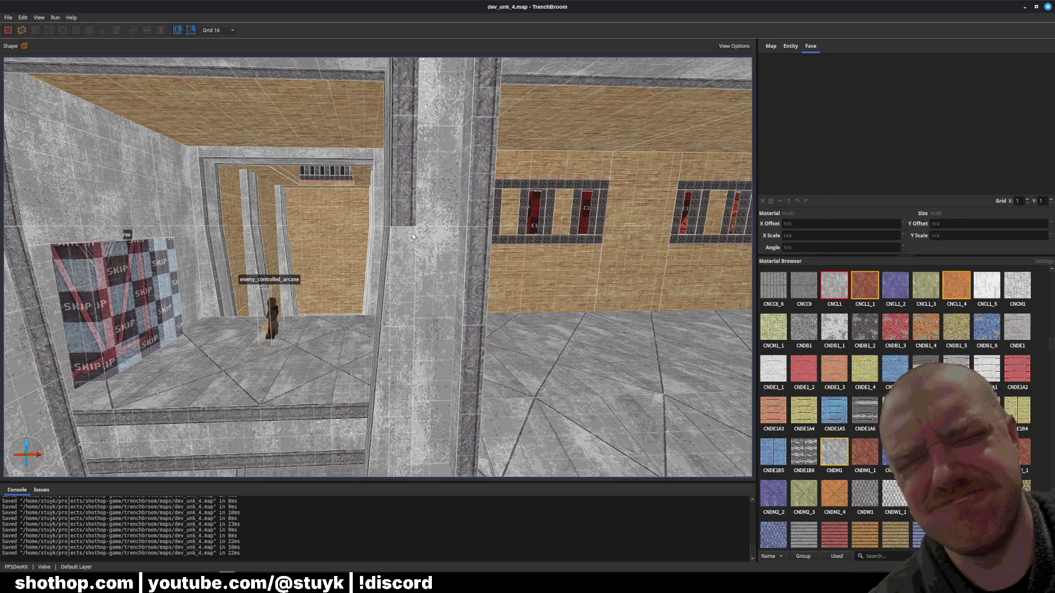
pyautogui.keyDown('shift'); pyautogui.click(411, 224); pyautogui.keyUp('shift')
pyautogui.press('Escape')
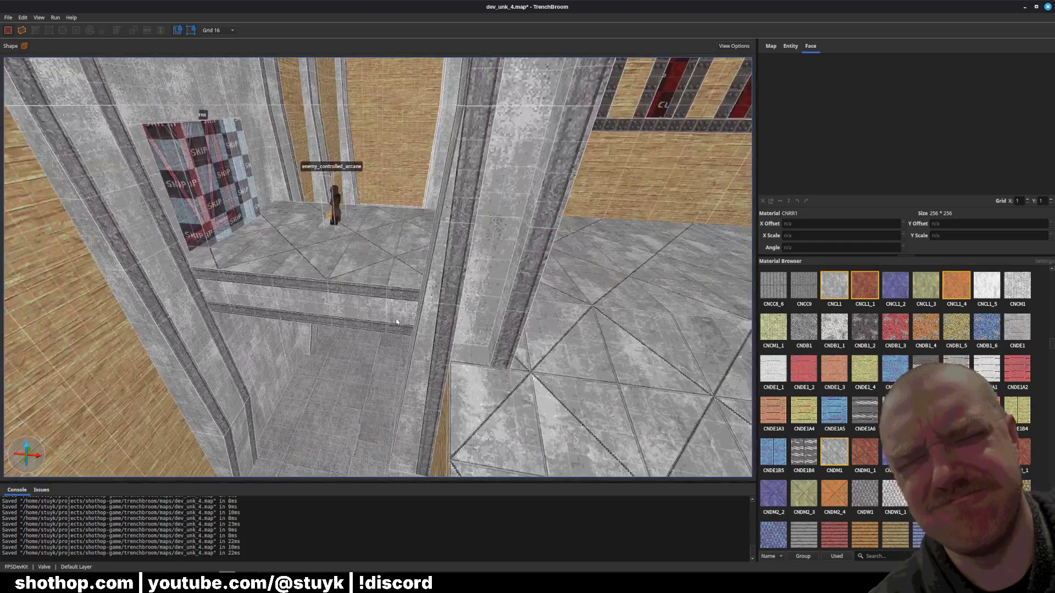
pyautogui.hotkey('ctrl', 's')
# - Delete the lower pillar brush in the melee enemies' room and save the map
pyautogui.moveTo(420, 330); pyautogui.dragTo(502, 301)
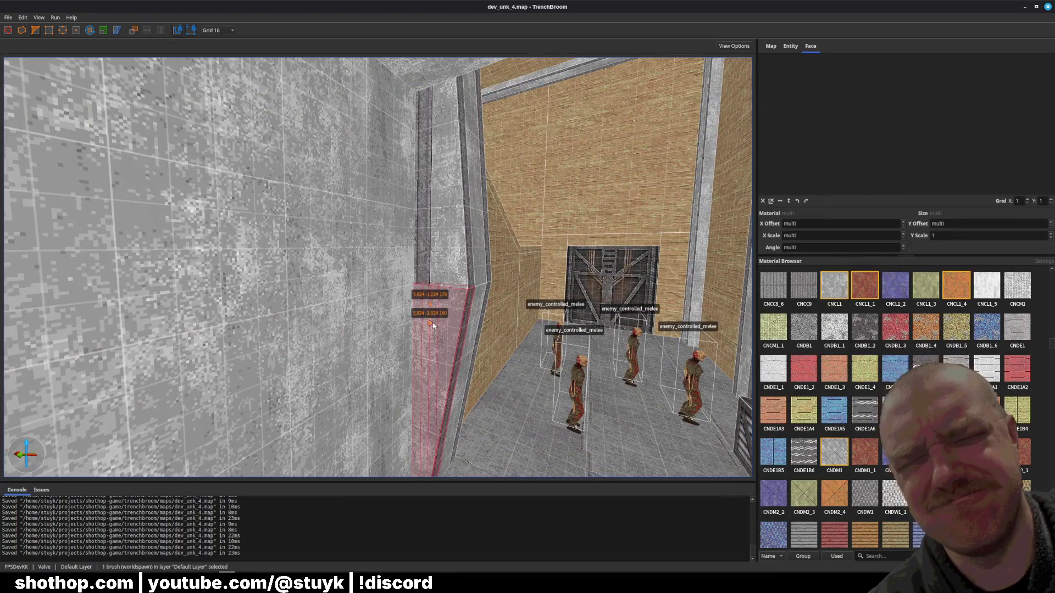
pyautogui.press('Delete')
pyautogui.keyDown('shift'); pyautogui.click(417, 276); pyautogui.keyUp('shift')
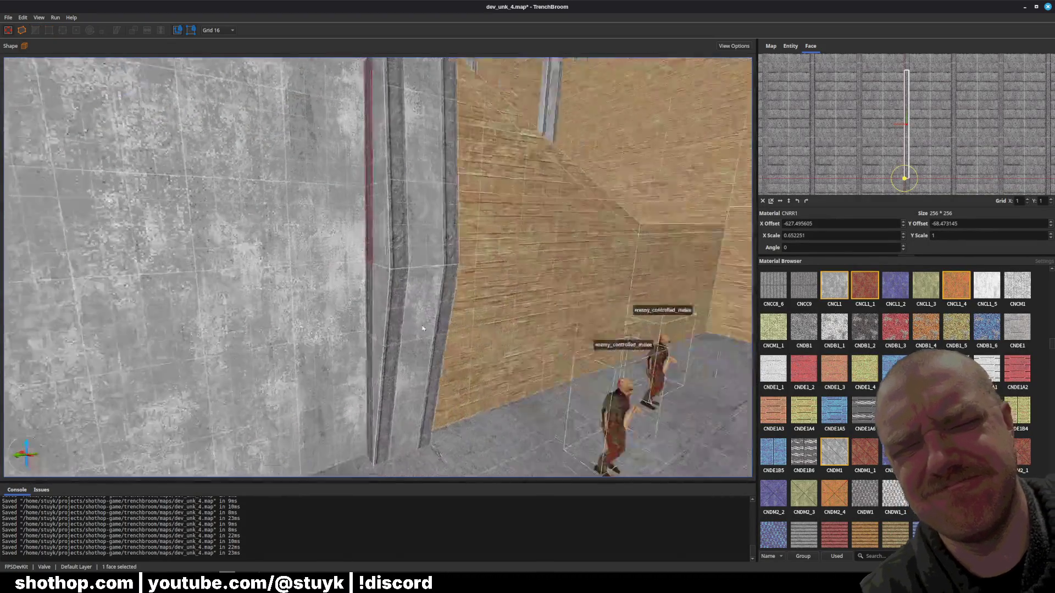
pyautogui.moveTo(422, 328)
pyautogui.mouseDown()
pyautogui.moveTo(361, 308)
pyautogui.moveTo(405, 346)
pyautogui.moveTo(409, 308)
pyautogui.mouseUp()
pyautogui.click(410, 304)
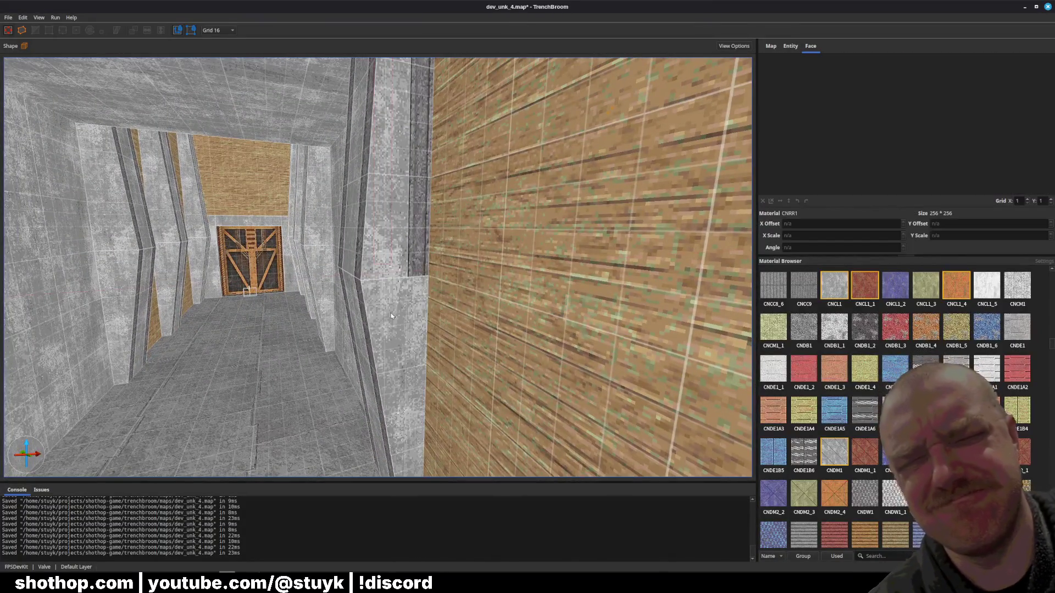
pyautogui.hotkey('ctrl', 'z')
pyautogui.moveTo(419, 345)
pyautogui.mouseDown()
pyautogui.moveTo(490, 332)
pyautogui.moveTo(386, 352)
pyautogui.moveTo(290, 232)
pyautogui.moveTo(393, 225)
pyautogui.moveTo(325, 235)
pyautogui.mouseUp()
pyautogui.press('Escape')
pyautogui.hotkey('ctrl', 's')
pyautogui.click(290, 232)
# - Inspect the ceiling beam, the nearby wall face and the ceiling brushes
pyautogui.press('Escape')
pyautogui.click(394, 226)
pyautogui.press('Escape')
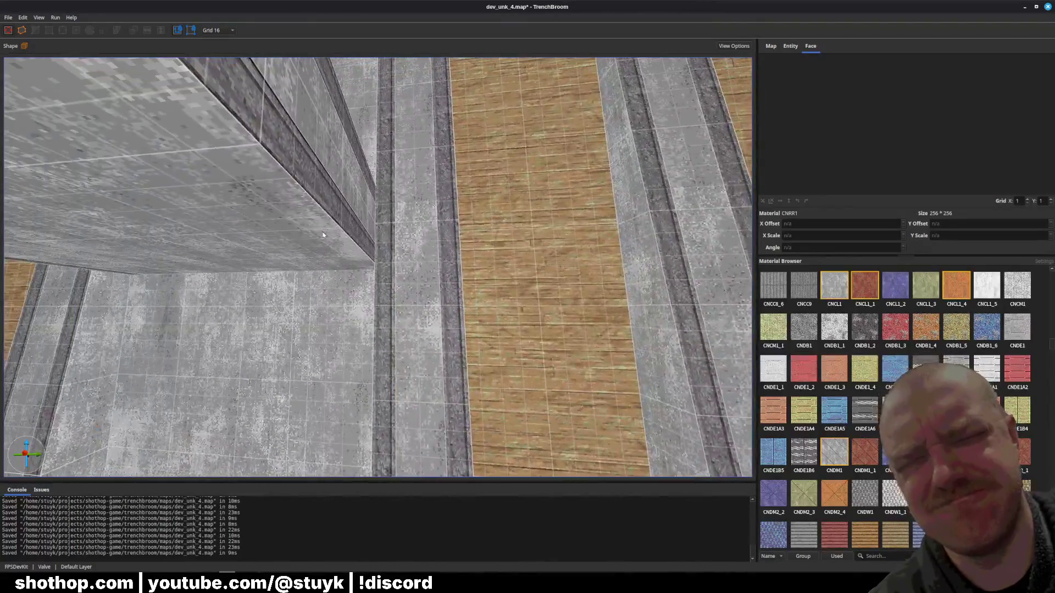
pyautogui.keyDown('shift'); pyautogui.click(304, 226); pyautogui.keyUp('shift')
pyautogui.press('Escape')
pyautogui.click(311, 234)
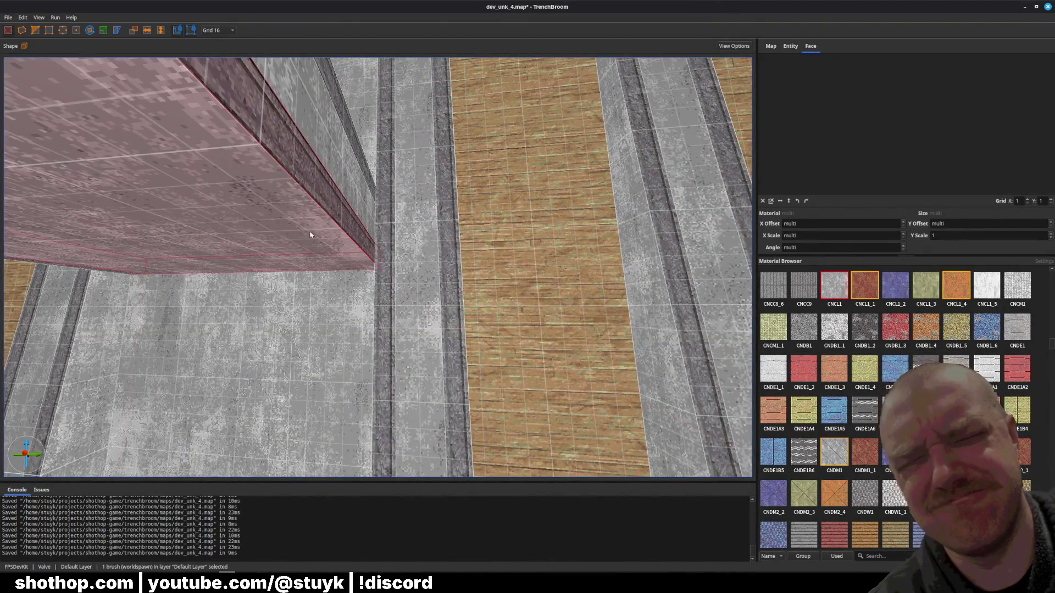
pyautogui.keyDown('ctrl'); pyautogui.click(307, 235); pyautogui.keyUp('ctrl')
pyautogui.press('Escape')
pyautogui.keyDown('shift'); pyautogui.click(341, 230); pyautogui.keyUp('shift')
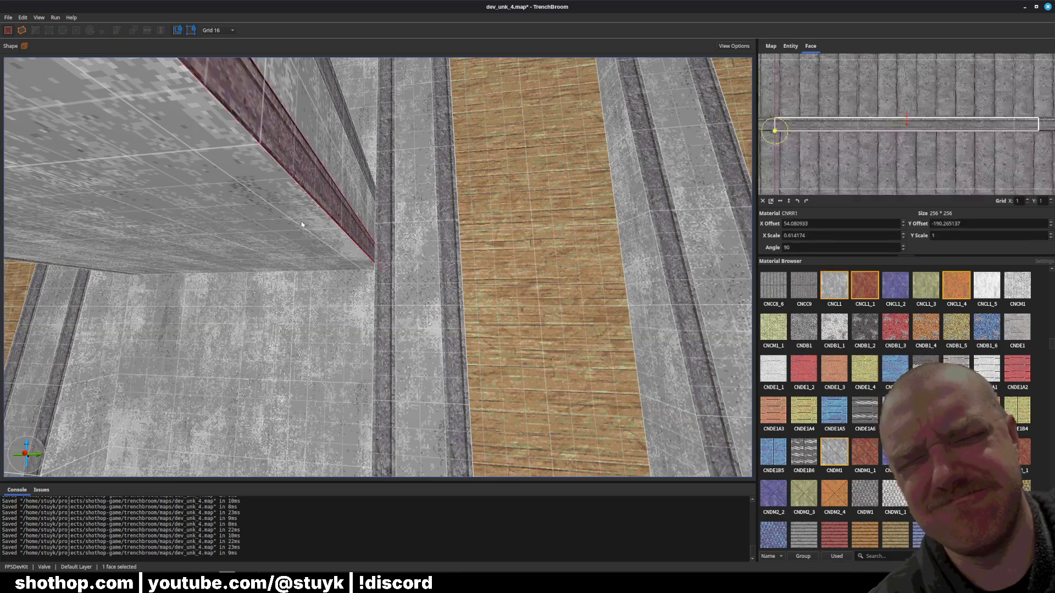
pyautogui.press('Escape')
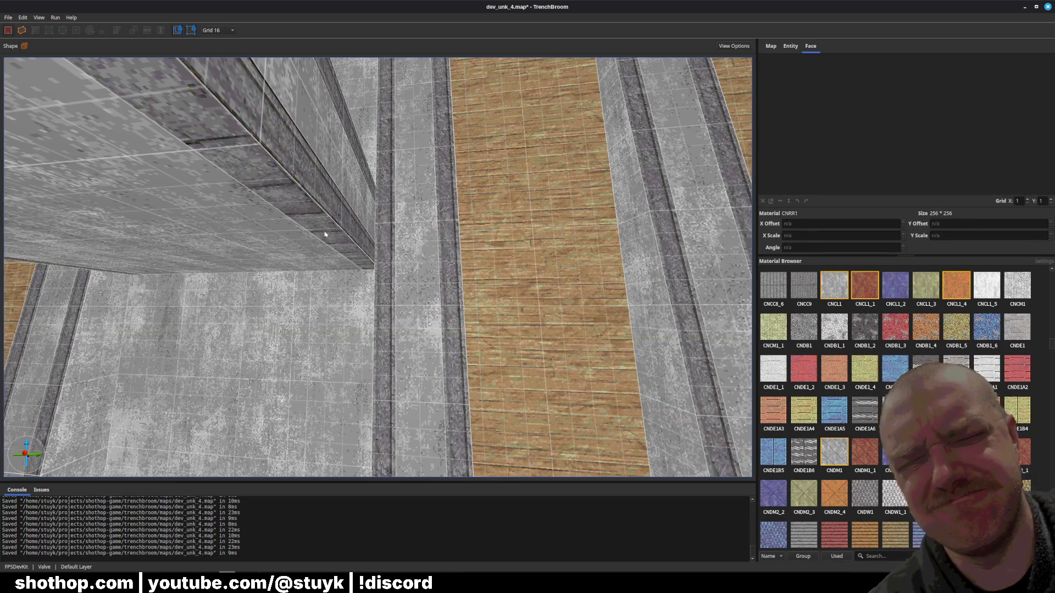
# - Slide the beam face's CNRR1 texture to X offset 111.67, Y offset -187.27, and save
pyautogui.keyDown('shift'); pyautogui.click(324, 235); pyautogui.keyUp('shift')
pyautogui.moveTo(844, 133); pyautogui.dragTo(842, 111)
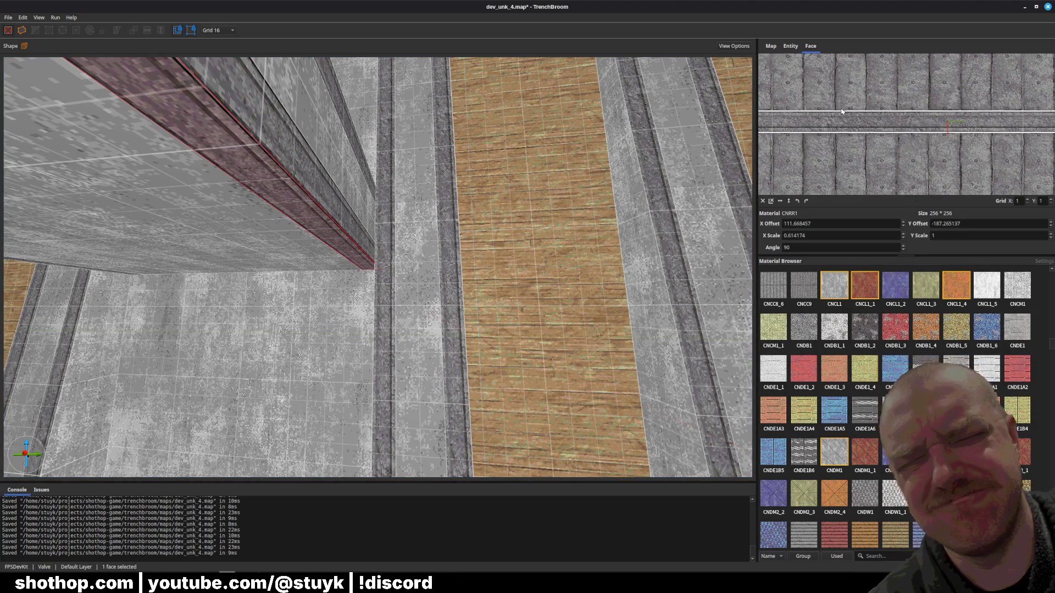
pyautogui.press('Escape')
pyautogui.hotkey('ctrl', 's')
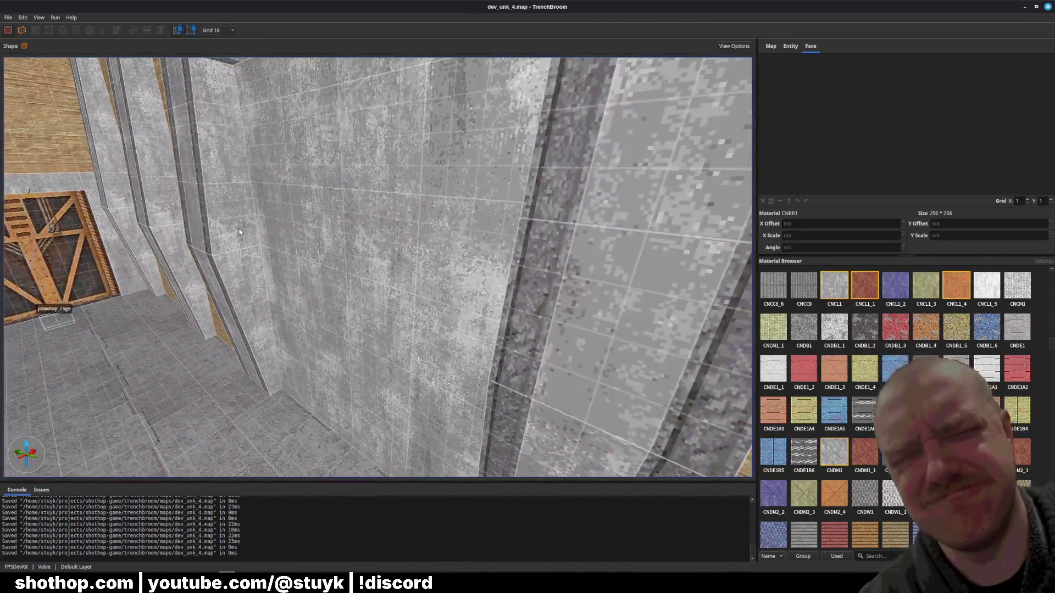
pyautogui.click(286, 276)
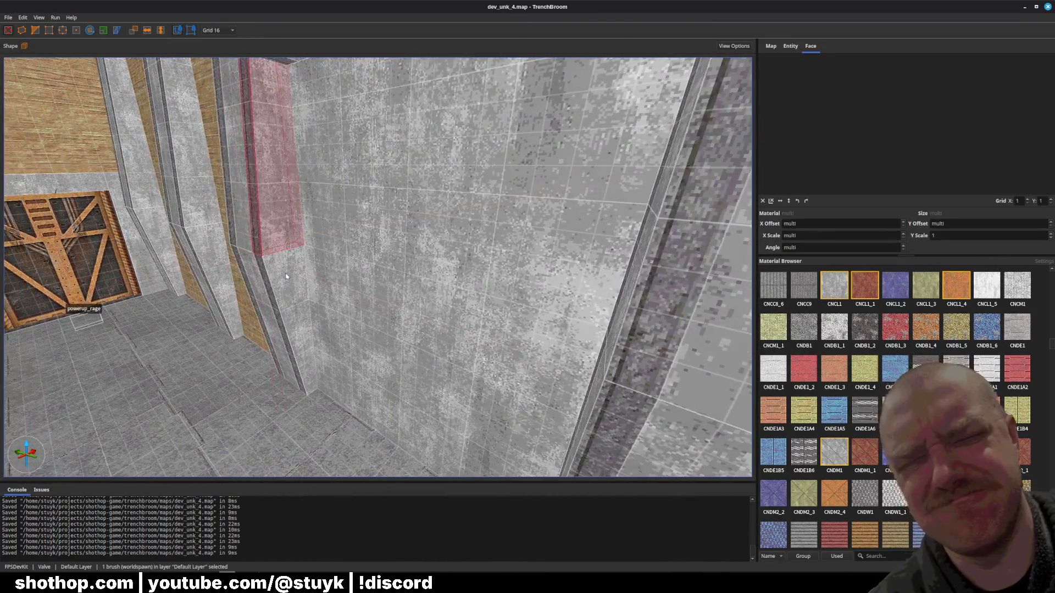
# - Delete the two selected pillar brushes and save the map
pyautogui.keyDown('ctrl'); pyautogui.click(286, 277); pyautogui.keyUp('ctrl')
pyautogui.press('v')
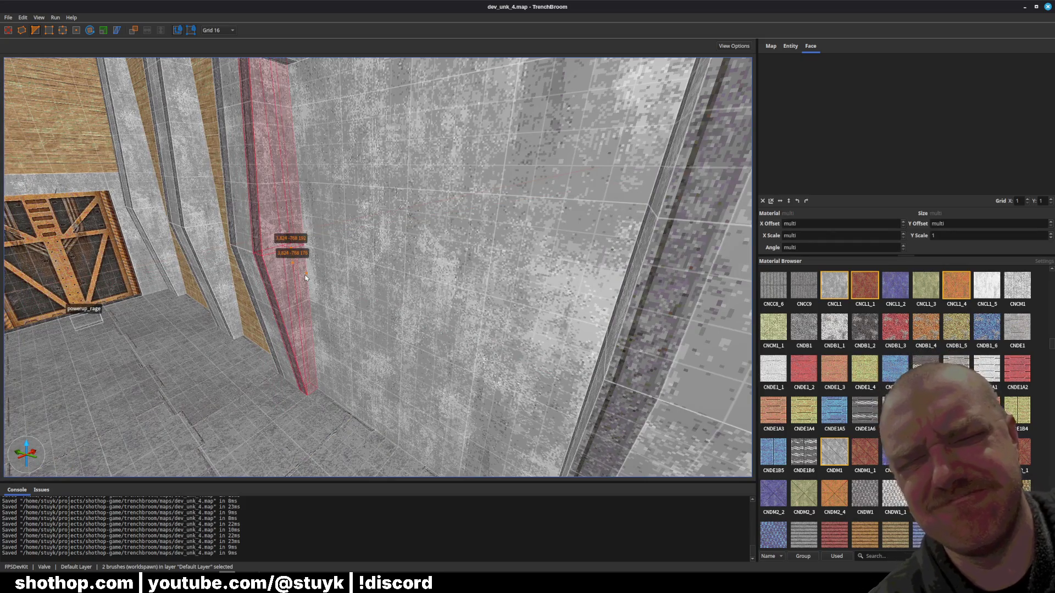
pyautogui.press('Delete')
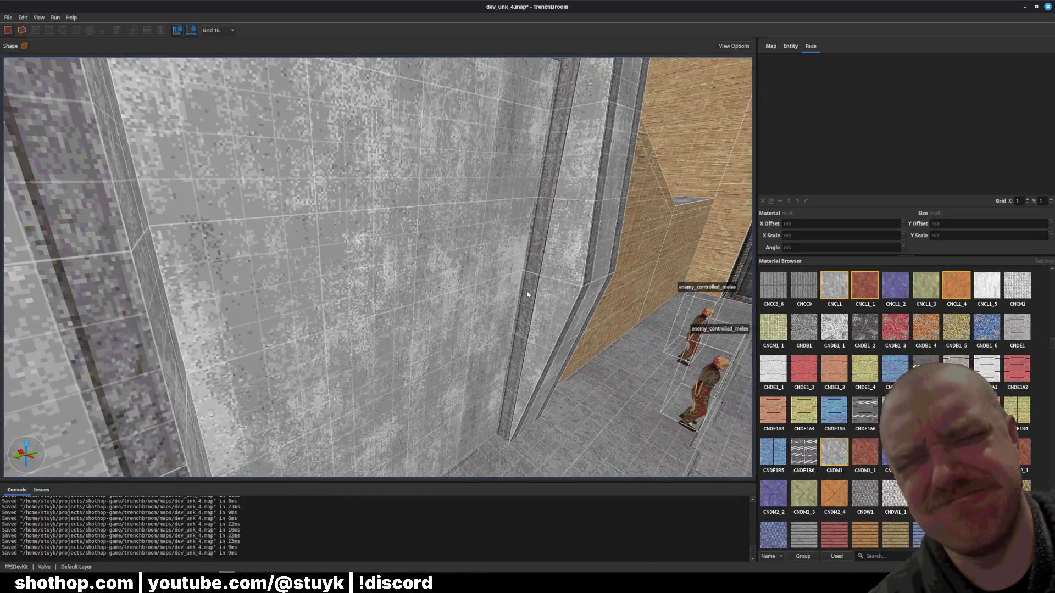
pyautogui.keyDown('shift'); pyautogui.click(533, 258); pyautogui.keyUp('shift')
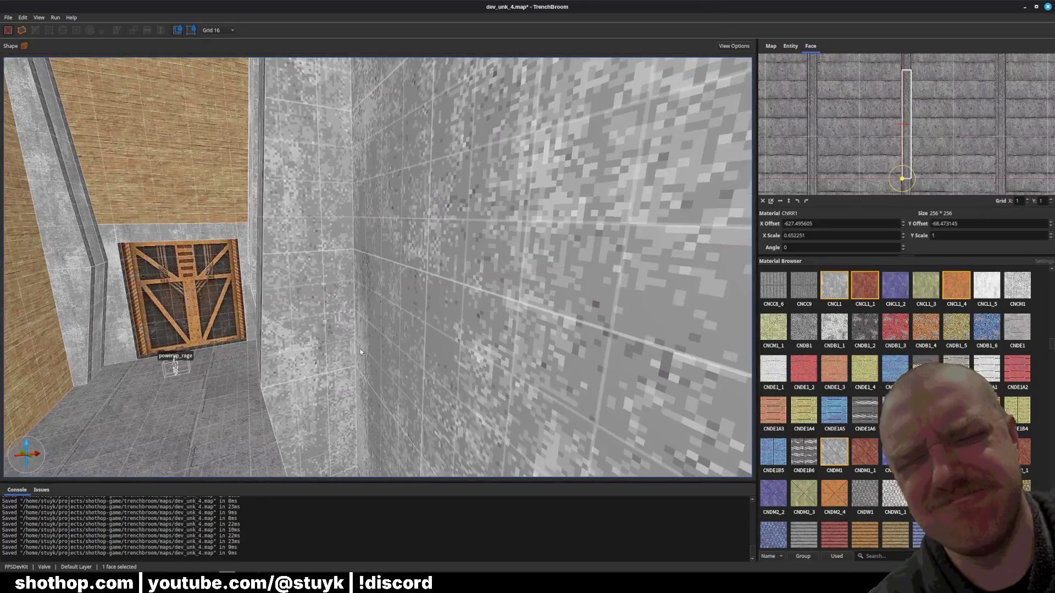
pyautogui.press('Escape')
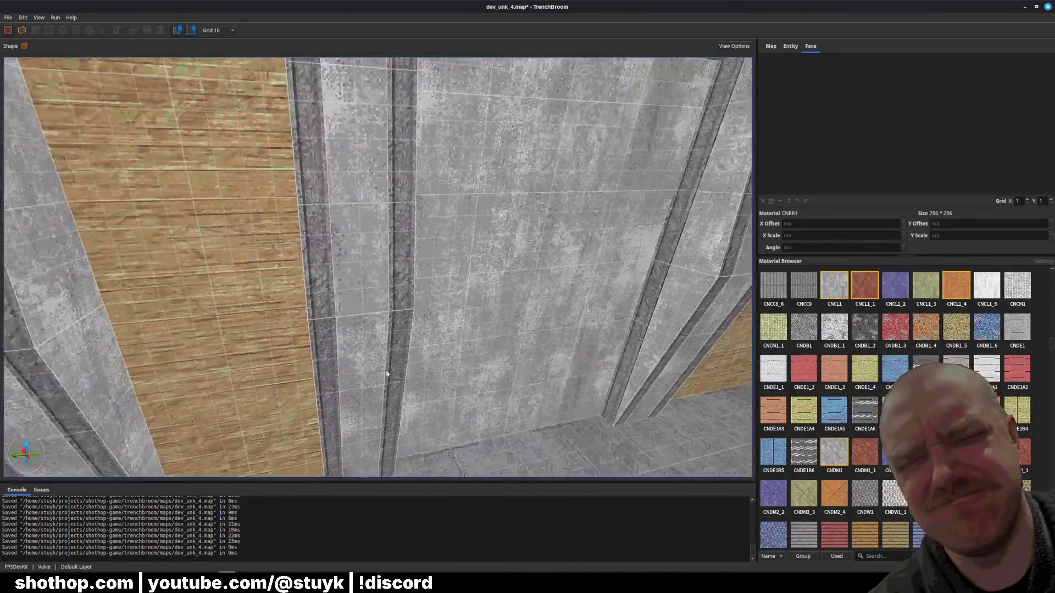
pyautogui.hotkey('ctrl', 's')
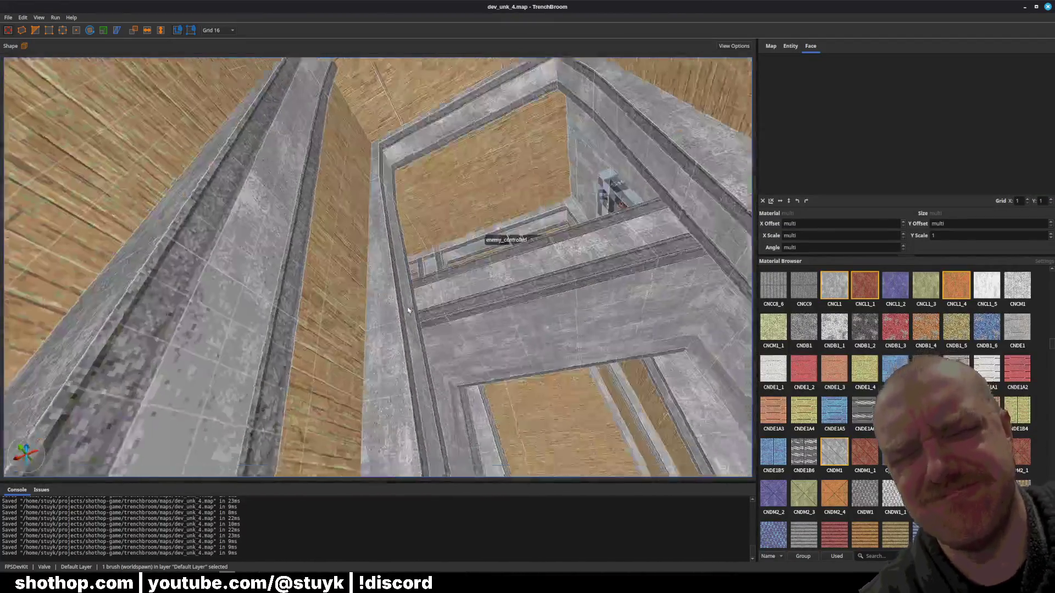
# - Split the tall wall brush and the brush above it with a two-point cut
pyautogui.click(391, 355)
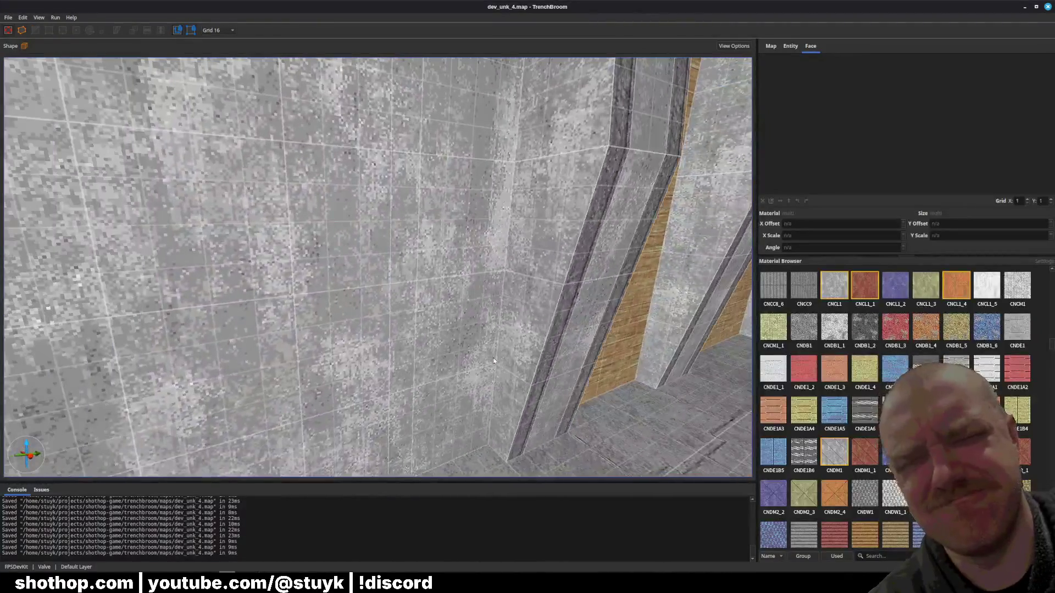
pyautogui.click(523, 320)
pyautogui.keyDown('ctrl'); pyautogui.click(483, 162); pyautogui.keyUp('ctrl')
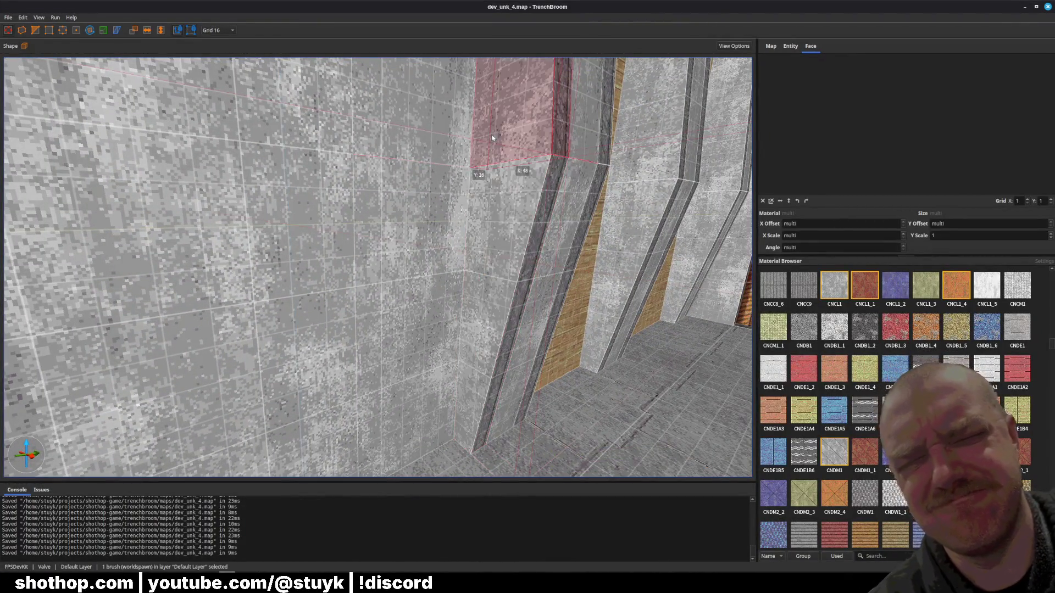
pyautogui.press('c')
pyautogui.click(485, 169)
pyautogui.click(485, 199)
pyautogui.press('Return')
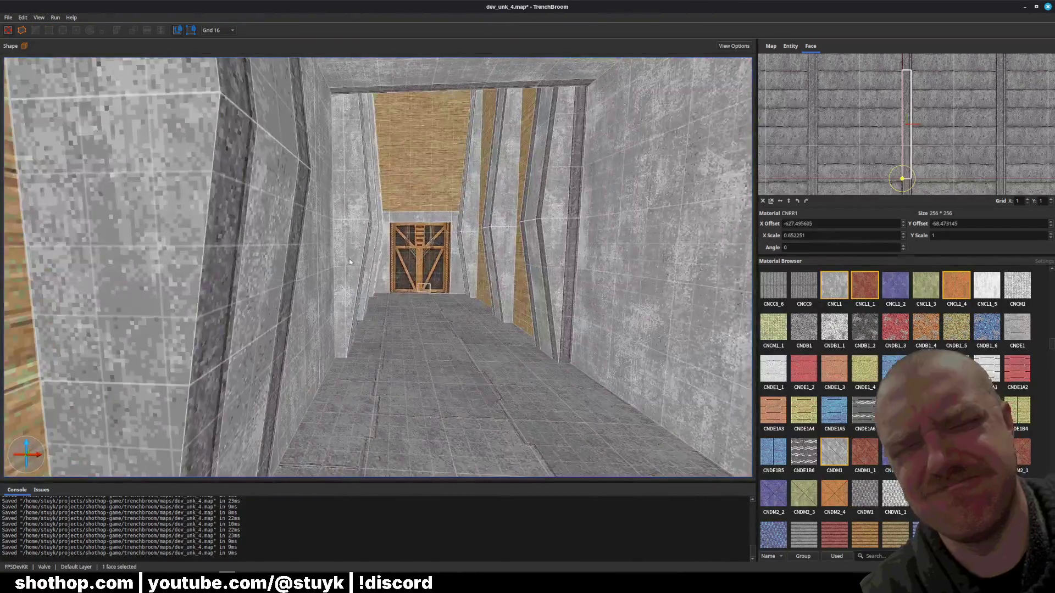
# - Shift the narrow strip face's texture sideways and save the map
pyautogui.keyDown('shift'); pyautogui.click(338, 254); pyautogui.keyUp('shift')
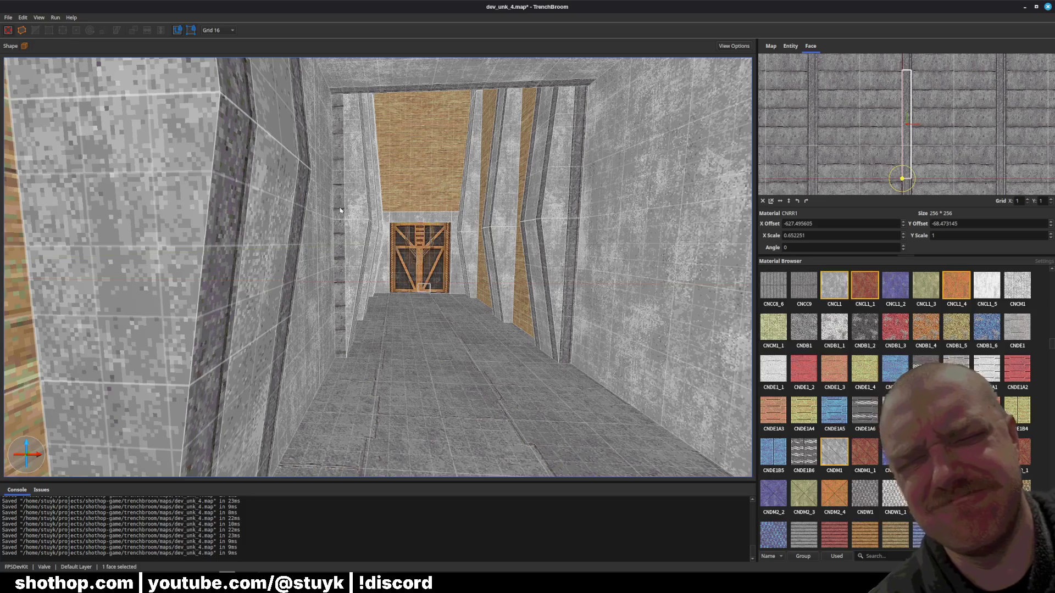
pyautogui.press('w')
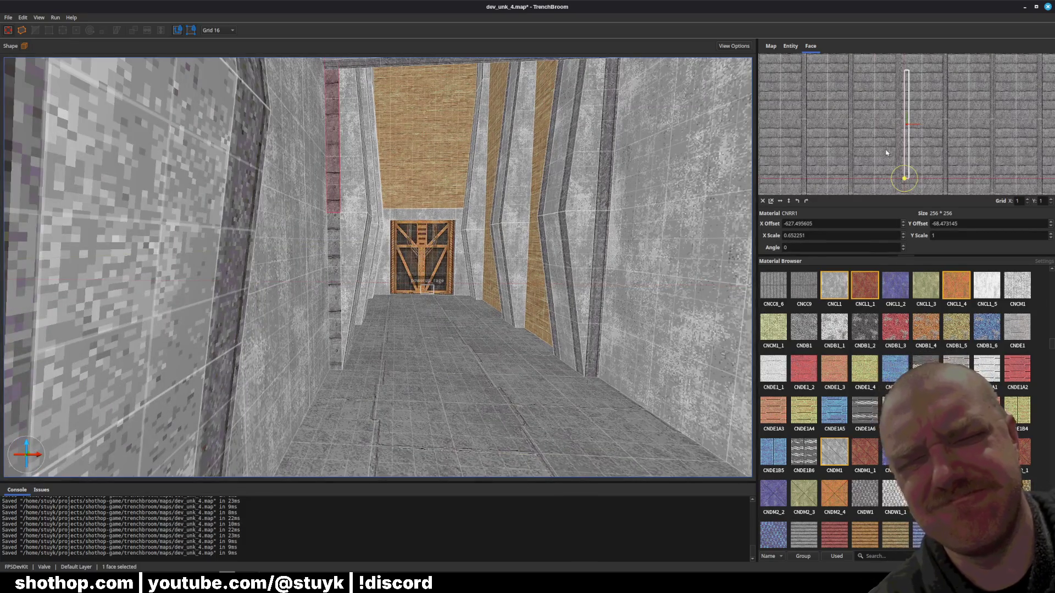
pyautogui.scroll(3, 890, 151)
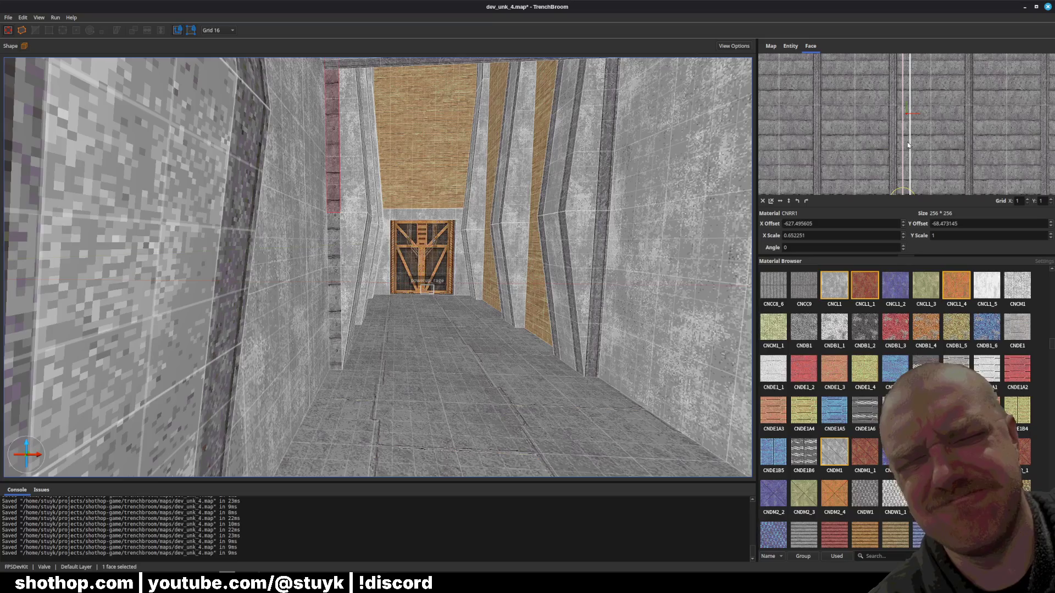
pyautogui.scroll(3, 845, 154)
pyautogui.moveTo(845, 154); pyautogui.dragTo(1018, 135)
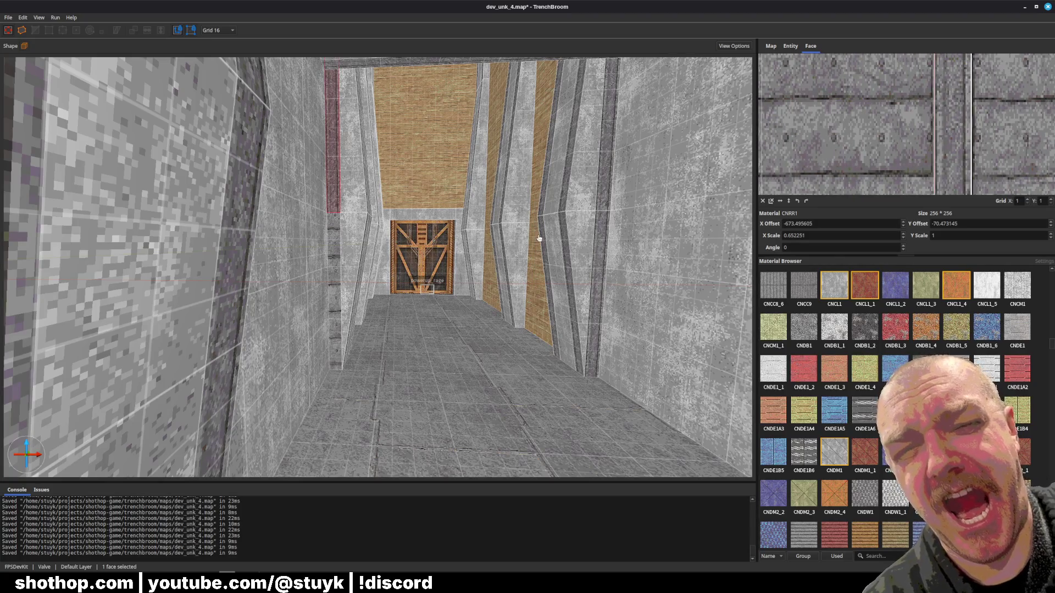
pyautogui.moveTo(539, 237); pyautogui.dragTo(476, 228)
pyautogui.press('Escape')
pyautogui.click(346, 209)
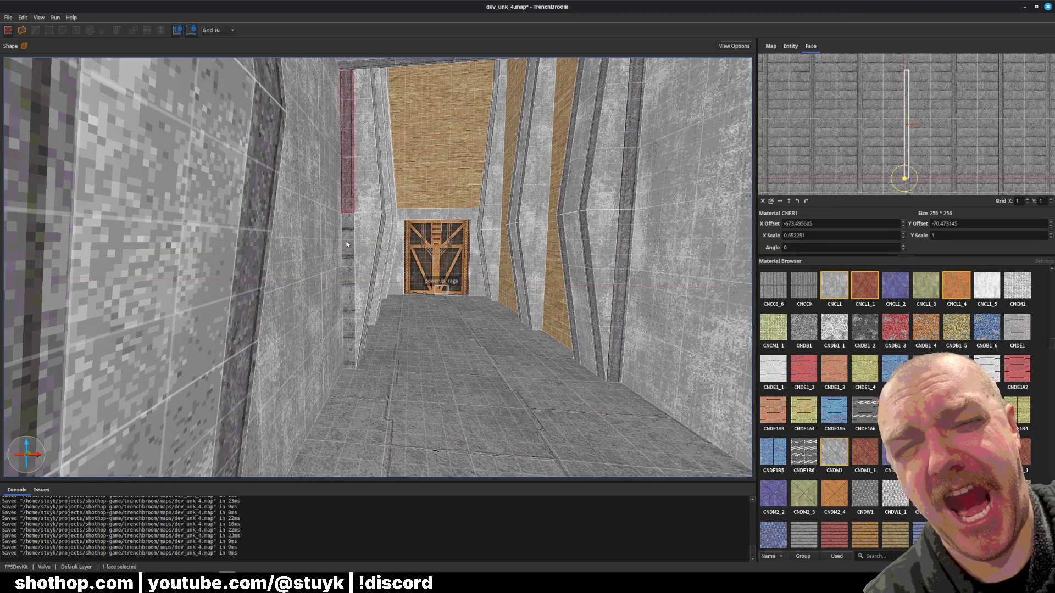
pyautogui.press('Escape')
pyautogui.hotkey('ctrl', 's')
# - Clip the two stone column brushes back along the wall with two clip points, then save
pyautogui.moveTo(345, 209)
pyautogui.mouseDown()
pyautogui.moveTo(394, 266)
pyautogui.moveTo(383, 274)
pyautogui.mouseUp()
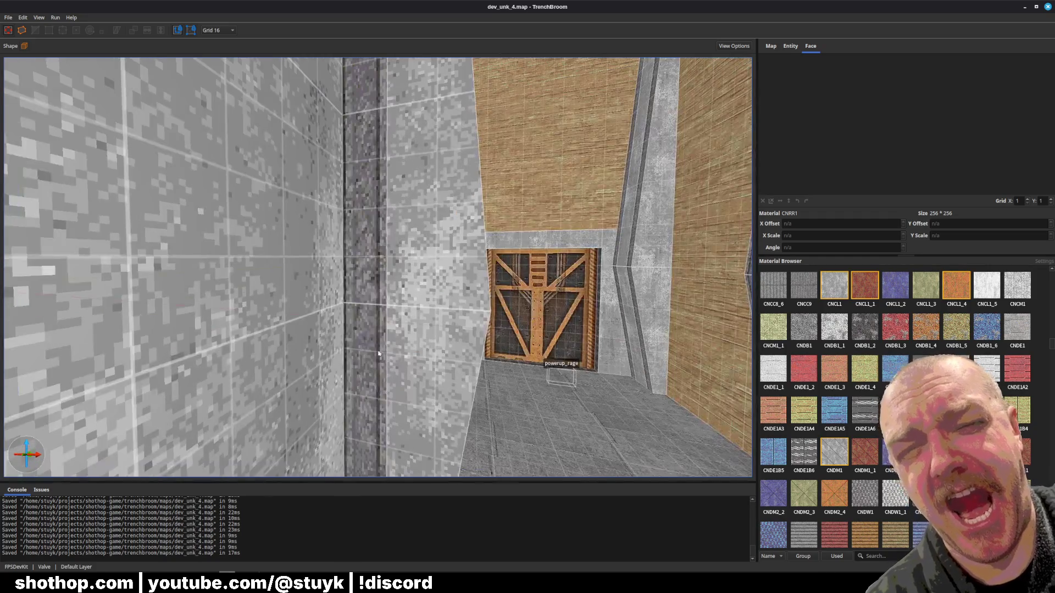
pyautogui.keyDown('shift'); pyautogui.click(367, 340); pyautogui.keyUp('shift')
pyautogui.scroll(5, 327, 302)
pyautogui.moveTo(327, 302)
pyautogui.mouseDown()
pyautogui.moveTo(49, 300)
pyautogui.moveTo(280, 250)
pyautogui.mouseUp()
pyautogui.press('Escape')
pyautogui.click(49, 299)
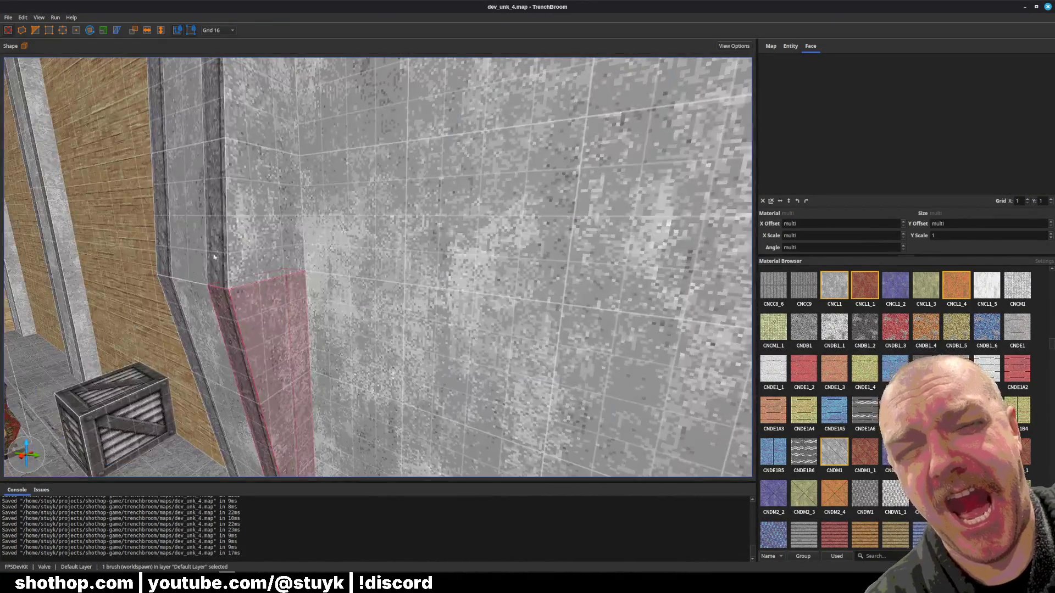
pyautogui.keyDown('ctrl'); pyautogui.click(280, 250); pyautogui.keyUp('ctrl')
pyautogui.click(284, 274)
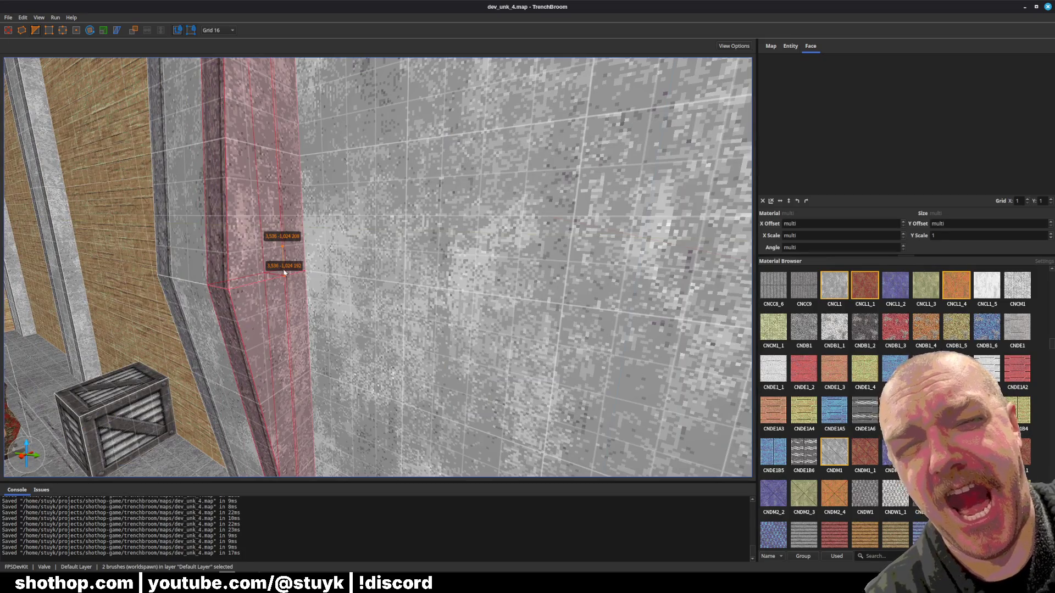
pyautogui.press('Return')
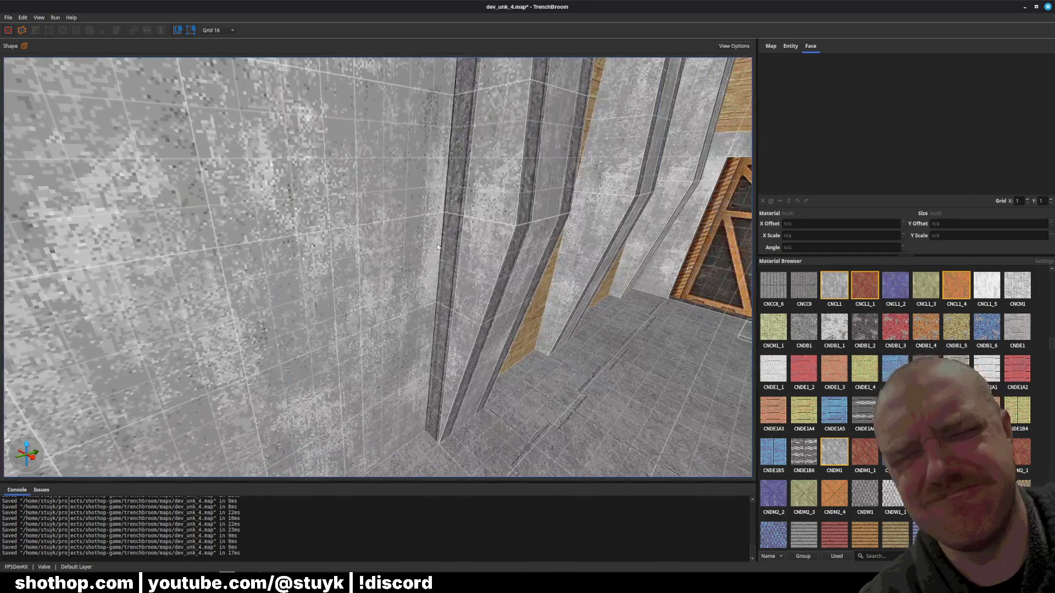
pyautogui.keyDown('shift'); pyautogui.click(446, 250); pyautogui.keyUp('shift')
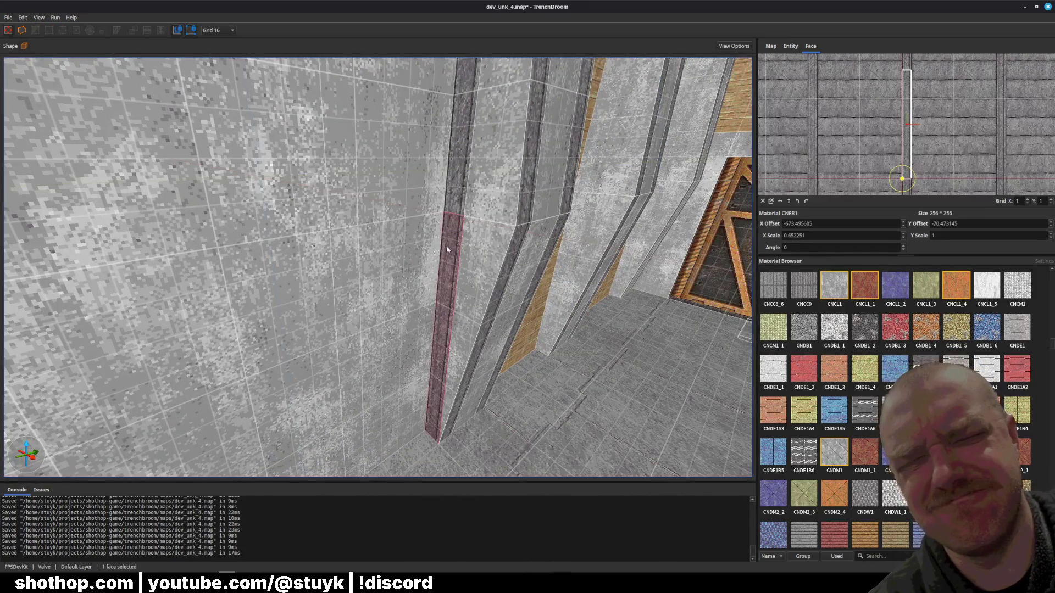
pyautogui.press('Escape')
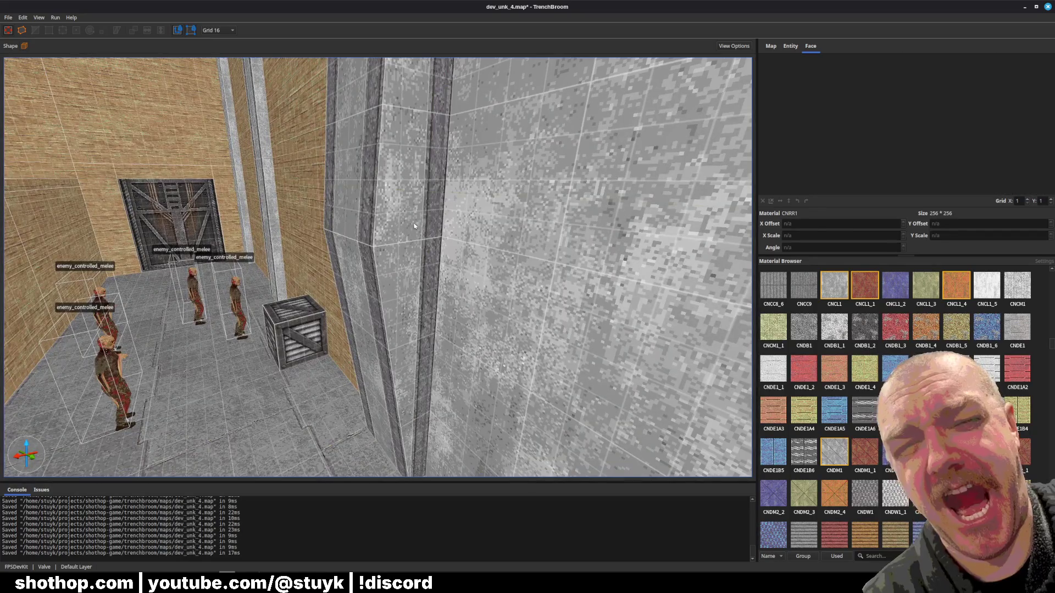
pyautogui.hotkey('ctrl', 's')
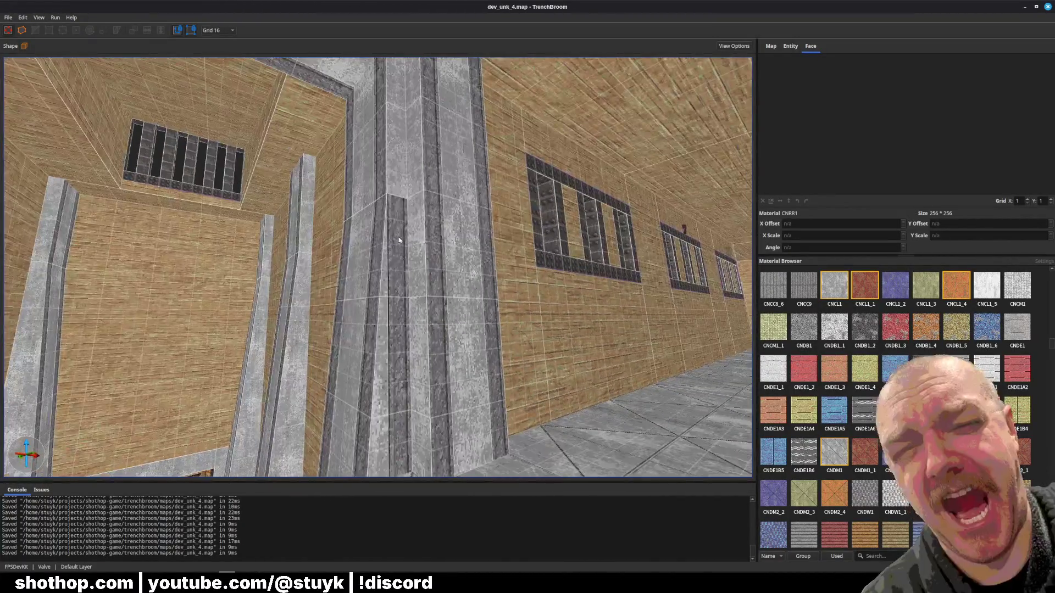
# - Drag the three trim brushes across onto the neighbouring pillar, then save
pyautogui.click(394, 187)
pyautogui.press('Escape')
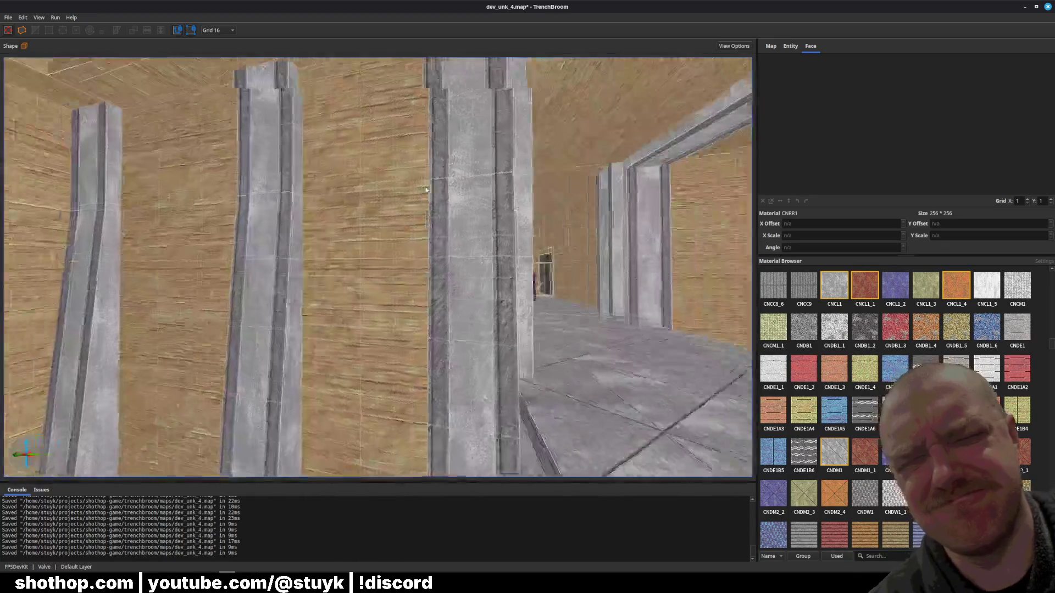
pyautogui.hotkey('ctrl', 's')
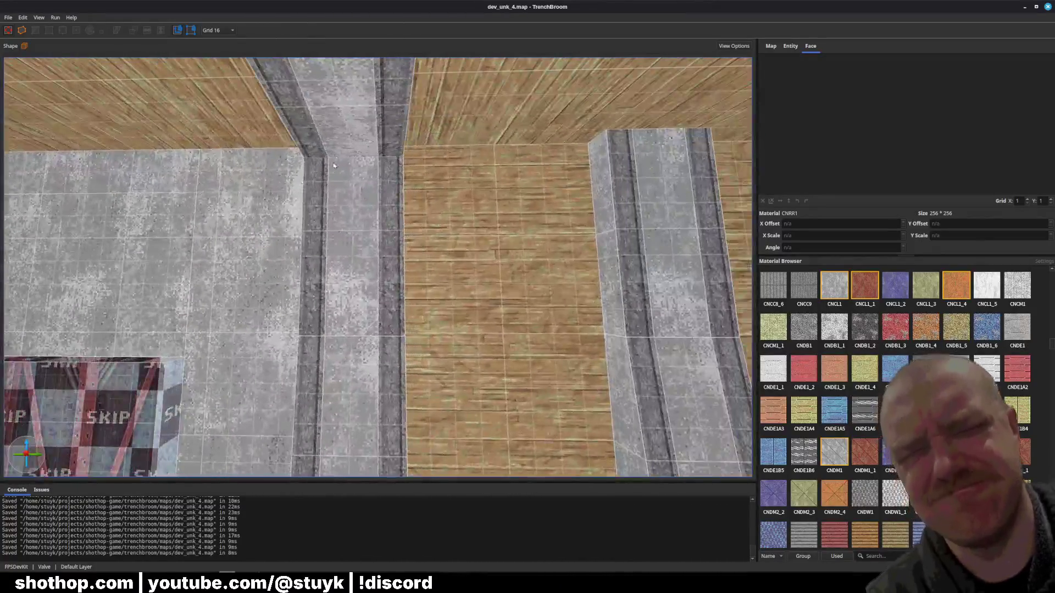
pyautogui.click(390, 138)
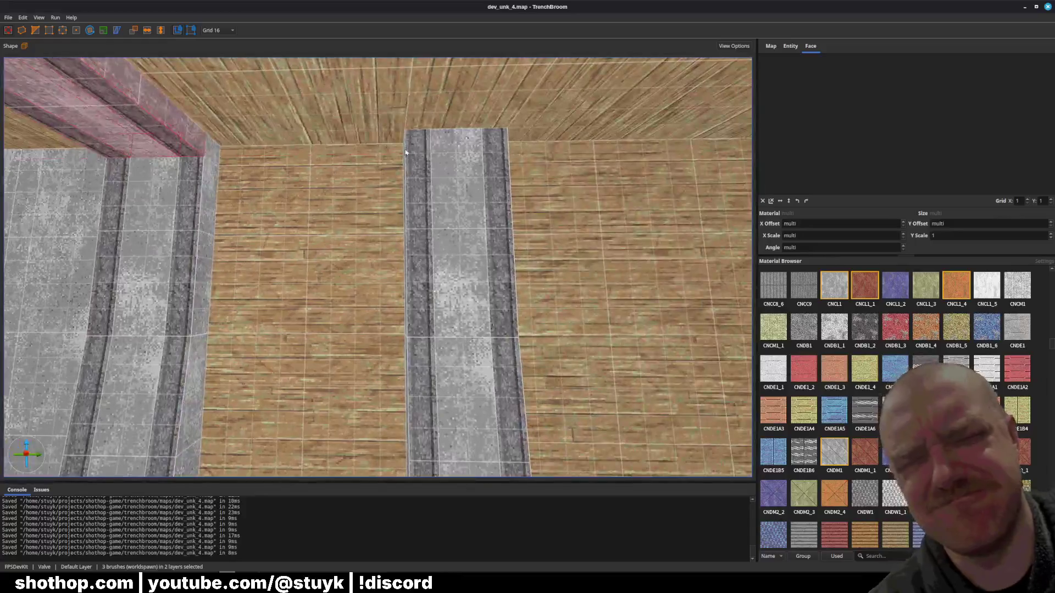
pyautogui.moveTo(22, 156); pyautogui.dragTo(406, 152)
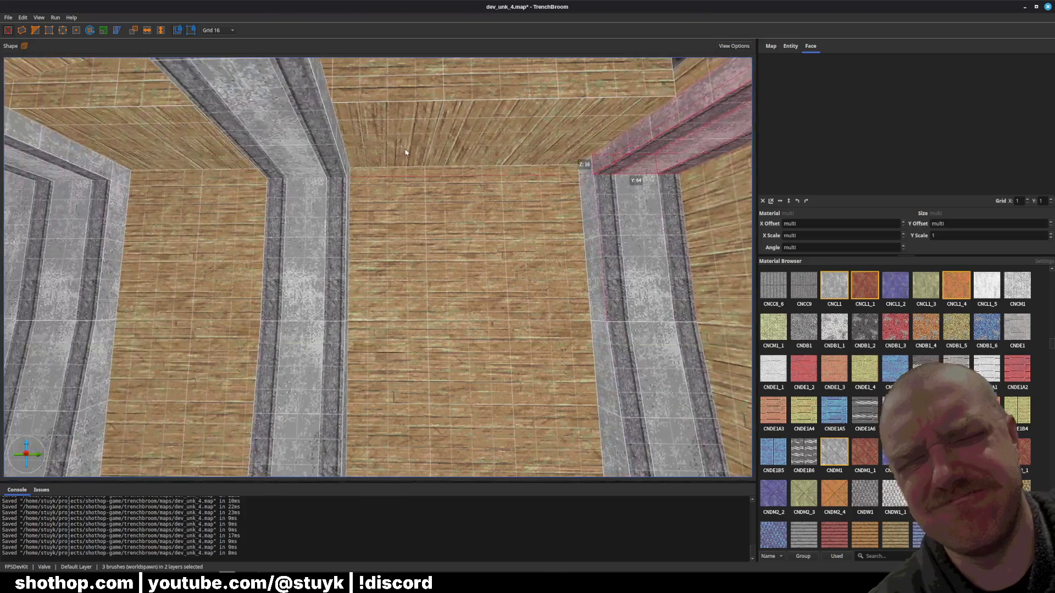
pyautogui.press('Escape')
pyautogui.hotkey('ctrl', 's')
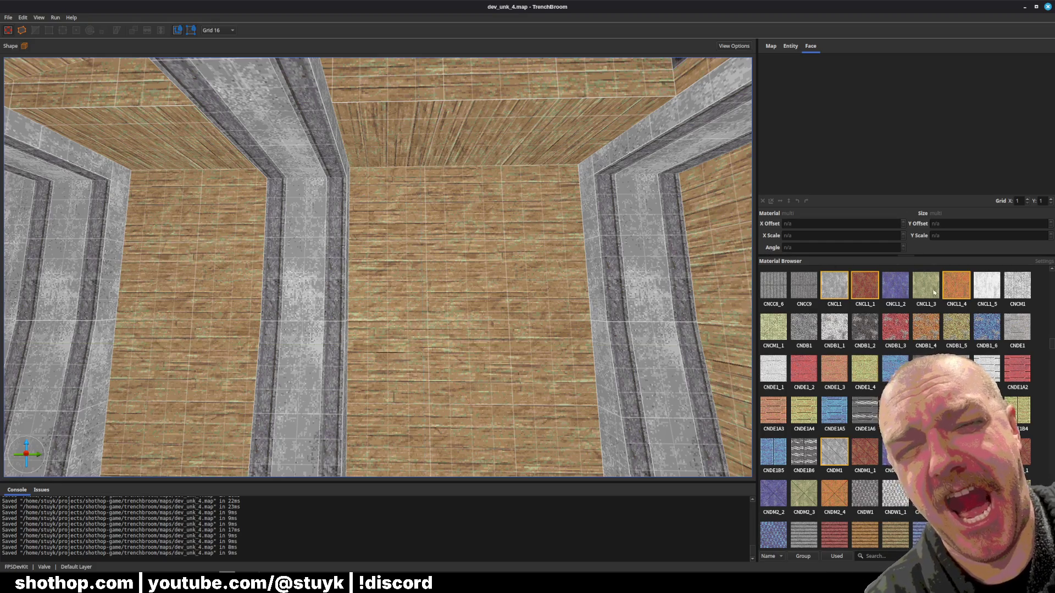
# - Inspect the ceiling trim, then select the right-hand wooden wall face
pyautogui.moveTo(712, 265)
pyautogui.mouseDown()
pyautogui.moveTo(478, 292)
pyautogui.moveTo(383, 288)
pyautogui.moveTo(327, 233)
pyautogui.moveTo(342, 252)
pyautogui.moveTo(417, 234)
pyautogui.mouseUp()
pyautogui.click(325, 230)
pyautogui.press('Escape')
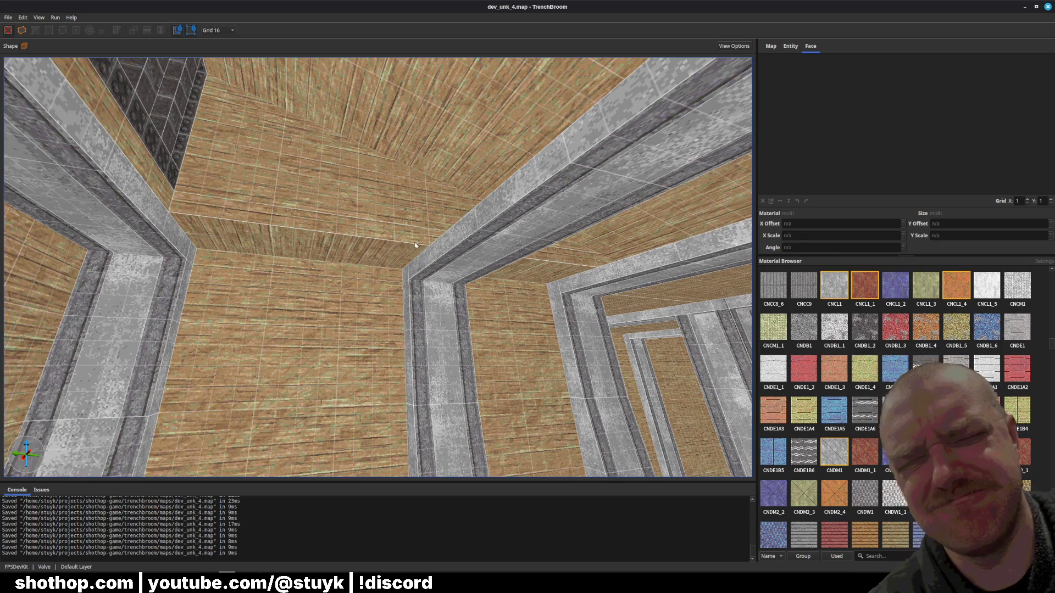
pyautogui.scroll(-10, 402, 266)
pyautogui.scroll(-10, 344, 246)
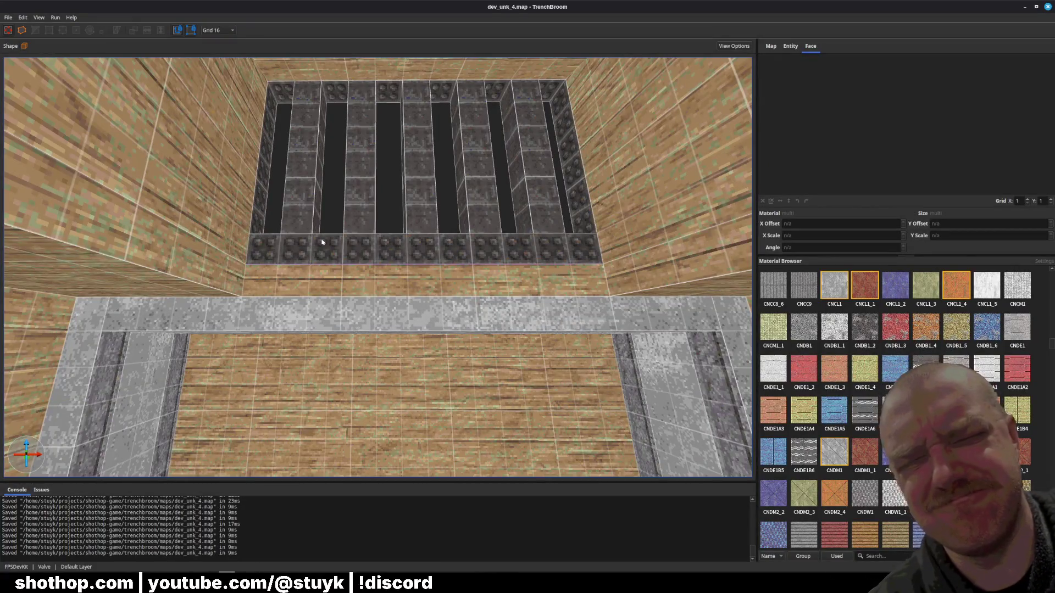
pyautogui.scroll(-10, 322, 242)
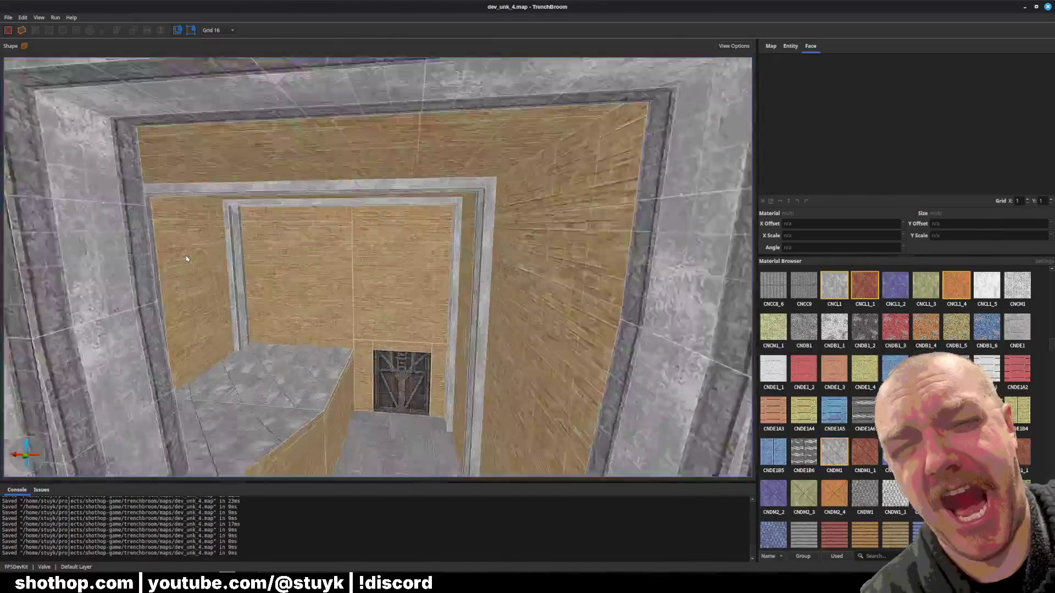
pyautogui.scroll(-10, 186, 258)
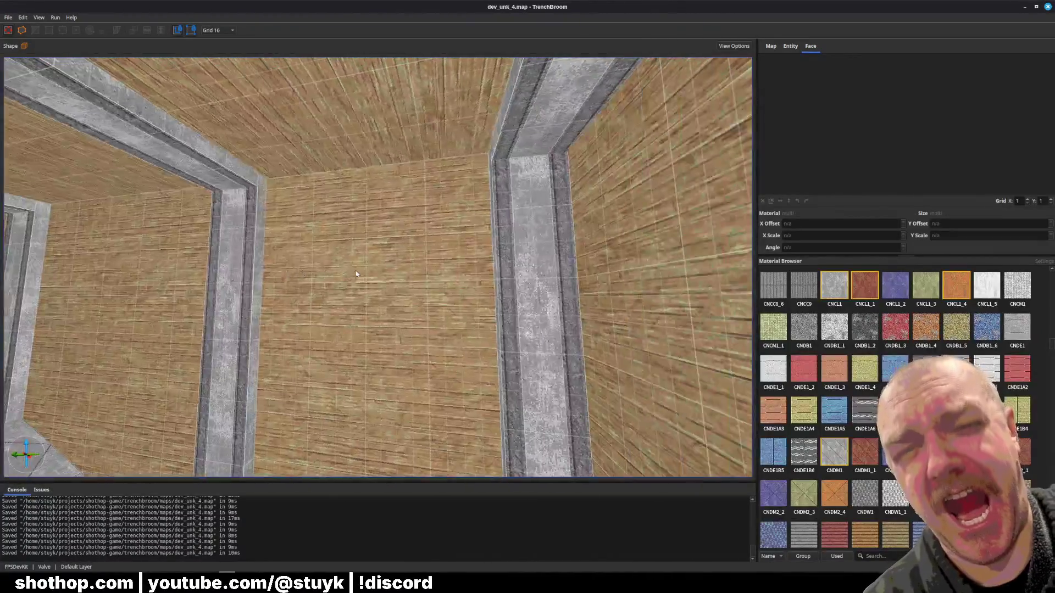
pyautogui.scroll(-10, 356, 274)
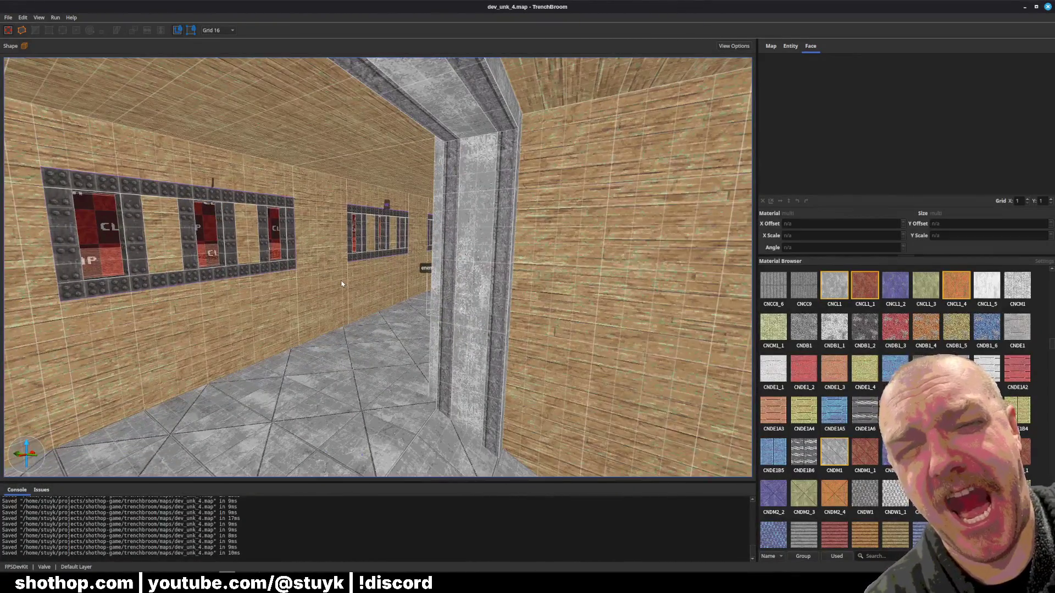
pyautogui.scroll(-5, 342, 284)
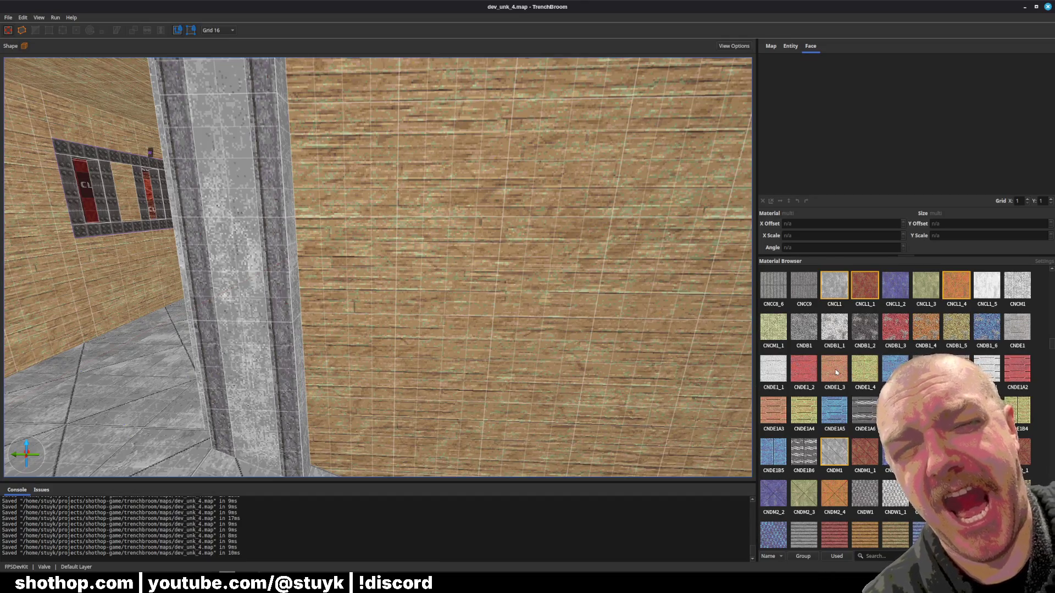
pyautogui.scroll(5, 395, 273)
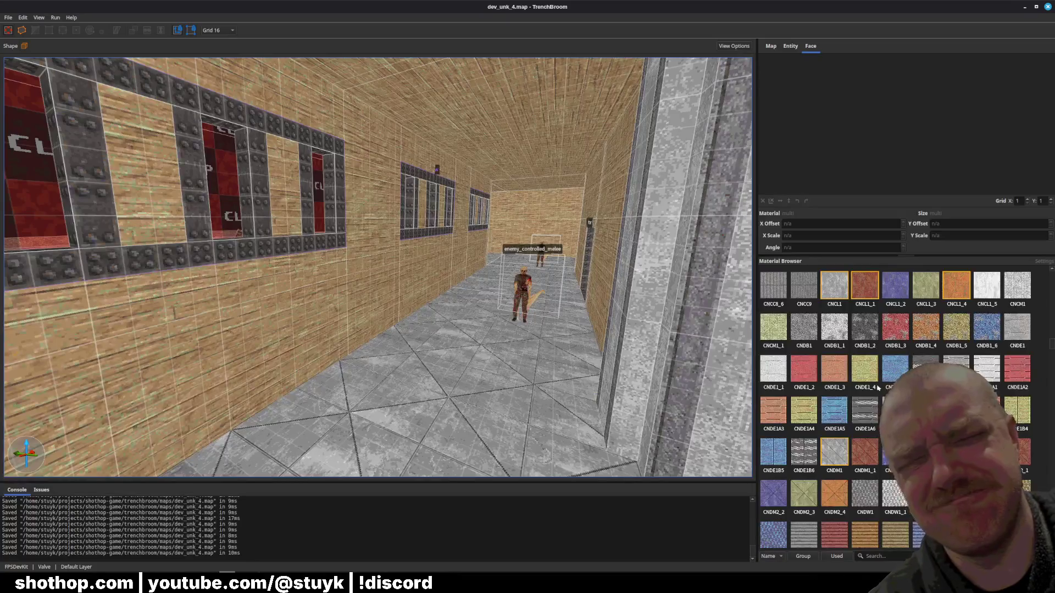
pyautogui.scroll(5, 877, 388)
pyautogui.scroll(5, 788, 333)
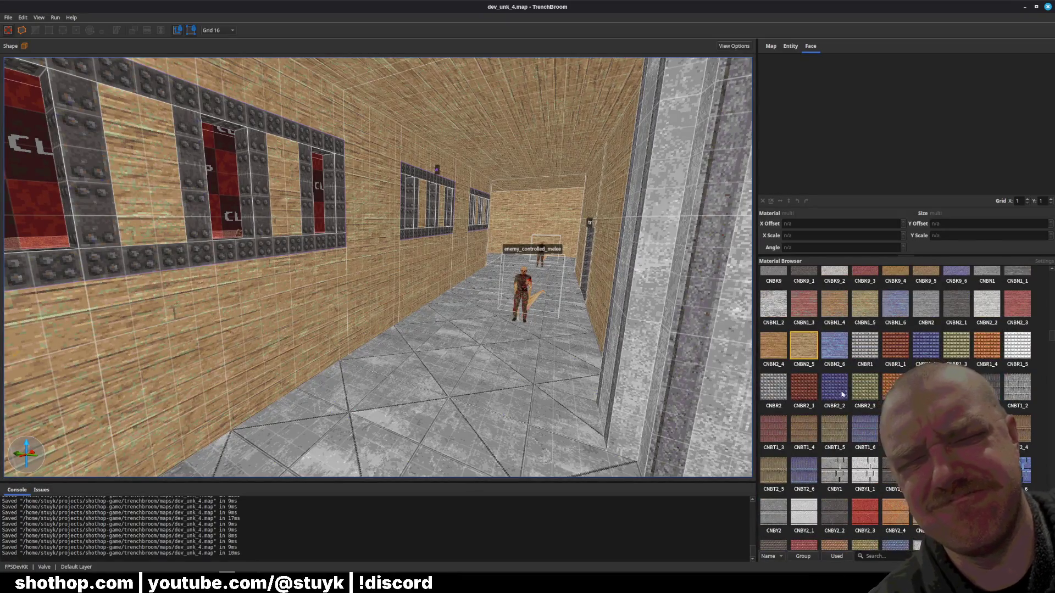
pyautogui.scroll(-3, 609, 307)
pyautogui.scroll(-5, 608, 306)
pyautogui.keyDown('shift'); pyautogui.click(579, 301); pyautogui.keyUp('shift')
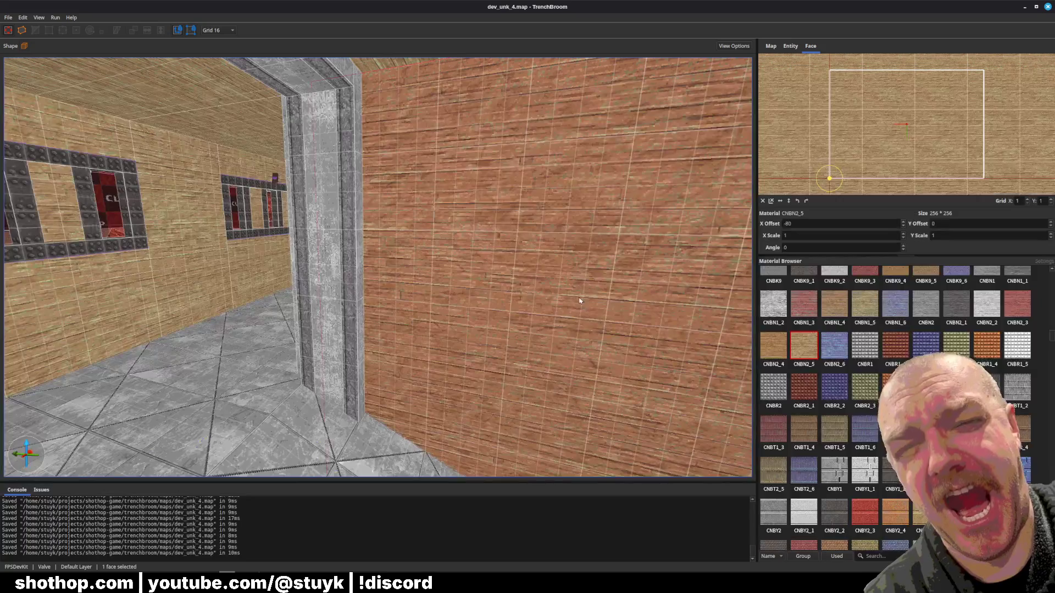
# - Try grey CNBN2, then red brick CNBK9_5 on the wall face between the pillars
pyautogui.click(895, 314)
pyautogui.click(933, 311)
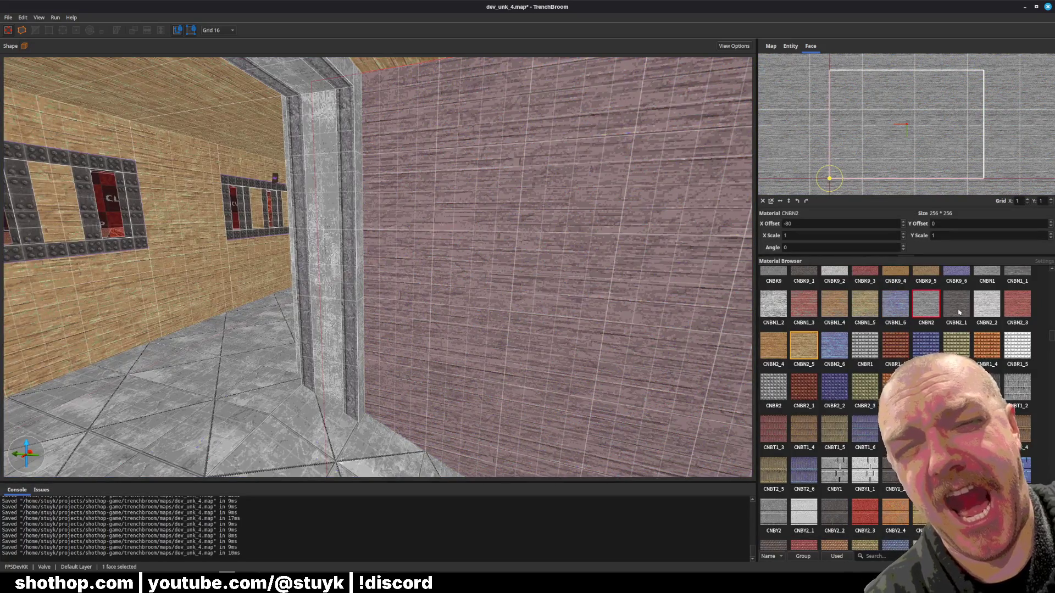
pyautogui.keyDown('shift'); pyautogui.click(573, 263); pyautogui.keyUp('shift')
pyautogui.keyDown('shift'); pyautogui.click(596, 265); pyautogui.keyUp('shift')
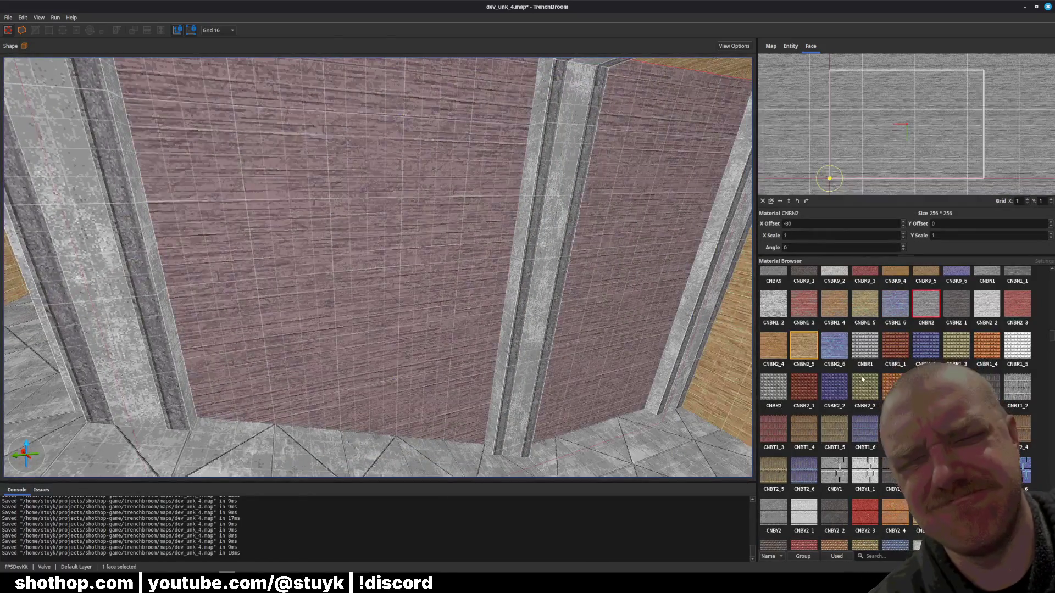
pyautogui.scroll(3, 896, 412)
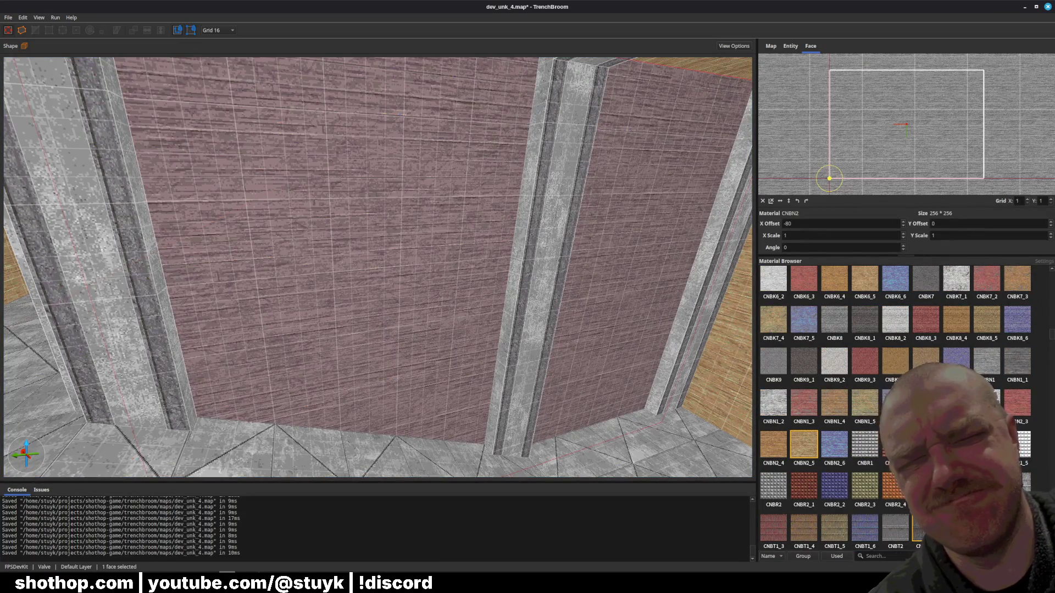
pyautogui.click(926, 361)
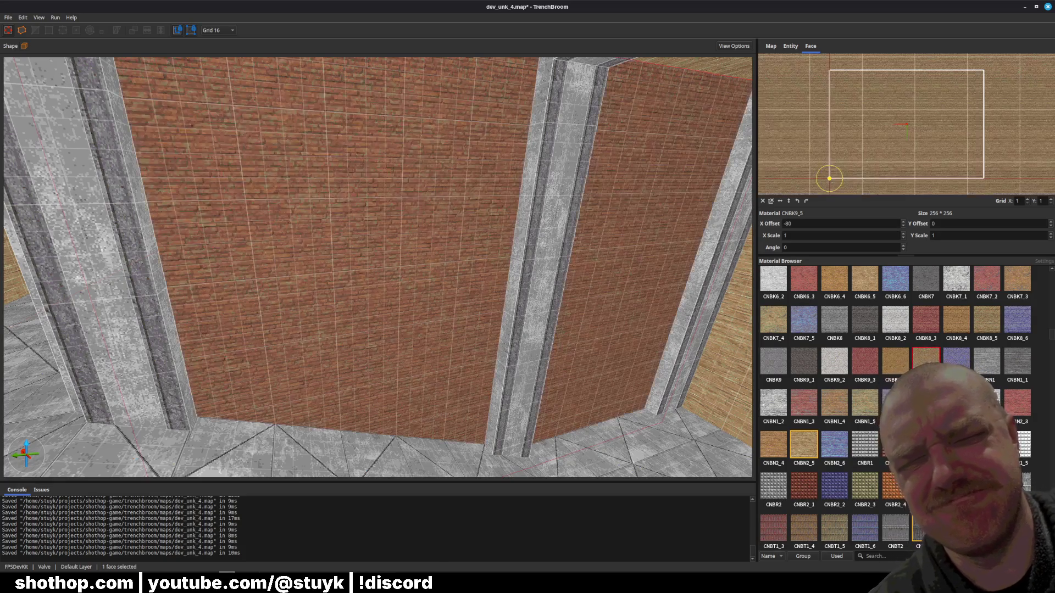
pyautogui.press('Escape')
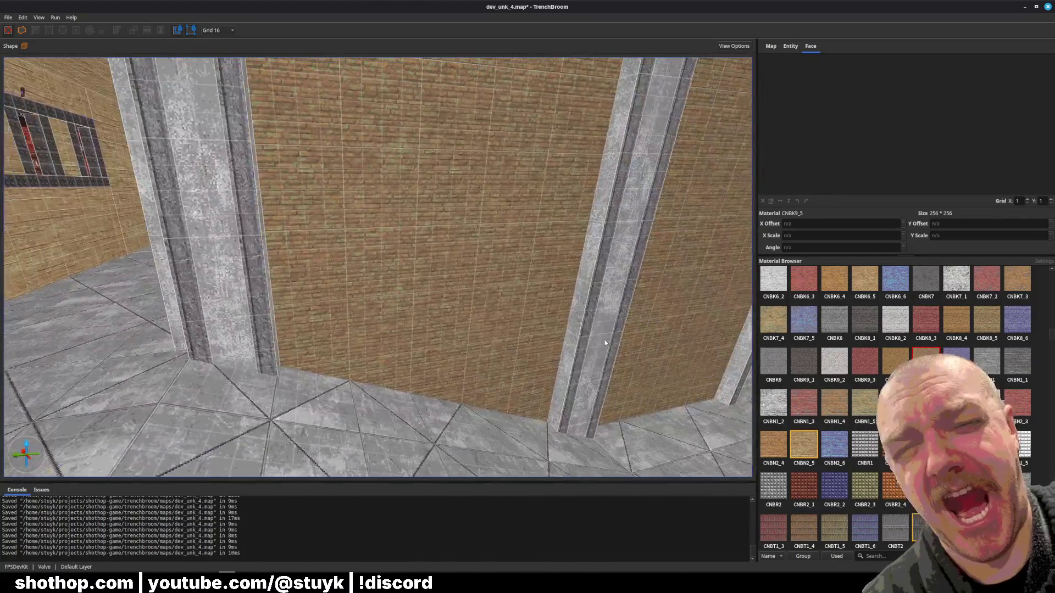
# - Try CNBK8_4, CNBK7_3, CNBK7_2, CNBK7_1 and CNBK8 on the brick wall, settling on CNBK6_5
pyautogui.click(603, 344)
pyautogui.click(959, 330)
pyautogui.scroll(1, 1000, 330)
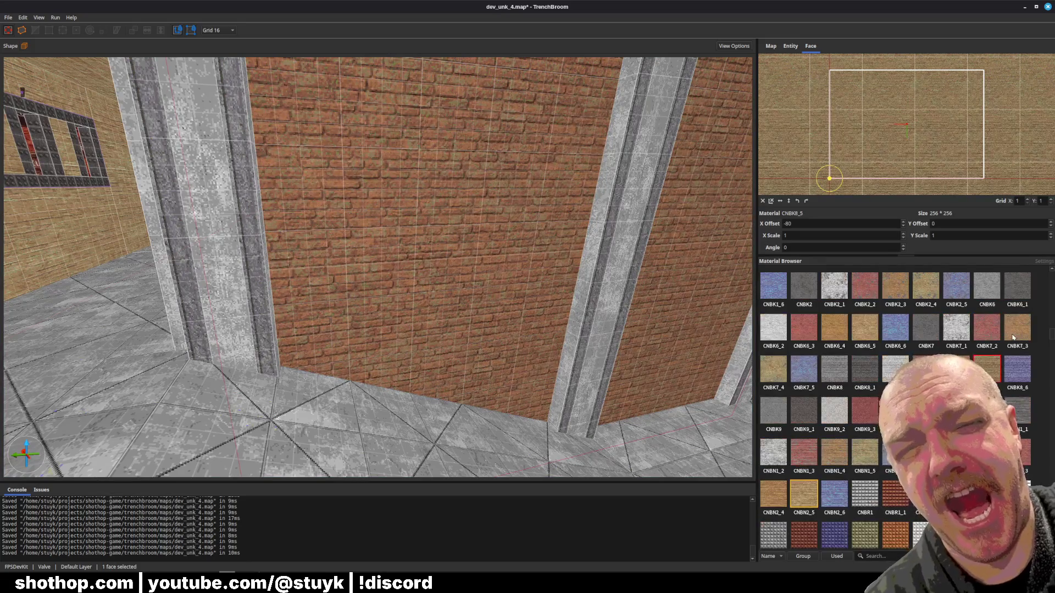
pyautogui.click(1014, 336)
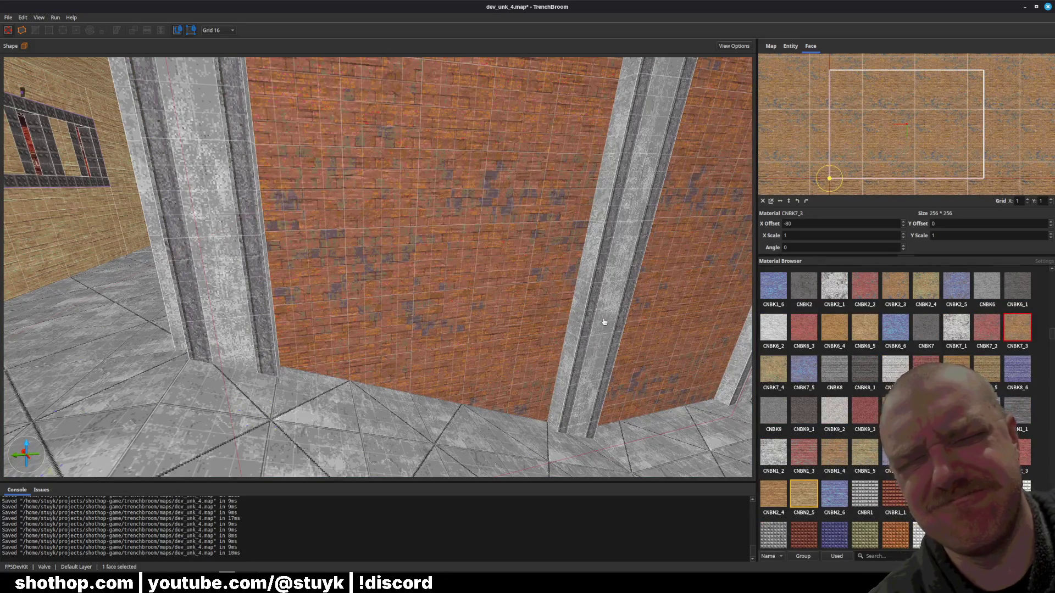
pyautogui.press('Escape')
pyautogui.hotkey('ctrl', 'z')
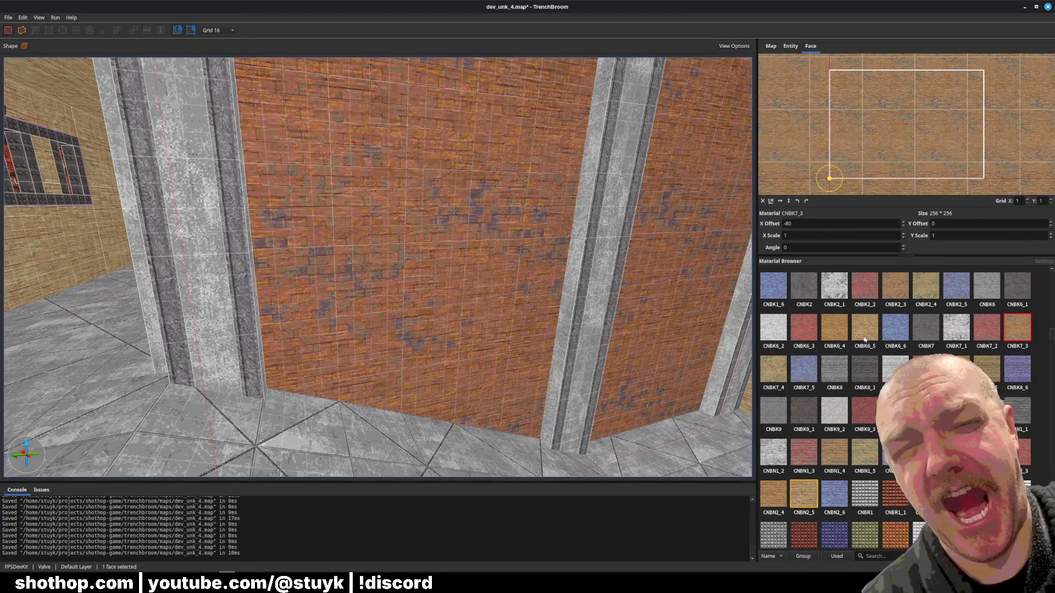
pyautogui.click(987, 332)
pyautogui.click(965, 331)
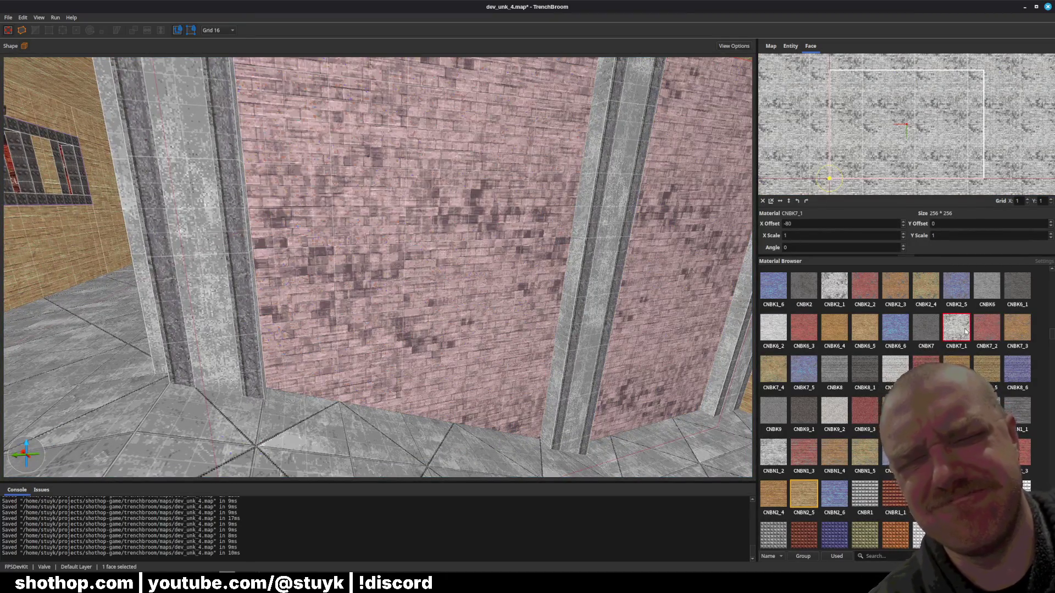
pyautogui.click(835, 374)
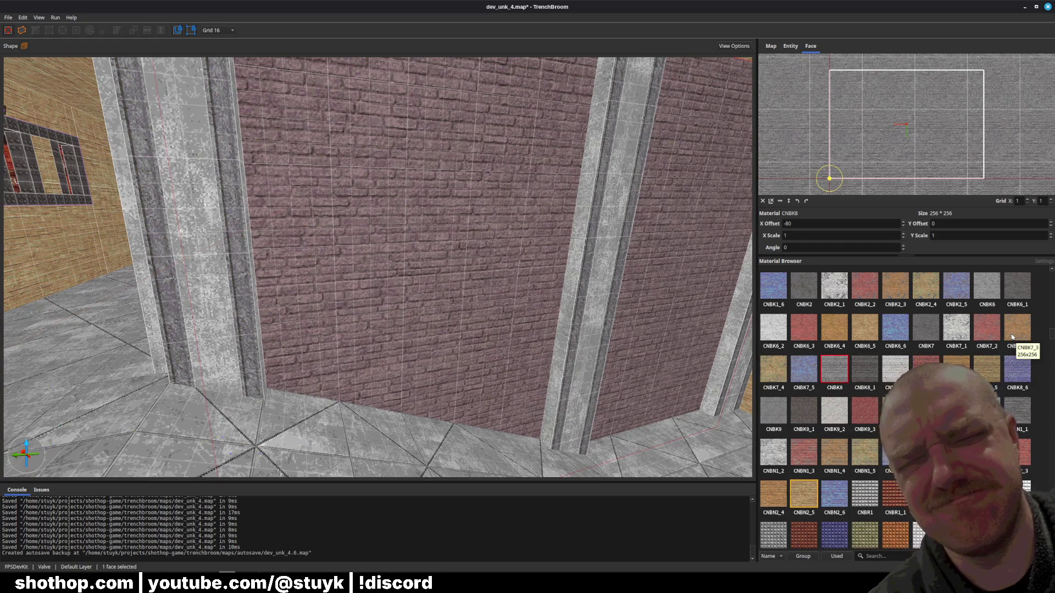
pyautogui.click(863, 333)
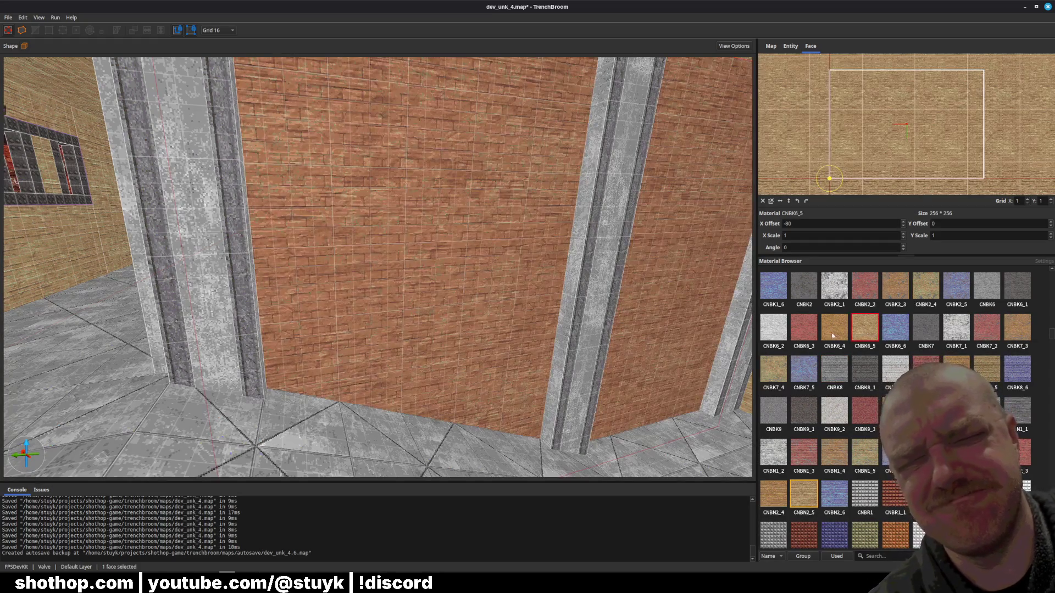
pyautogui.press('Escape')
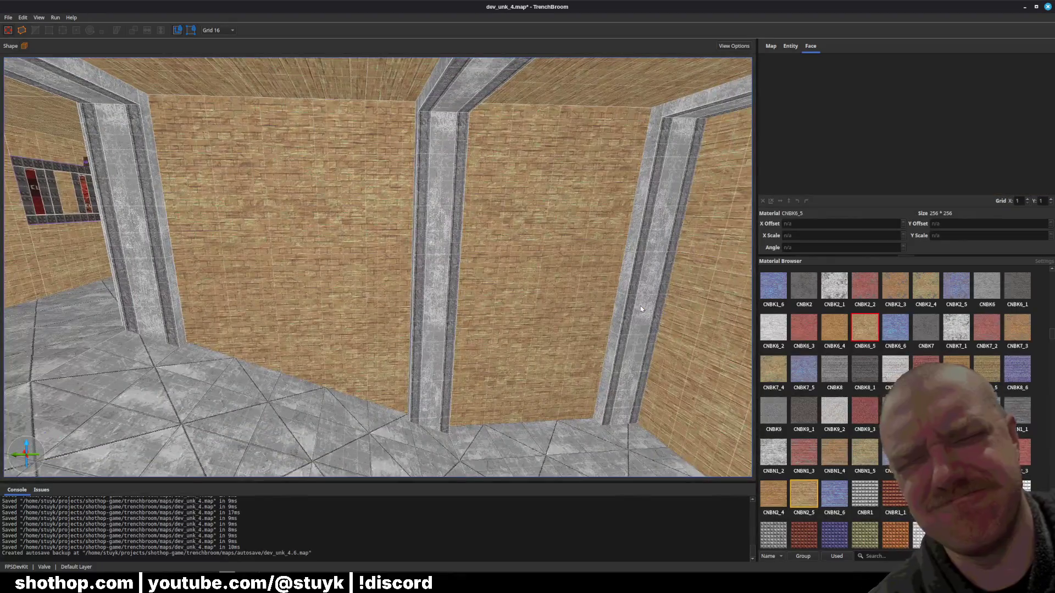
# - Select the reddish right wall face and bring up the Edit menu
pyautogui.scroll(3, 640, 308)
pyautogui.click(572, 272)
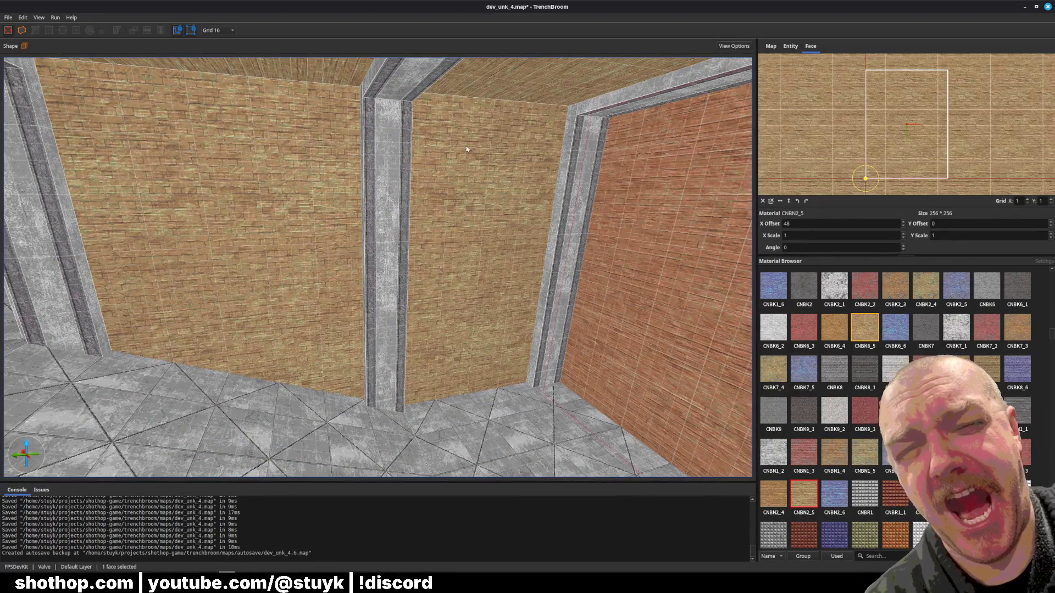
pyautogui.click(22, 17)
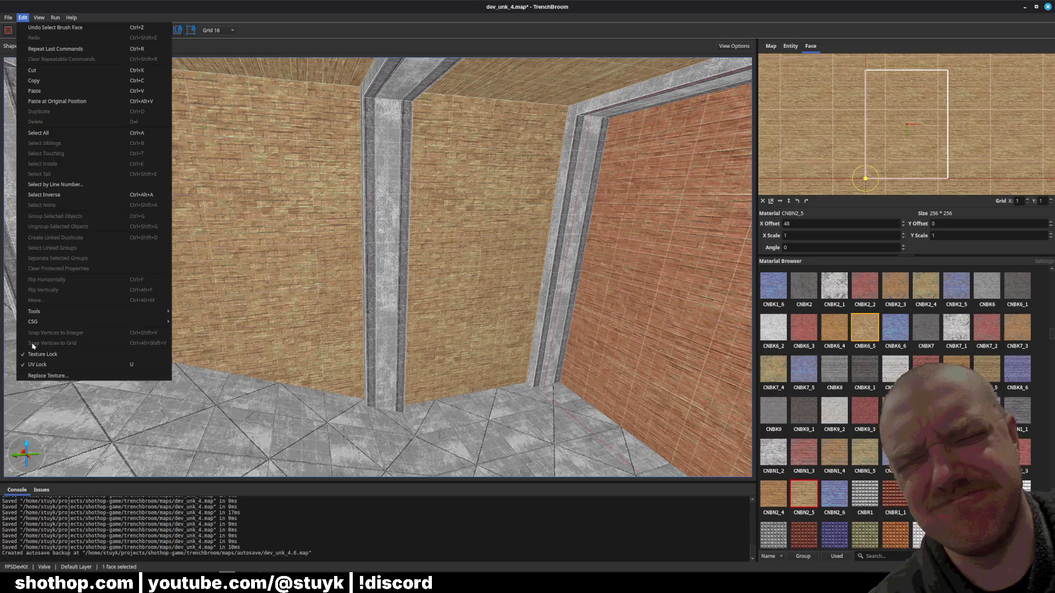
# - Replace CNBN2_5 with the CNBK6_5 brick material in the Replace Material dialog
pyautogui.click(41, 377)
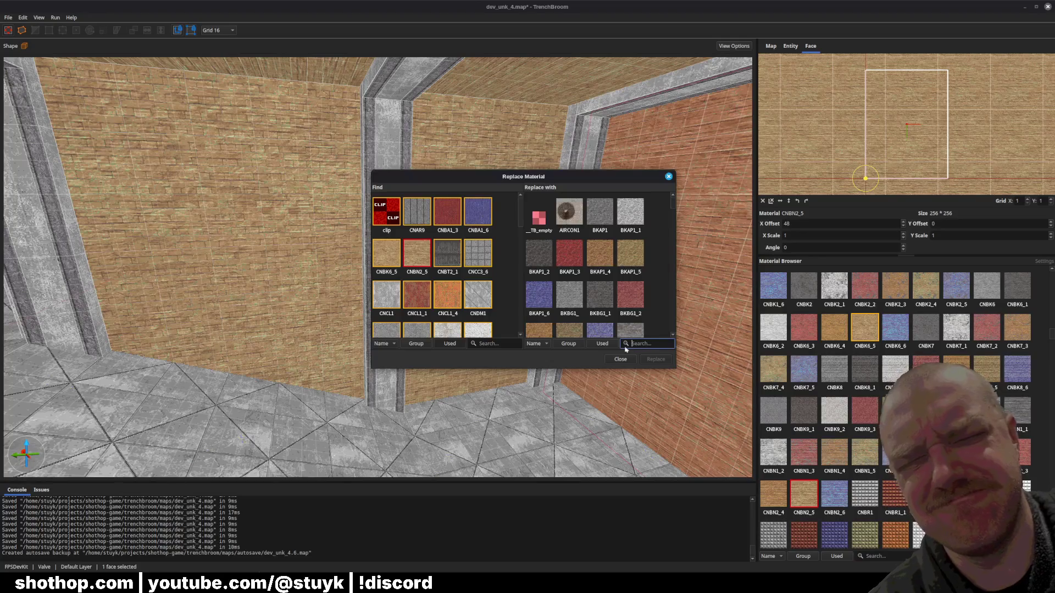
pyautogui.click(603, 344)
pyautogui.click(394, 259)
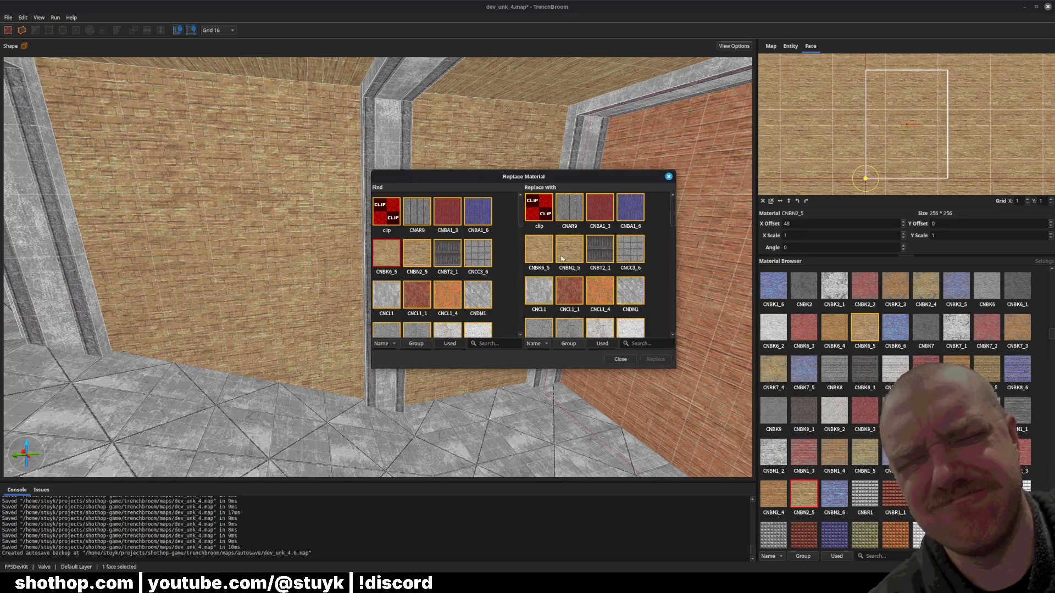
pyautogui.click(410, 251)
pyautogui.click(538, 251)
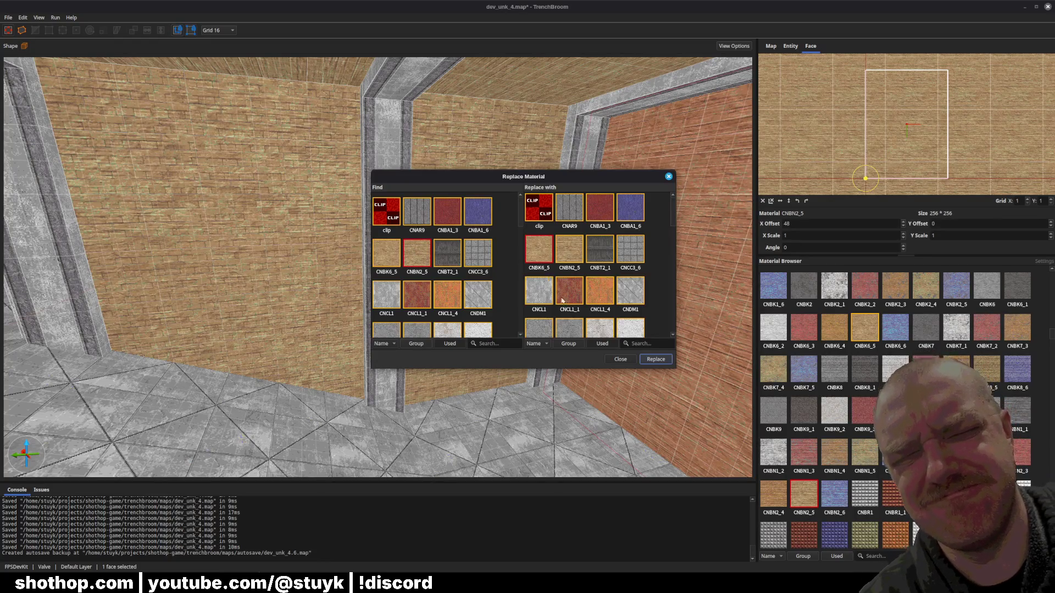
pyautogui.click(656, 360)
pyautogui.click(584, 272)
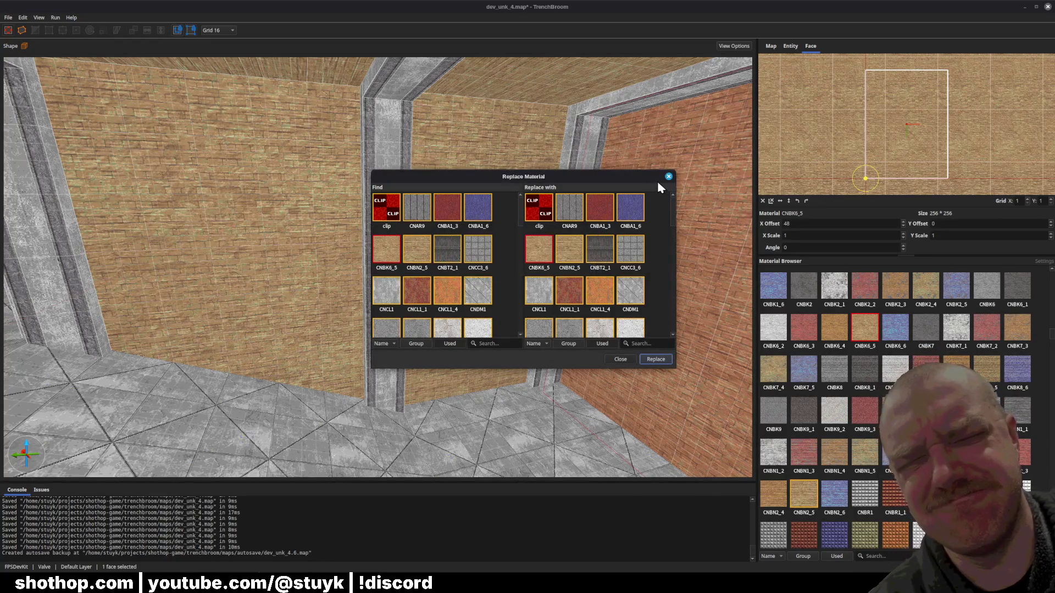
pyautogui.click(668, 176)
pyautogui.press('Escape')
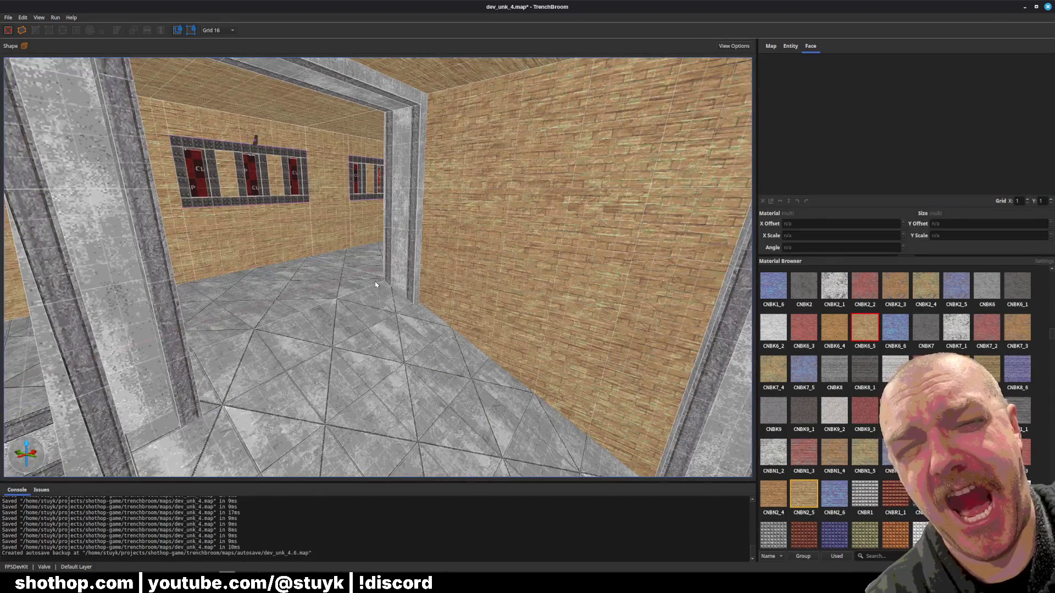
# - Run Replace Material again, CNBN2_5 to CNBK6_5 across the whole map, then save
pyautogui.press('w')
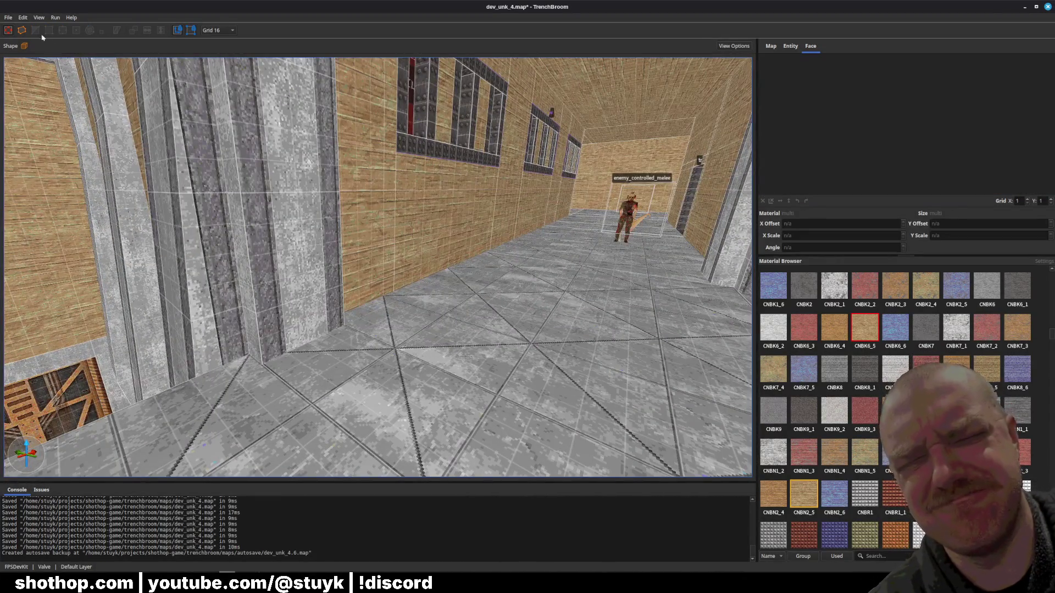
pyautogui.click(22, 17)
pyautogui.click(39, 367)
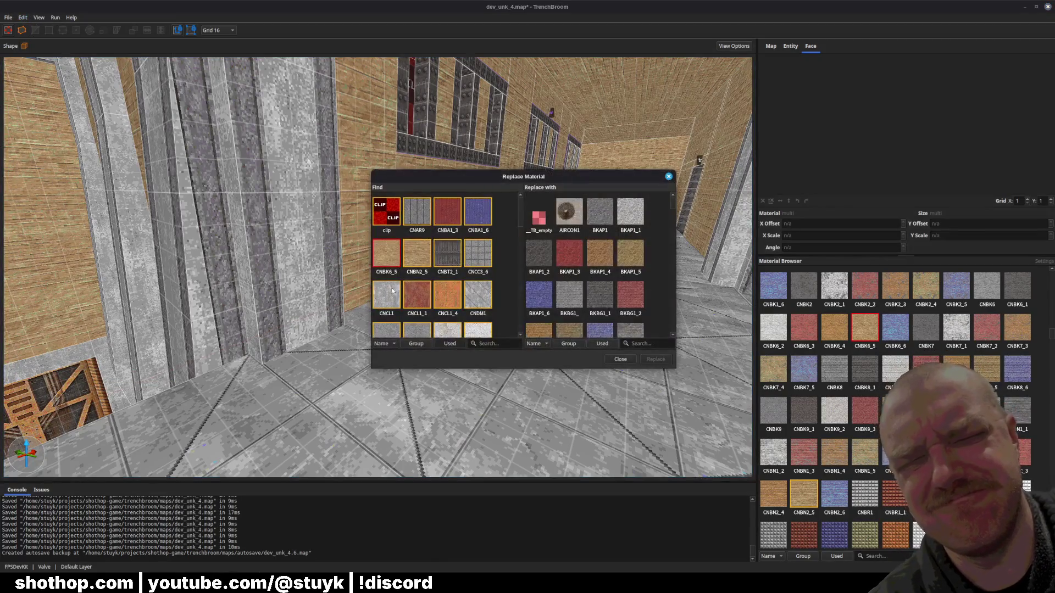
pyautogui.click(418, 258)
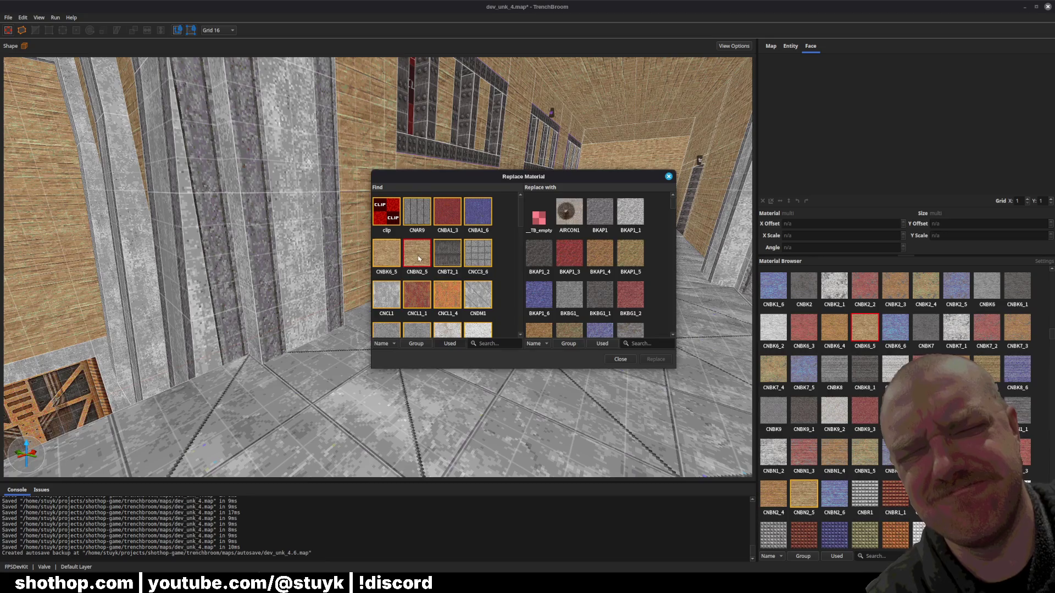
pyautogui.click(601, 343)
pyautogui.click(538, 250)
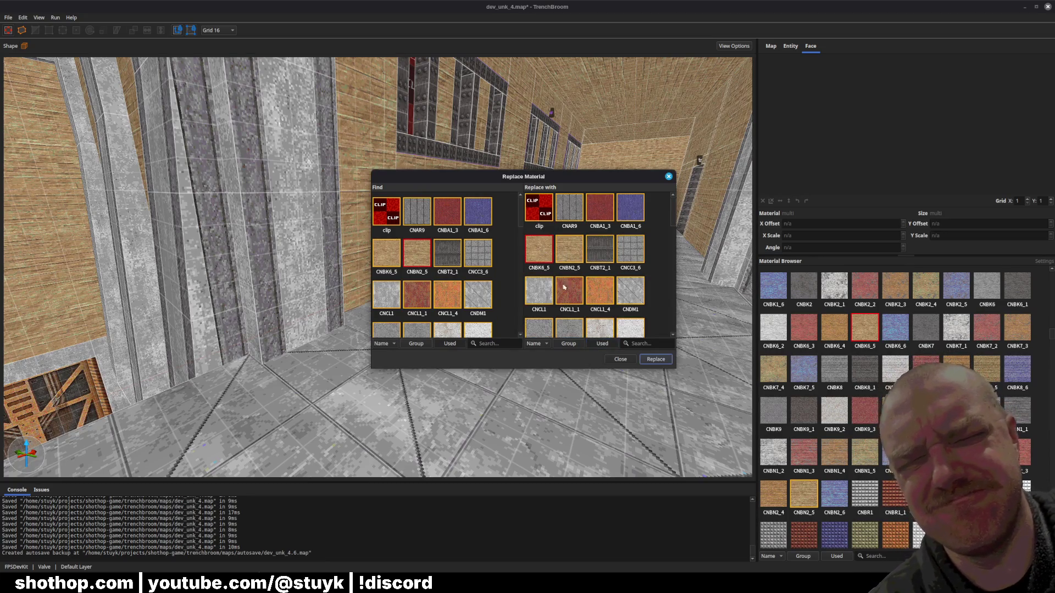
pyautogui.click(655, 358)
pyautogui.click(584, 270)
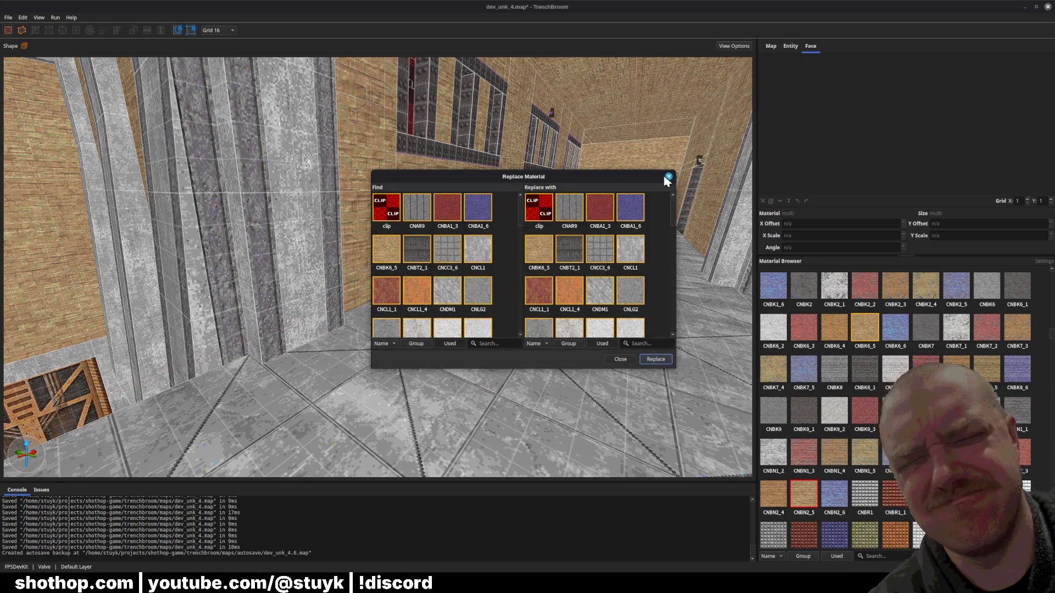
pyautogui.click(621, 359)
pyautogui.hotkey('ctrl', 's')
# - Resize the ledge floor brush above the arcane enemy, check its side face material, and save
pyautogui.press('w')
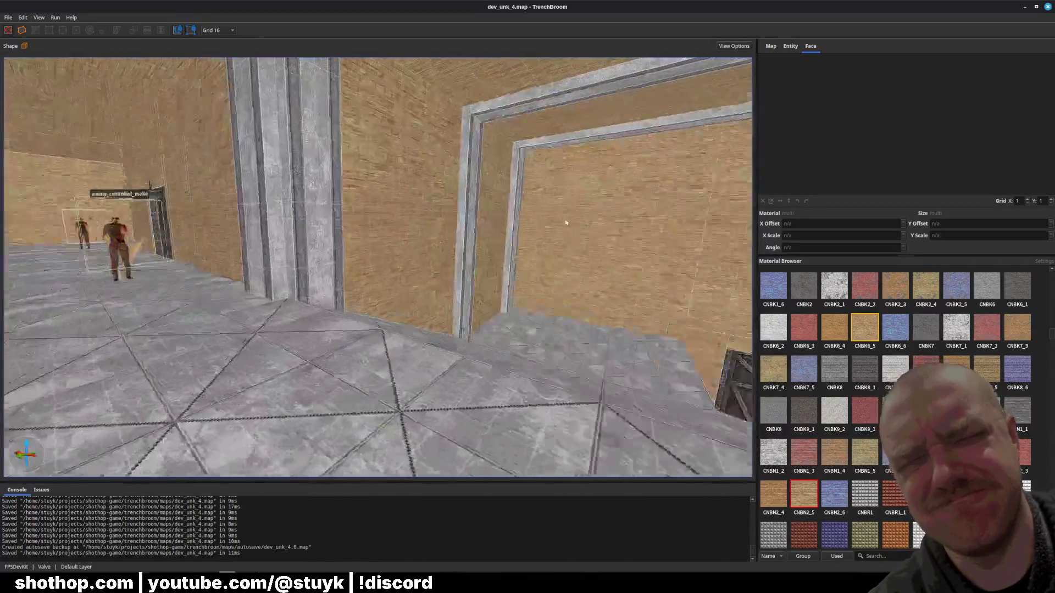
pyautogui.press('w')
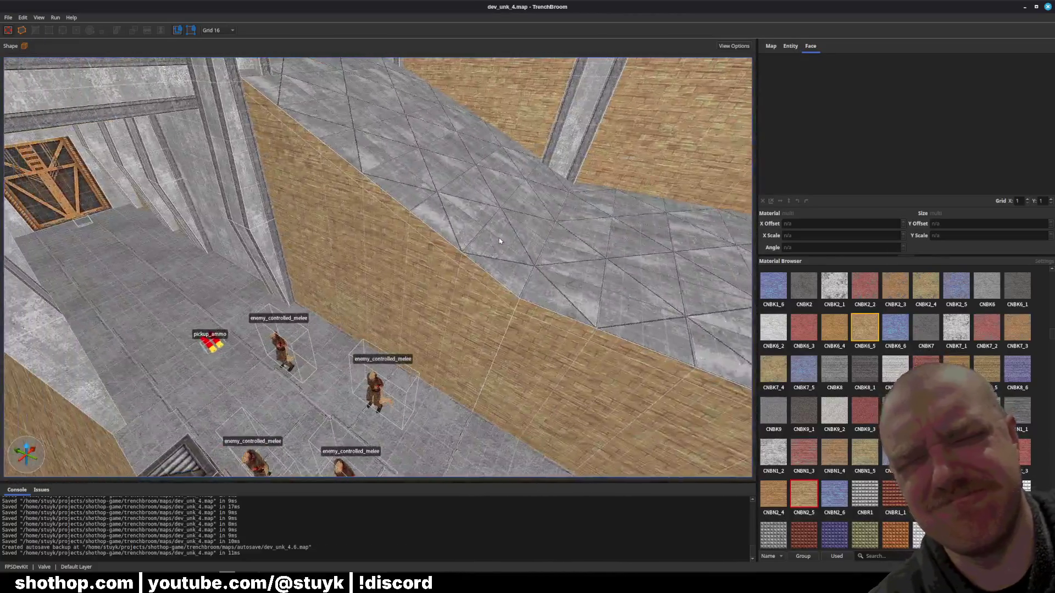
pyautogui.press('w')
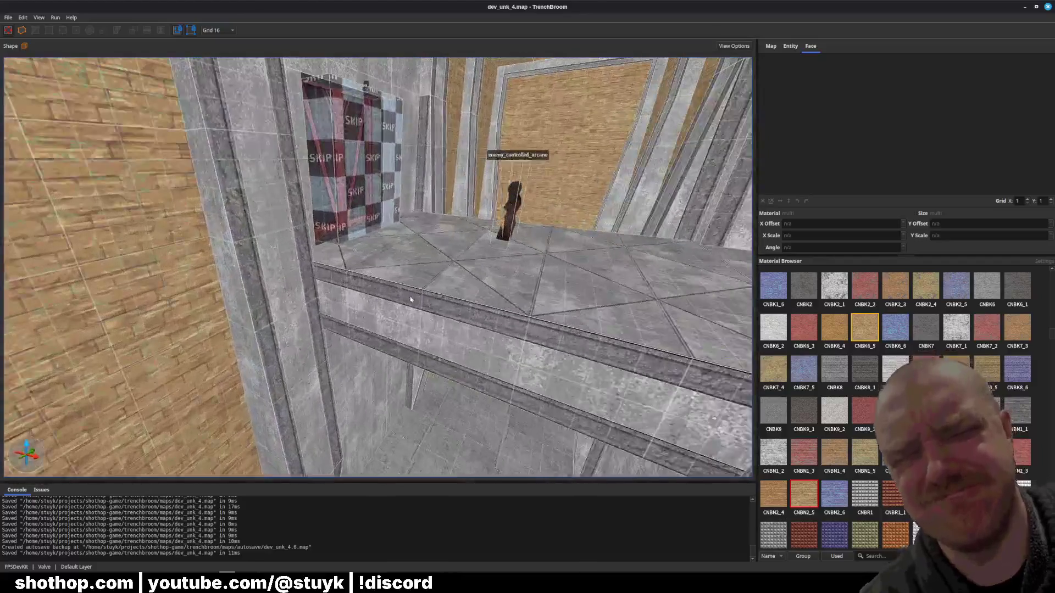
pyautogui.click(410, 299)
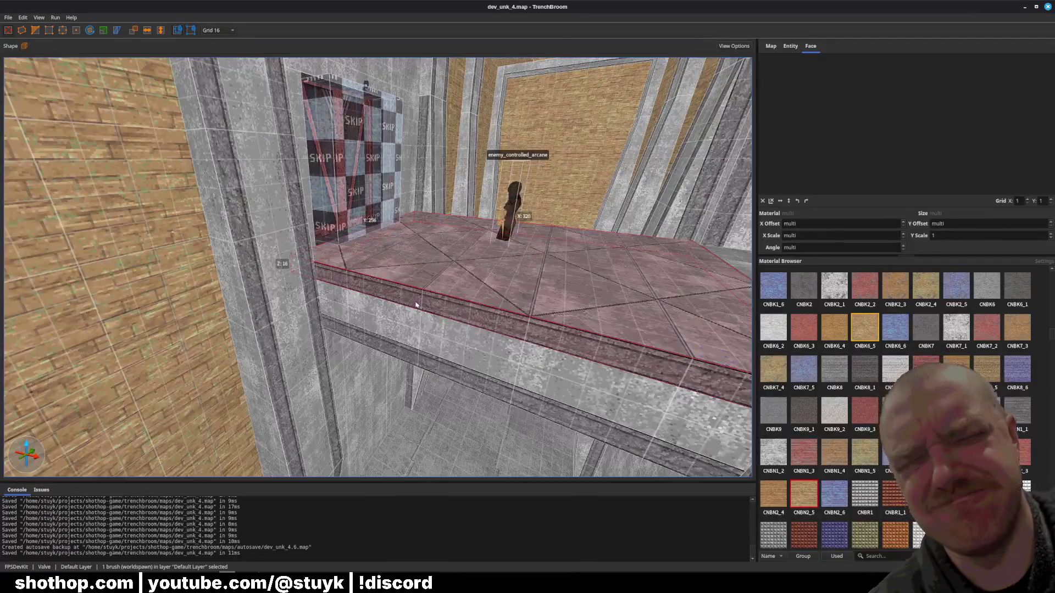
pyautogui.press('w')
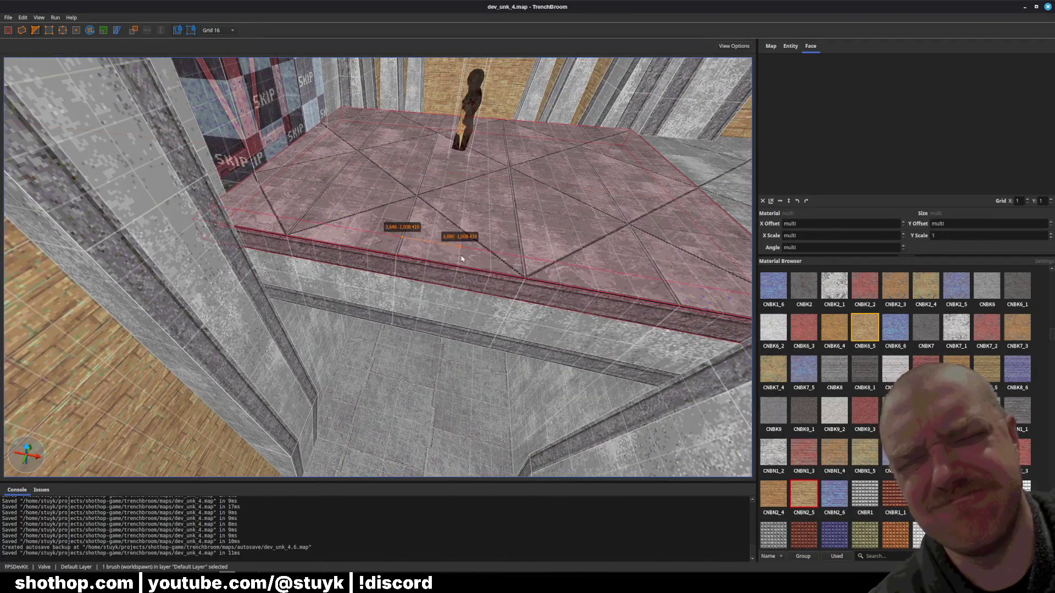
pyautogui.click(451, 267)
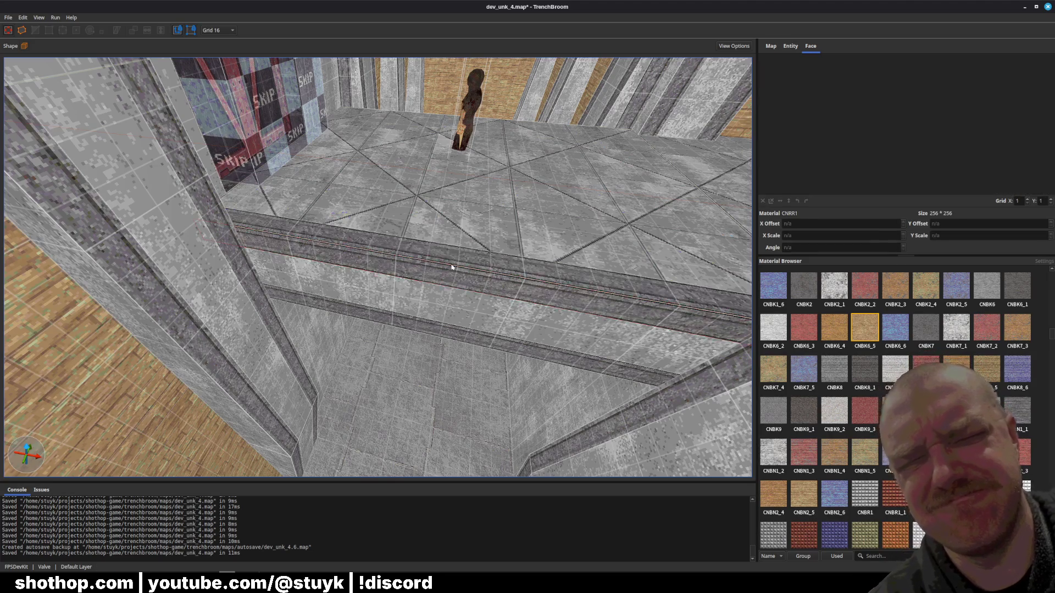
pyautogui.press('w')
pyautogui.click(410, 278)
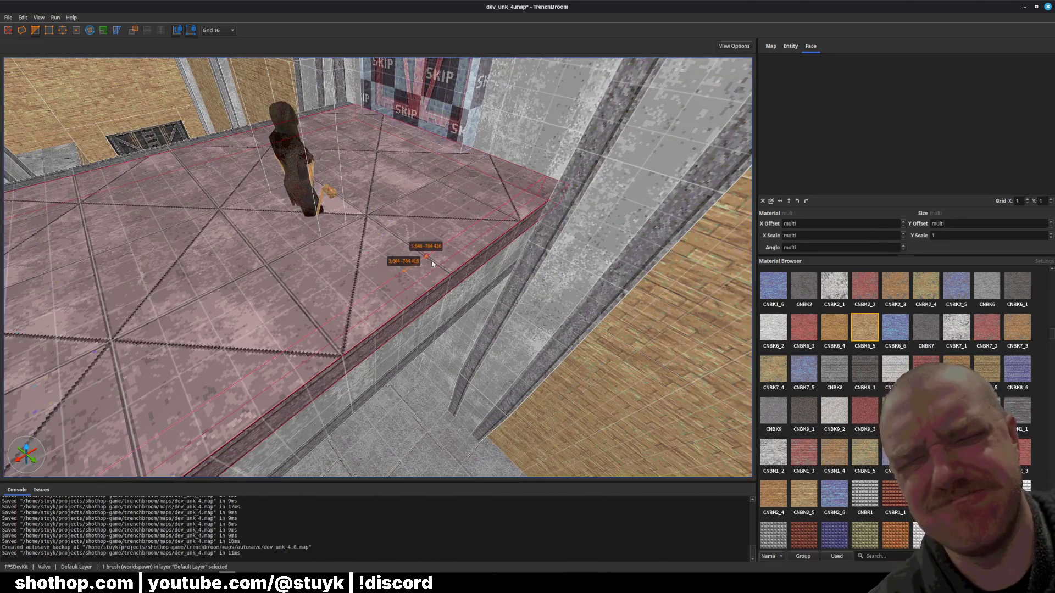
pyautogui.press('Escape')
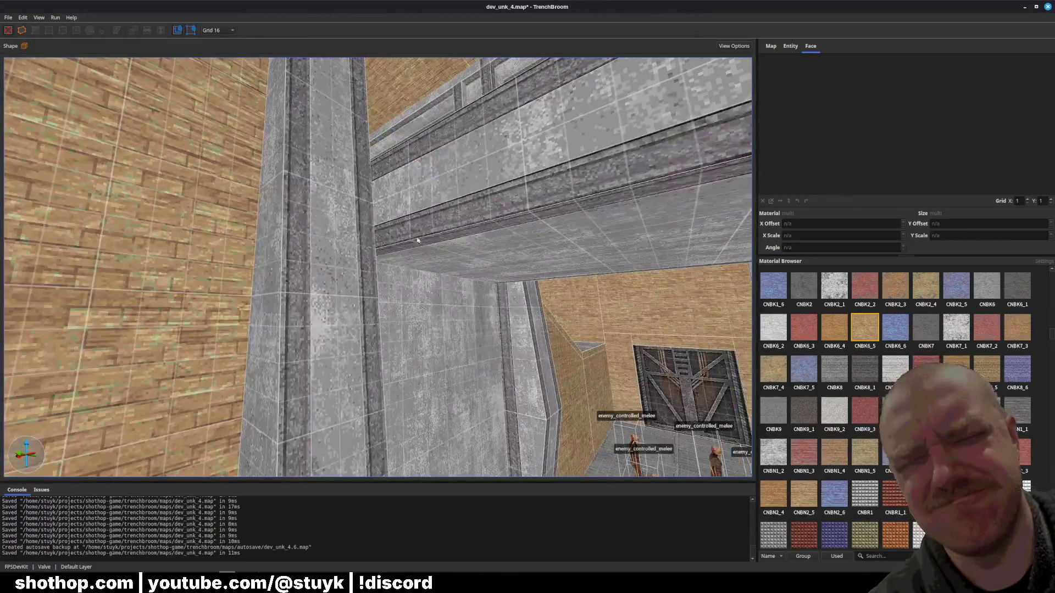
pyautogui.keyDown('shift'); pyautogui.click(433, 239); pyautogui.keyUp('shift')
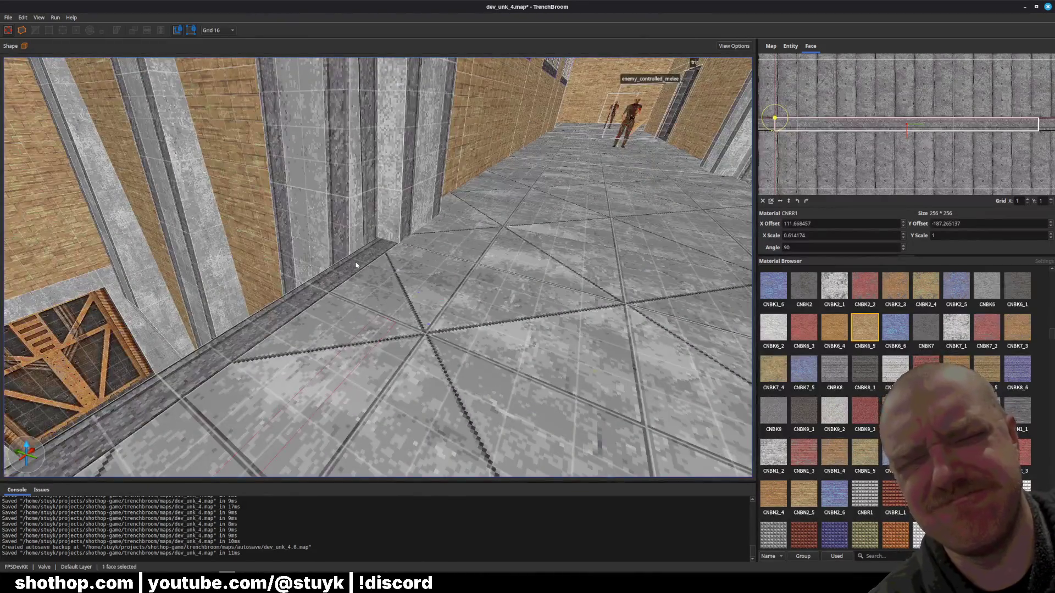
pyautogui.press('Escape')
pyautogui.hotkey('ctrl', 's')
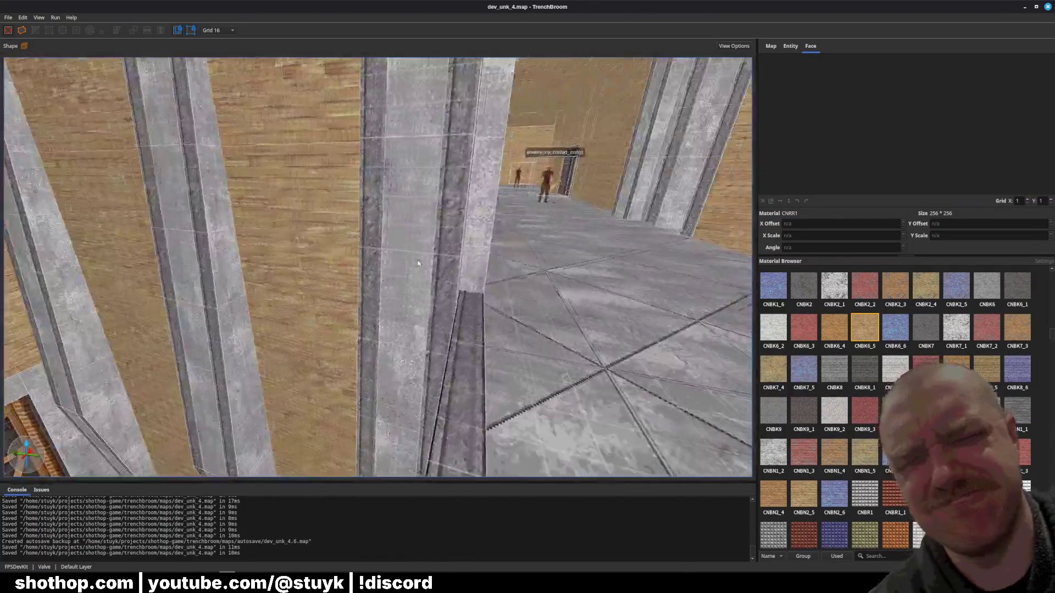
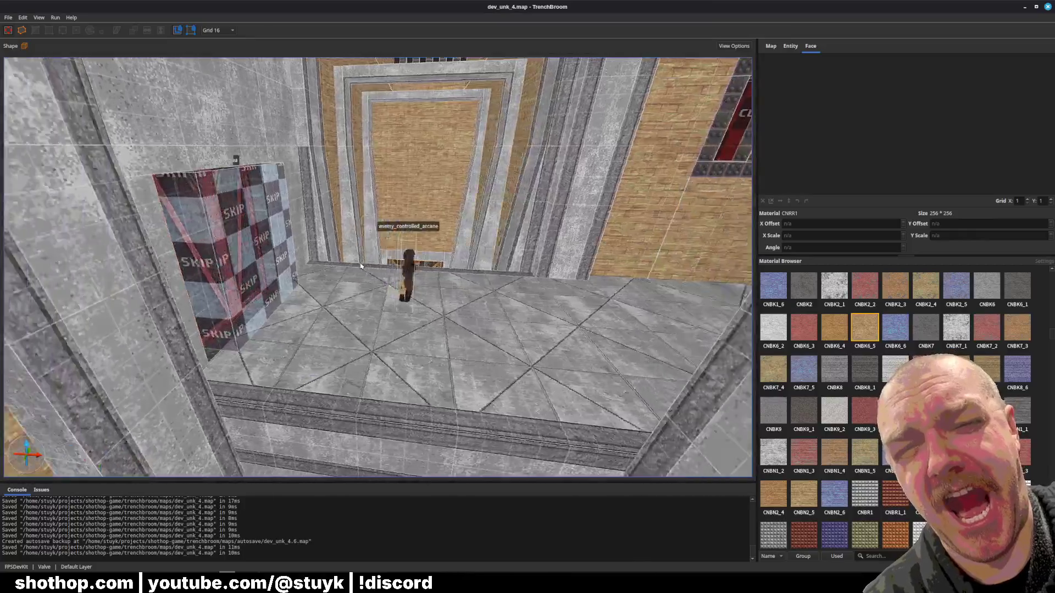
# - Inspect a wall trim face in the room and save the map
pyautogui.hotkey('ctrl', 's')
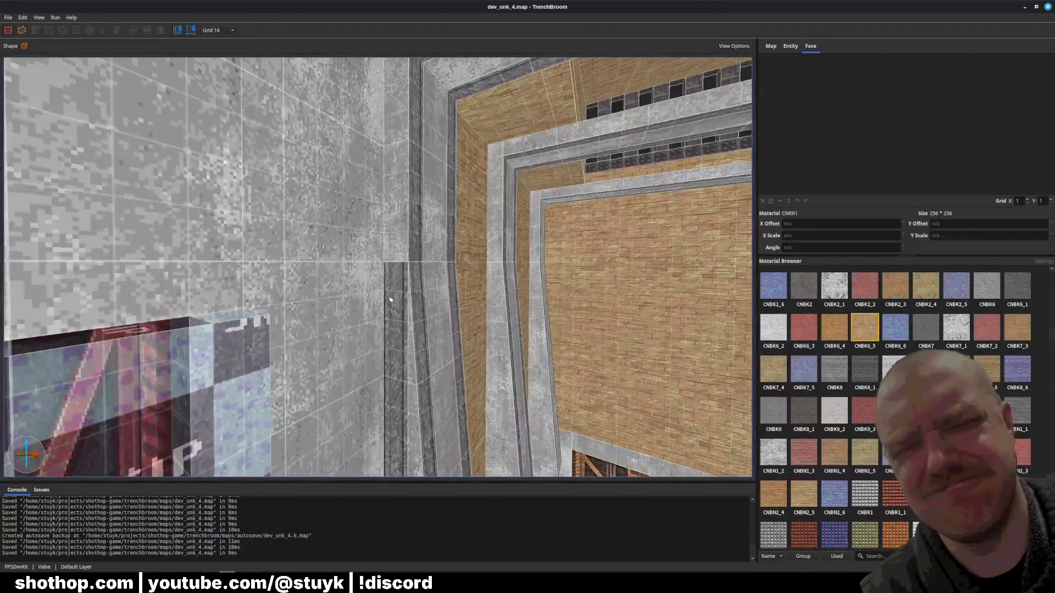
pyautogui.click(390, 300)
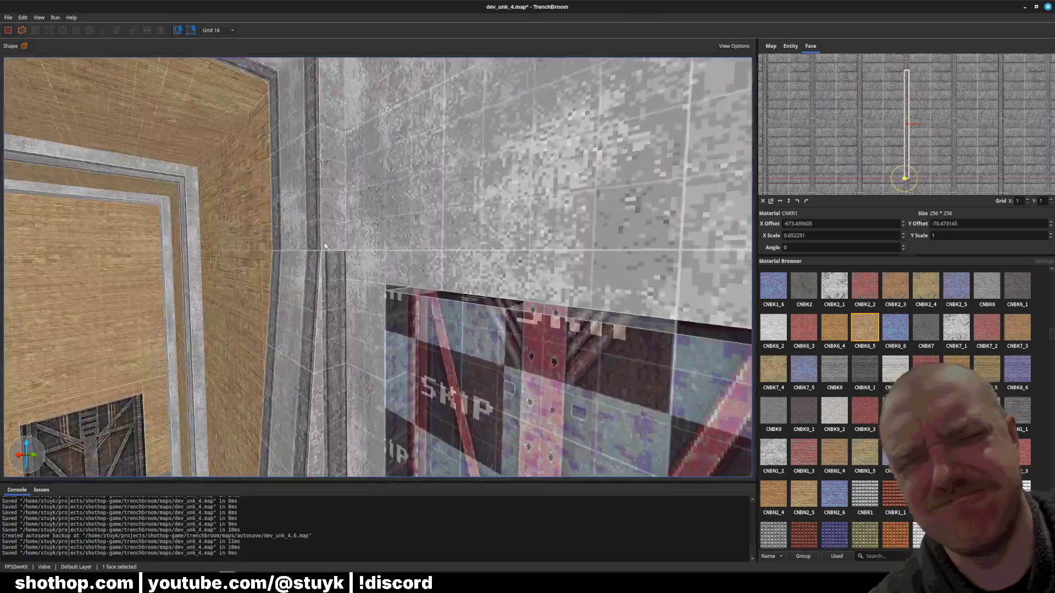
pyautogui.click(326, 228)
pyautogui.press('Escape')
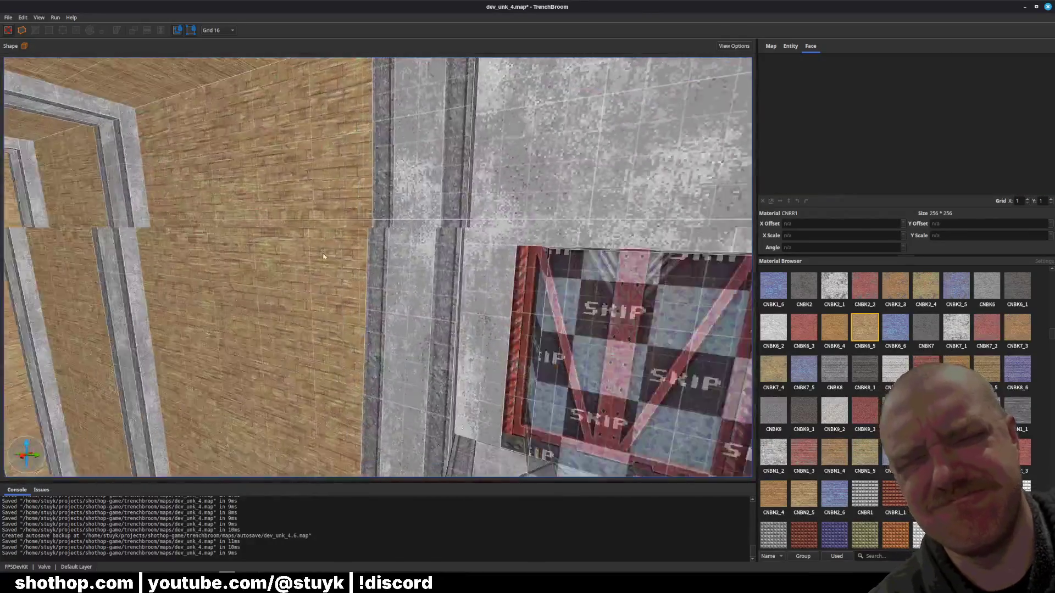
pyautogui.hotkey('ctrl', 's')
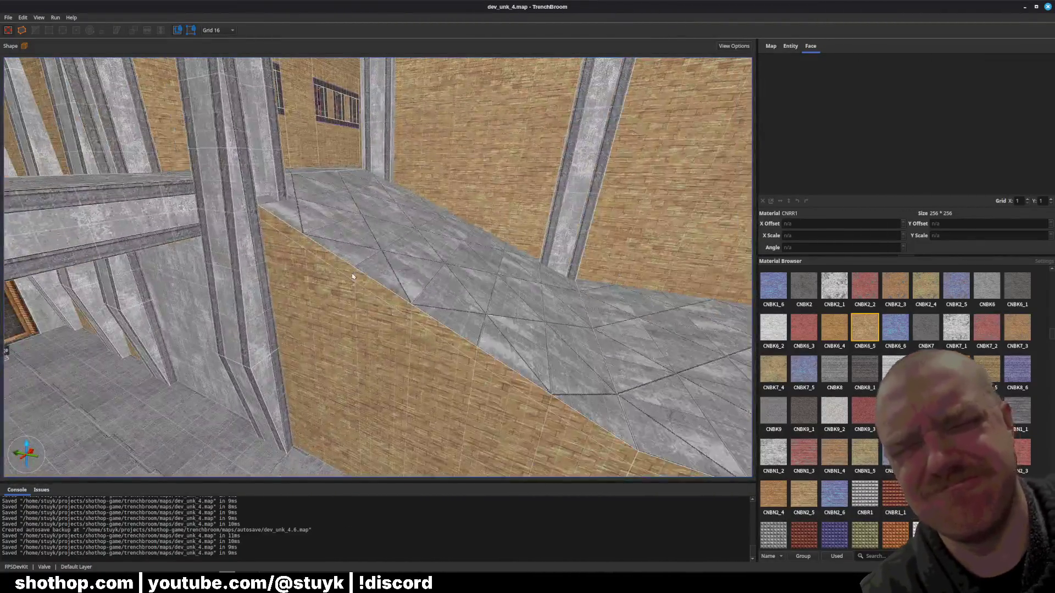
# - Clip the ledge brush to split off a thin strip along its sloping edge
pyautogui.rightClick(353, 277)
pyautogui.click(363, 281)
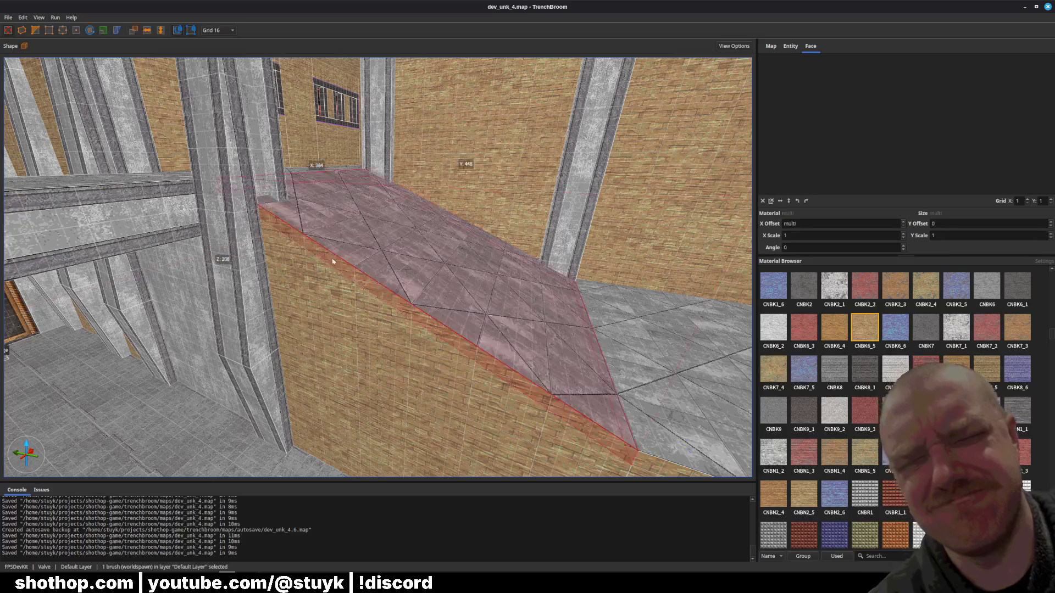
pyautogui.press('c')
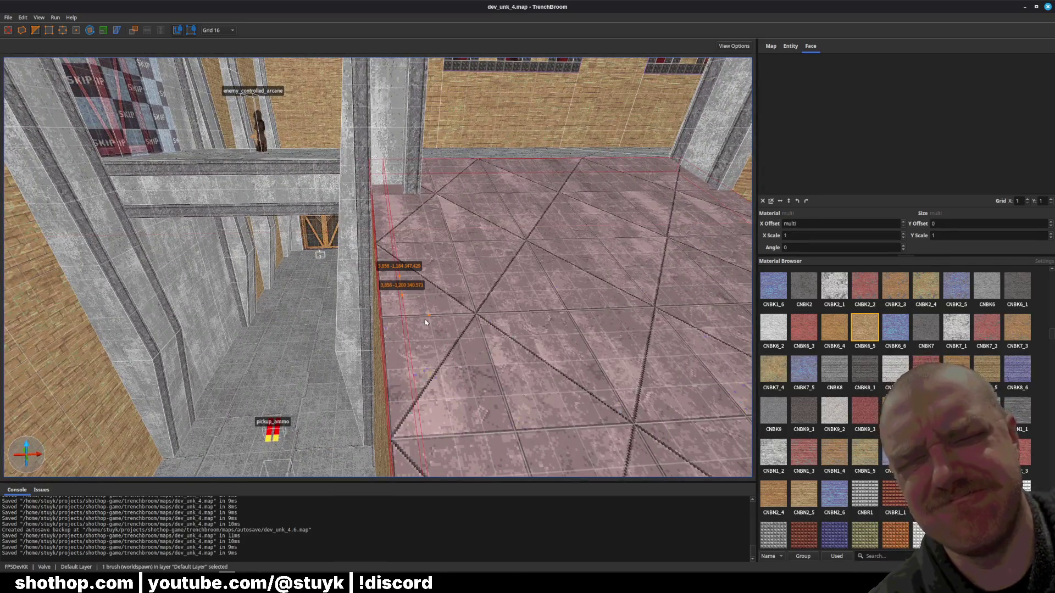
pyautogui.press('Return')
pyautogui.keyDown('shift'); pyautogui.click(483, 347); pyautogui.keyUp('shift')
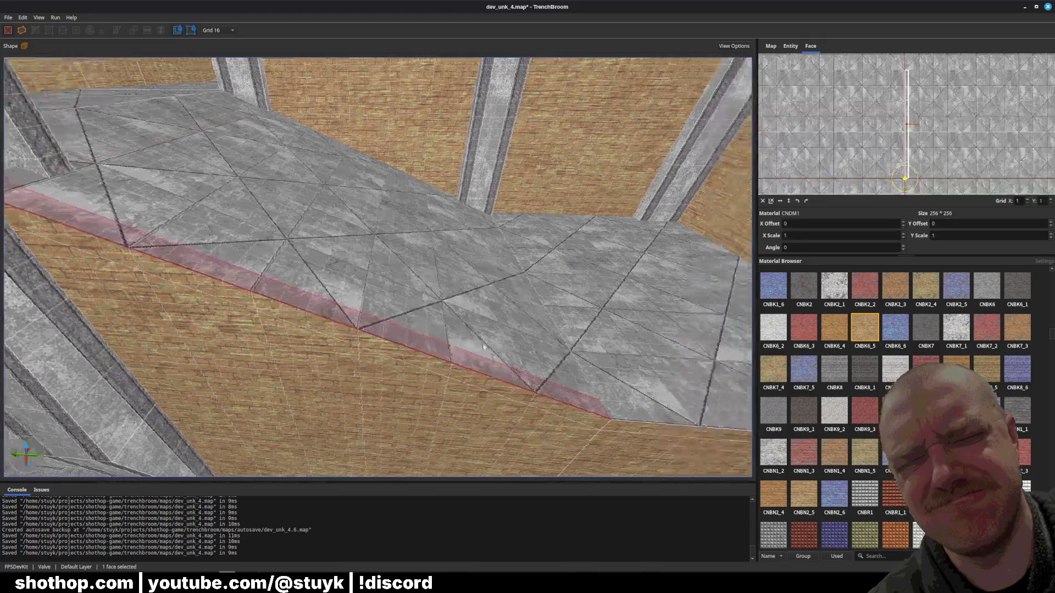
pyautogui.scroll(2, 913, 121)
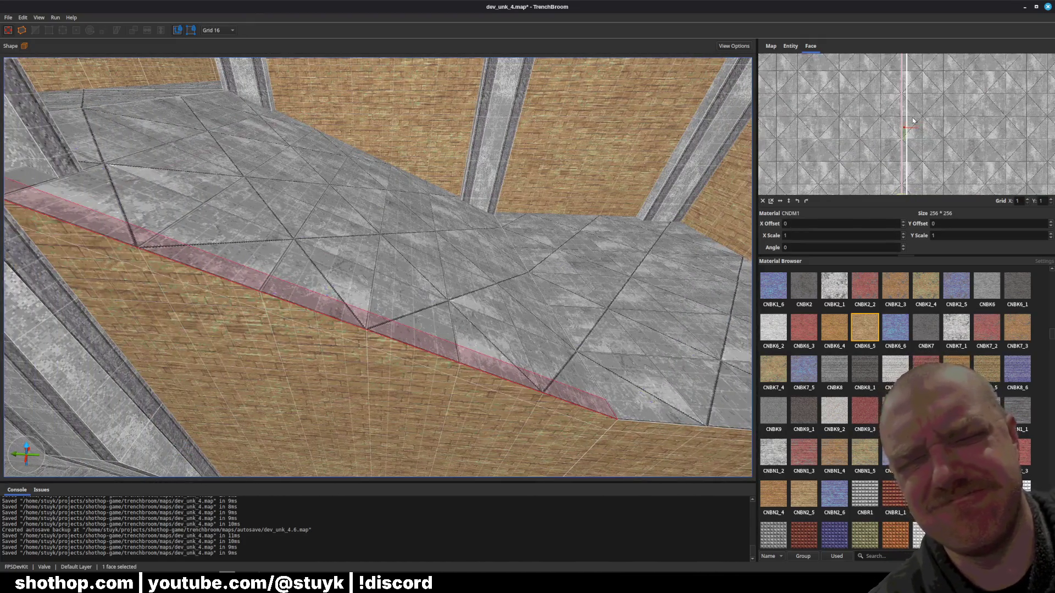
pyautogui.press('Escape')
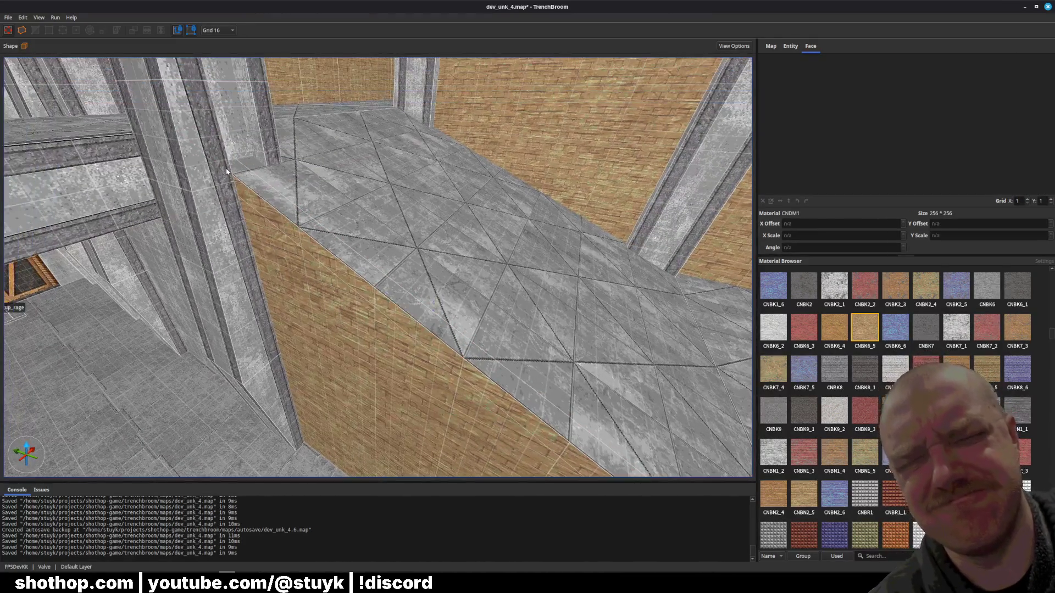
# - Copy the pillar's dark metal CNRR1 material onto the ledge strip
pyautogui.click(227, 172)
pyautogui.keyDown('alt'); pyautogui.click(291, 226); pyautogui.keyUp('alt')
pyautogui.keyDown('alt'); pyautogui.click(317, 249); pyautogui.keyUp('alt')
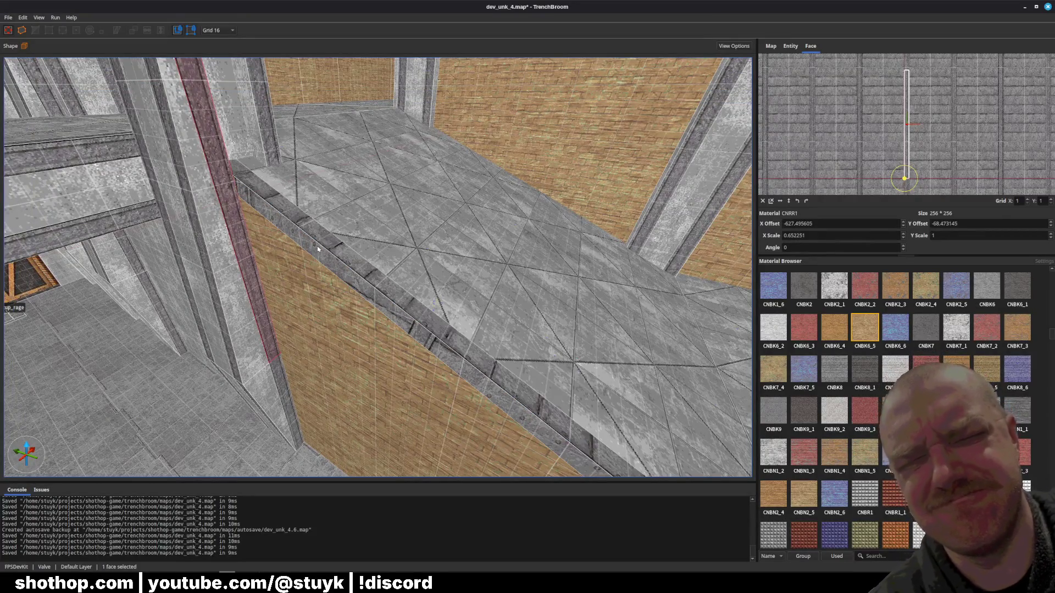
pyautogui.click(318, 249)
# - Offset and rotate the strip's CNRR1 texture to -99.02° along the slope, then save
pyautogui.scroll(2, 884, 150)
pyautogui.moveTo(885, 150); pyautogui.dragTo(898, 150)
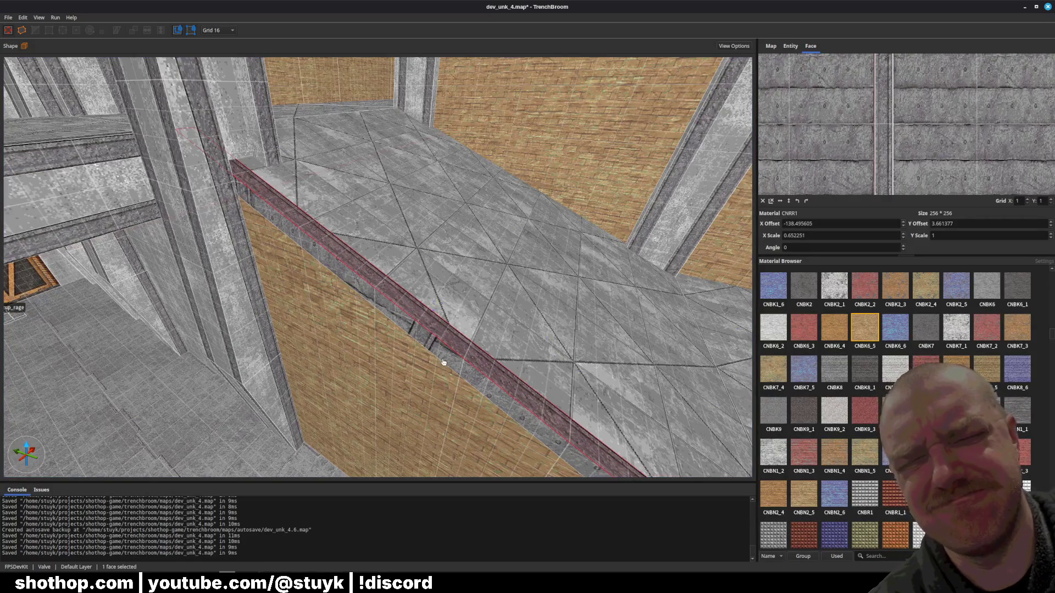
pyautogui.scroll(2, 873, 154)
pyautogui.moveTo(873, 154); pyautogui.dragTo(883, 152)
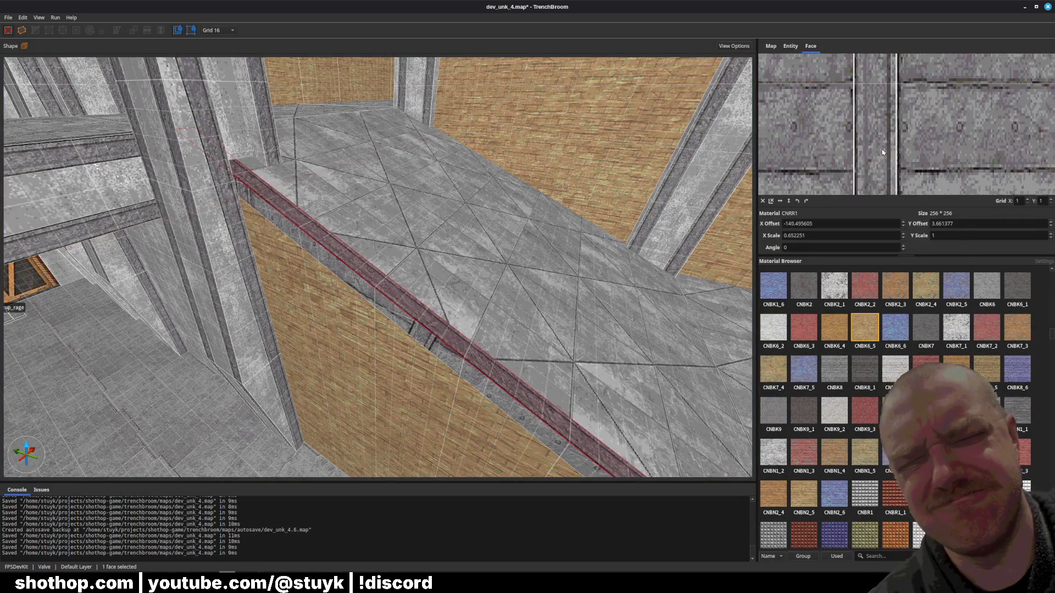
pyautogui.scroll(-2, 468, 322)
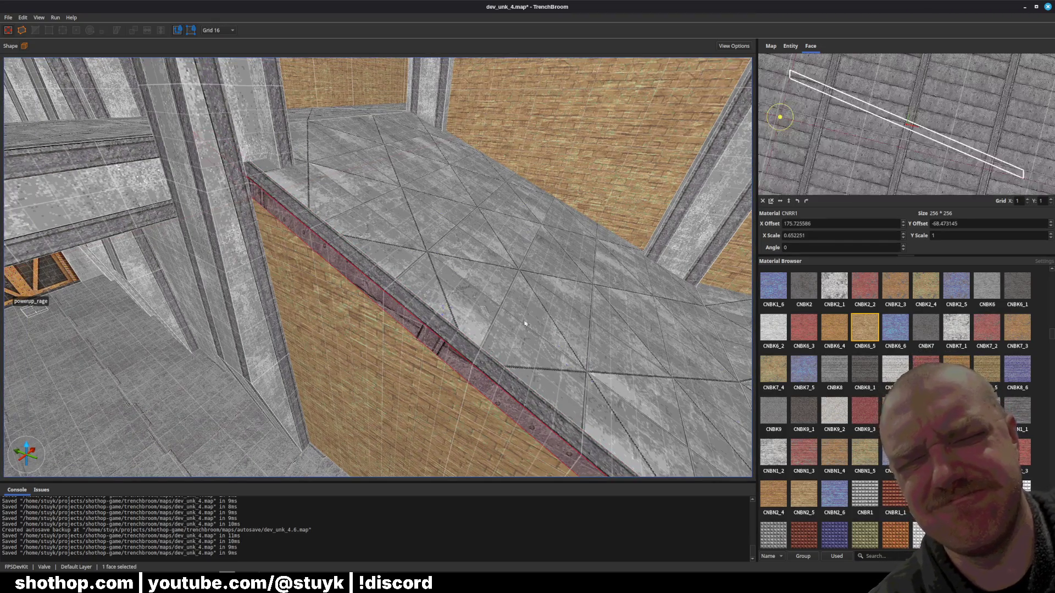
pyautogui.moveTo(780, 117)
pyautogui.mouseDown()
pyautogui.moveTo(784, 129)
pyautogui.moveTo(771, 127)
pyautogui.mouseUp()
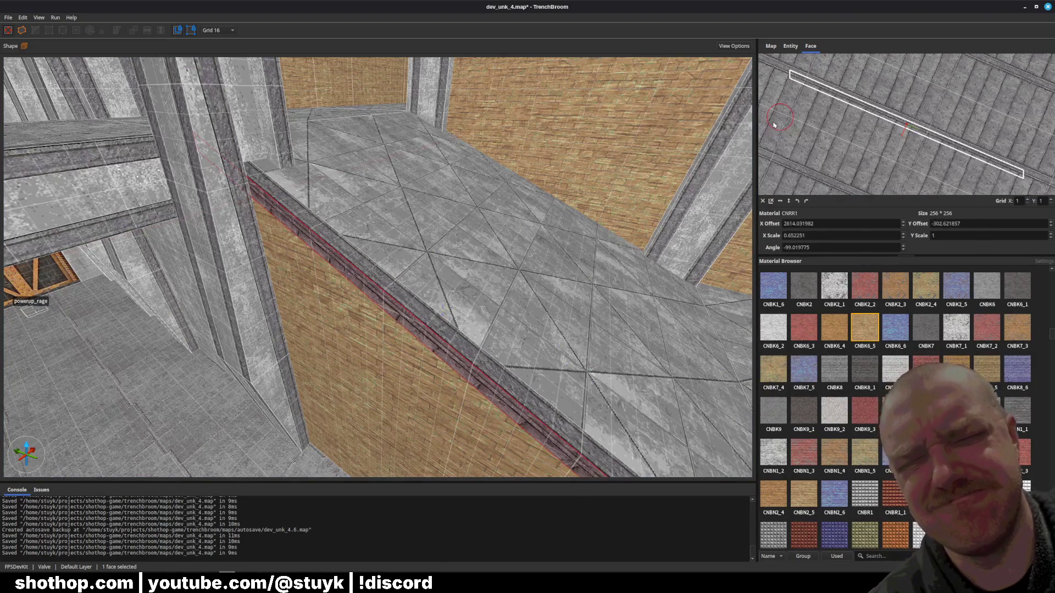
pyautogui.scroll(2, 894, 106)
pyautogui.moveTo(894, 106); pyautogui.dragTo(862, 145)
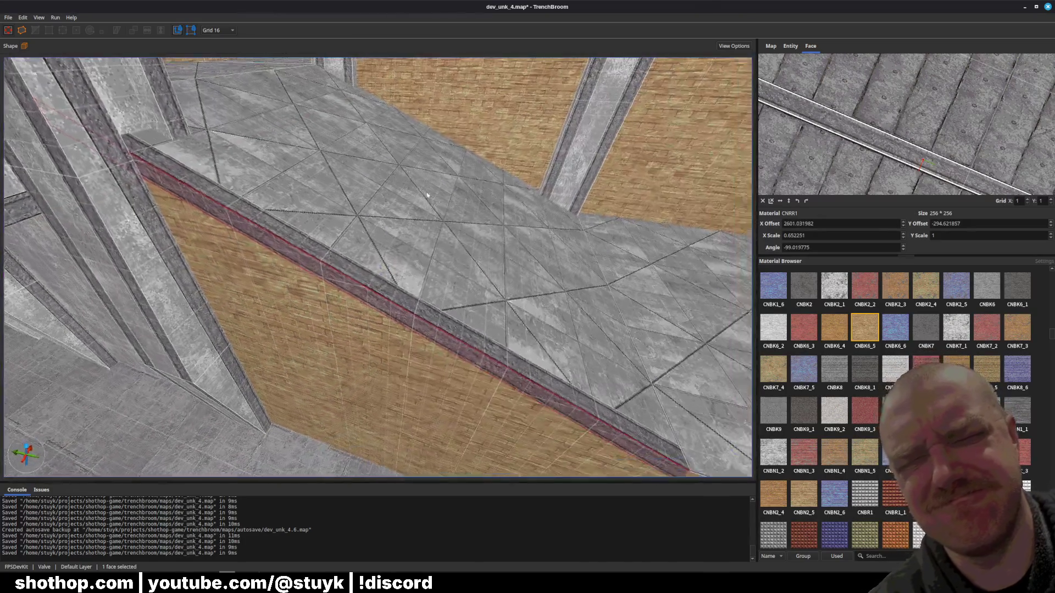
pyautogui.press('Escape')
pyautogui.hotkey('ctrl', 's')
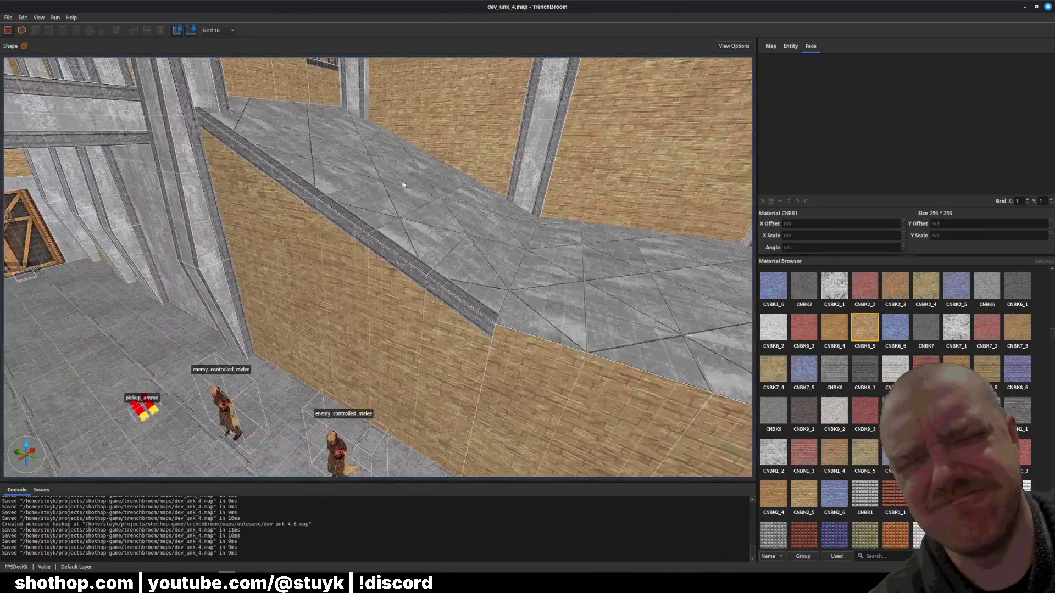
# - Apply the CNRR1 metal trim to the ledge's front edge strip
pyautogui.click(389, 260)
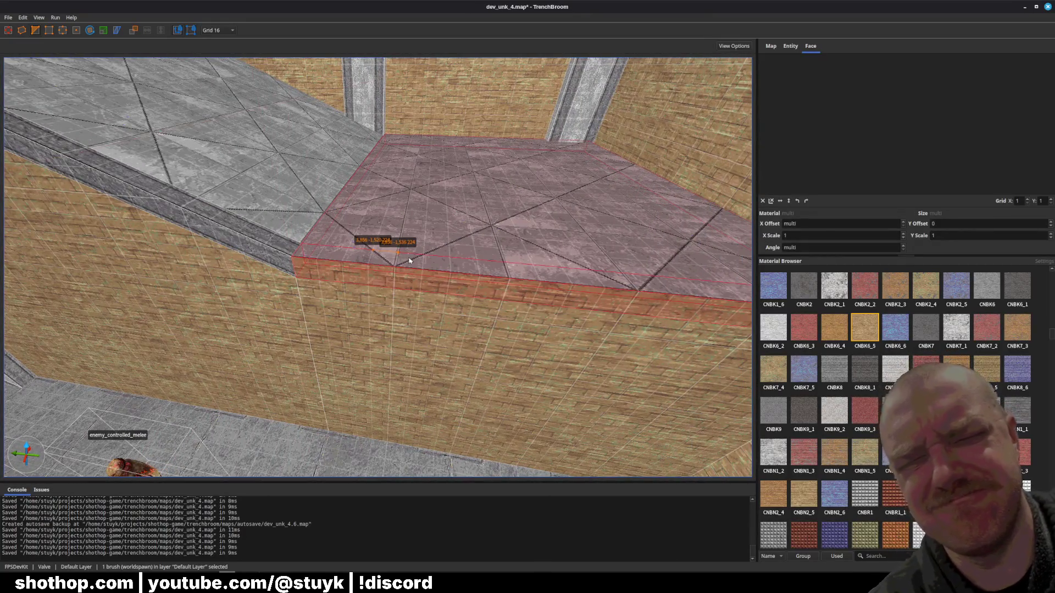
pyautogui.press('Escape')
pyautogui.keyDown('shift'); pyautogui.click(275, 236); pyautogui.keyUp('shift')
pyautogui.keyDown('alt'); pyautogui.click(323, 253); pyautogui.keyUp('alt')
pyautogui.press('Escape')
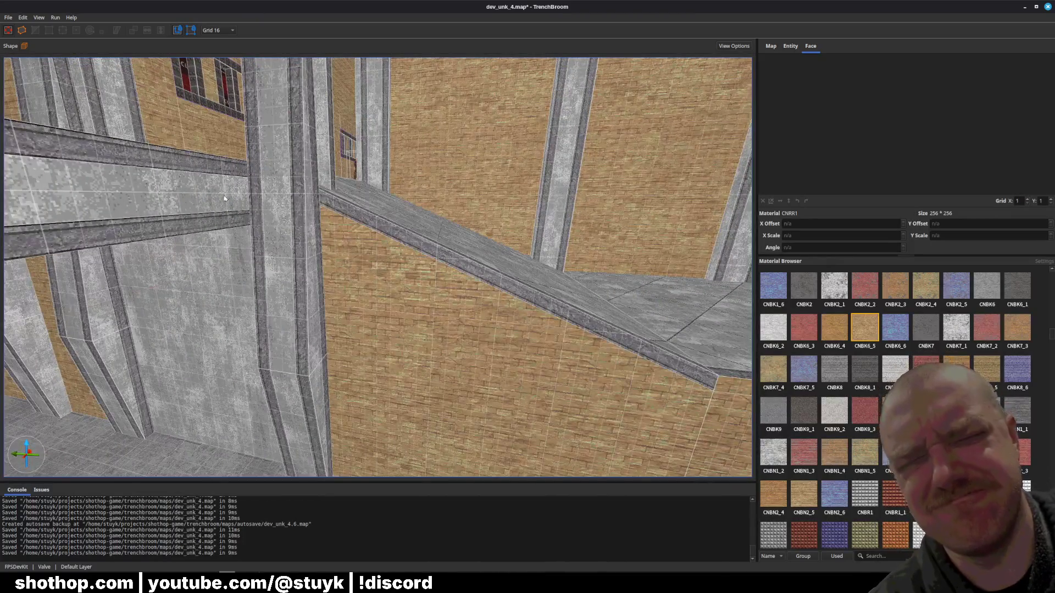
# - Shift the front strip's texture down, nudge its offset and stretch its X scale
pyautogui.keyDown('shift'); pyautogui.click(384, 241); pyautogui.keyUp('shift')
pyautogui.keyDown('shift'); pyautogui.click(429, 398); pyautogui.keyUp('shift')
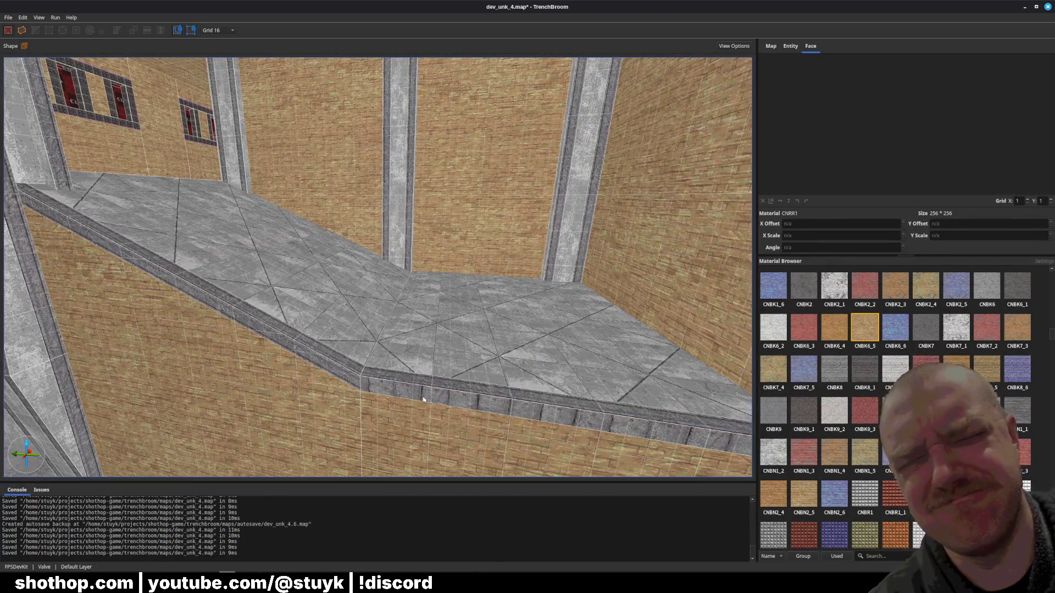
pyautogui.moveTo(893, 148); pyautogui.dragTo(894, 194)
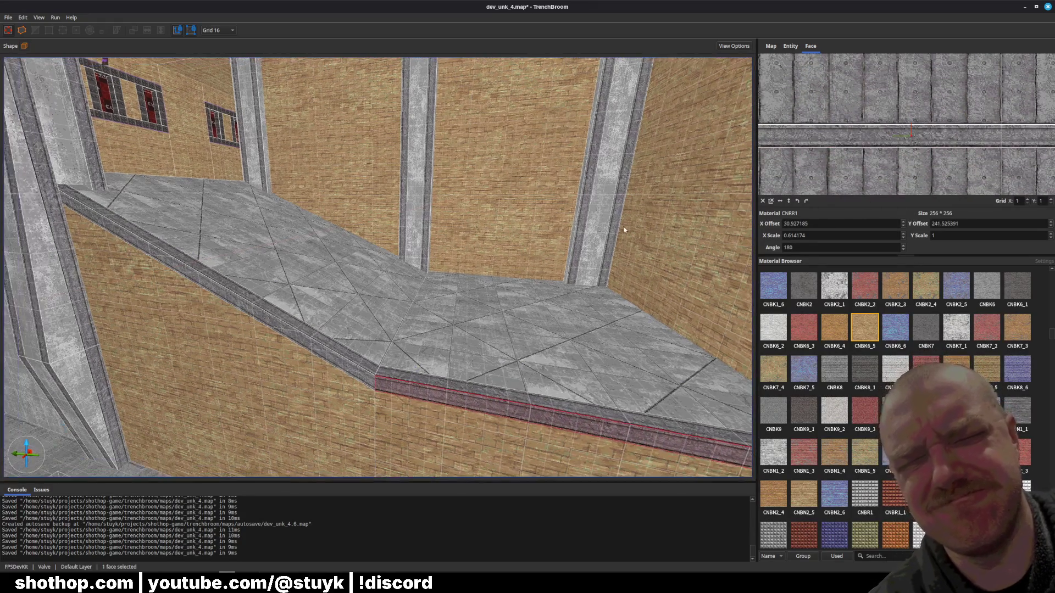
pyautogui.press('Escape')
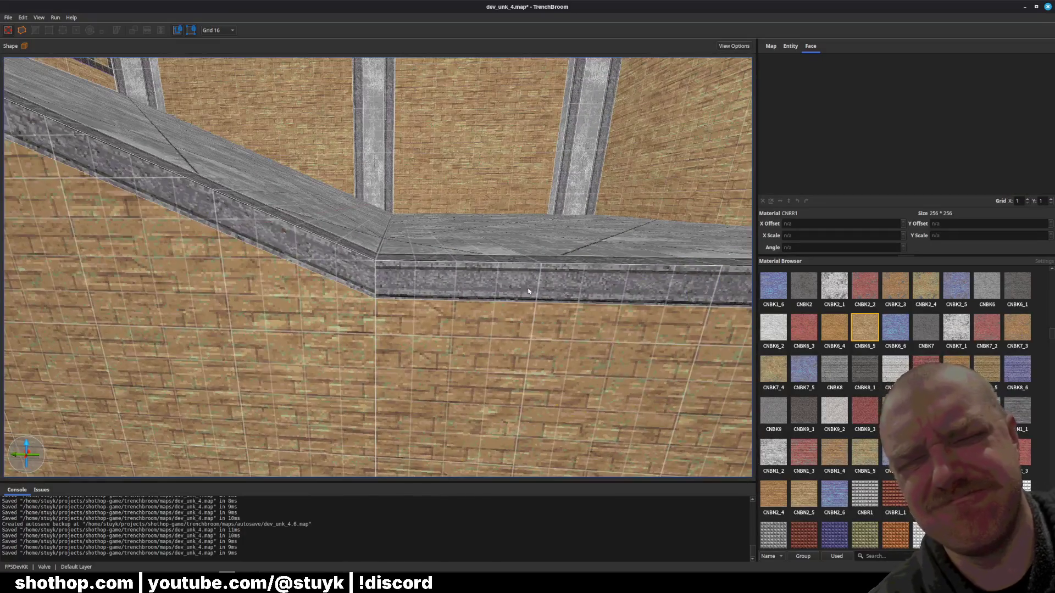
pyautogui.keyDown('shift'); pyautogui.click(528, 287); pyautogui.keyUp('shift')
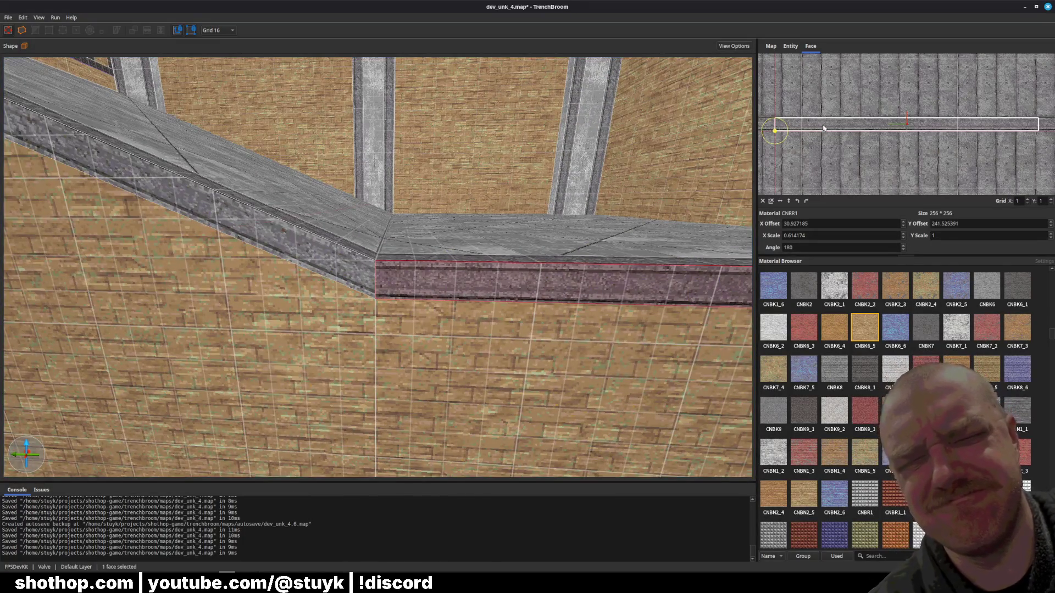
pyautogui.moveTo(823, 128); pyautogui.dragTo(829, 129)
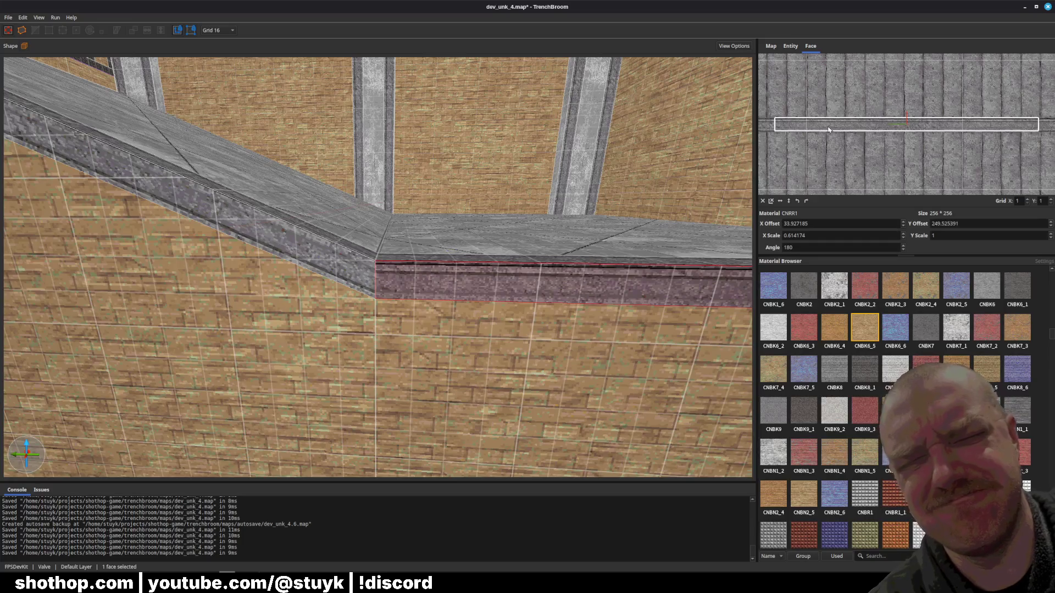
pyautogui.moveTo(895, 63); pyautogui.dragTo(892, 53)
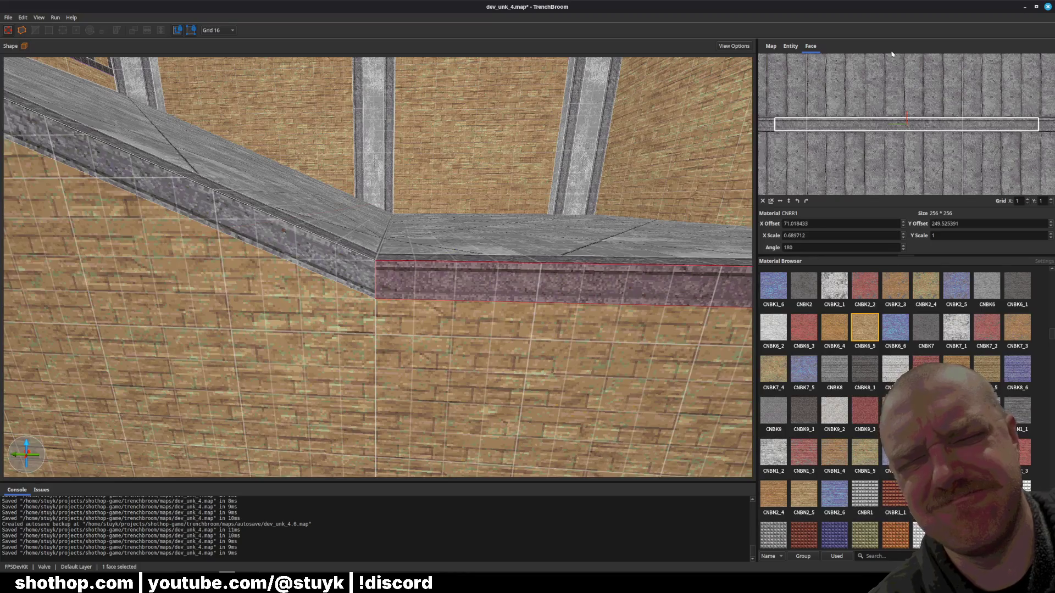
# - Rotate the front strip's texture to 359.99°, nudge it one unit, and save
pyautogui.moveTo(631, 226); pyautogui.dragTo(620, 220)
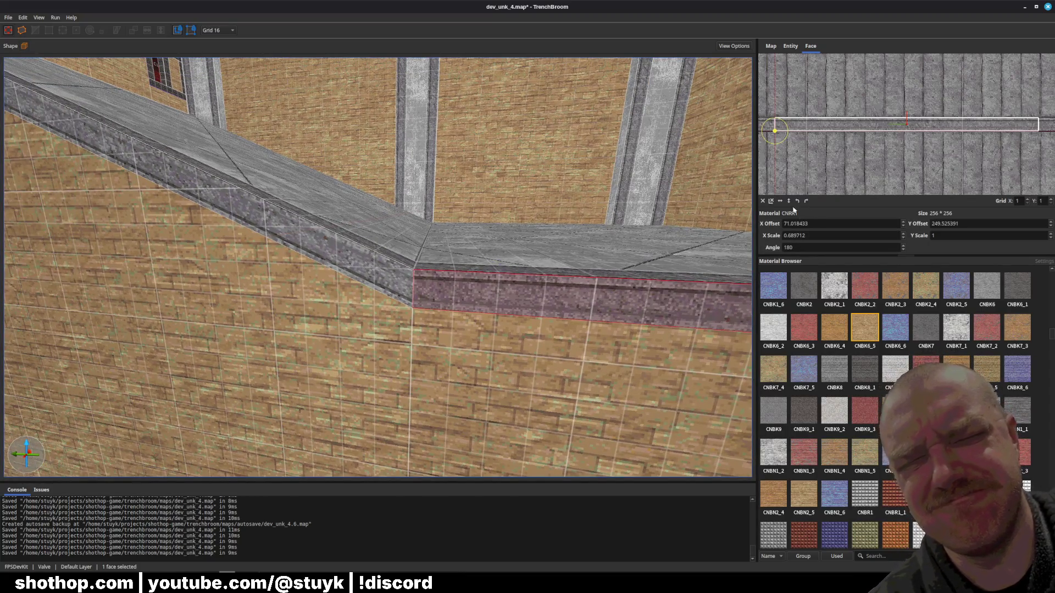
pyautogui.moveTo(779, 148)
pyautogui.mouseDown()
pyautogui.moveTo(755, 104)
pyautogui.moveTo(800, 127)
pyautogui.moveTo(838, 91)
pyautogui.mouseUp()
pyautogui.scroll(2, 800, 128)
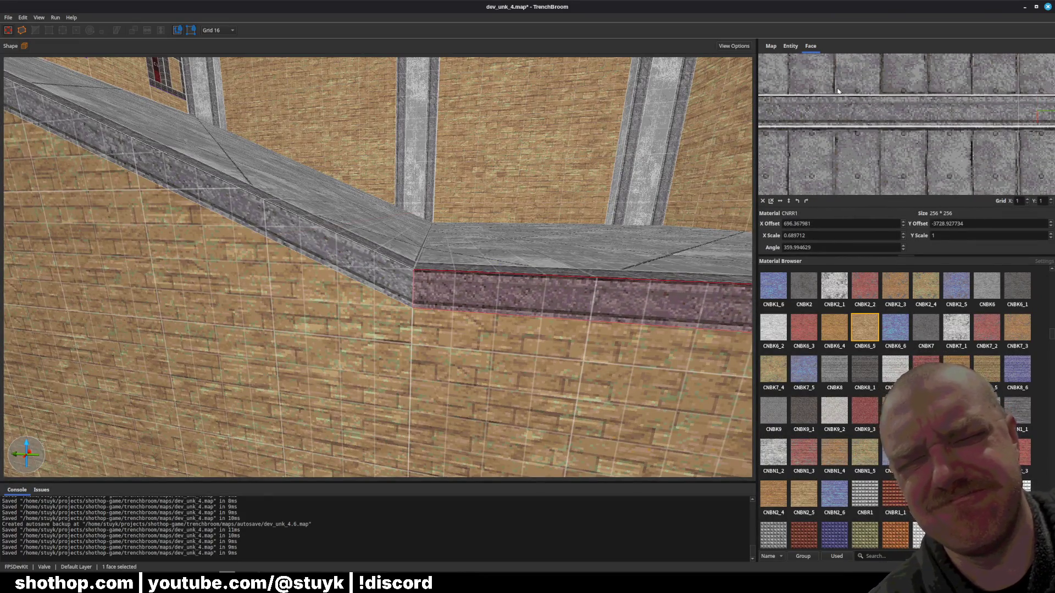
pyautogui.press('a')
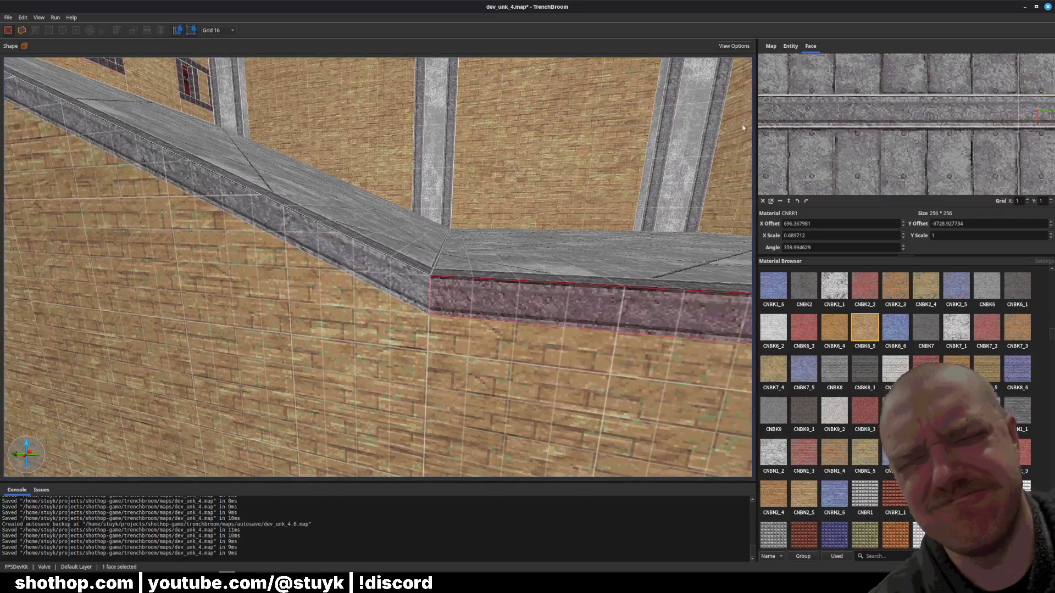
pyautogui.moveTo(795, 112); pyautogui.dragTo(794, 111)
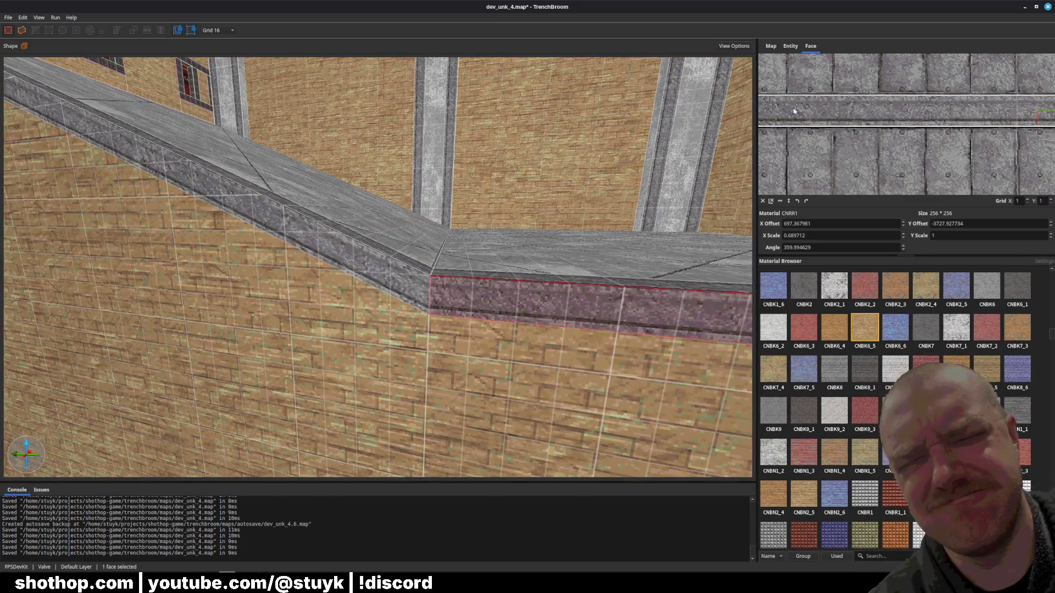
pyautogui.press('a')
pyautogui.press('Escape')
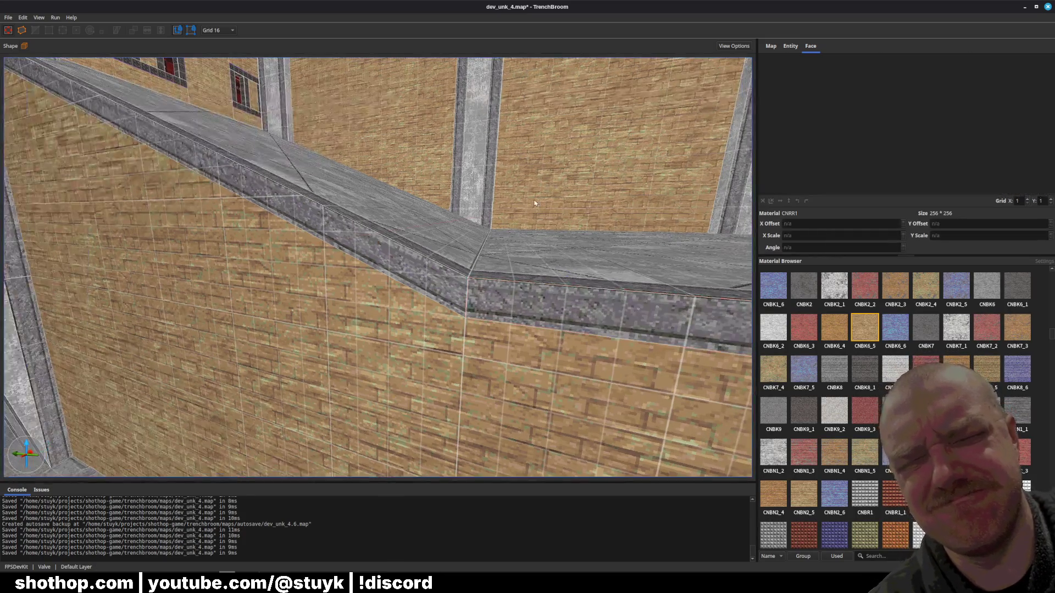
pyautogui.hotkey('ctrl', 's')
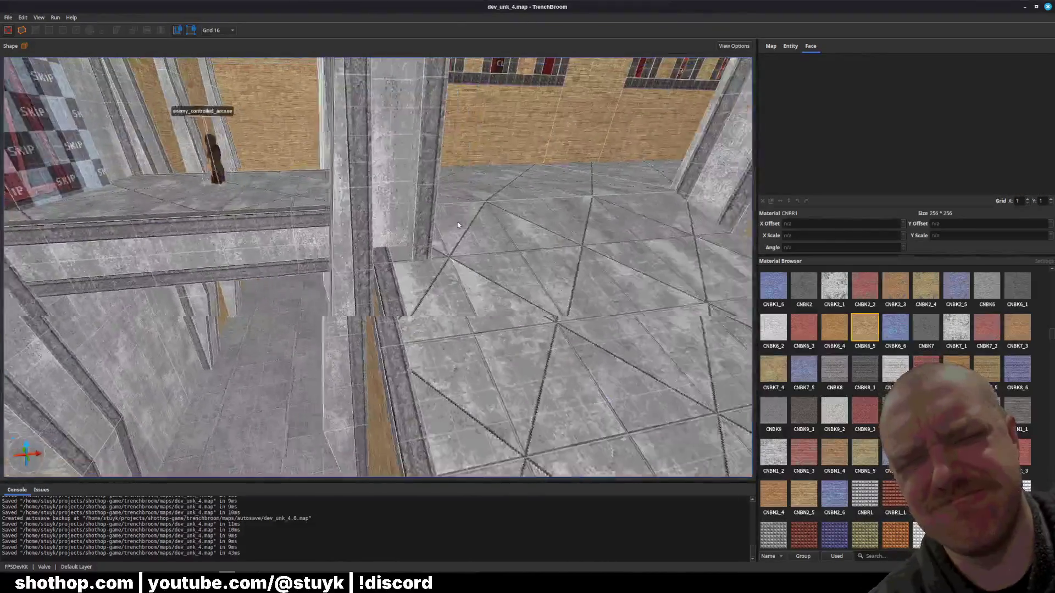
pyautogui.press('w')
pyautogui.hotkey('ctrl', 's')
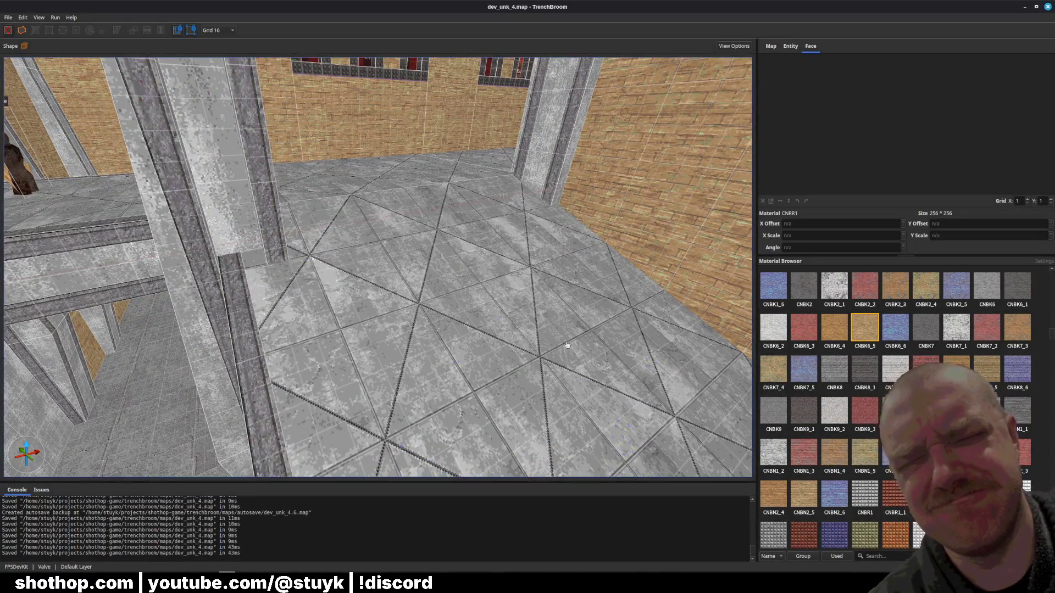
pyautogui.press('w')
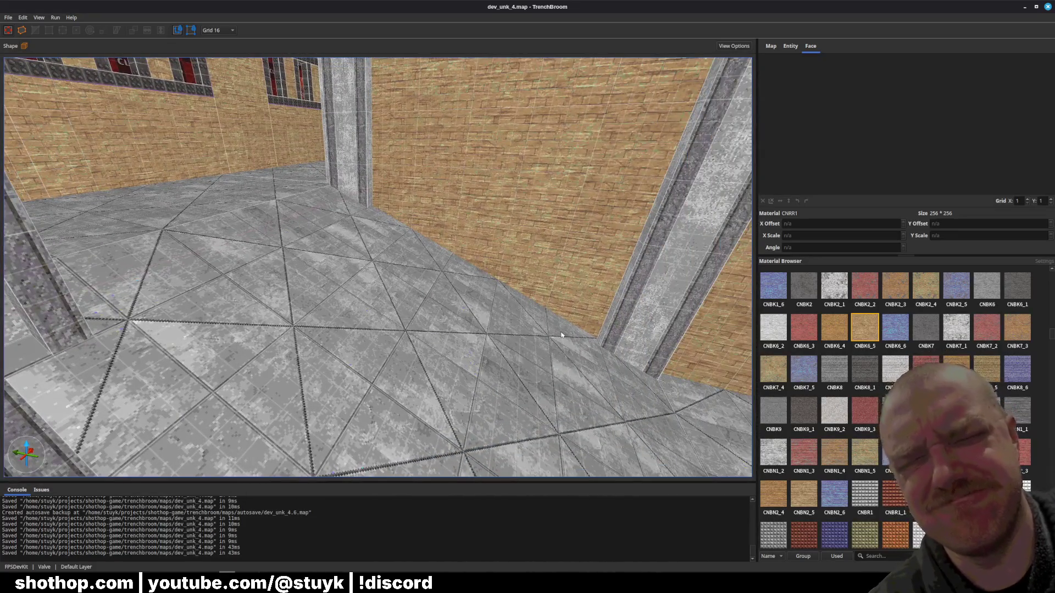
pyautogui.press('w')
pyautogui.hotkey('ctrl', 's')
pyautogui.press('w')
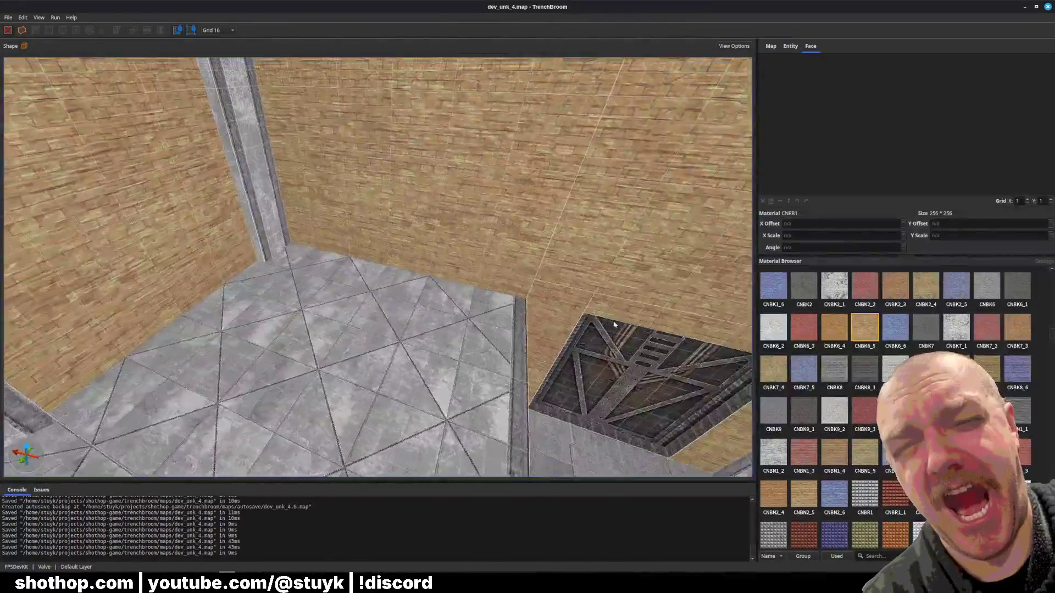
pyautogui.press('w')
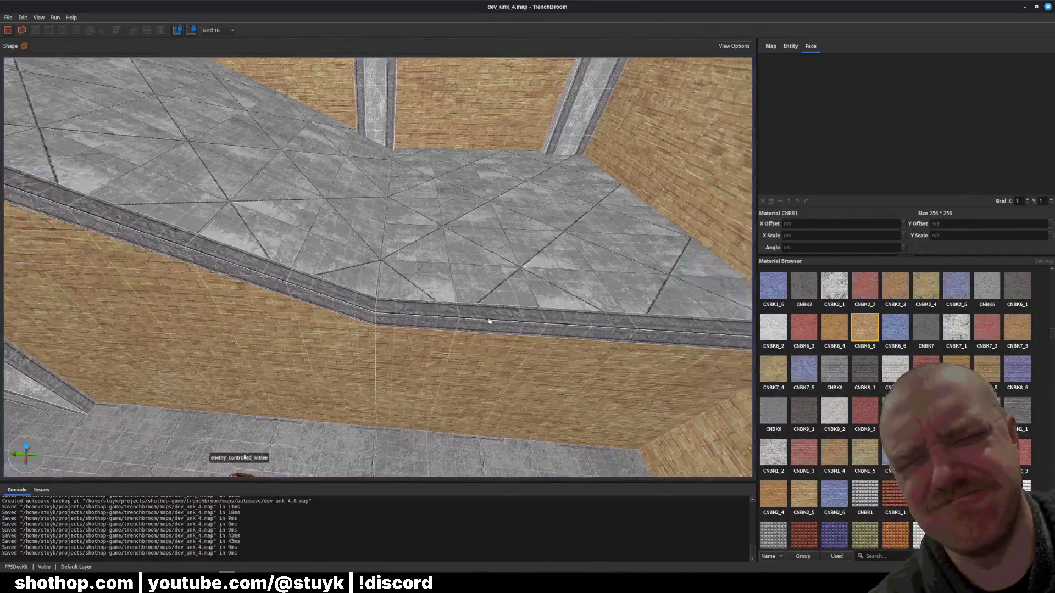
pyautogui.press('w')
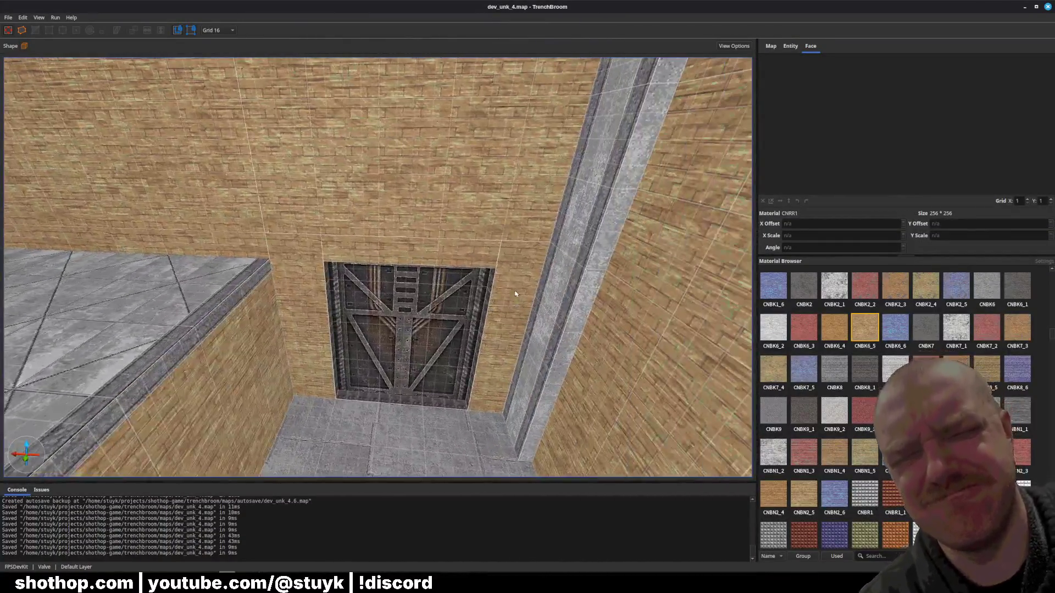
pyautogui.click(309, 240)
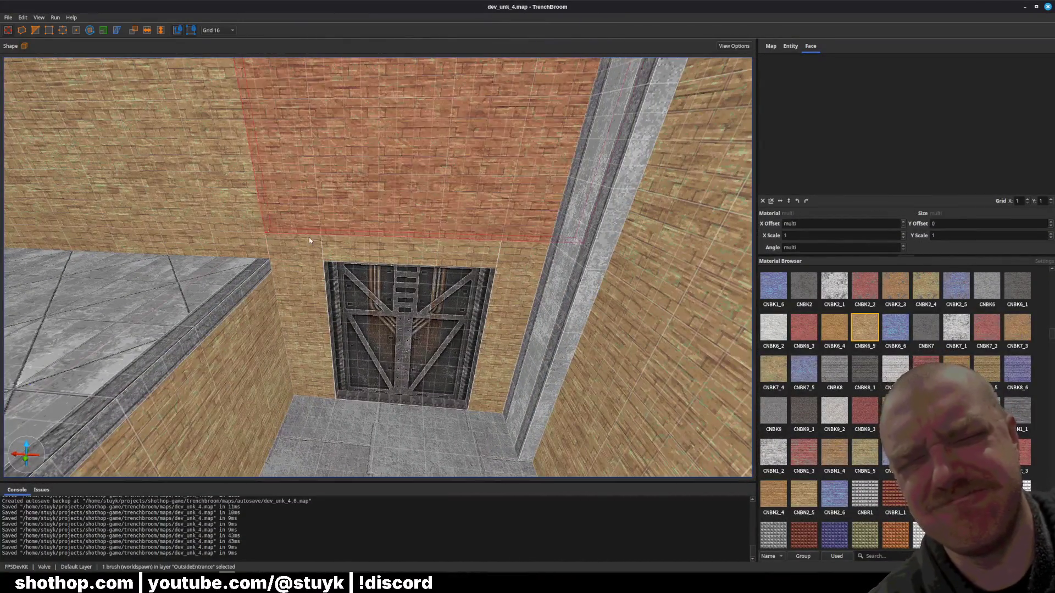
# - Try resizing the three brick brushes around the door, then undo back and save
pyautogui.press('a')
pyautogui.click(434, 258)
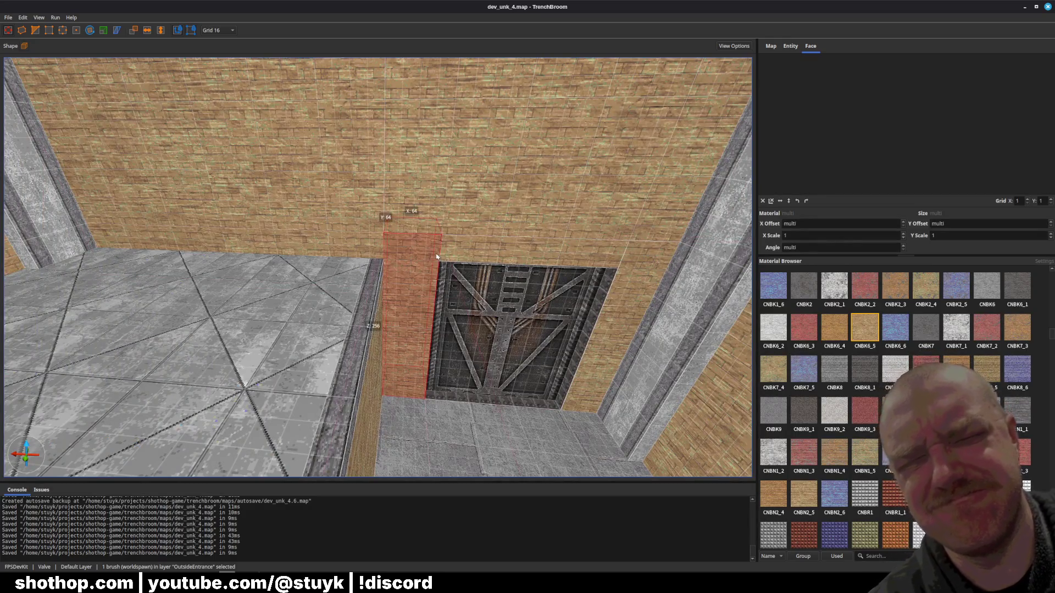
pyautogui.press('w')
pyautogui.keyDown('ctrl'); pyautogui.click(577, 236); pyautogui.keyUp('ctrl')
pyautogui.keyDown('ctrl'); pyautogui.click(706, 286); pyautogui.keyUp('ctrl')
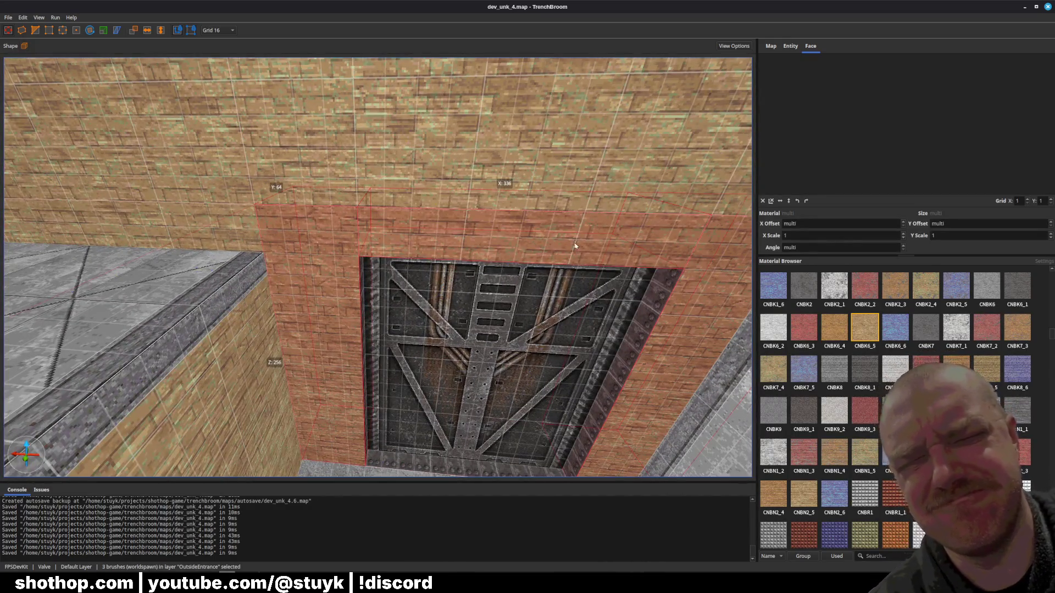
pyautogui.press('w')
pyautogui.moveTo(456, 247); pyautogui.dragTo(456, 266)
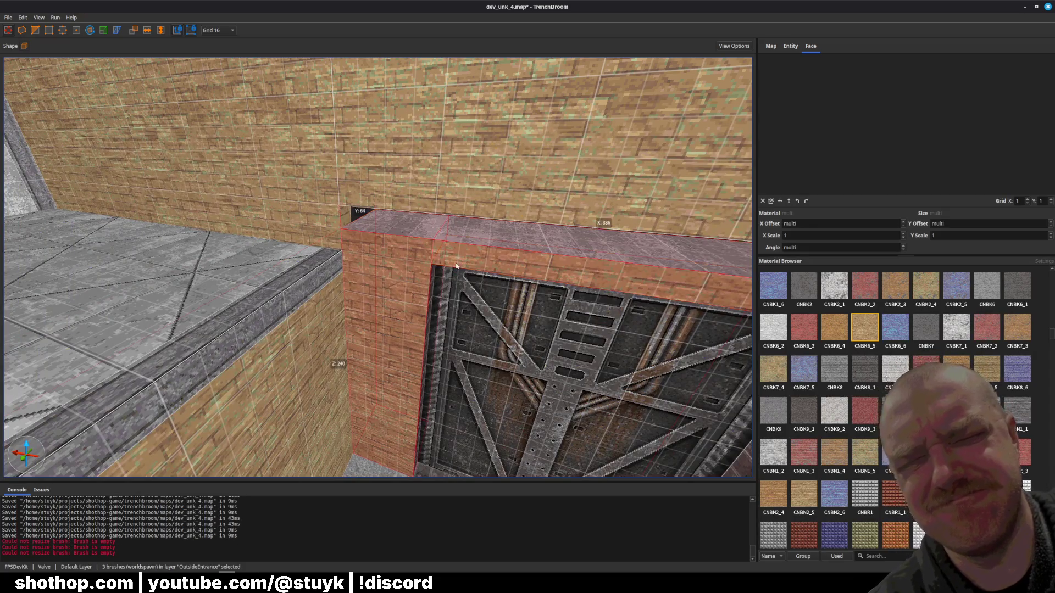
pyautogui.press('s')
pyautogui.hotkey('ctrl', 'z')
pyautogui.hotkey('ctrl', 'z')
pyautogui.hotkey('ctrl', 'z')
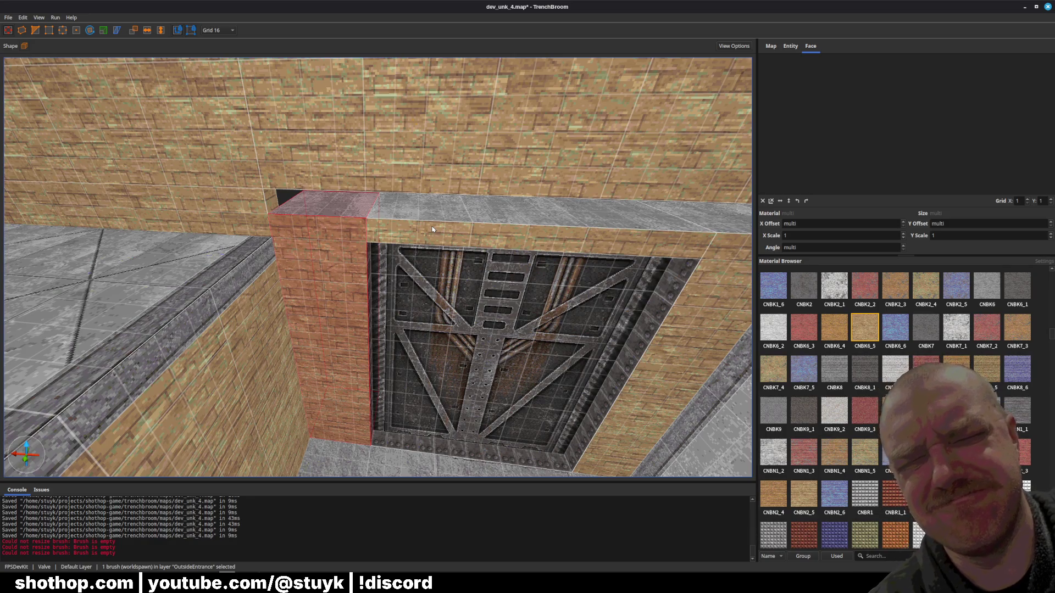
pyautogui.press('s')
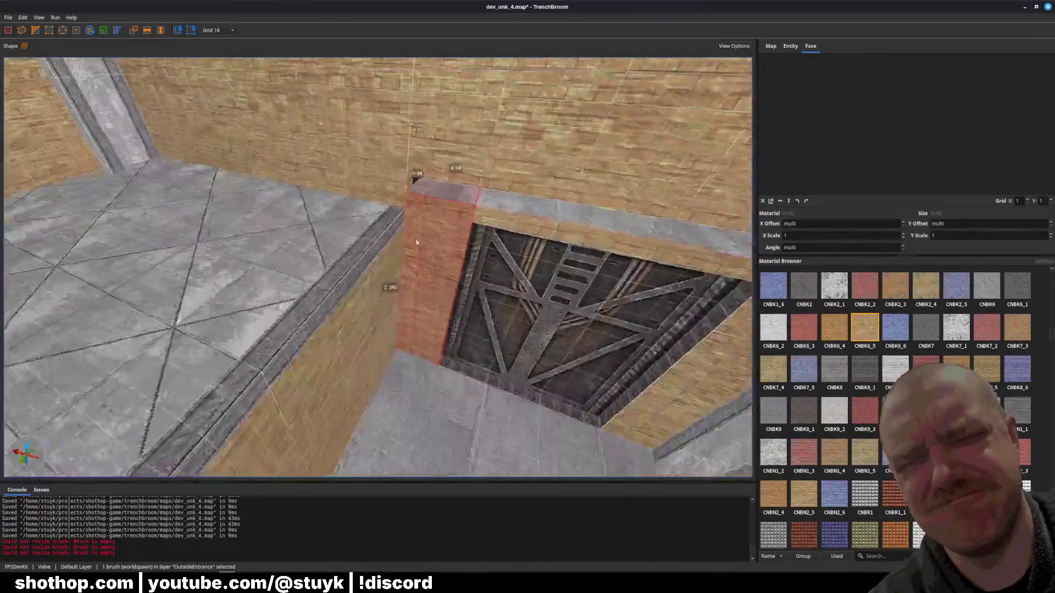
pyautogui.hotkey('ctrl', 'z')
pyautogui.hotkey('ctrl', 'z')
pyautogui.hotkey('ctrl', 'z')
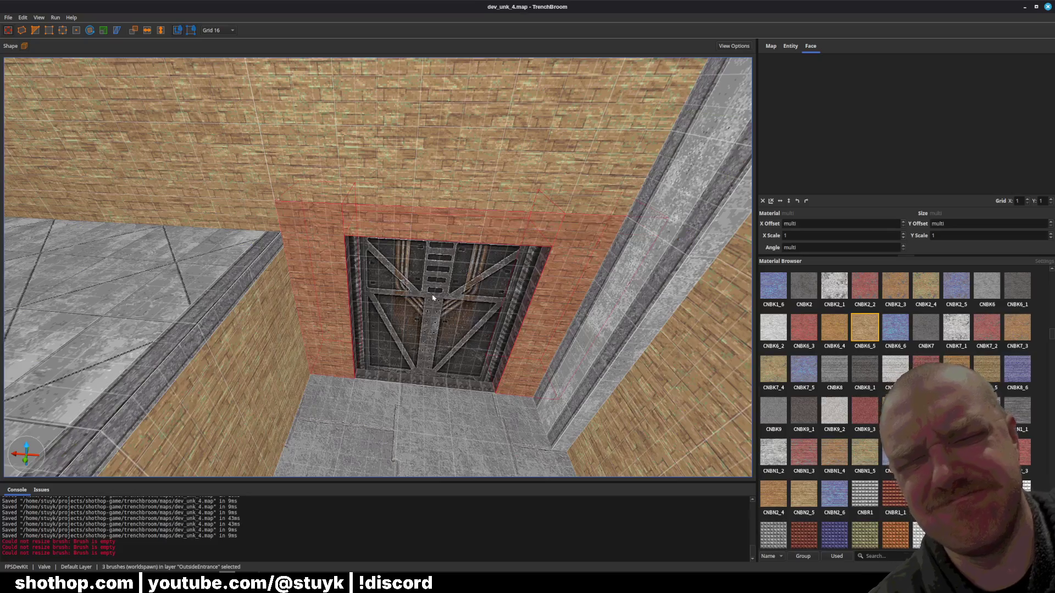
pyautogui.hotkey('ctrl', 's')
# - Lower the top of the metal door brush and save the map
pyautogui.click(439, 304)
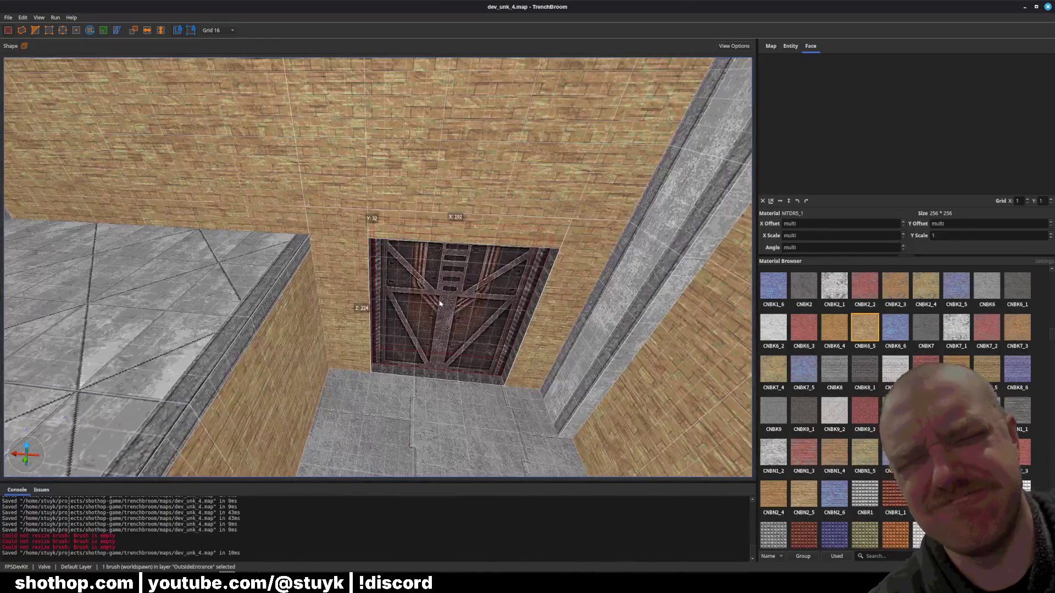
pyautogui.moveTo(457, 235); pyautogui.dragTo(460, 246)
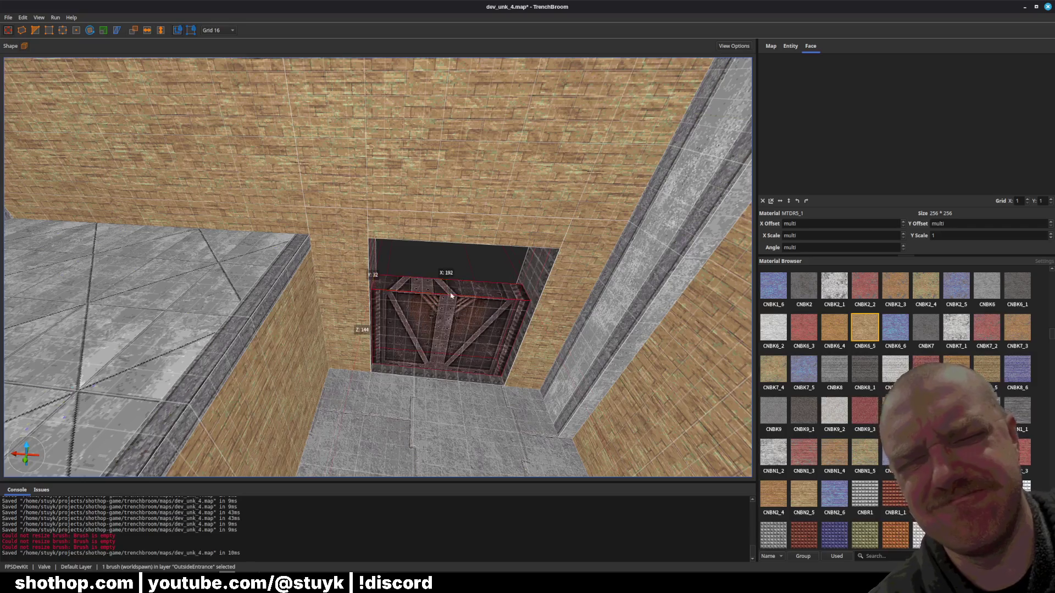
pyautogui.scroll(3, 450, 295)
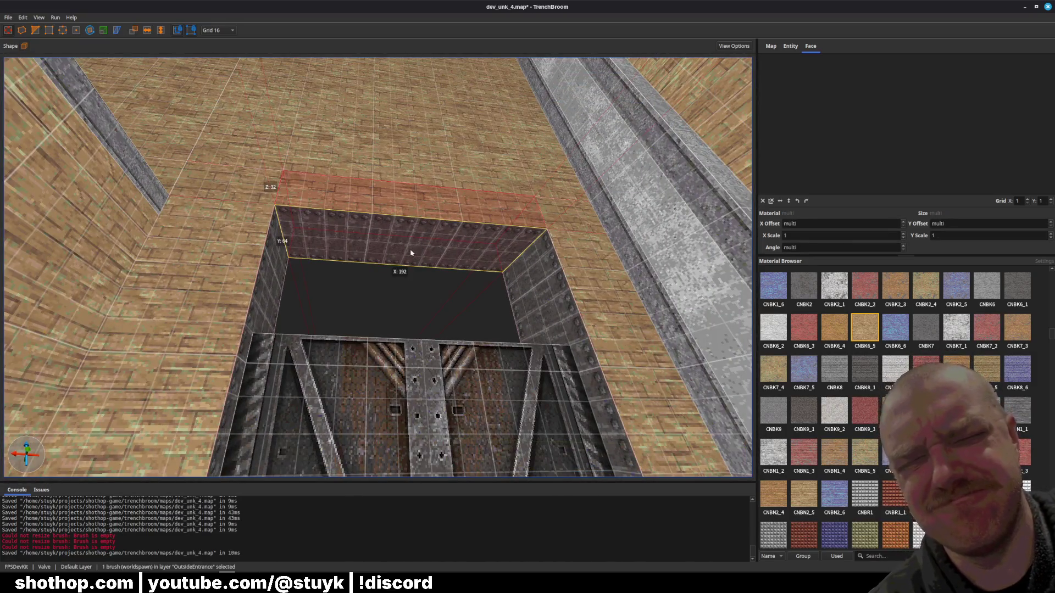
pyautogui.press('Escape')
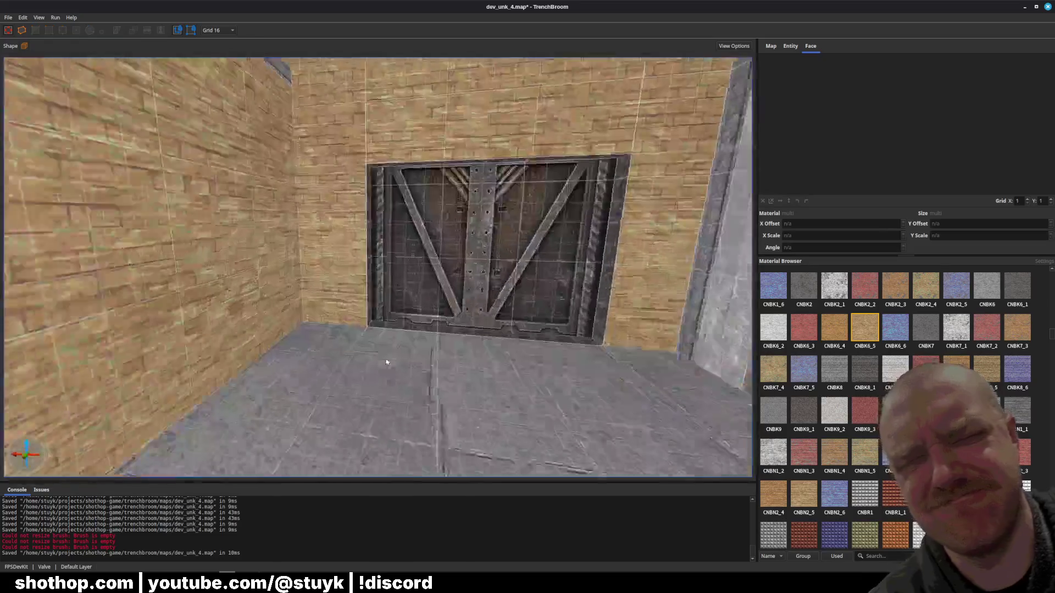
pyautogui.hotkey('ctrl', 's')
# - Move the concrete pillar outward beside the door
pyautogui.press('a')
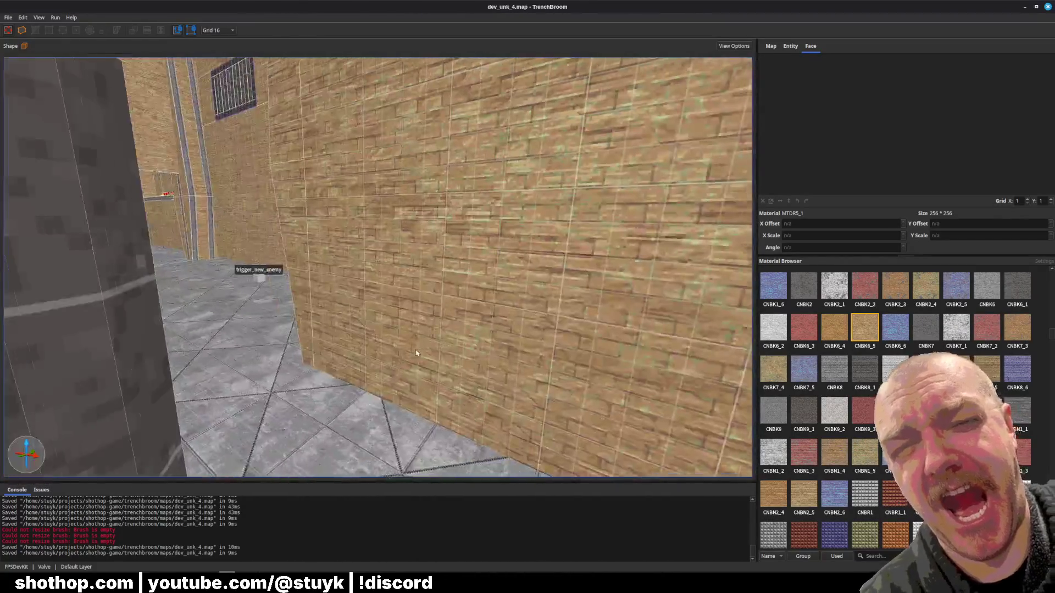
pyautogui.press('w')
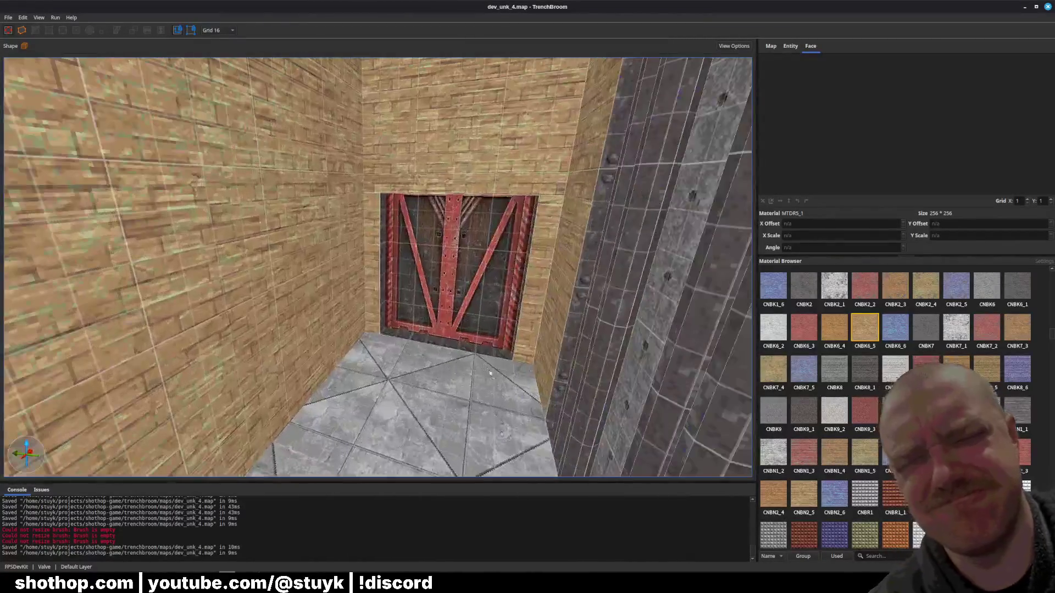
pyautogui.hotkey('ctrl', 's')
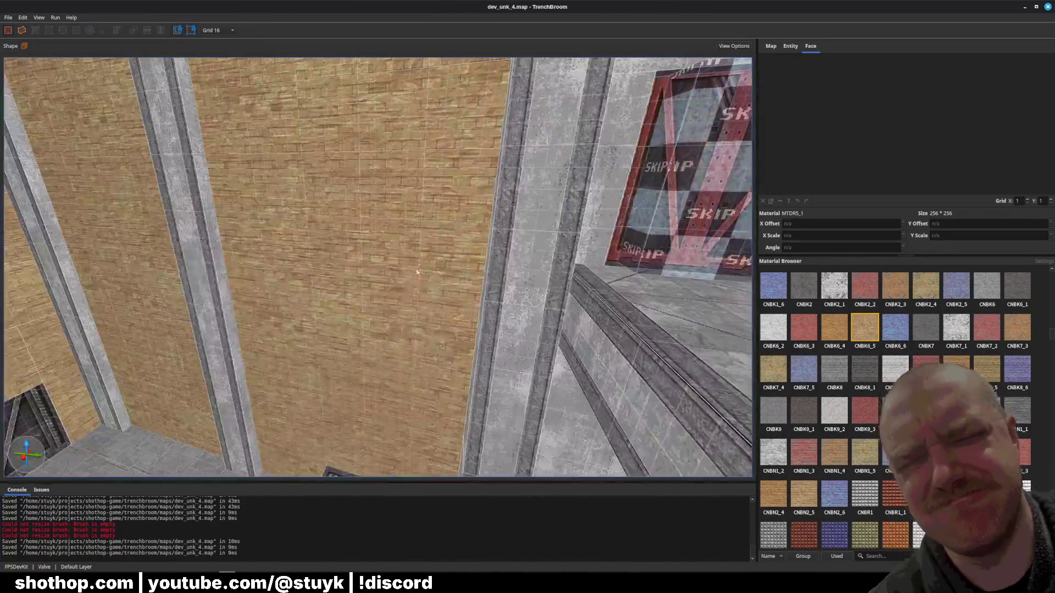
pyautogui.hotkey('ctrl', 's')
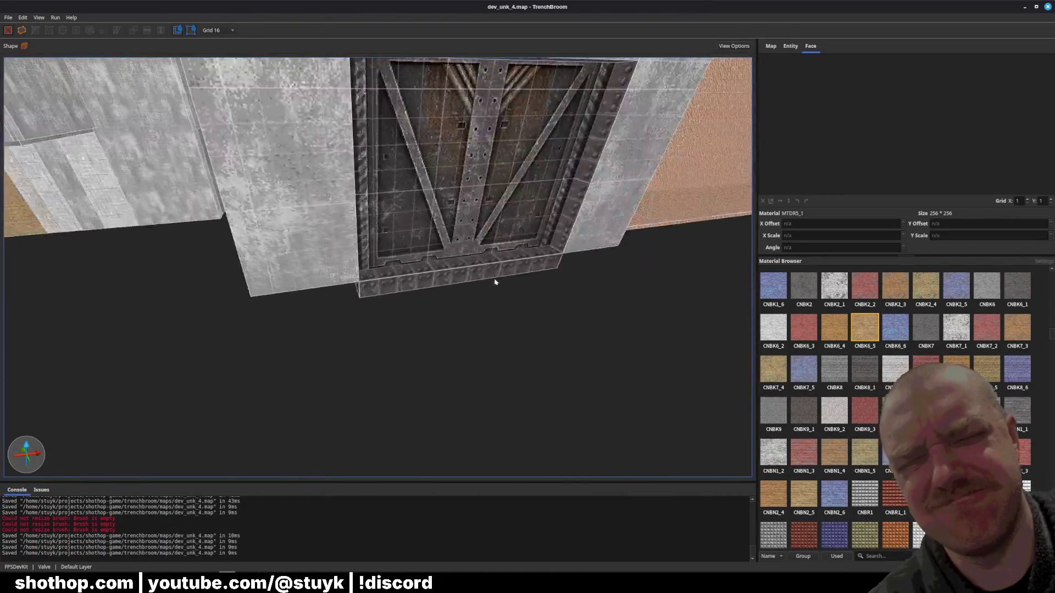
pyautogui.scroll(5, 433, 225)
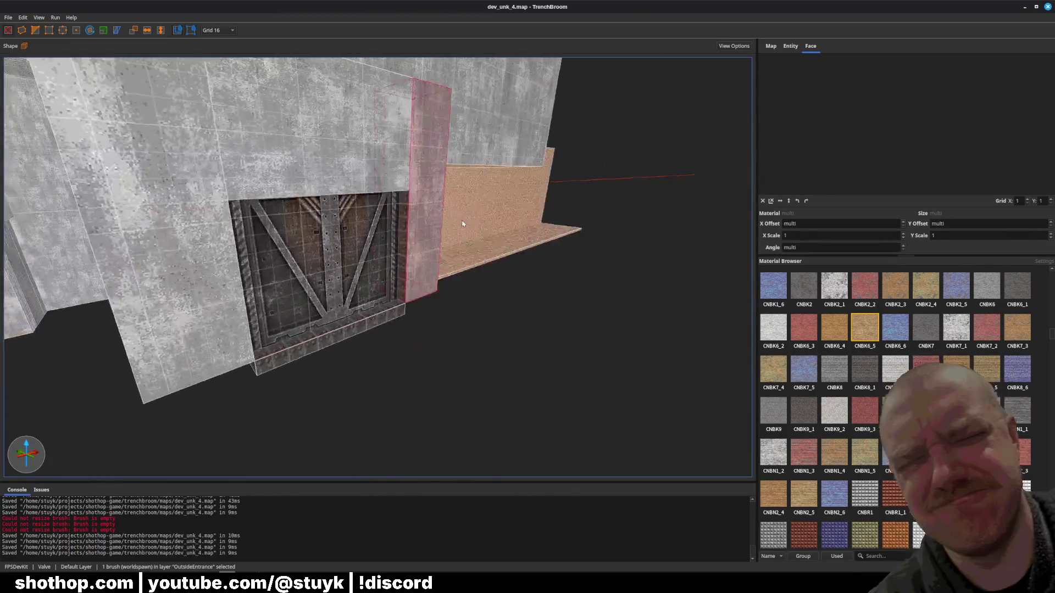
pyautogui.press('Down')
pyautogui.press('Down')
pyautogui.press('Down')
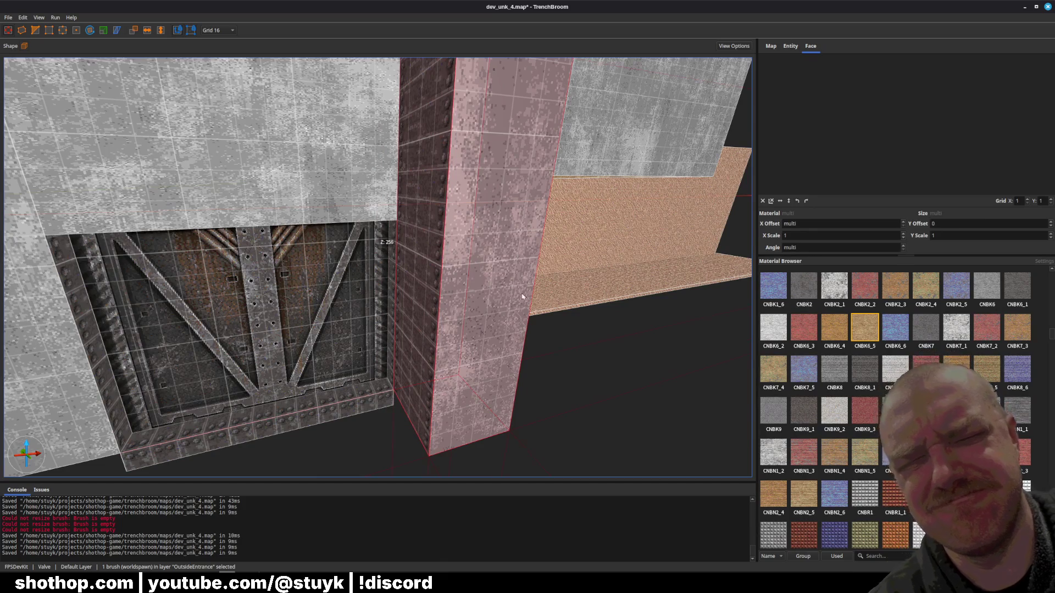
pyautogui.press('Escape')
pyautogui.hotkey('ctrl', 'z')
pyautogui.hotkey('ctrl', 'z')
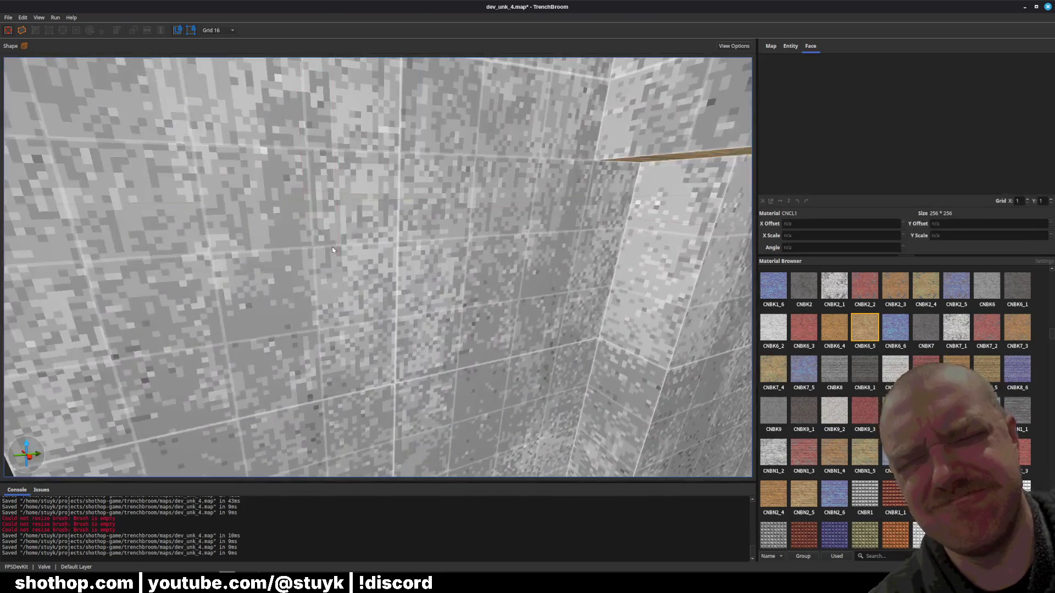
pyautogui.scroll(-10, 420, 283)
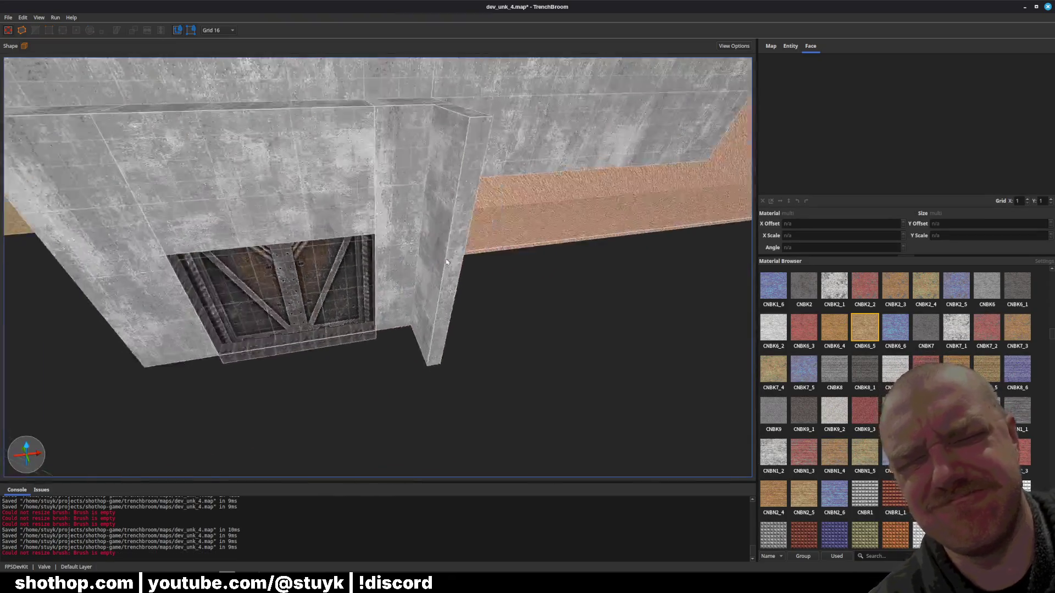
pyautogui.press('Escape')
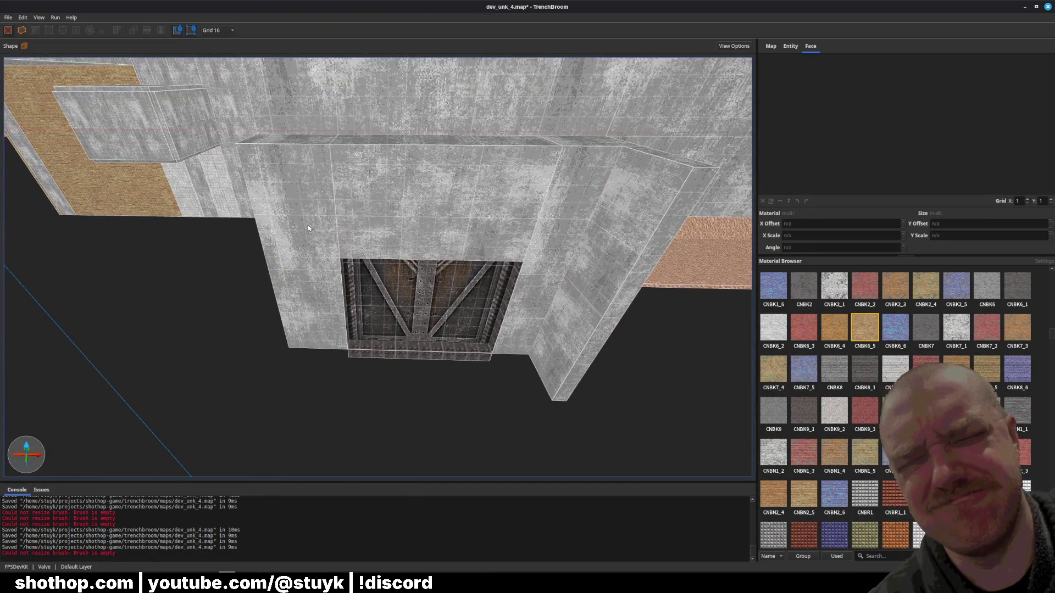
# - Reset texture alignment on the left, top-middle and right wall-frame brushes
pyautogui.click(309, 228)
pyautogui.keyDown('ctrl'); pyautogui.click(440, 192); pyautogui.keyUp('ctrl')
pyautogui.keyDown('ctrl'); pyautogui.click(577, 248); pyautogui.keyUp('ctrl')
pyautogui.click(762, 201)
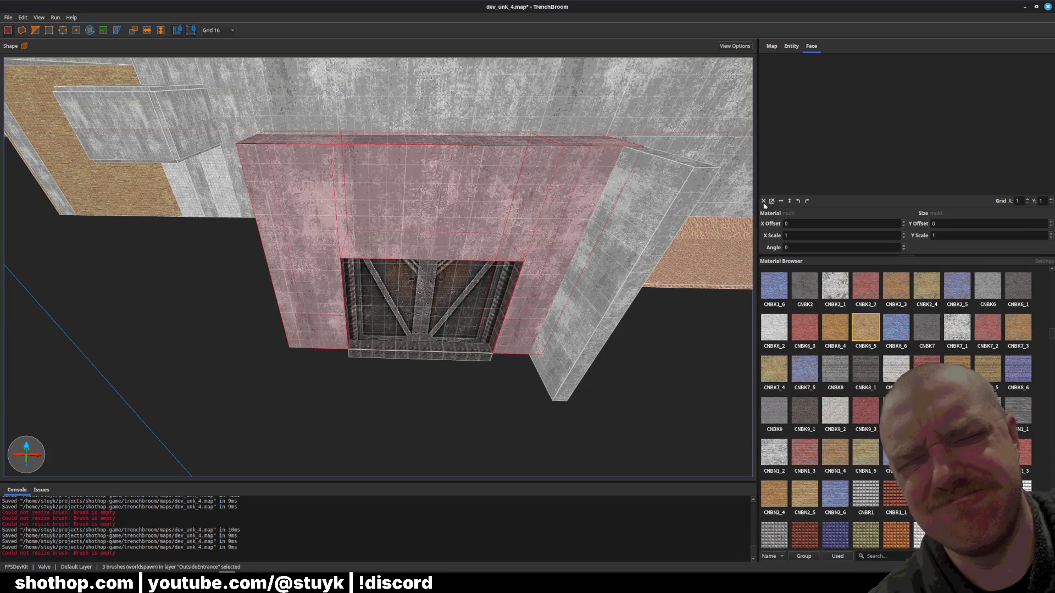
# - Duplicate the right pillar, stretch both into wide side walls, and save
pyautogui.press('Escape')
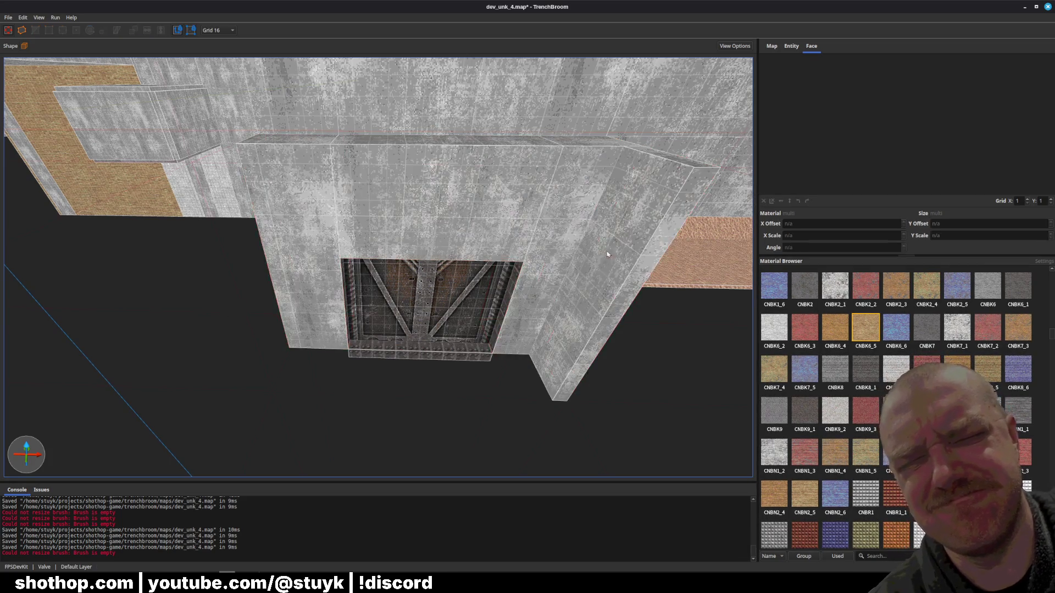
pyautogui.click(594, 281)
pyautogui.hotkey('ctrl', 'd')
pyautogui.press('Left')
pyautogui.press('Left')
pyautogui.press('Left')
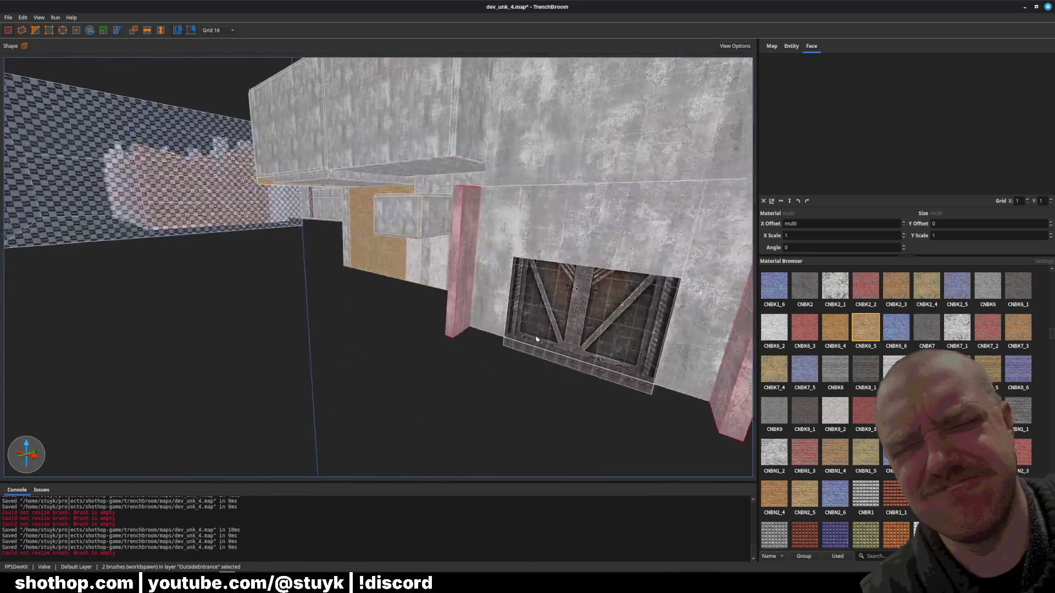
pyautogui.keyDown('ctrl'); pyautogui.click(431, 333); pyautogui.keyUp('ctrl')
pyautogui.moveTo(431, 333)
pyautogui.mouseDown()
pyautogui.moveTo(332, 419)
pyautogui.moveTo(285, 446)
pyautogui.moveTo(226, 438)
pyautogui.mouseUp()
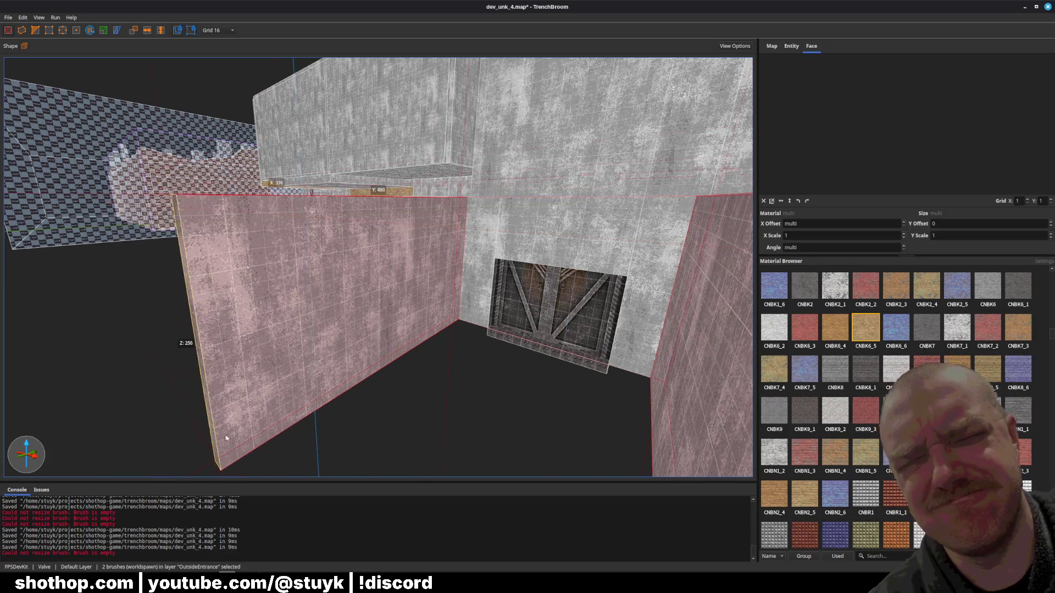
pyautogui.press('Escape')
pyautogui.hotkey('ctrl', 's')
# - Adjust the floor strip by the door and delete the left floor brush
pyautogui.scroll(10, 409, 359)
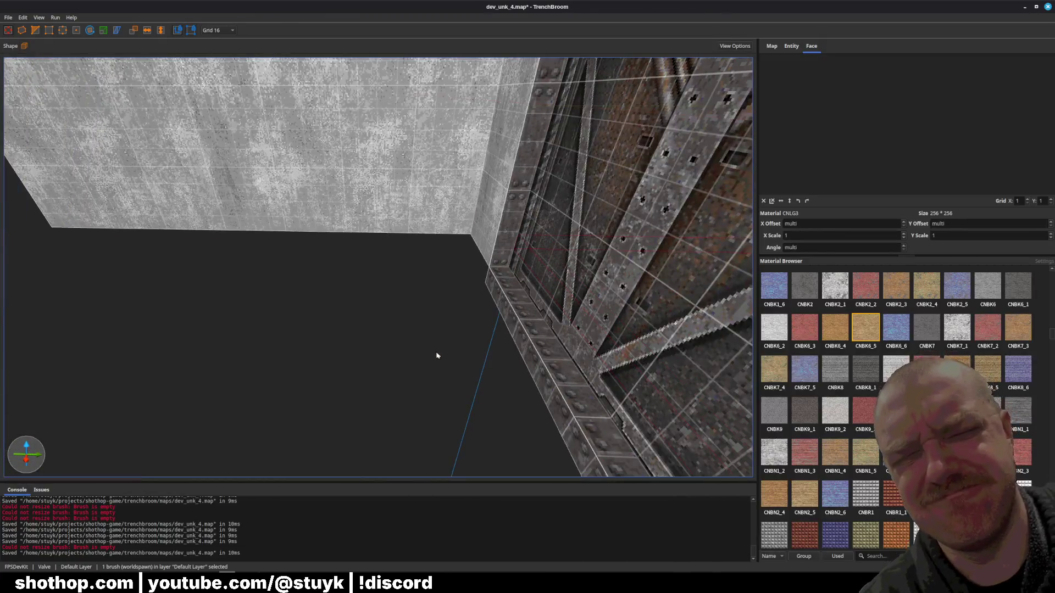
pyautogui.click(437, 356)
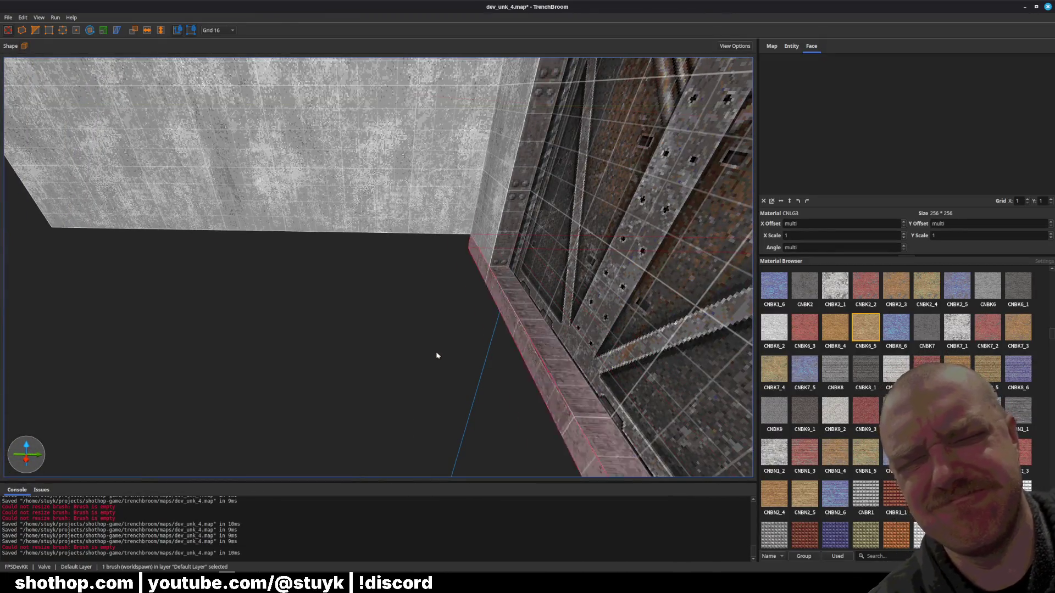
pyautogui.hotkey('ctrl', 'z')
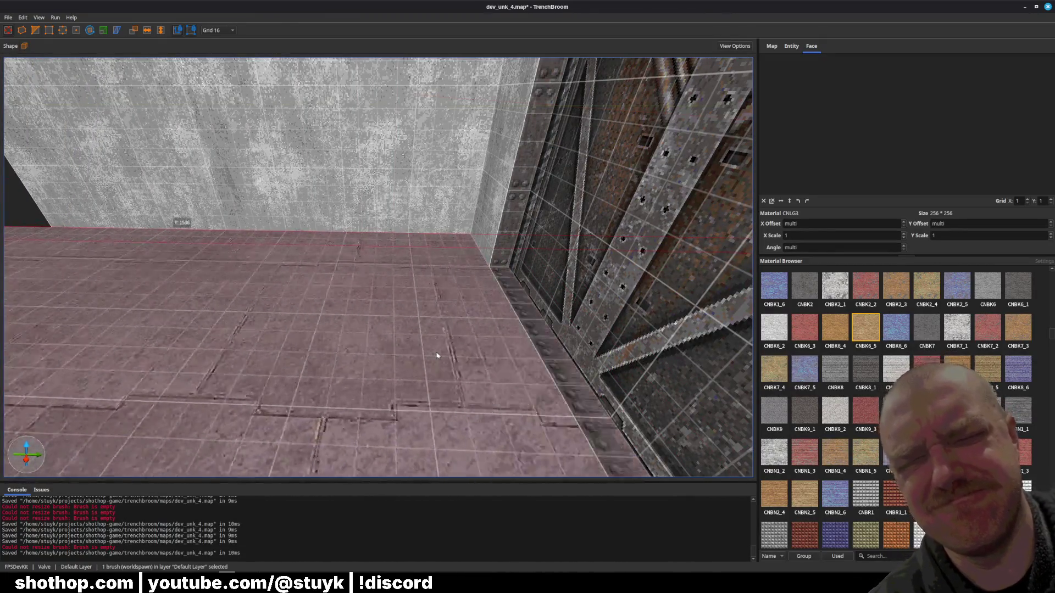
pyautogui.hotkey('ctrl', 'z')
pyautogui.hotkey('ctrl', 'z')
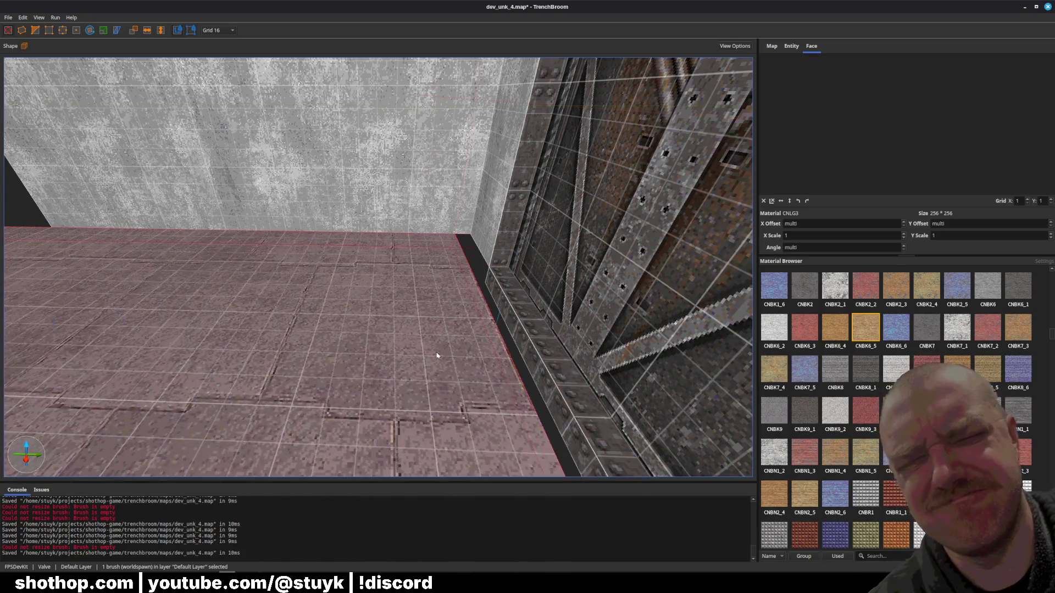
pyautogui.keyDown('ctrl'); pyautogui.click(340, 292); pyautogui.keyUp('ctrl')
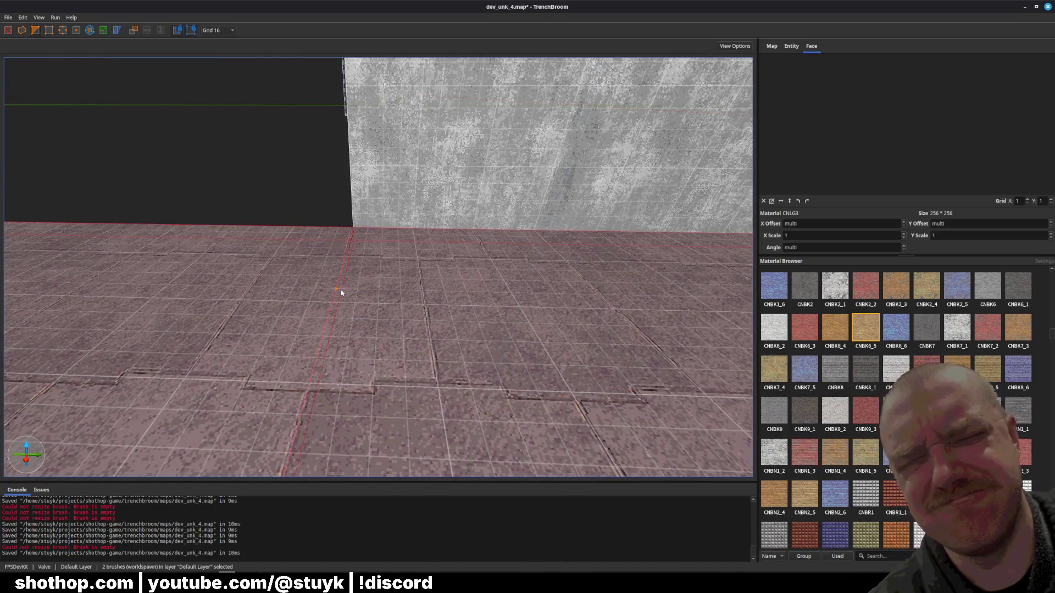
pyautogui.press('Escape')
pyautogui.click(245, 289)
pyautogui.press('Delete')
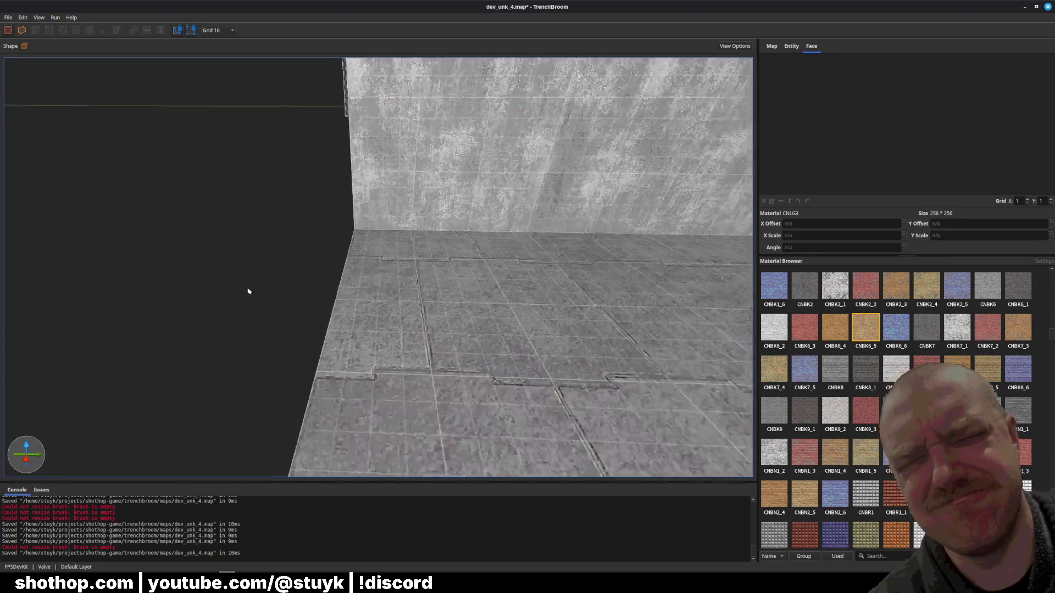
# - Inspect the right room walls, a single wall brush and the floor brush
pyautogui.scroll(-6, 248, 291)
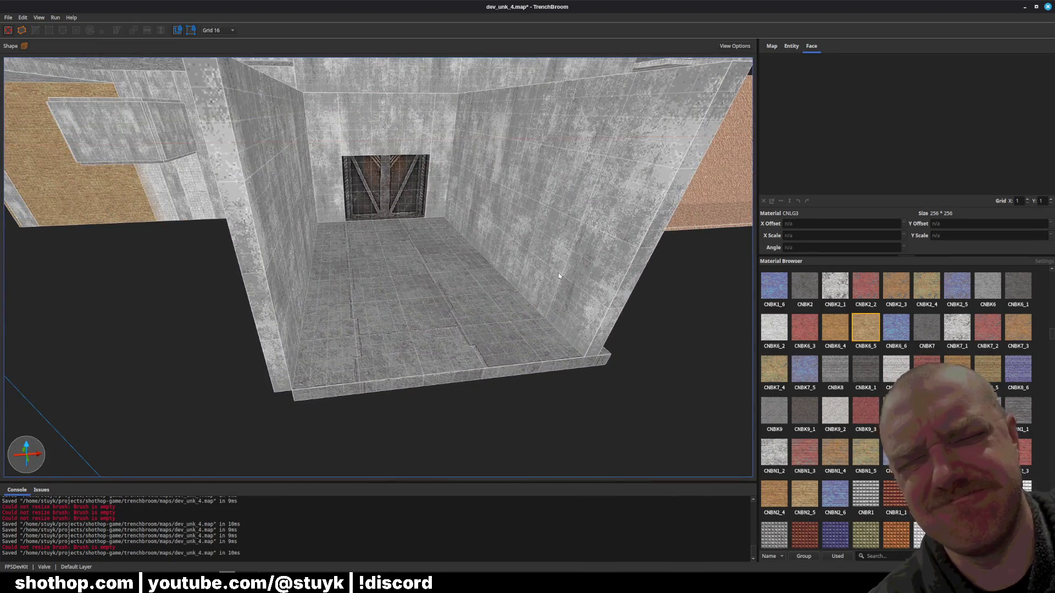
pyautogui.click(559, 276)
pyautogui.hotkey('ctrl', 'u')
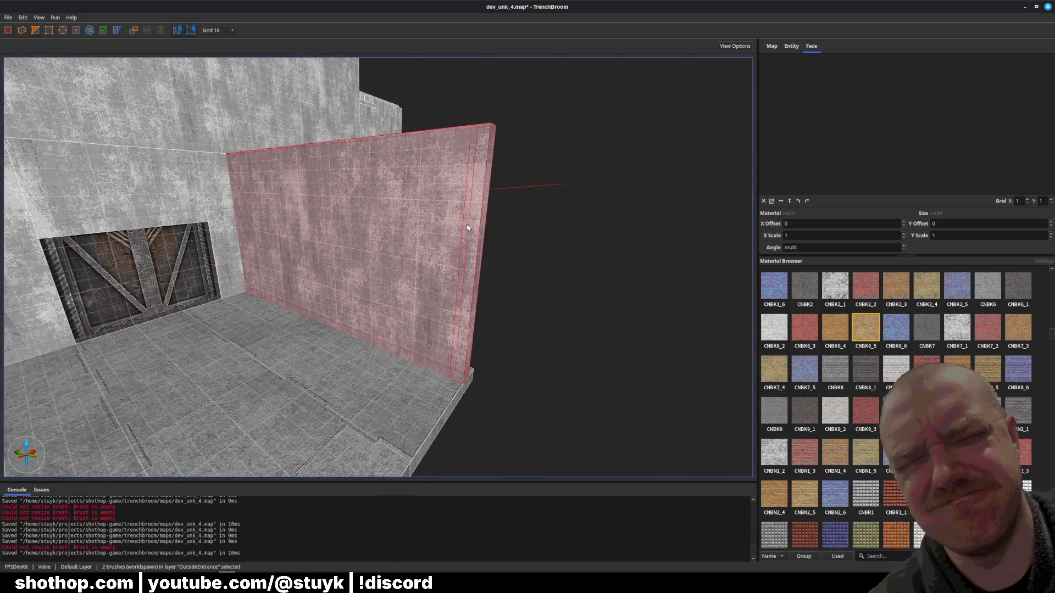
pyautogui.press('Escape')
pyautogui.click(462, 325)
pyautogui.hotkey('ctrl', 'u')
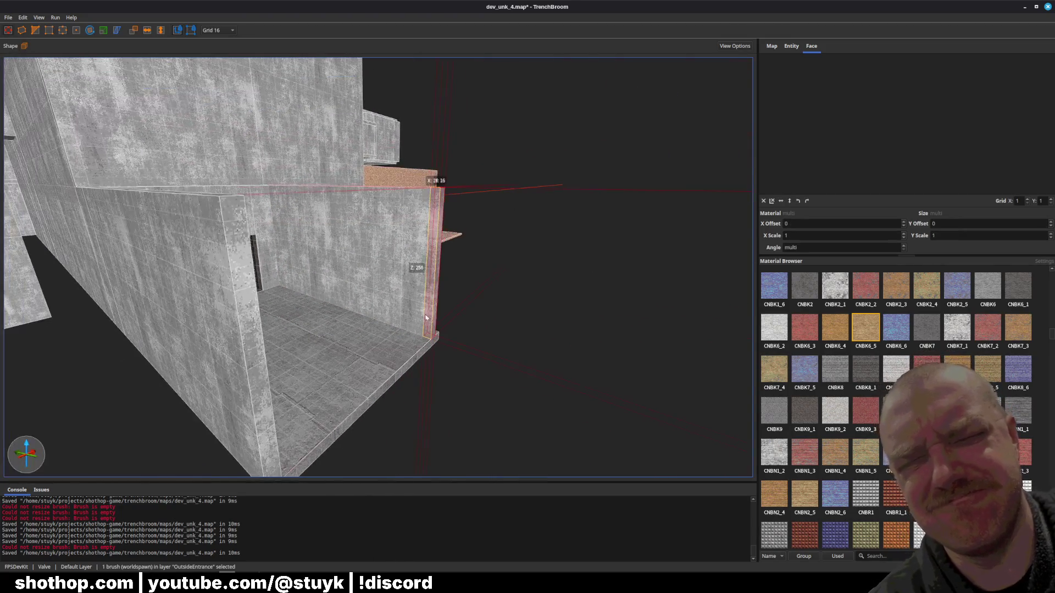
pyautogui.click(438, 360)
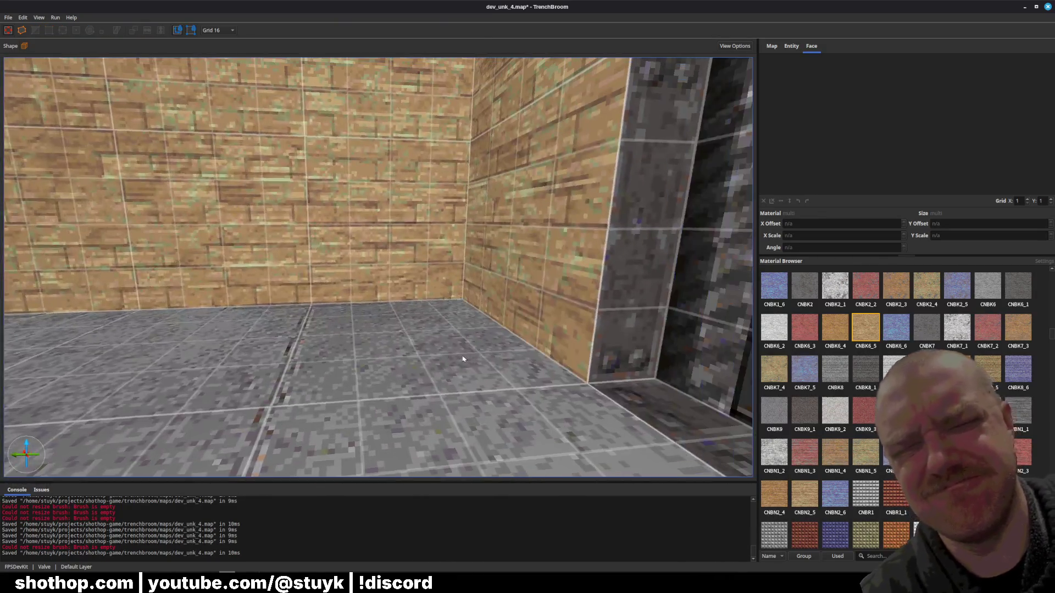
pyautogui.click(462, 358)
pyautogui.hotkey('ctrl', 'u')
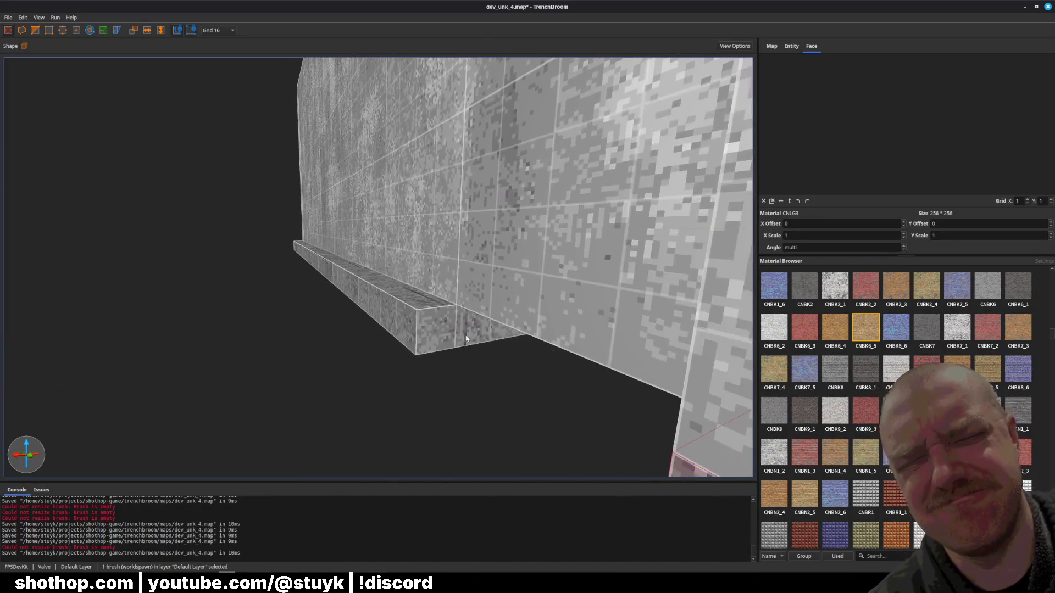
pyautogui.press('Escape')
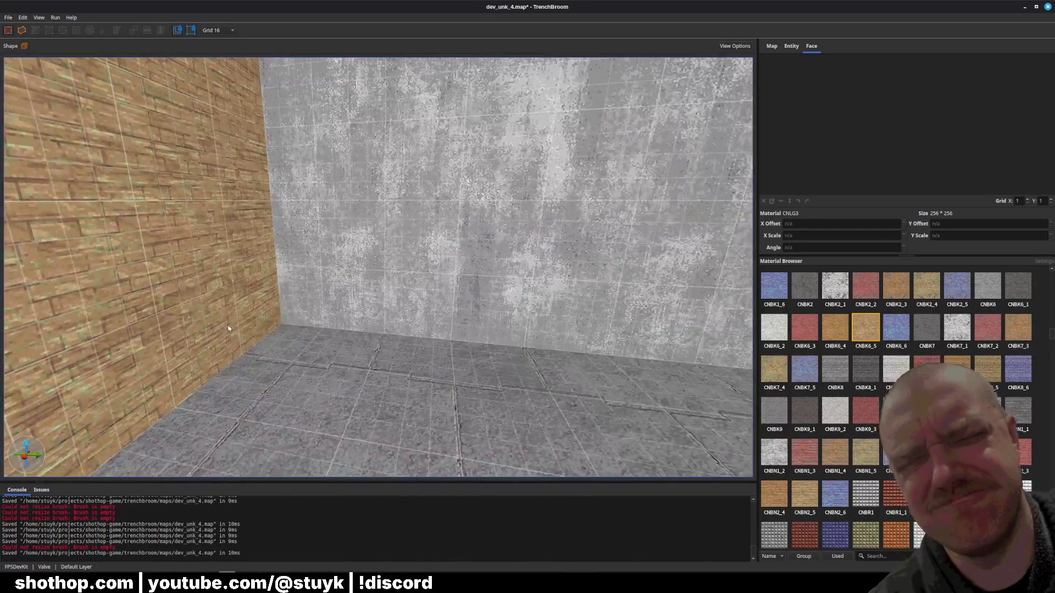
# - Try CNBK9_3, CNBN2_3 and CNBK7_2 brick textures on the concrete wall faces
pyautogui.hotkey('ctrl', 's')
pyautogui.press('w')
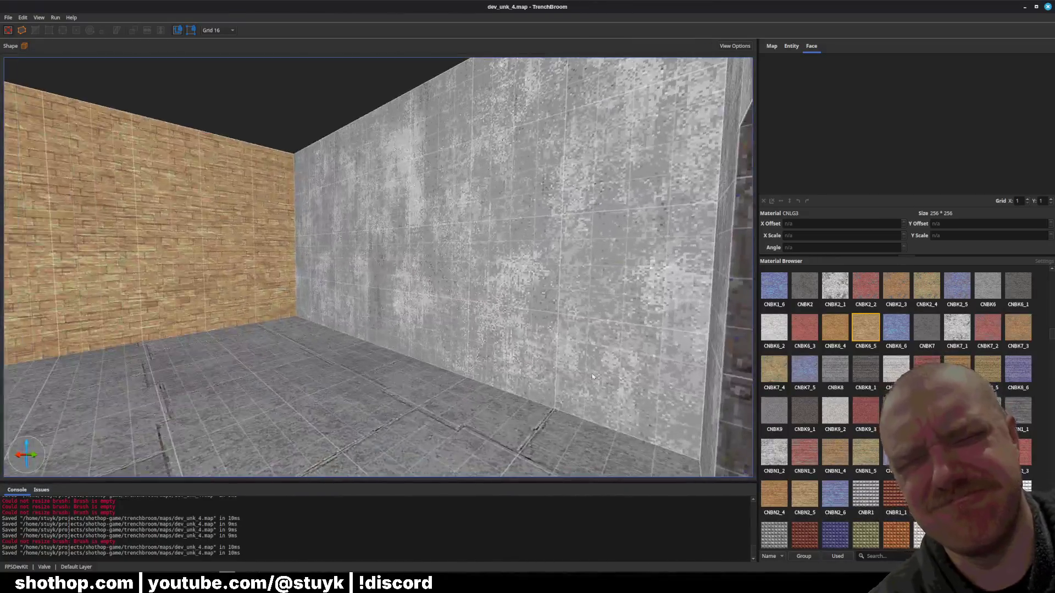
pyautogui.keyDown('shift'); pyautogui.click(530, 311); pyautogui.keyUp('shift')
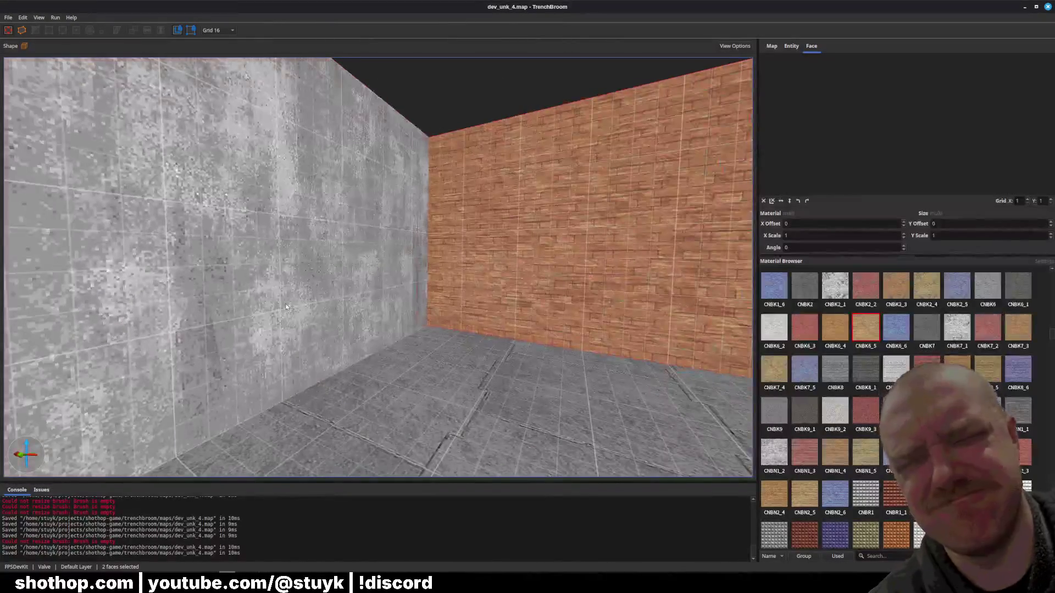
pyautogui.click(866, 425)
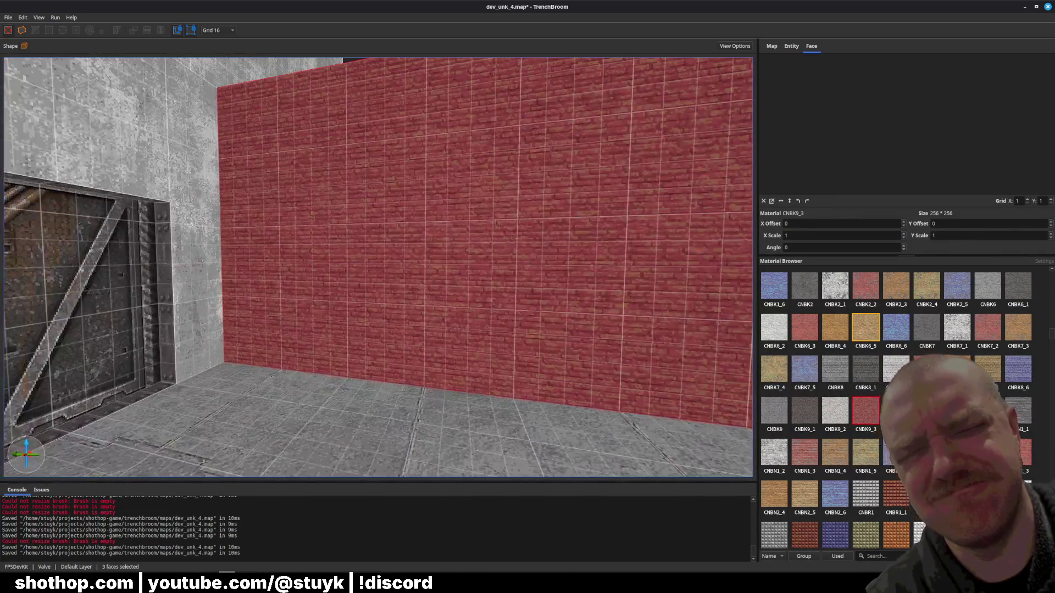
pyautogui.click(1020, 464)
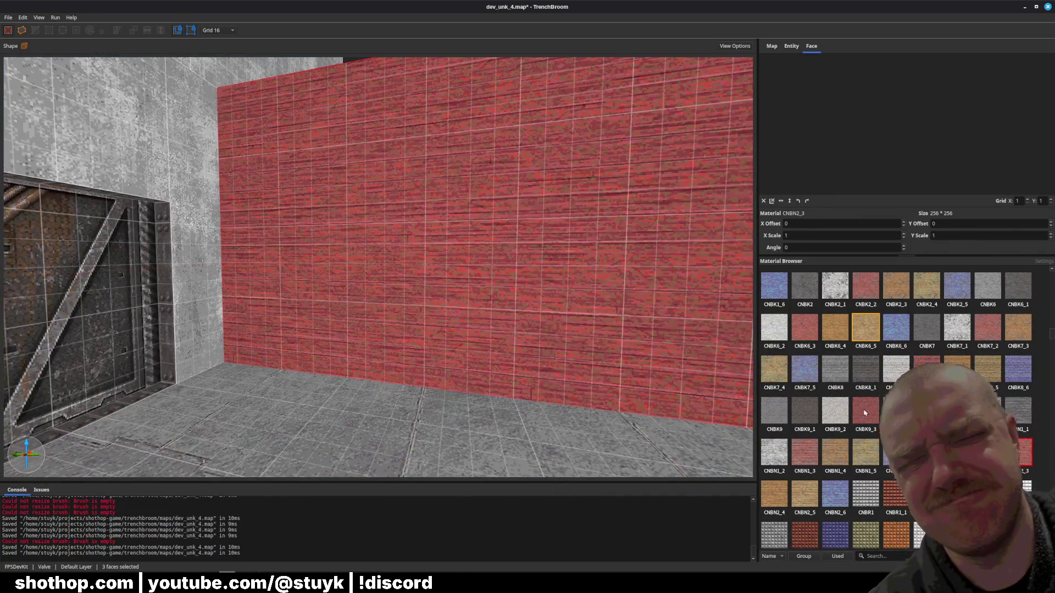
pyautogui.click(864, 413)
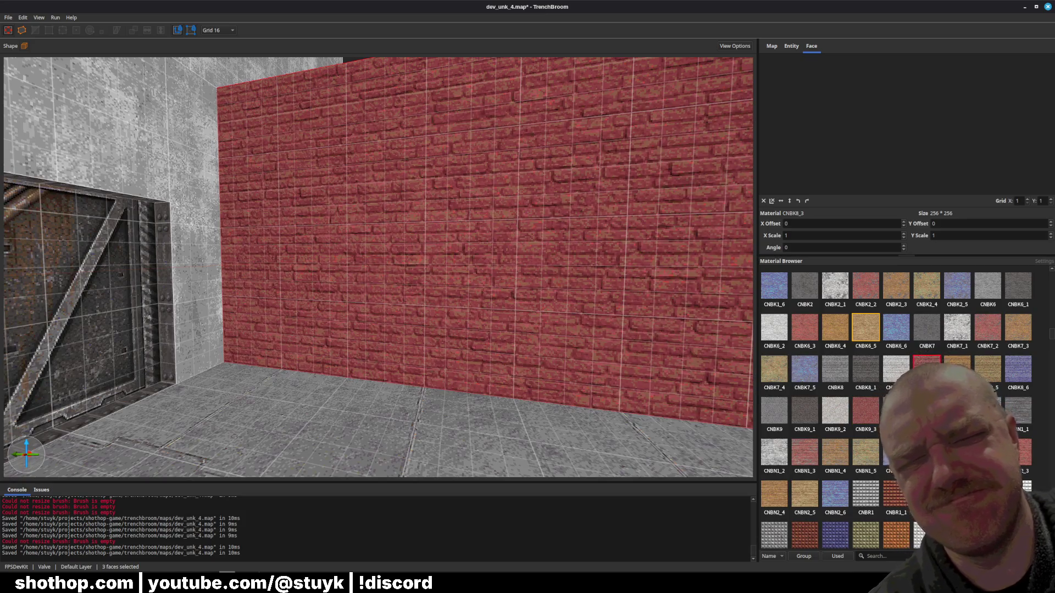
pyautogui.click(988, 336)
# - Settle on CNBK8_3 for the walls, undoing a CNBK6_3 trial
pyautogui.moveTo(711, 351)
pyautogui.mouseDown()
pyautogui.moveTo(572, 323)
pyautogui.moveTo(563, 332)
pyautogui.mouseUp()
pyautogui.click(927, 369)
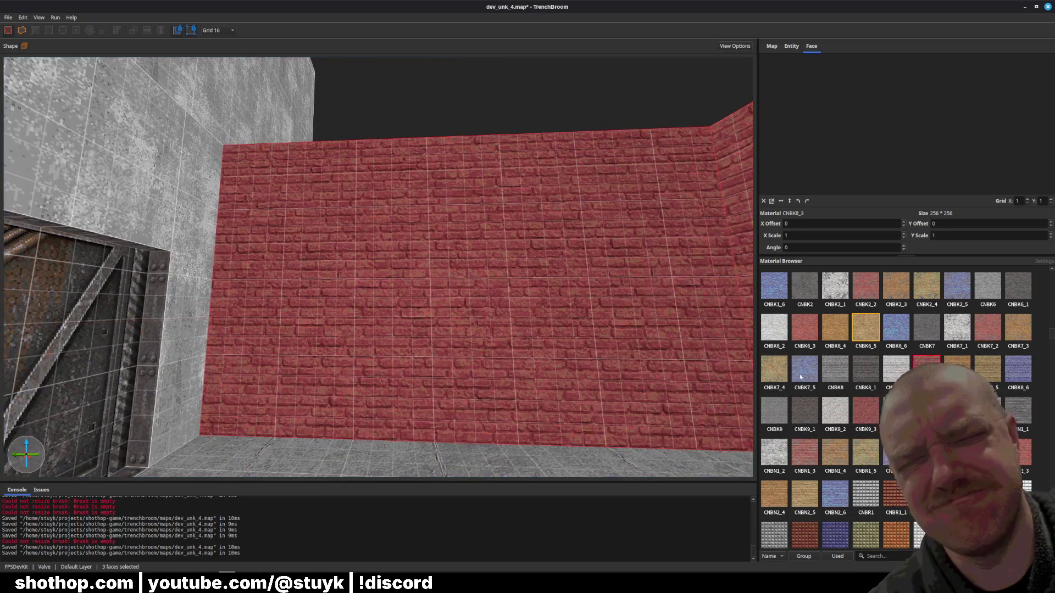
pyautogui.click(812, 334)
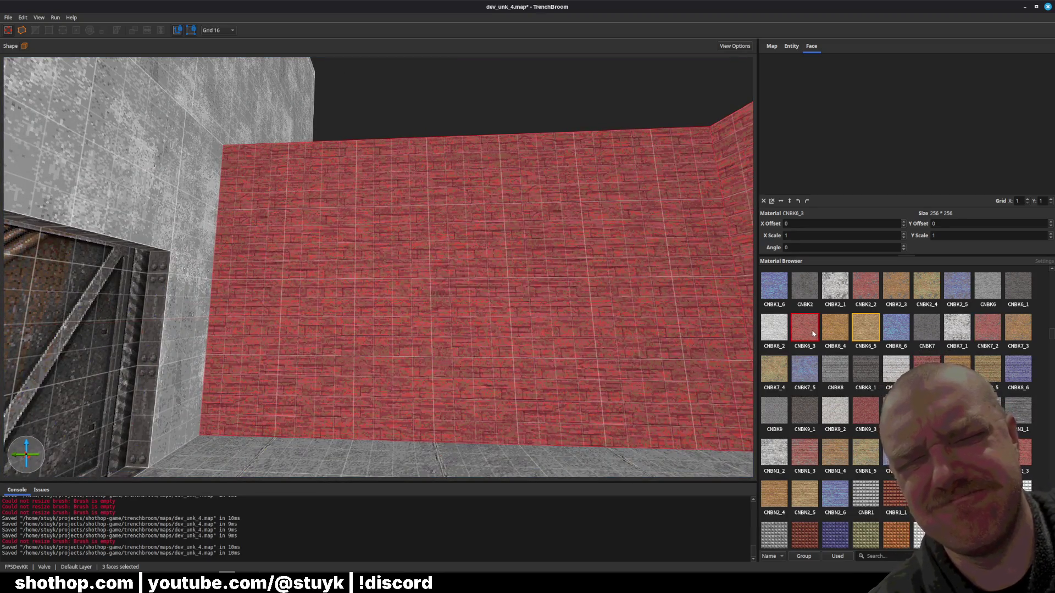
pyautogui.press('Escape')
pyautogui.moveTo(574, 323)
pyautogui.mouseDown()
pyautogui.moveTo(530, 330)
pyautogui.moveTo(527, 318)
pyautogui.moveTo(447, 348)
pyautogui.moveTo(470, 331)
pyautogui.mouseUp()
pyautogui.hotkey('ctrl', 'z')
pyautogui.hotkey('ctrl', 'z')
pyautogui.moveTo(571, 318); pyautogui.dragTo(542, 316)
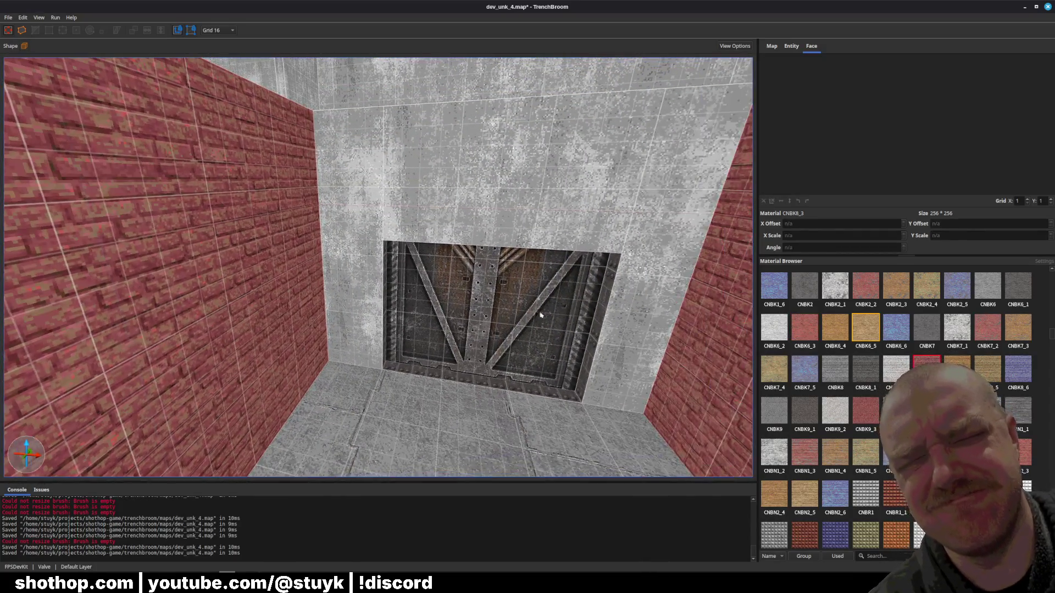
# - Copy the red brick onto the left, upper front and right grey wall faces, then save
pyautogui.keyDown('shift'); pyautogui.click(303, 308); pyautogui.keyUp('shift')
pyautogui.keyDown('alt'); pyautogui.click(342, 321); pyautogui.keyUp('alt')
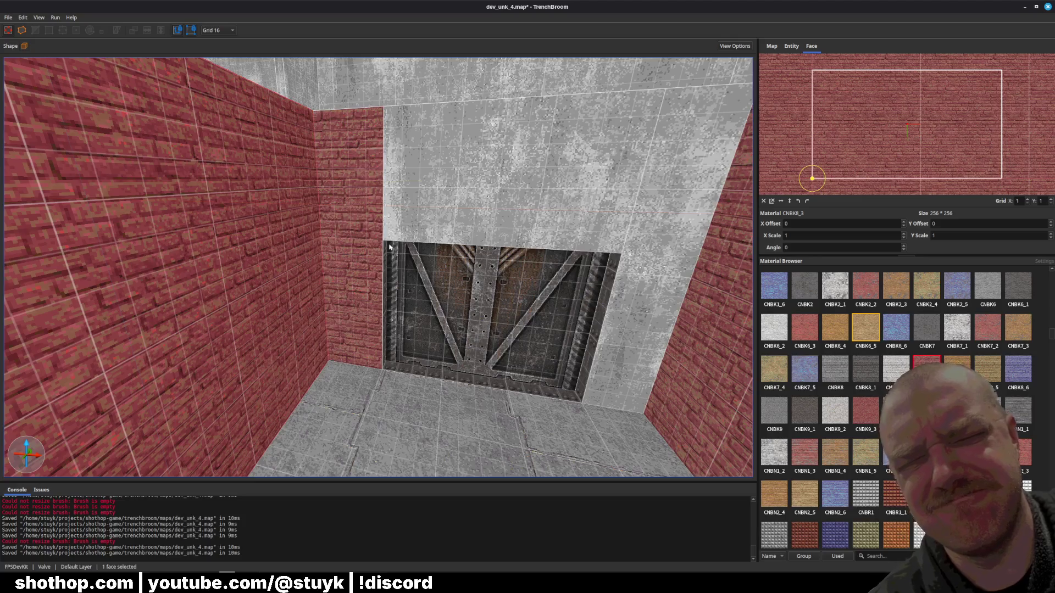
pyautogui.keyDown('alt'); pyautogui.click(389, 242); pyautogui.keyUp('alt')
pyautogui.keyDown('alt'); pyautogui.click(643, 258); pyautogui.keyUp('alt')
pyautogui.scroll(-3, 607, 329)
pyautogui.press('Escape')
pyautogui.hotkey('ctrl', 's')
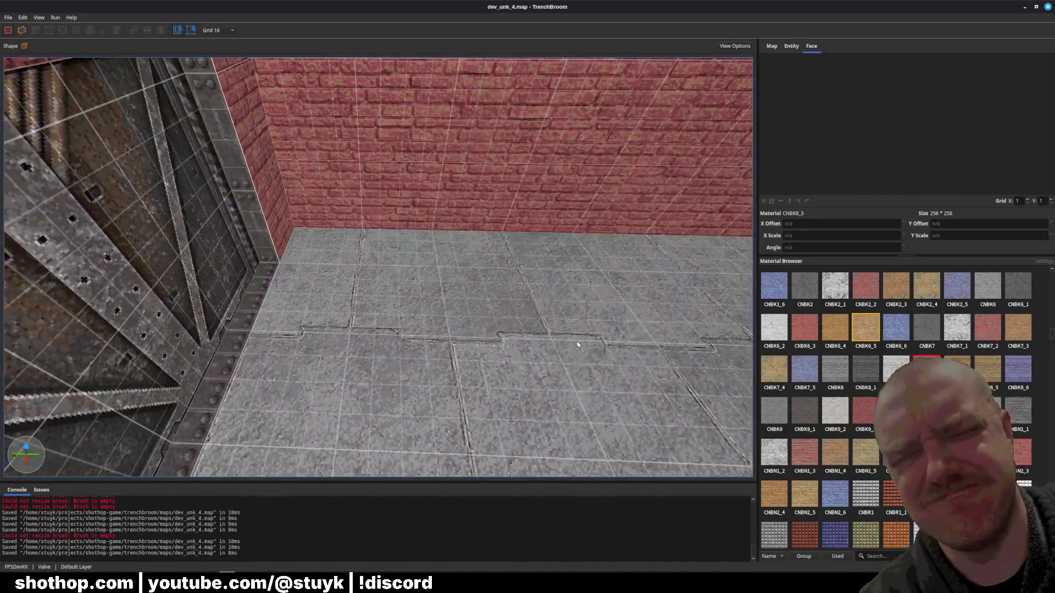
# - Replace the floor's CNLG3 material with CNLG1_3 and save the map
pyautogui.keyDown('shift'); pyautogui.click(577, 345); pyautogui.keyUp('shift')
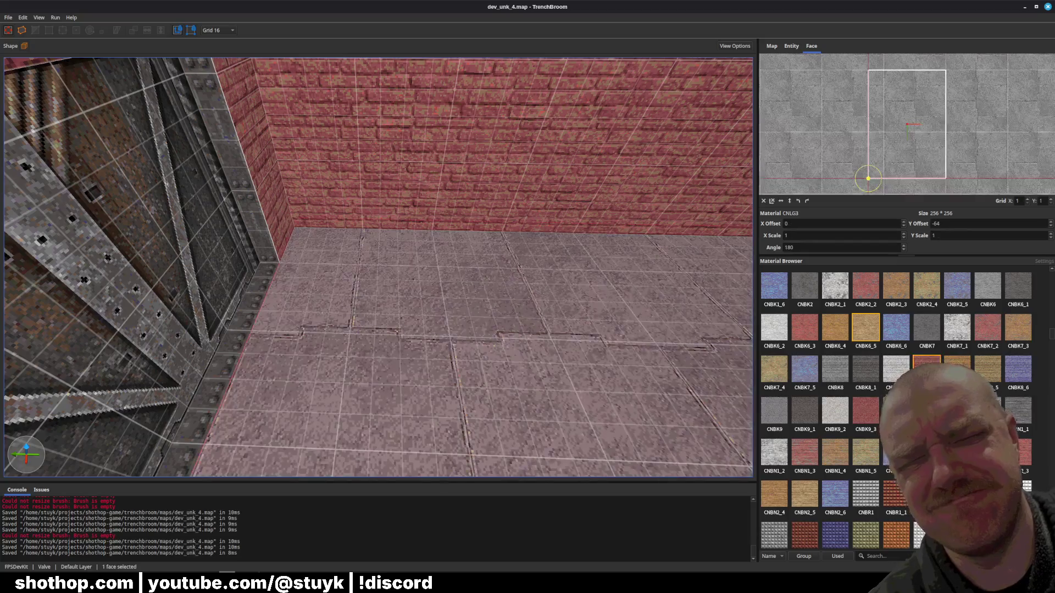
pyautogui.rightClick(526, 337)
pyautogui.click(579, 461)
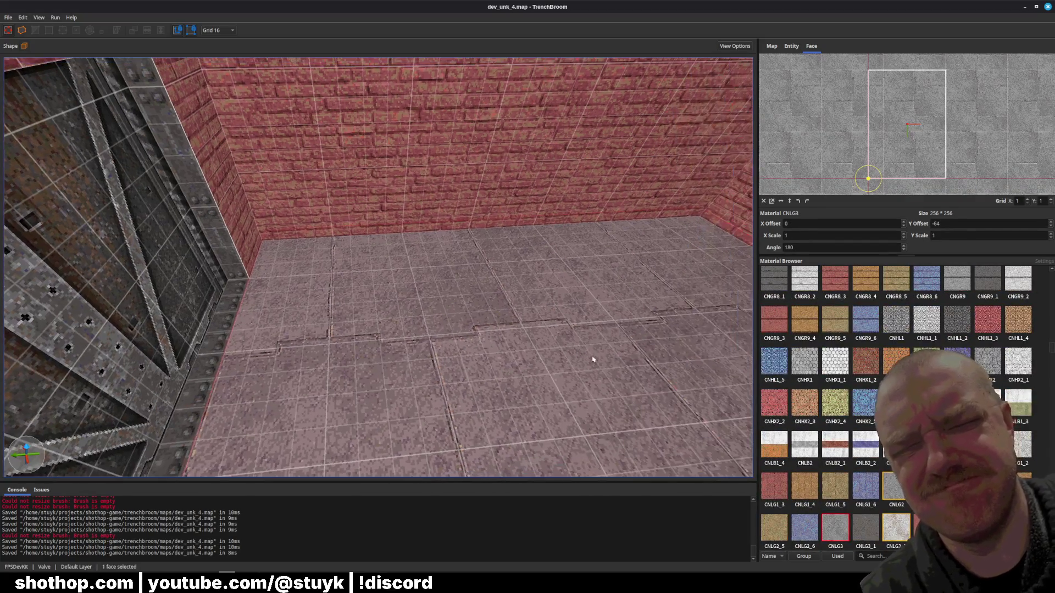
pyautogui.press('Escape')
pyautogui.click(621, 378)
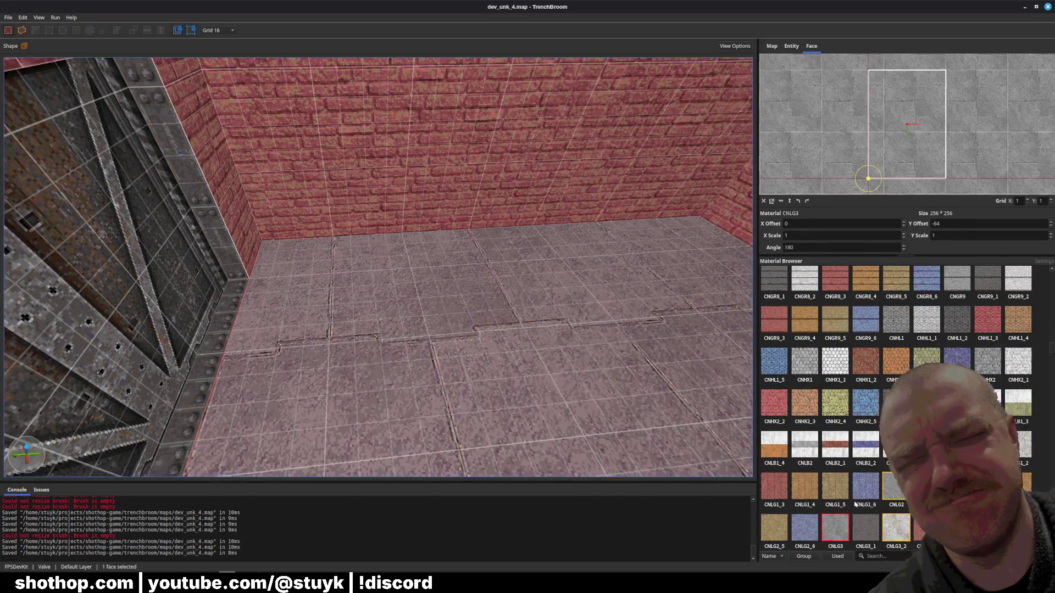
pyautogui.click(774, 487)
pyautogui.press('Escape')
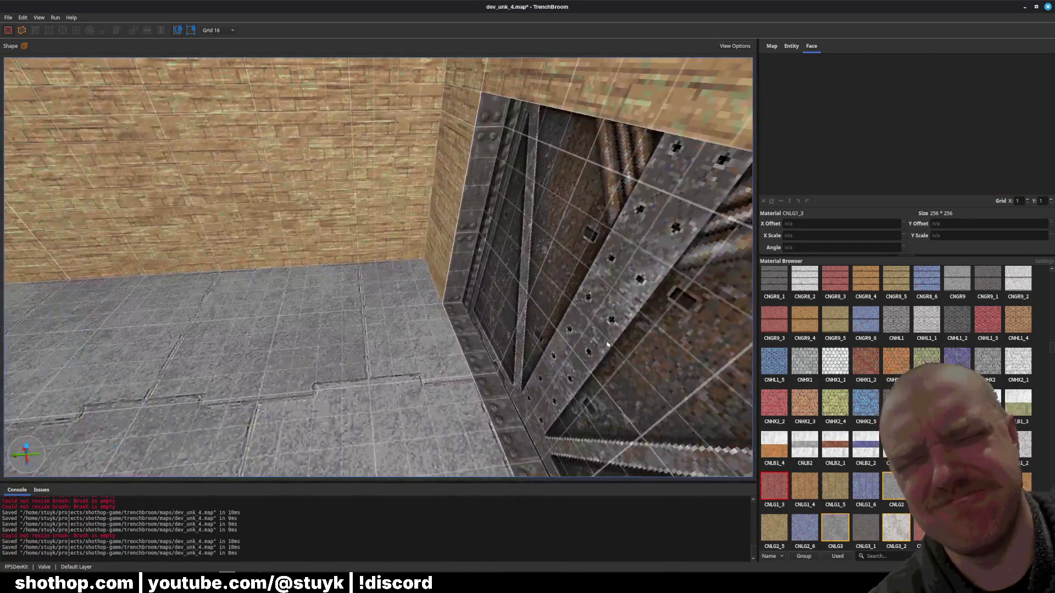
pyautogui.hotkey('ctrl', 's')
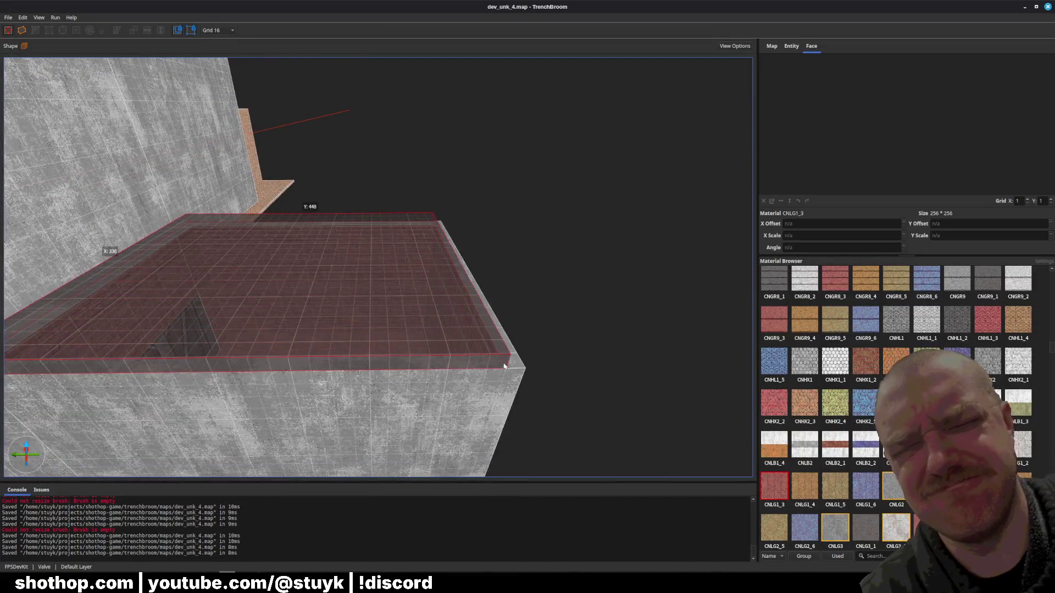
pyautogui.click(504, 365)
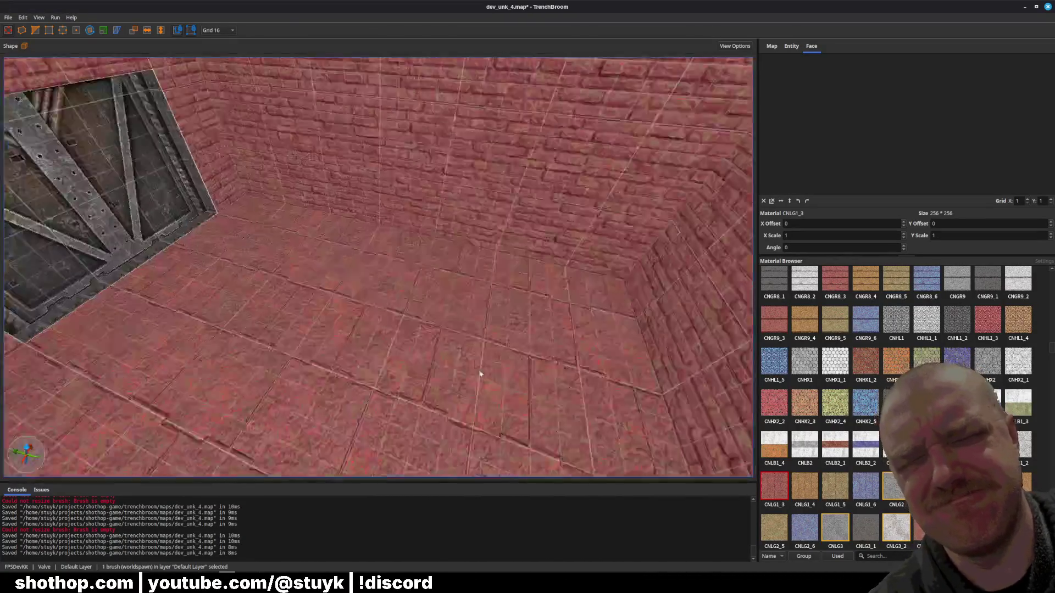
pyautogui.press('Escape')
pyautogui.hotkey('ctrl', 's')
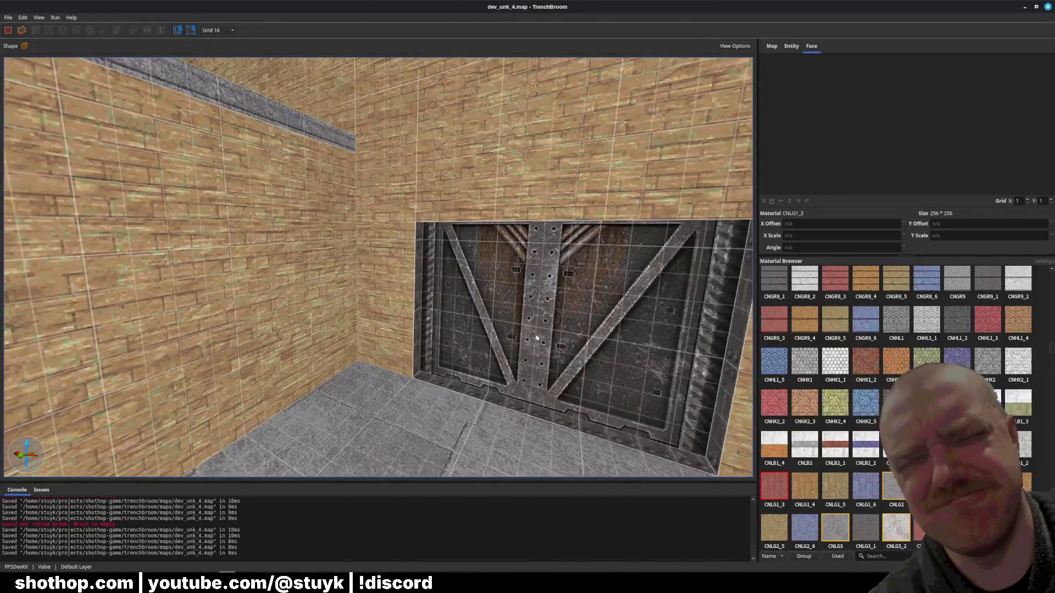
# - Save dev_unk_4.map with the hatch door deselected and turn the view toward the crate platform
pyautogui.hotkey('ctrl', 's')
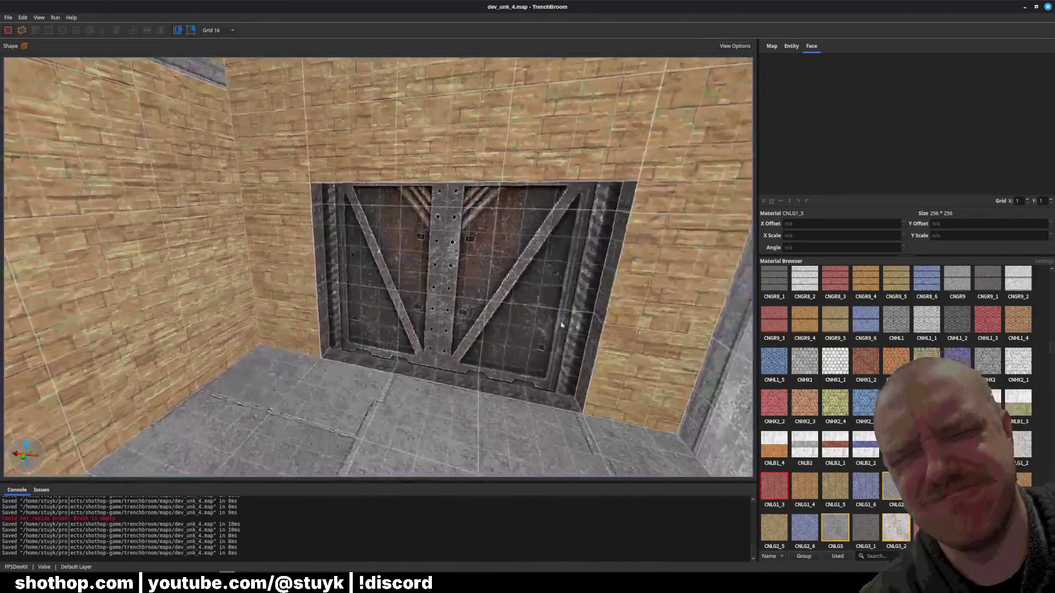
pyautogui.click(560, 325)
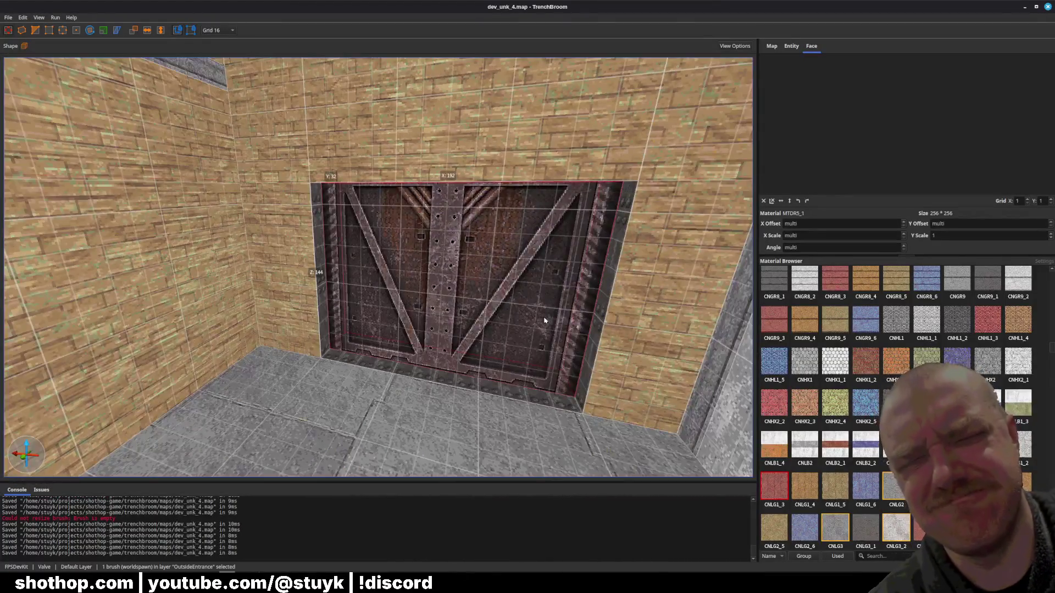
pyautogui.press('Escape')
pyautogui.hotkey('ctrl', 's')
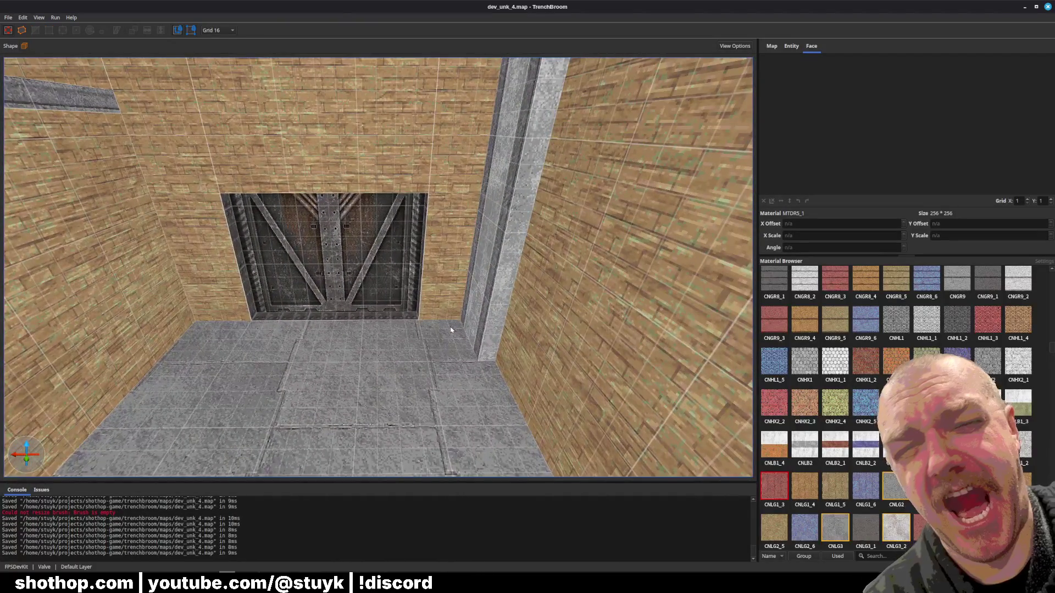
pyautogui.hotkey('ctrl', 's')
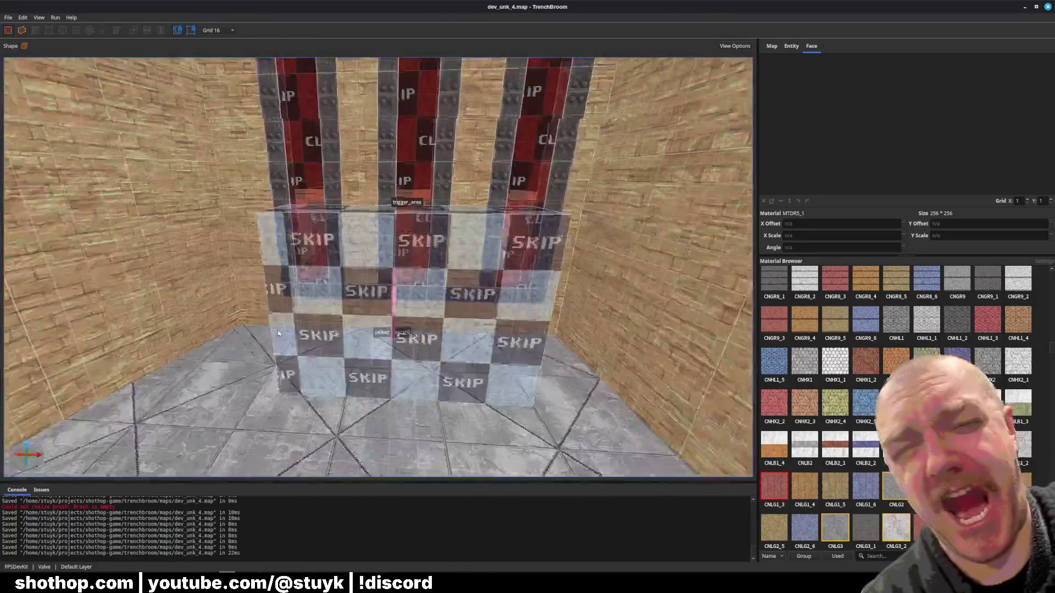
pyautogui.scroll(-3, 278, 333)
pyautogui.moveTo(278, 334); pyautogui.dragTo(369, 300)
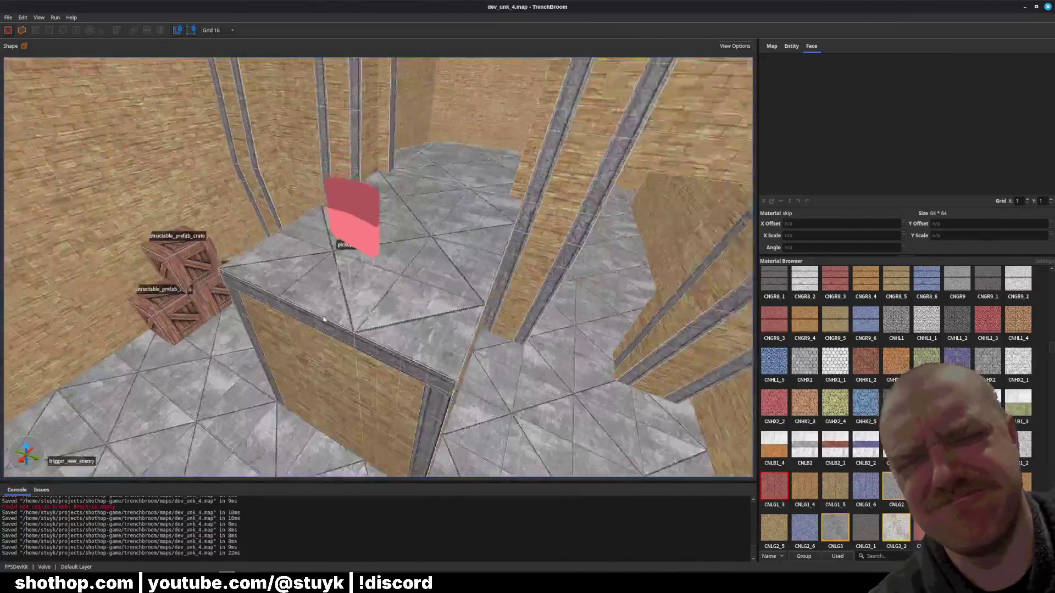
# - Paste a trigger_area copy onto the platform and change its trigger_target from redkey_ambush to bluekey_ambush
pyautogui.hotkey('ctrl', 'v')
pyautogui.click(791, 46)
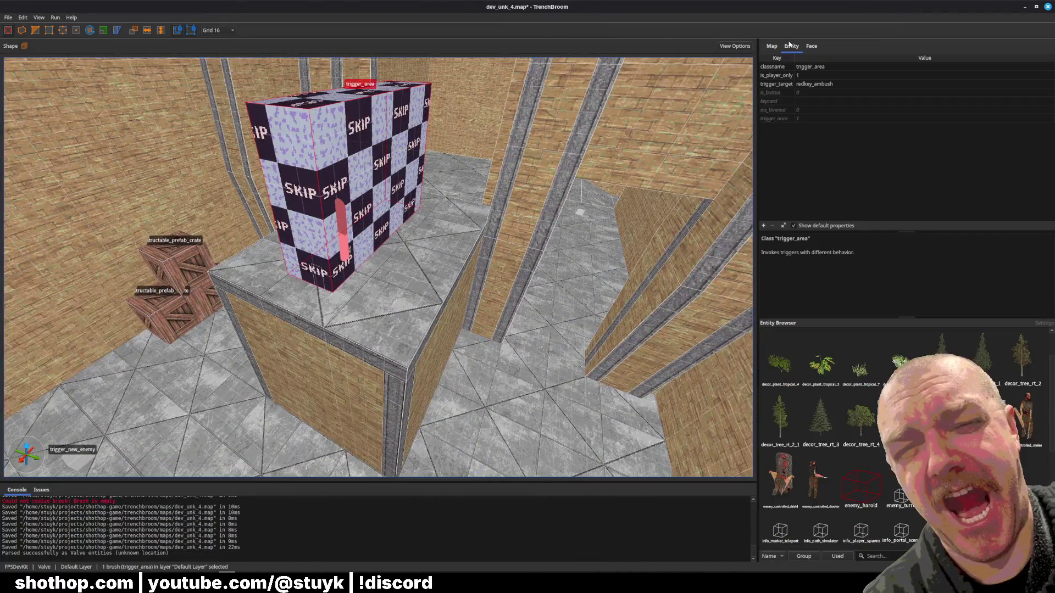
pyautogui.scroll(1, 548, 179)
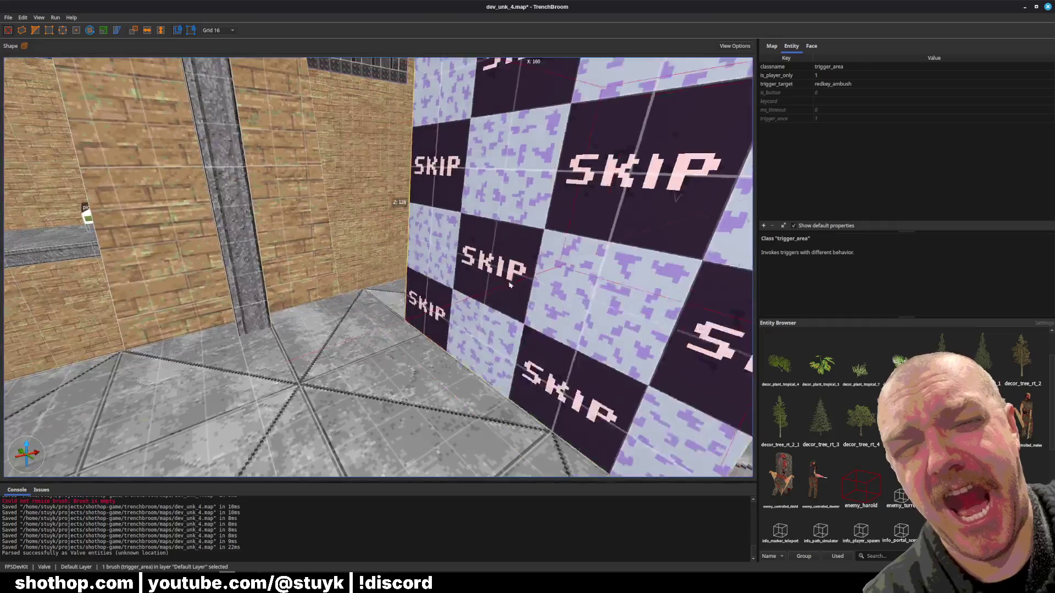
pyautogui.scroll(-5, 502, 284)
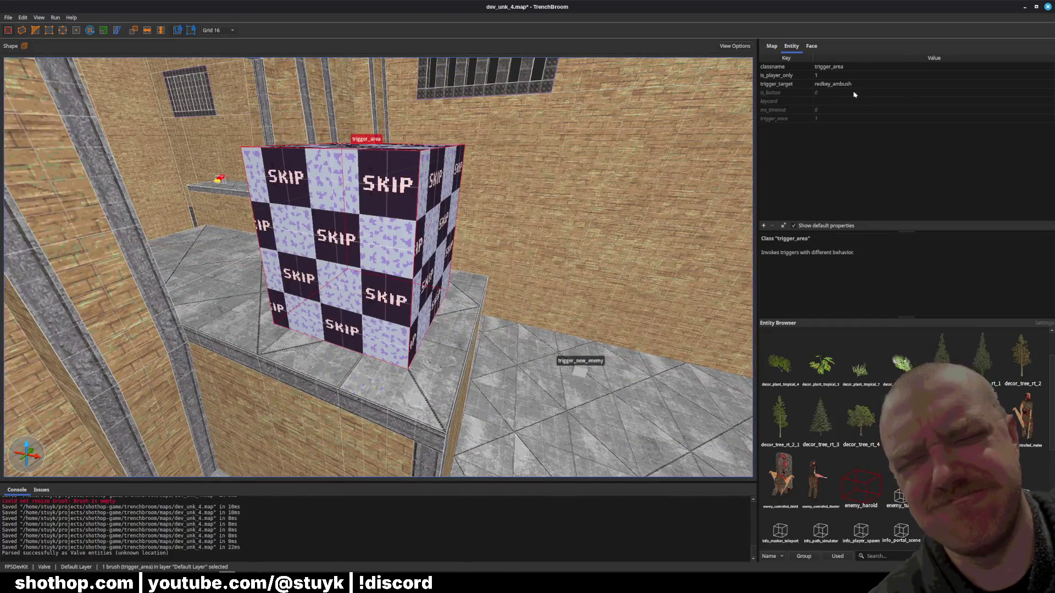
pyautogui.doubleClick(833, 84)
pyautogui.moveTo(832, 84); pyautogui.dragTo(813, 116)
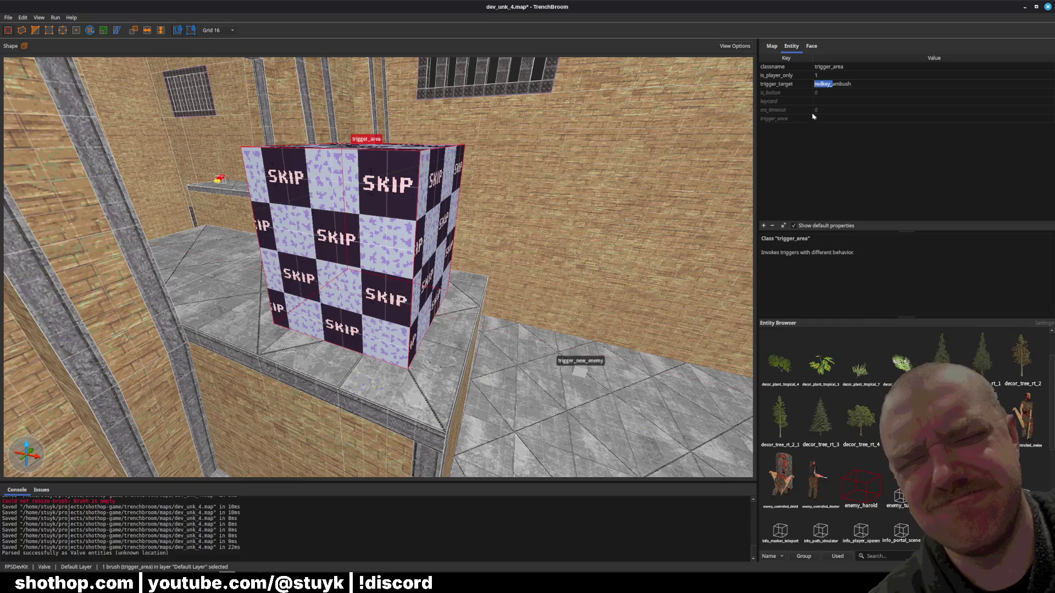
pyautogui.write('bluekey_')
pyautogui.press('Return')
pyautogui.press('Escape')
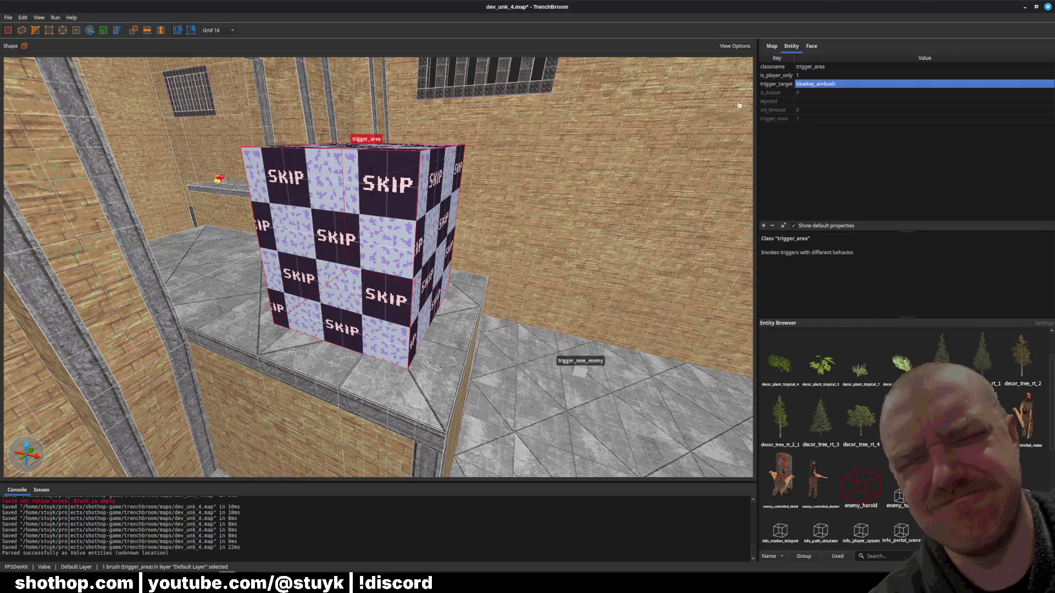
# - Save dev_unk_4.map with the platform trigger_area now targeting bluekey_ambush
pyautogui.scroll(3, 565, 183)
pyautogui.hotkey('ctrl', 's')
pyautogui.scroll(10, 565, 182)
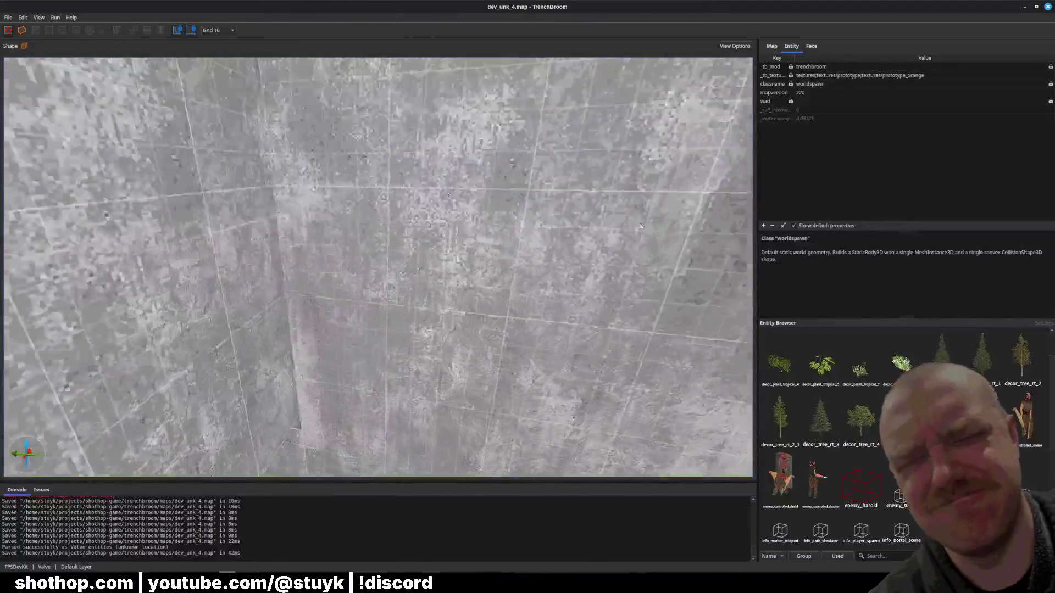
pyautogui.scroll(10, 678, 232)
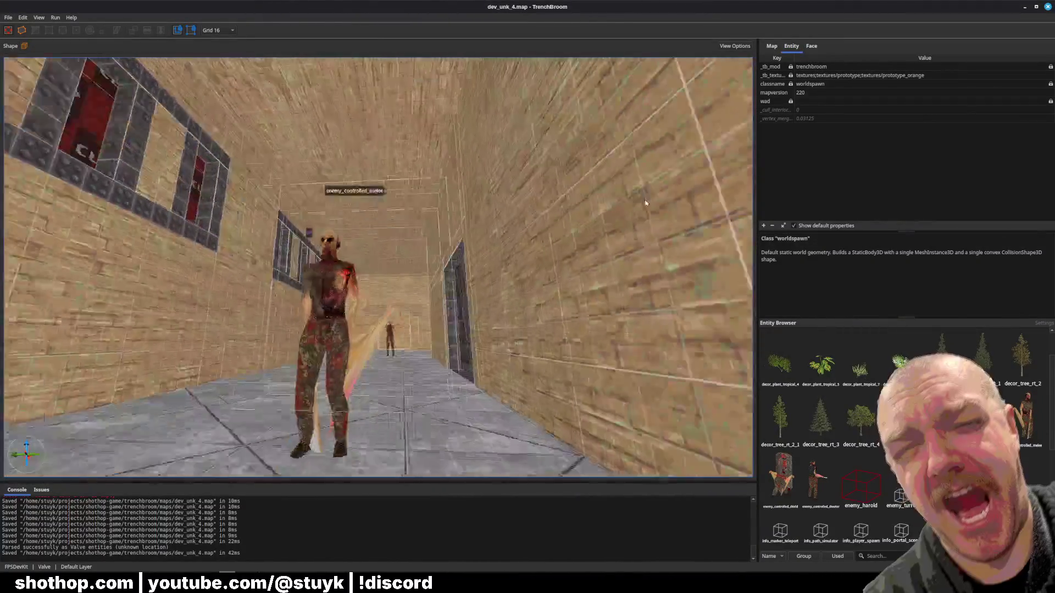
pyautogui.hotkey('ctrl', 's')
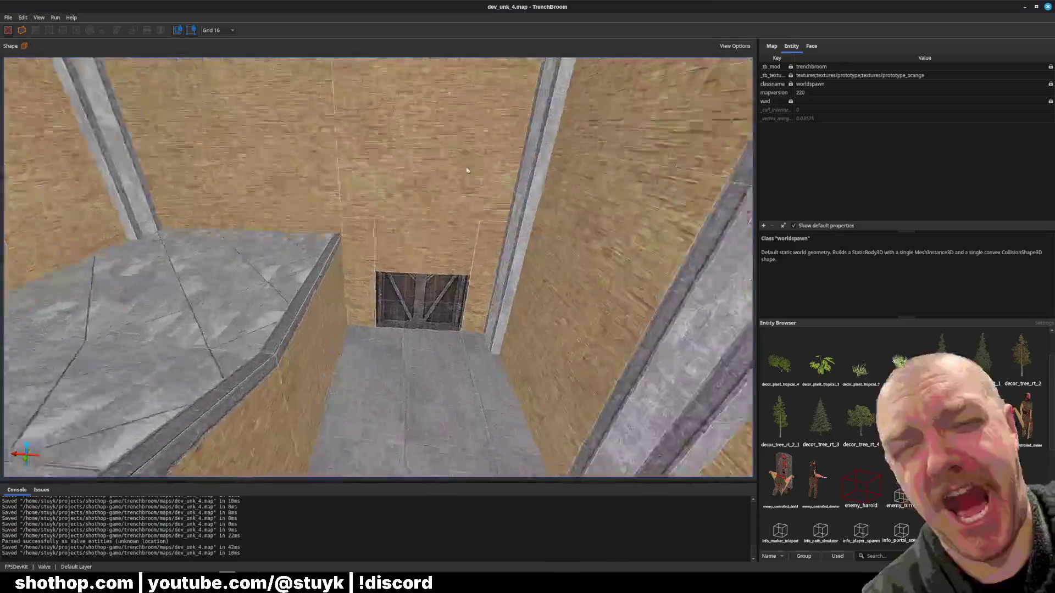
pyautogui.scroll(10, 683, 234)
# - Turn past the metal door and pull back to see the crates and trigger_new_enemy markers
pyautogui.scroll(-10, 471, 273)
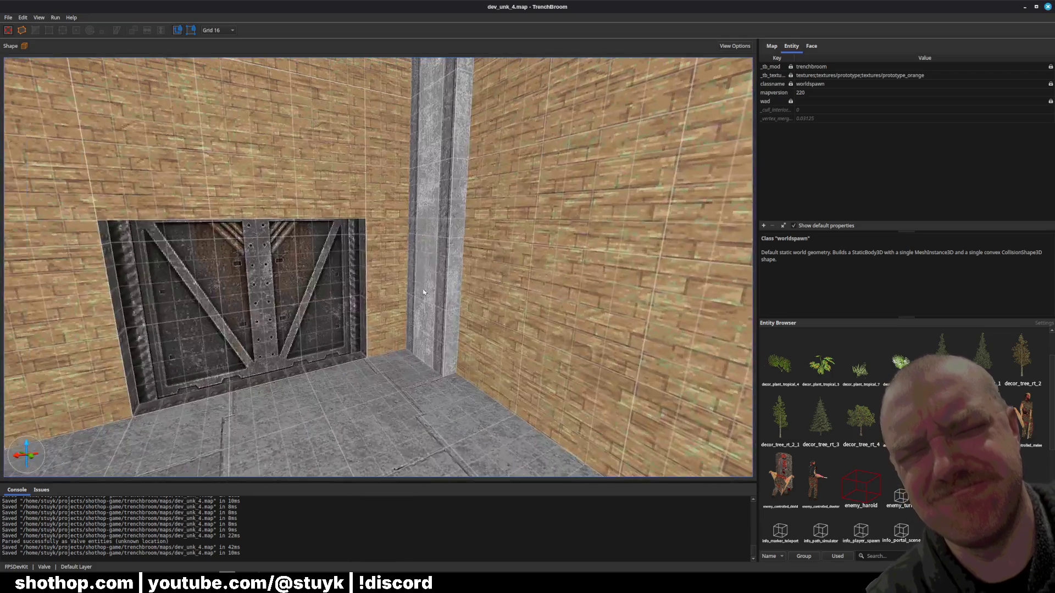
pyautogui.moveTo(423, 292); pyautogui.dragTo(391, 279)
pyautogui.hotkey('ctrl', 's')
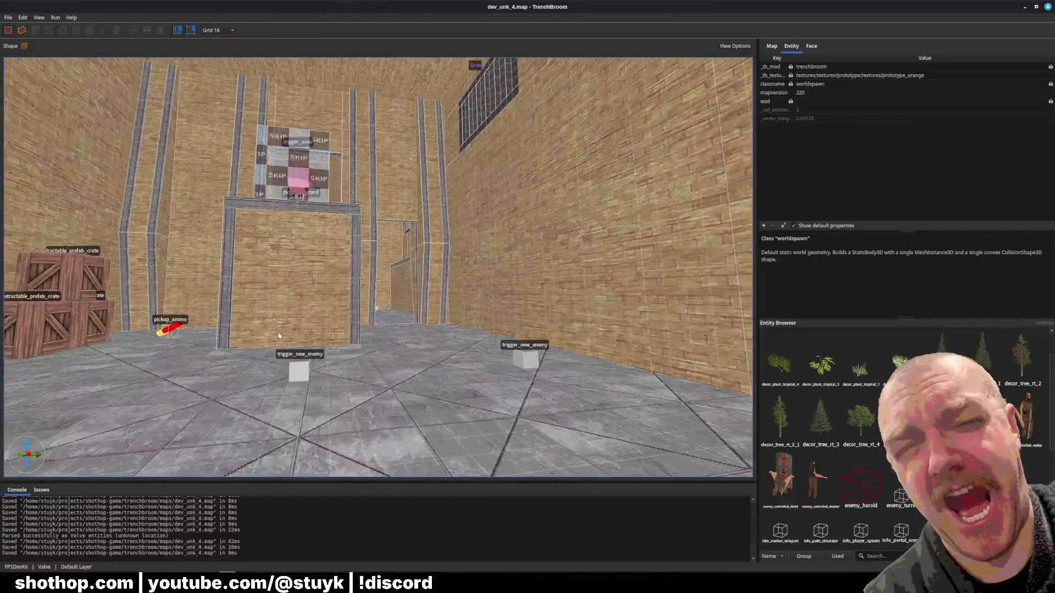
pyautogui.moveTo(214, 274); pyautogui.dragTo(330, 353)
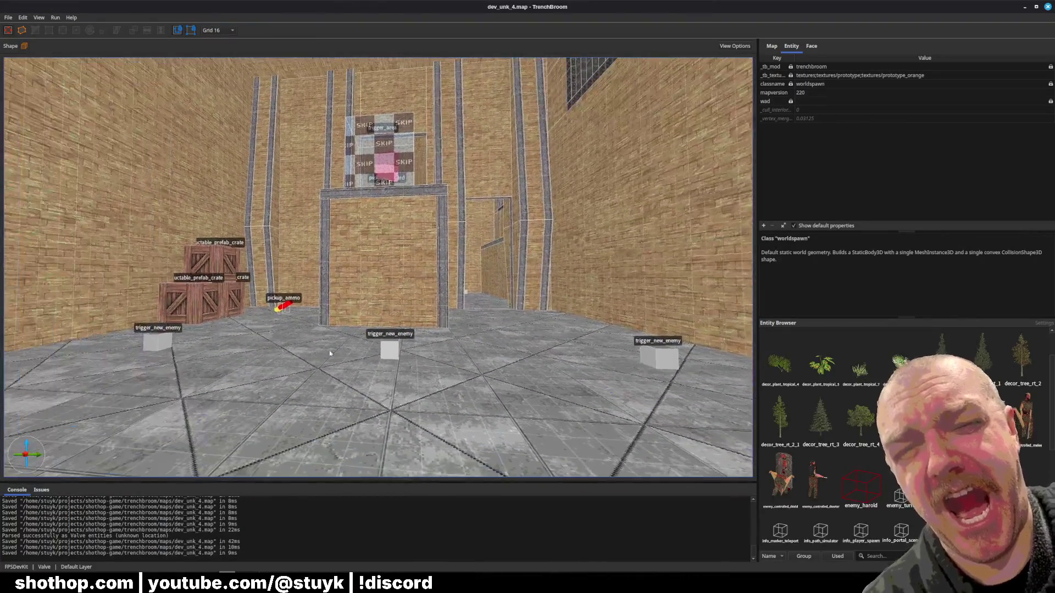
# - Paste the trigger_new_enemy spawn into the red-brick room and rotate it 90 degrees
pyautogui.click(166, 339)
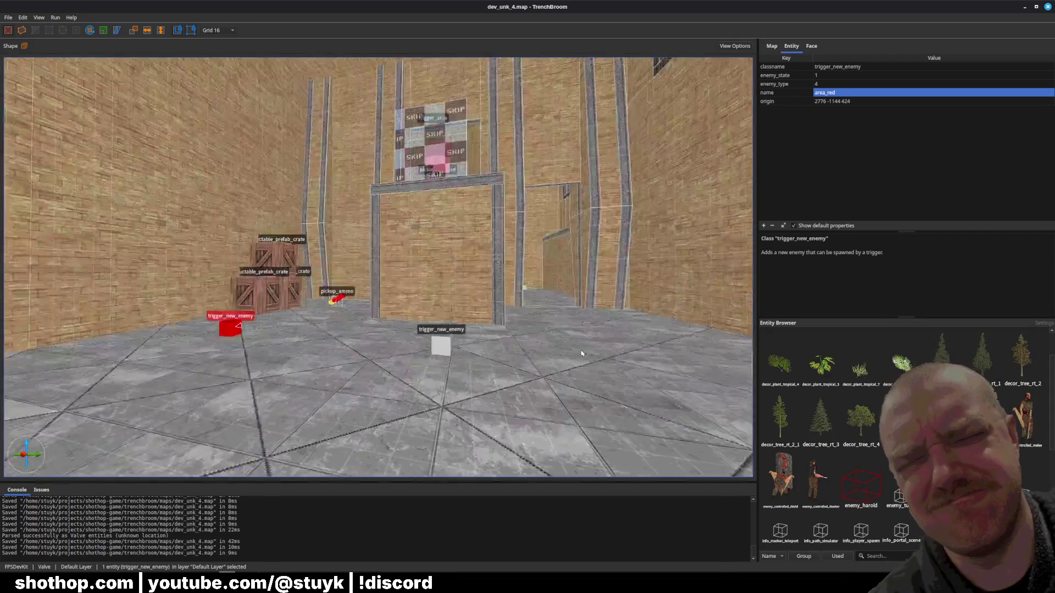
pyautogui.scroll(10, 577, 353)
pyautogui.scroll(8, 528, 370)
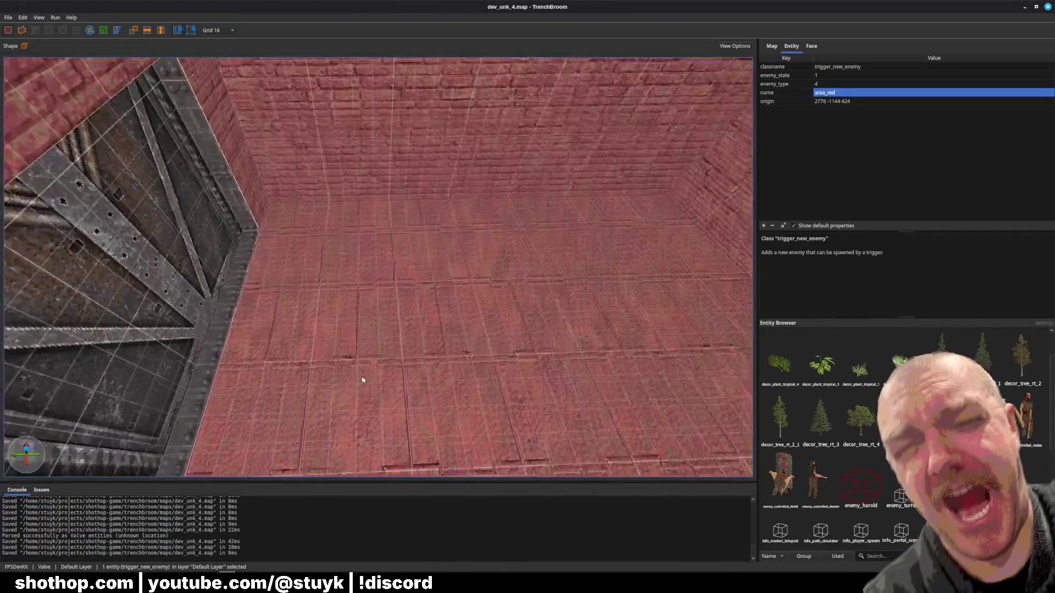
pyautogui.hotkey('ctrl', 'v')
pyautogui.scroll(-3, 278, 340)
pyautogui.scroll(2, 278, 339)
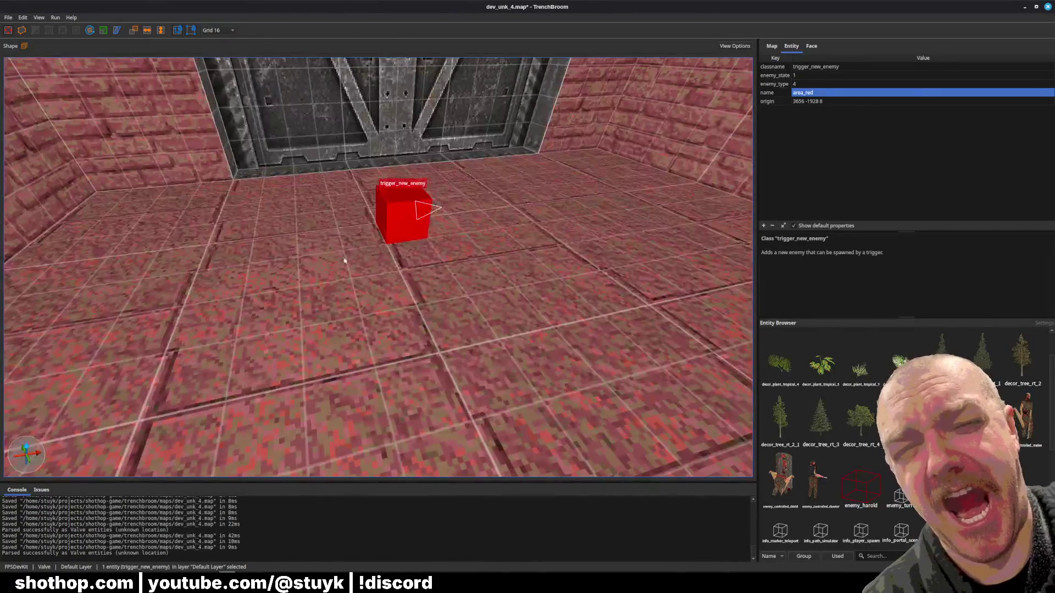
pyautogui.press('r')
pyautogui.moveTo(384, 231); pyautogui.dragTo(422, 225)
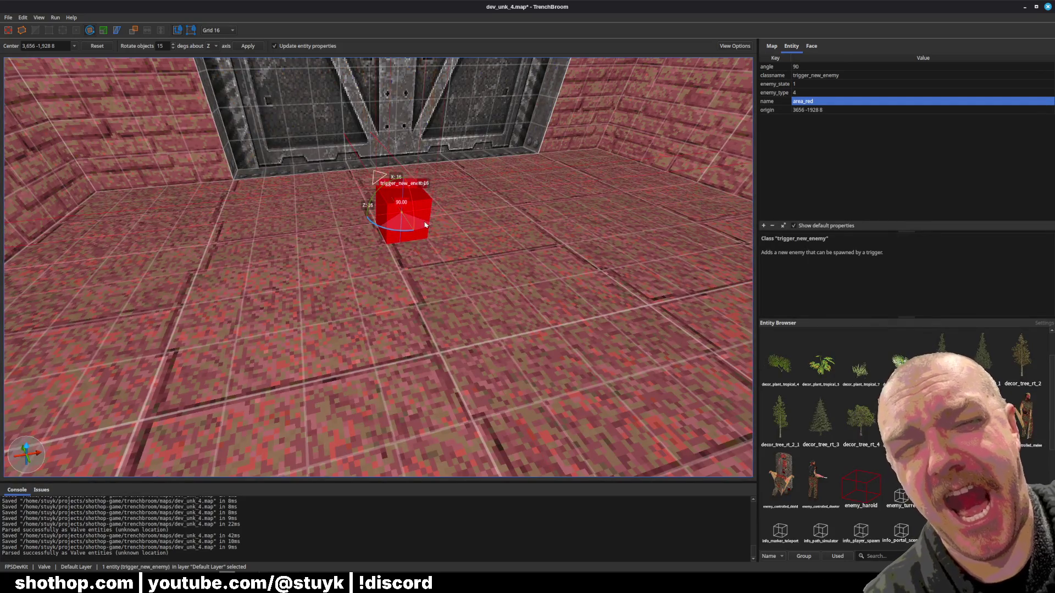
pyautogui.scroll(-4, 418, 228)
pyautogui.press('Escape')
# - Nudge the spawn into place, duplicate it, and set the copy's enemy_type to 1
pyautogui.press('Down')
pyautogui.press('Down')
pyautogui.press('Right')
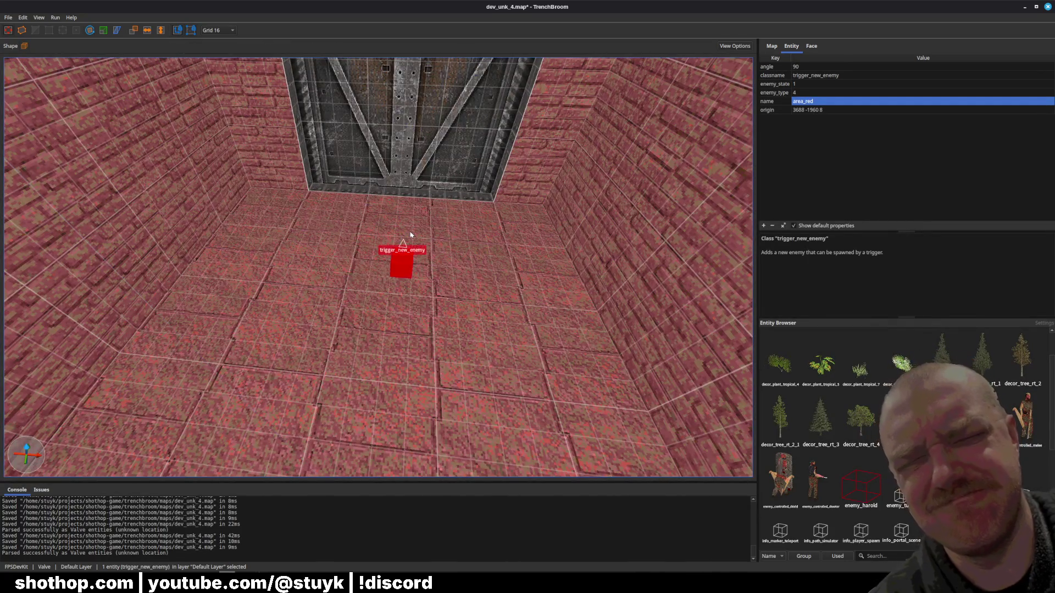
pyautogui.press('Down')
pyautogui.moveTo(410, 235); pyautogui.dragTo(345, 235)
pyautogui.scroll(-2, 345, 235)
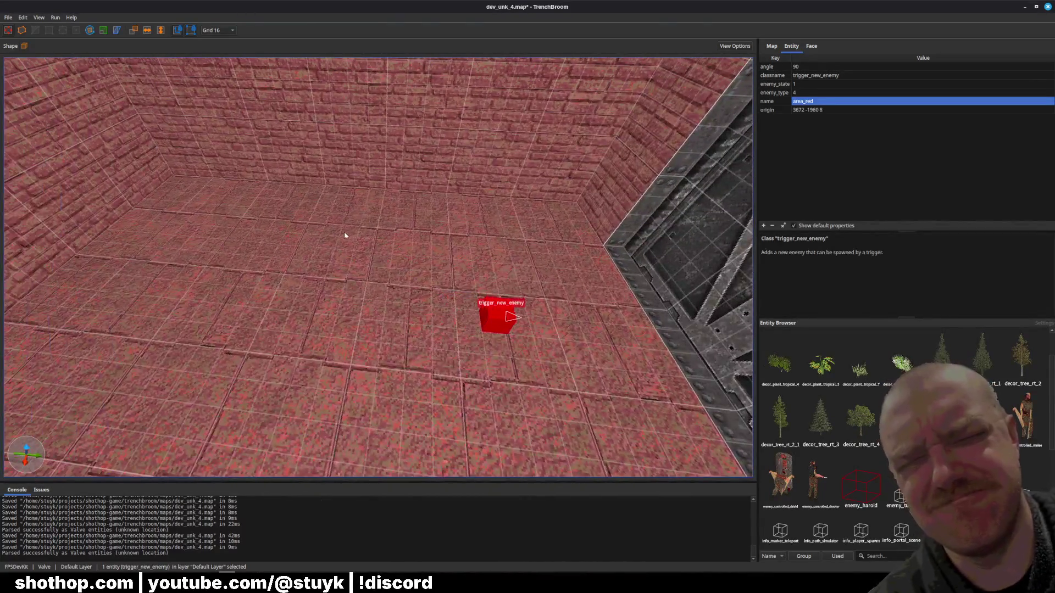
pyautogui.hotkey('ctrl', 'd')
pyautogui.press('Down')
pyautogui.press('Down')
pyautogui.press('Down')
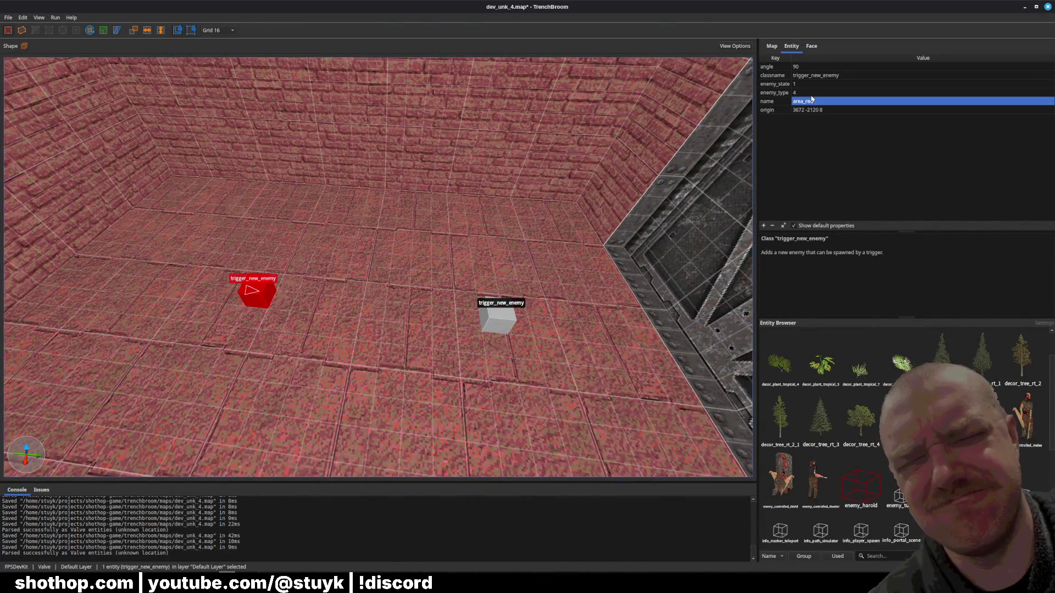
pyautogui.click(813, 93)
pyautogui.write('1')
pyautogui.press('Return')
# - Push the copy across the floor and add a third spawn trigger shifted sideways
pyautogui.scroll(3, 421, 232)
pyautogui.moveTo(421, 232); pyautogui.dragTo(387, 286)
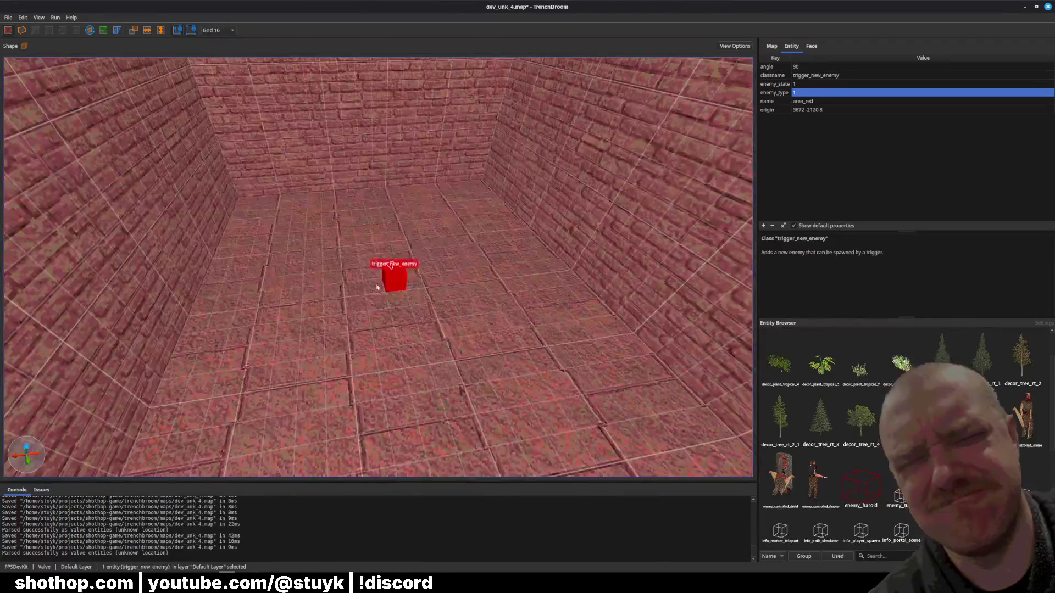
pyautogui.press('Down')
pyautogui.press('Down')
pyautogui.press('Down')
pyautogui.hotkey('ctrl', 'd')
pyautogui.press('Left')
pyautogui.press('Left')
pyautogui.press('Left')
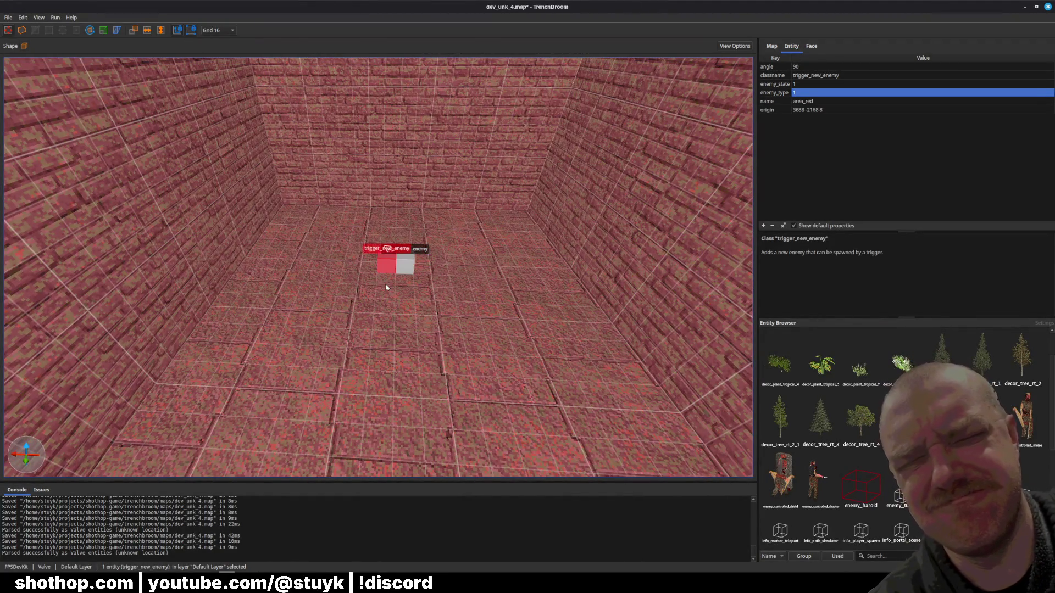
pyautogui.press('Right')
pyautogui.press('Right')
pyautogui.press('Right')
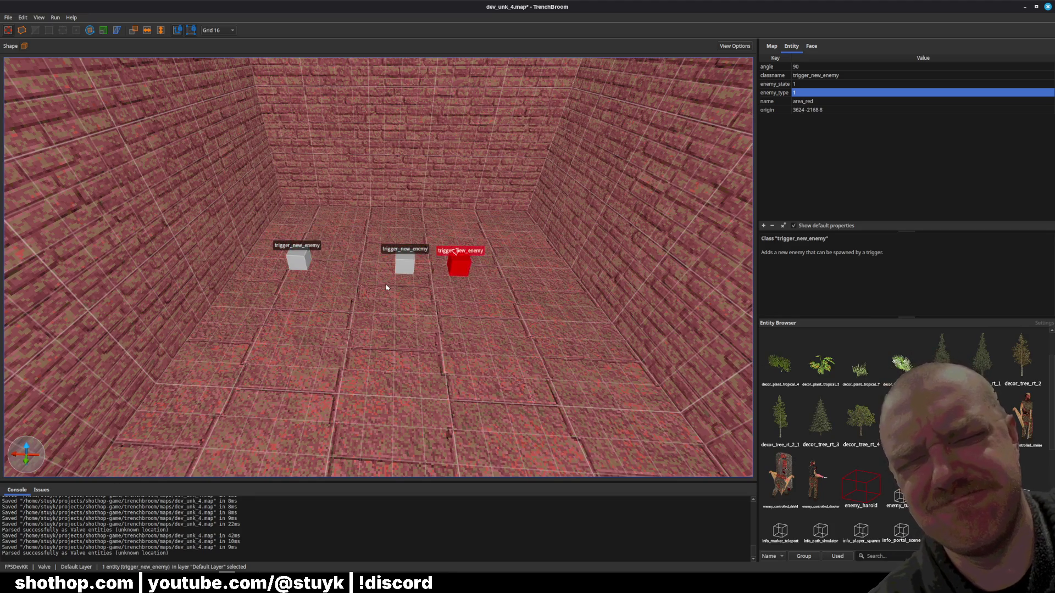
pyautogui.press('Escape')
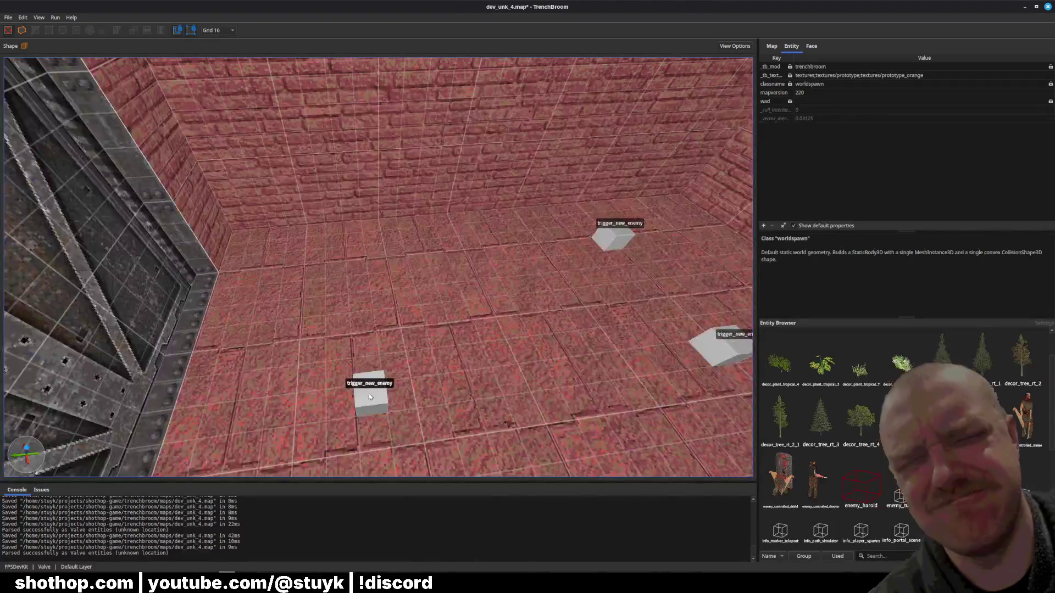
# - Undo an extra duplicate of the nearest spawn trigger and shift that spawn one step right
pyautogui.click(369, 397)
pyautogui.hotkey('ctrl', 'd')
pyautogui.press('Right')
pyautogui.press('Right')
pyautogui.press('Right')
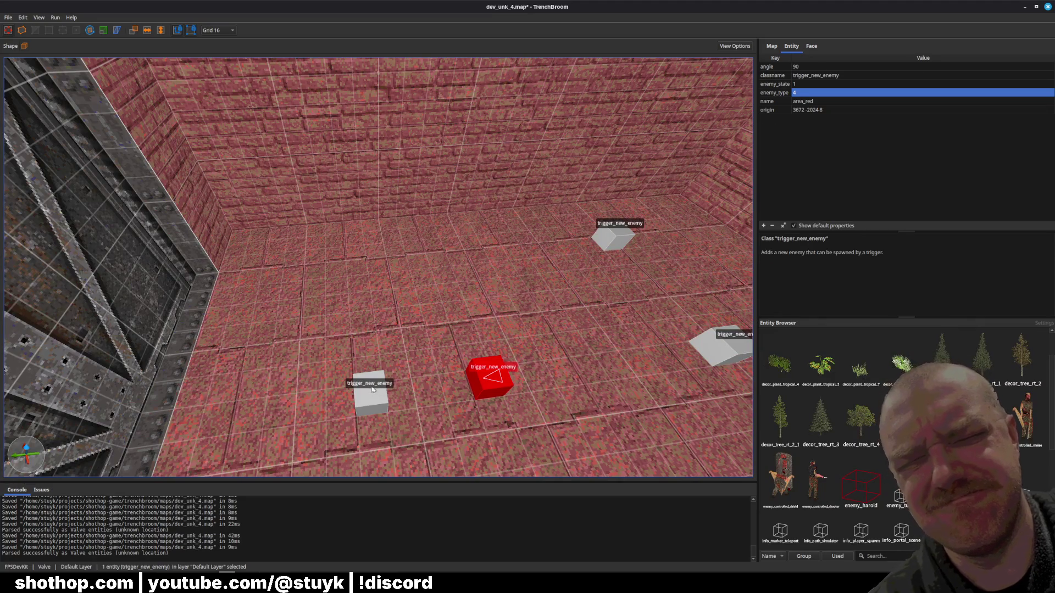
pyautogui.hotkey('ctrl', 'z')
pyautogui.hotkey('ctrl', 'z')
pyautogui.press('Right')
pyautogui.press('Right')
pyautogui.press('Right')
pyautogui.press('Escape')
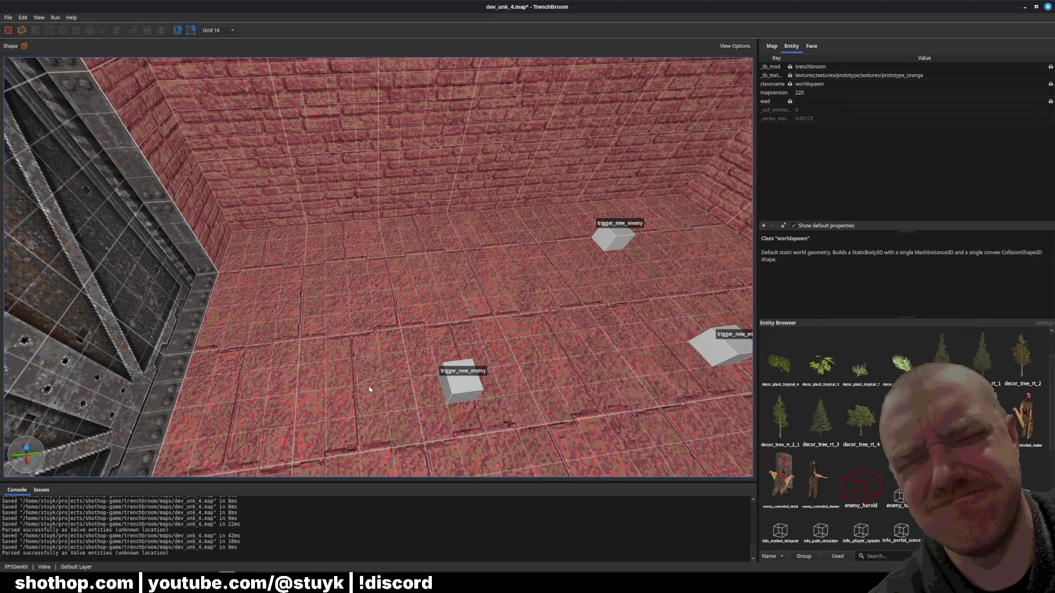
# - Nudge two spawn triggers one grid step right, saving after each
pyautogui.click(461, 385)
pyautogui.press('Right')
pyautogui.press('Right')
pyautogui.press('Right')
pyautogui.press('Escape')
pyautogui.hotkey('ctrl', 's')
pyautogui.click(424, 346)
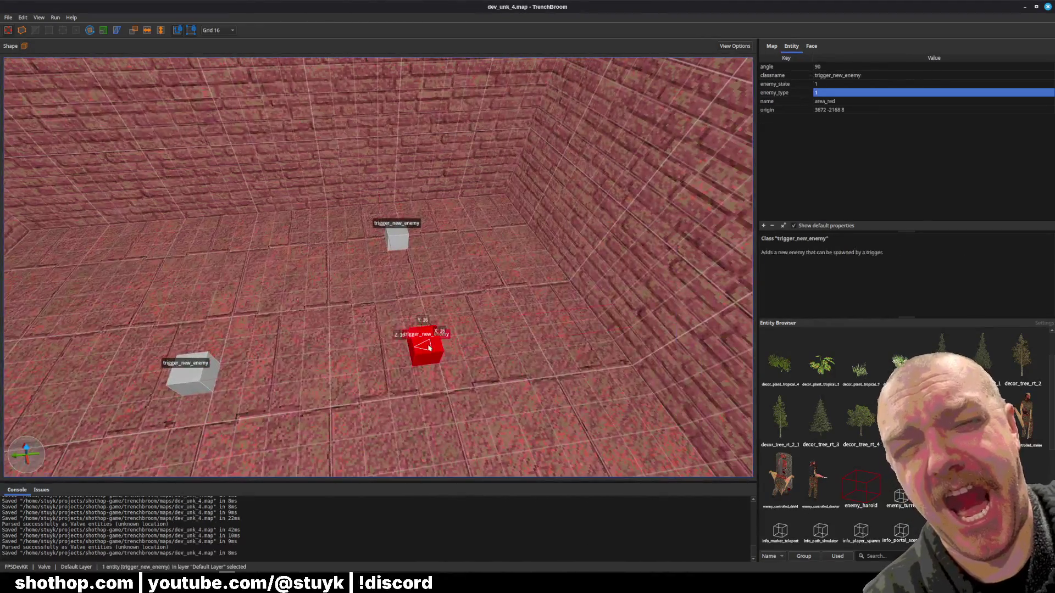
pyautogui.press('Right')
pyautogui.press('Right')
pyautogui.press('Right')
pyautogui.press('Escape')
pyautogui.hotkey('ctrl', 's')
# - Nudge two more spawn triggers right together and save the map
pyautogui.click(482, 296)
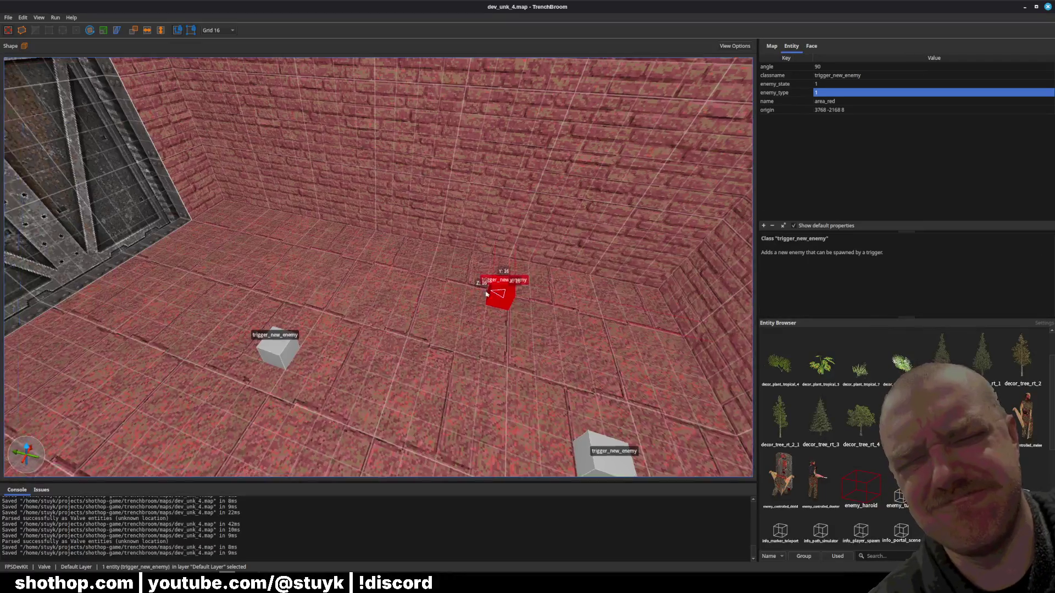
pyautogui.keyDown('ctrl'); pyautogui.click(231, 305); pyautogui.keyUp('ctrl')
pyautogui.press('Right')
pyautogui.press('Right')
pyautogui.press('Right')
pyautogui.press('Escape')
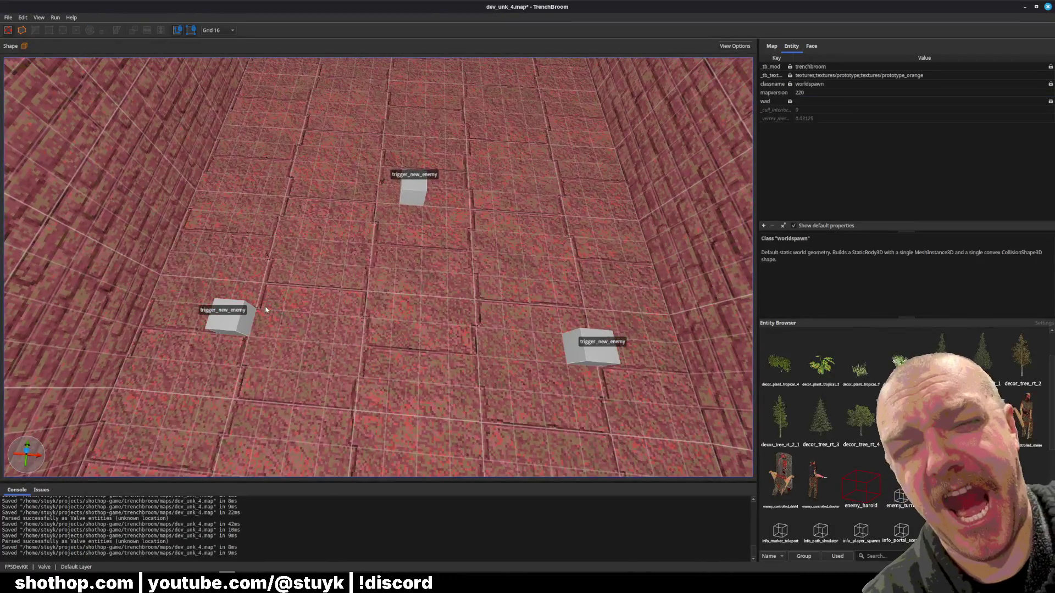
pyautogui.hotkey('ctrl', 's')
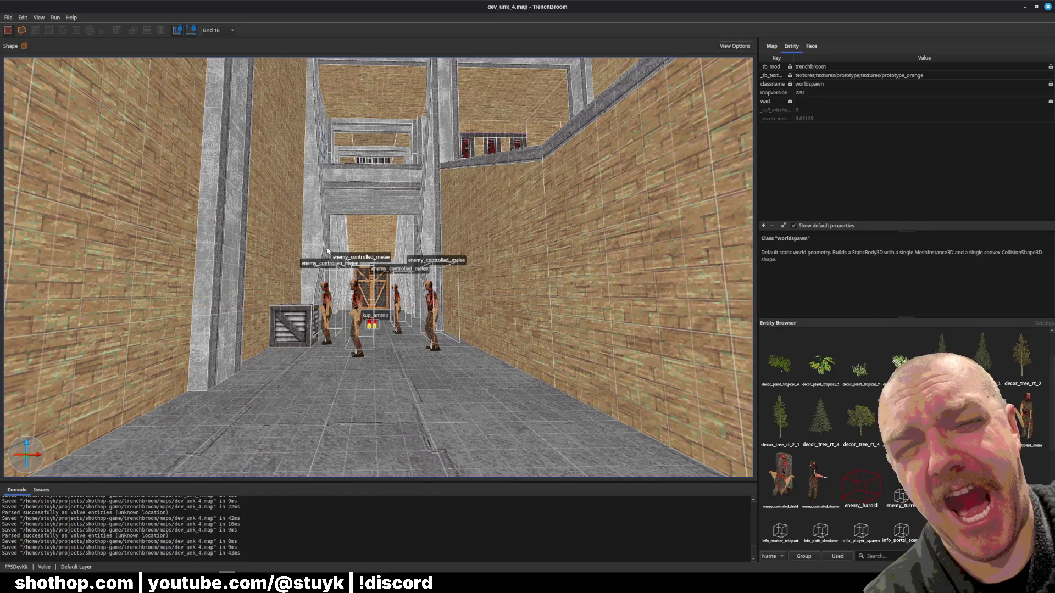
# - Fly back down the corridor to the entrance, saving along the way, and select the bluekey_ambush door brush
pyautogui.hotkey('ctrl', 's')
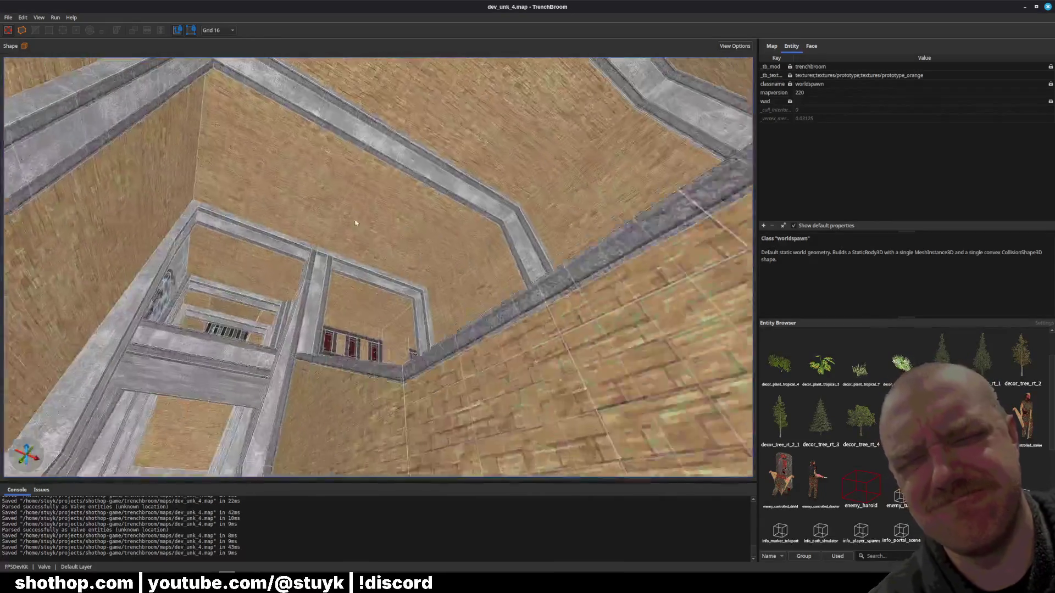
pyautogui.press('w')
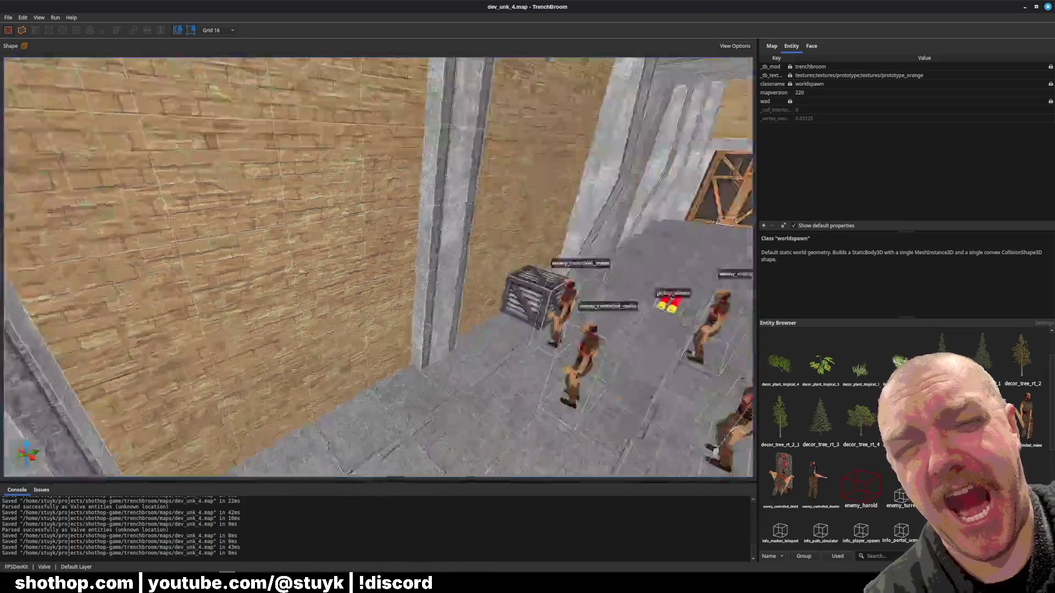
pyautogui.hotkey('ctrl', 's')
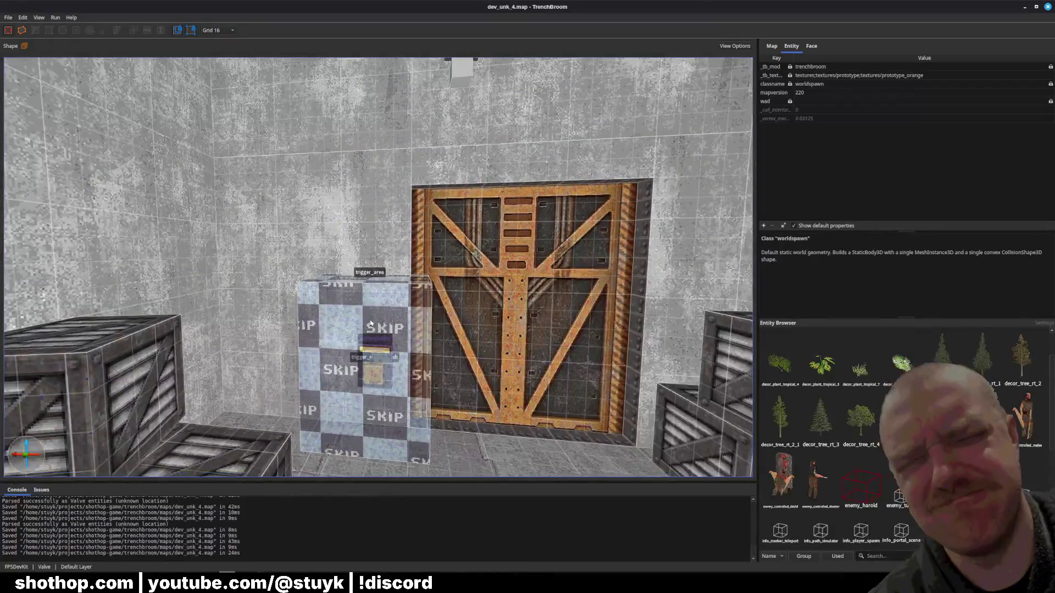
pyautogui.hotkey('ctrl', 's')
pyautogui.scroll(2, 369, 313)
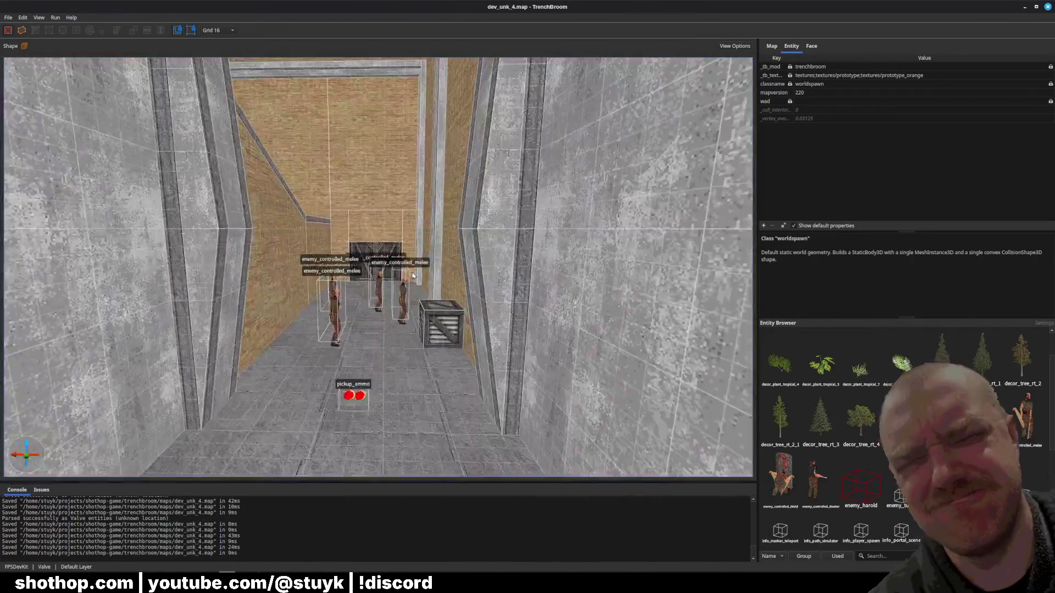
pyautogui.scroll(10, 408, 285)
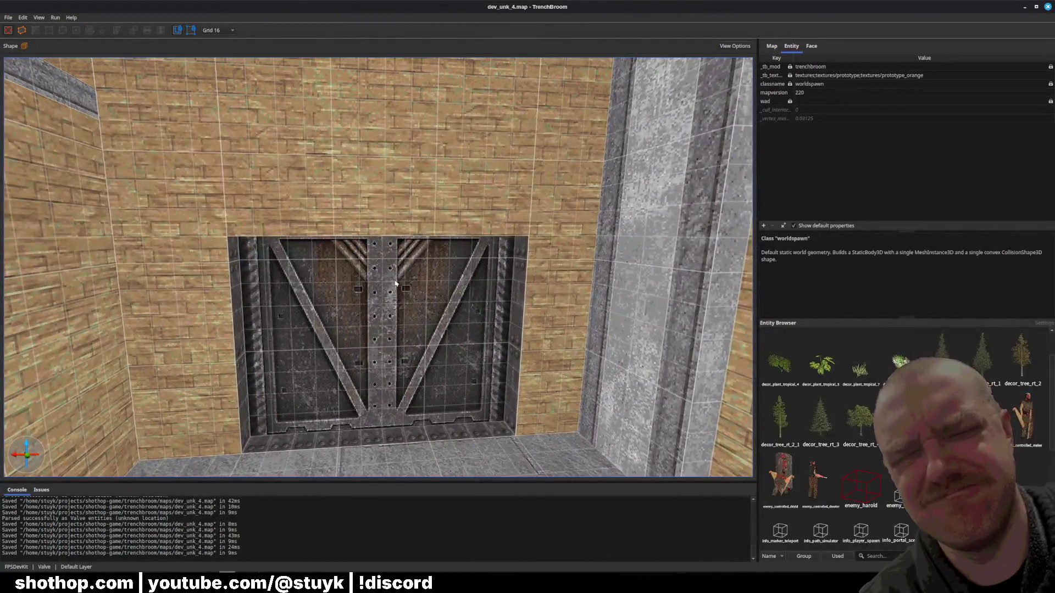
pyautogui.click(395, 284)
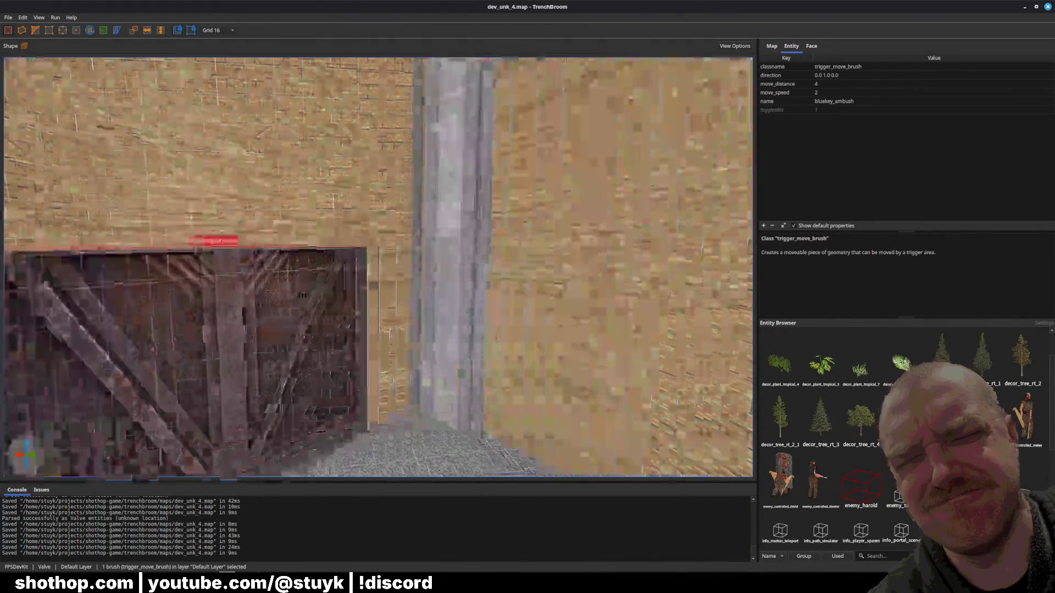
# - Delete the stray red-brick brush beside the entrance gap
pyautogui.press('Escape')
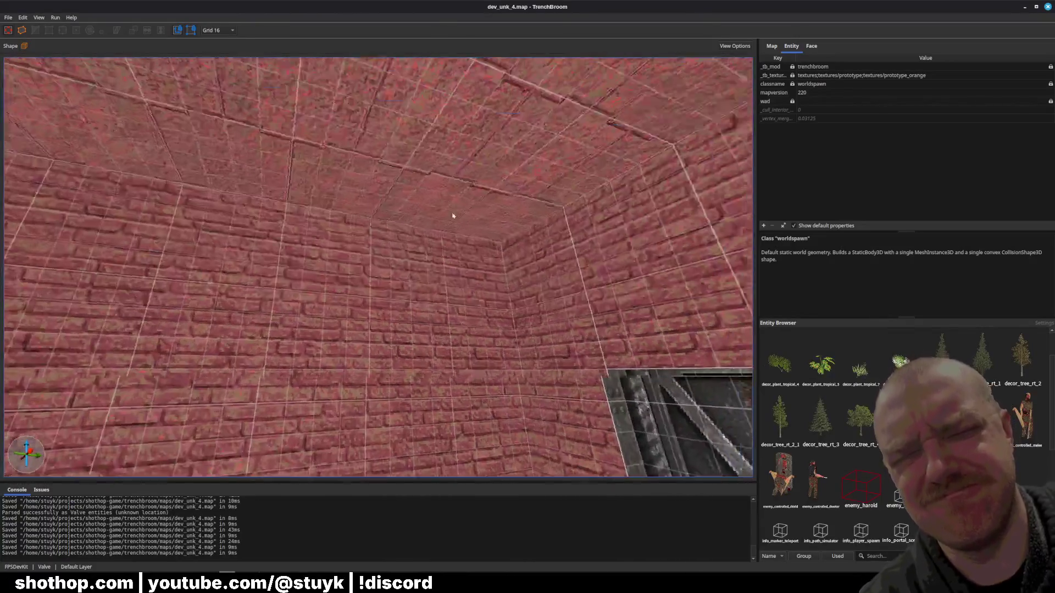
pyautogui.click(453, 216)
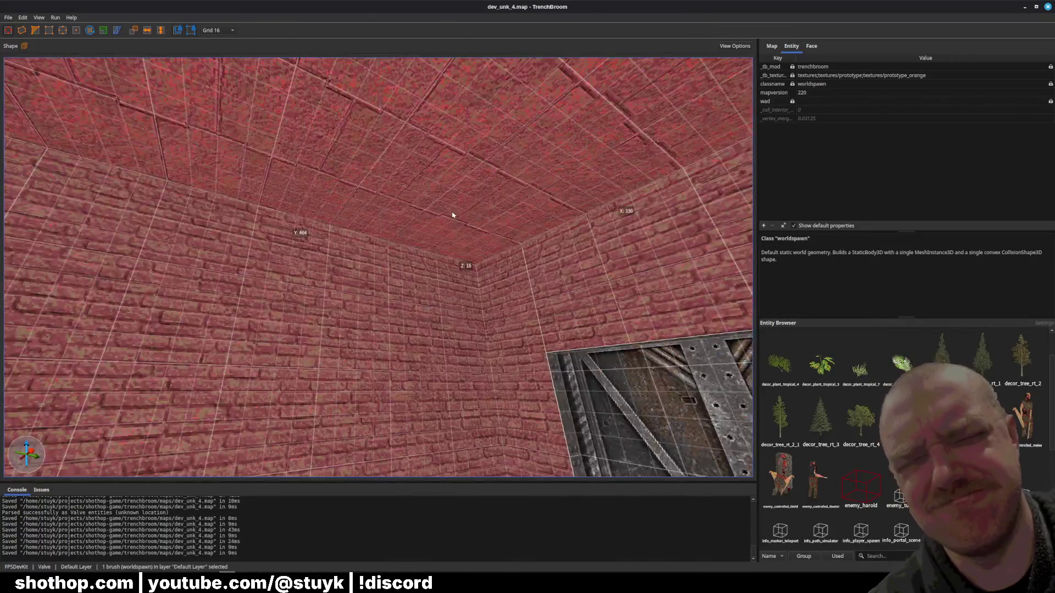
pyautogui.press('w')
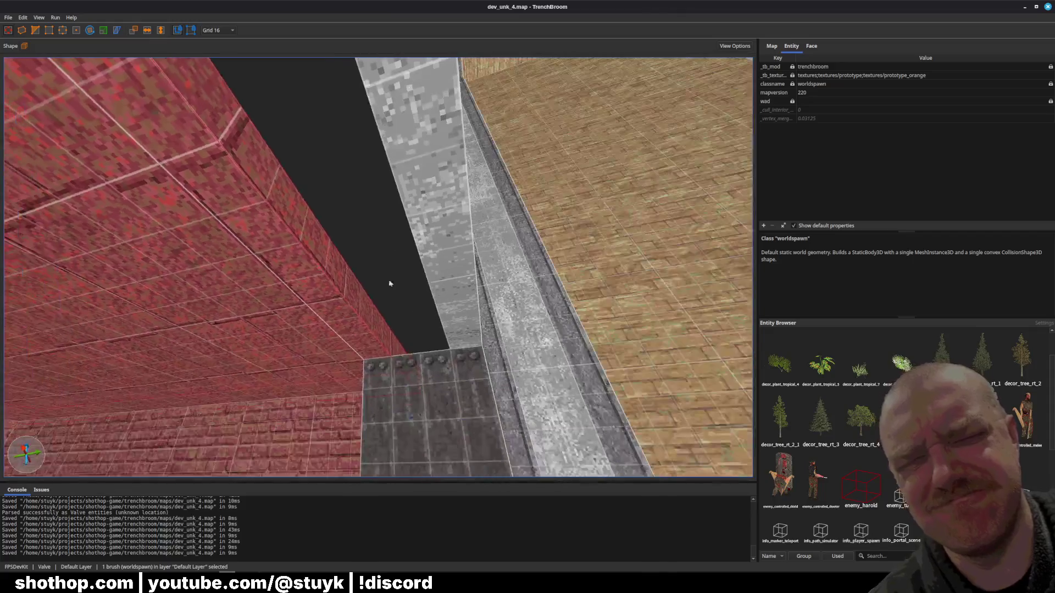
pyautogui.press('Delete')
pyautogui.press('w')
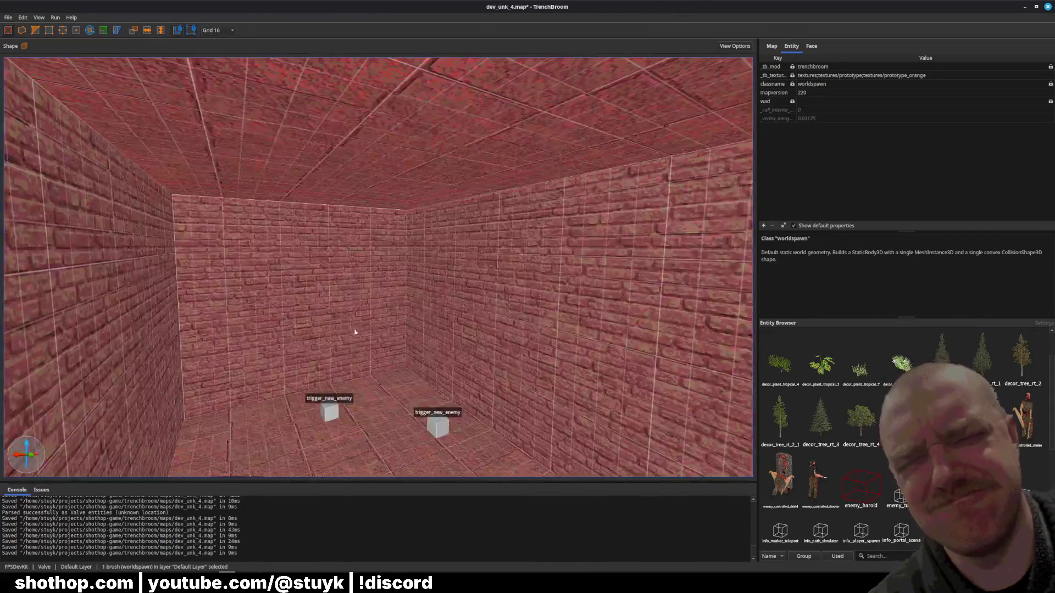
pyautogui.press('s')
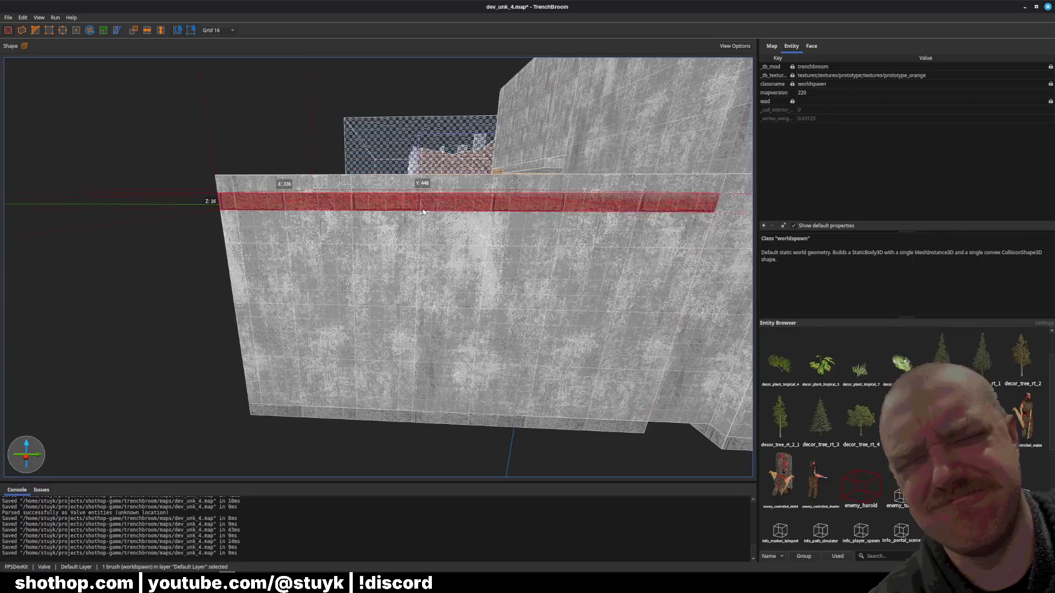
pyautogui.press('w')
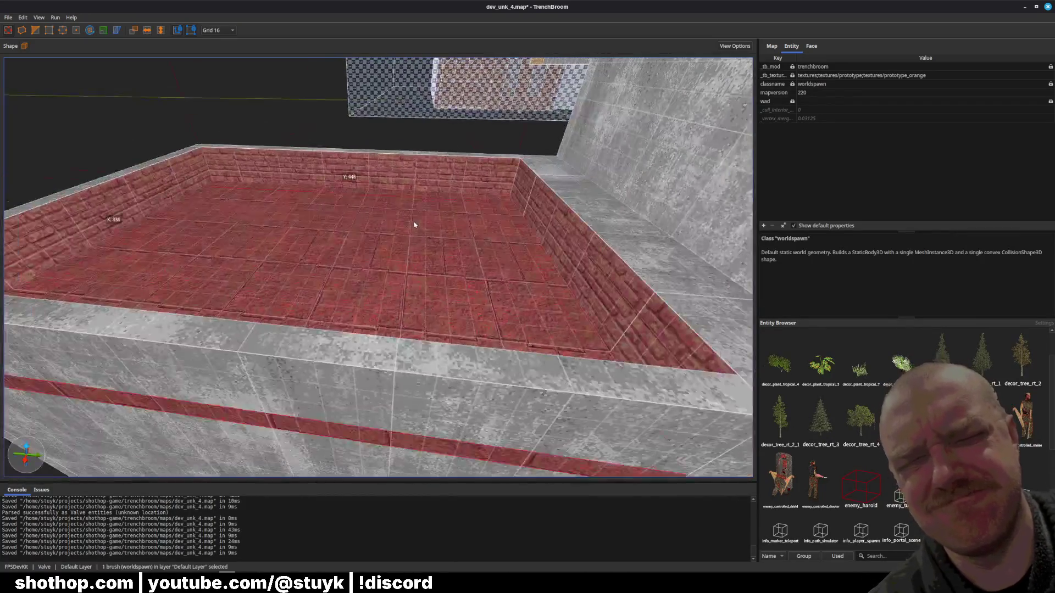
# - Inspect the brick room's outer wall brushes from a higher corner
pyautogui.click(377, 390)
pyautogui.moveTo(377, 390)
pyautogui.mouseDown()
pyautogui.moveTo(404, 389)
pyautogui.moveTo(331, 413)
pyautogui.mouseUp()
pyautogui.keyDown('ctrl'); pyautogui.click(365, 402); pyautogui.keyUp('ctrl')
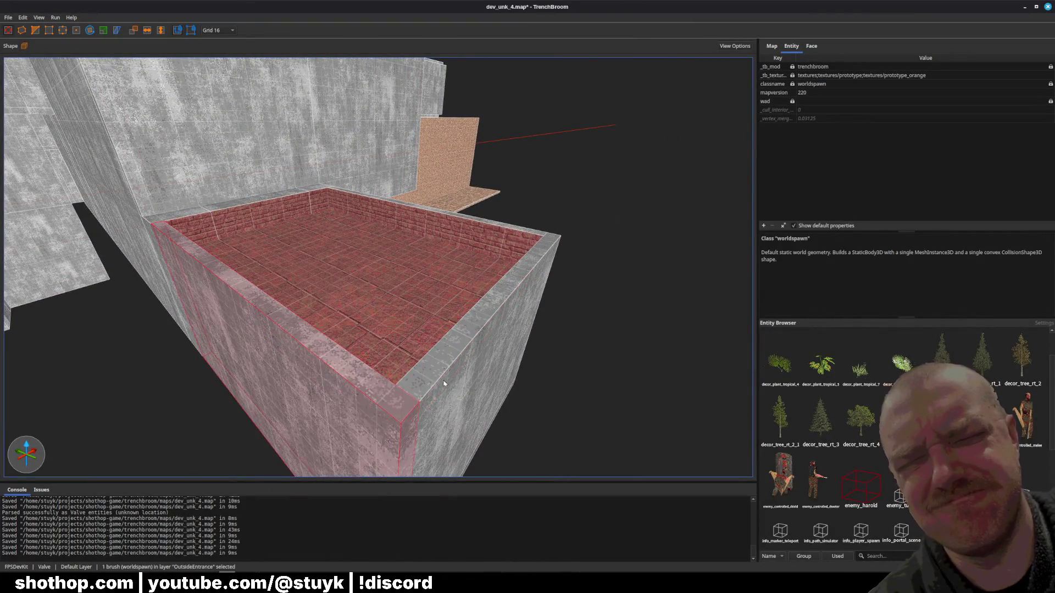
pyautogui.keyDown('ctrl'); pyautogui.click(436, 377); pyautogui.keyUp('ctrl')
pyautogui.press('Escape')
pyautogui.scroll(-5, 488, 266)
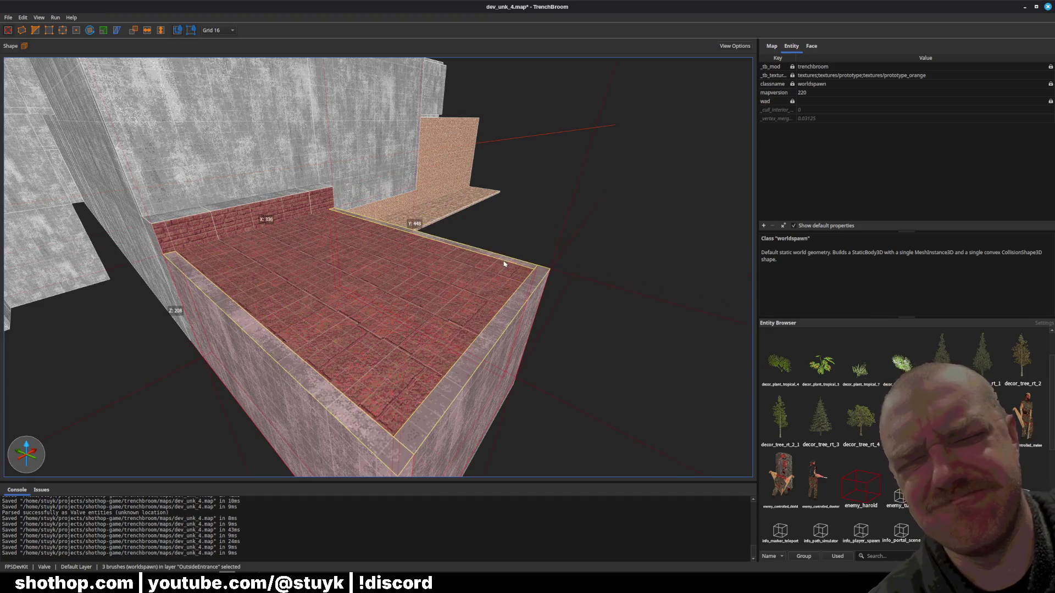
pyautogui.scroll(-3, 433, 265)
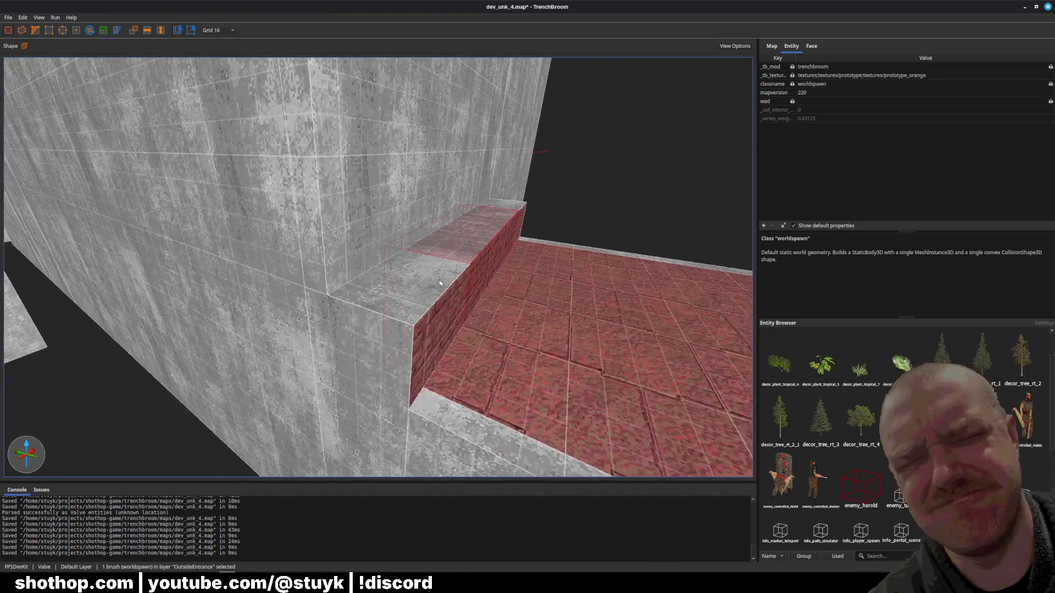
# - Check the brick bench end and the grey ledge face, then save the map
pyautogui.click(385, 286)
pyautogui.press('Escape')
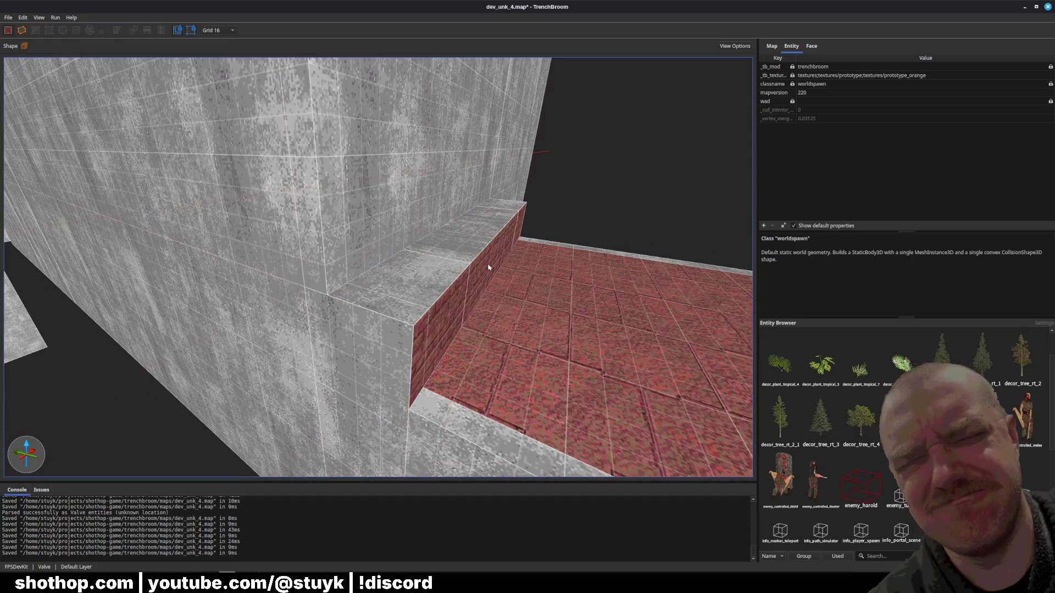
pyautogui.keyDown('shift'); pyautogui.click(441, 420); pyautogui.keyUp('shift')
pyautogui.scroll(-2, 430, 353)
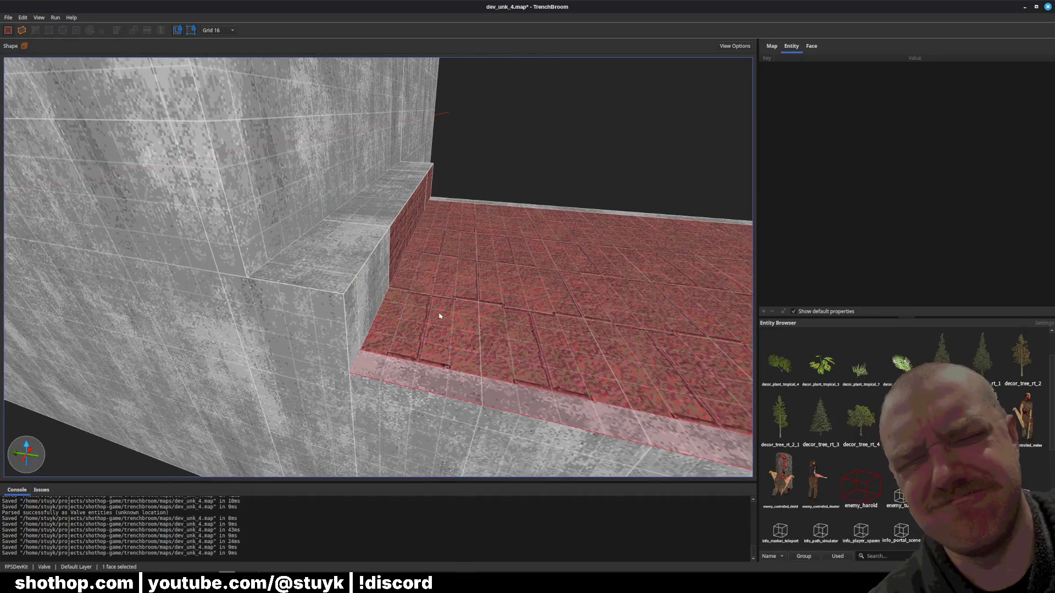
pyautogui.press('Escape')
pyautogui.hotkey('ctrl', 's')
pyautogui.scroll(-10, 437, 317)
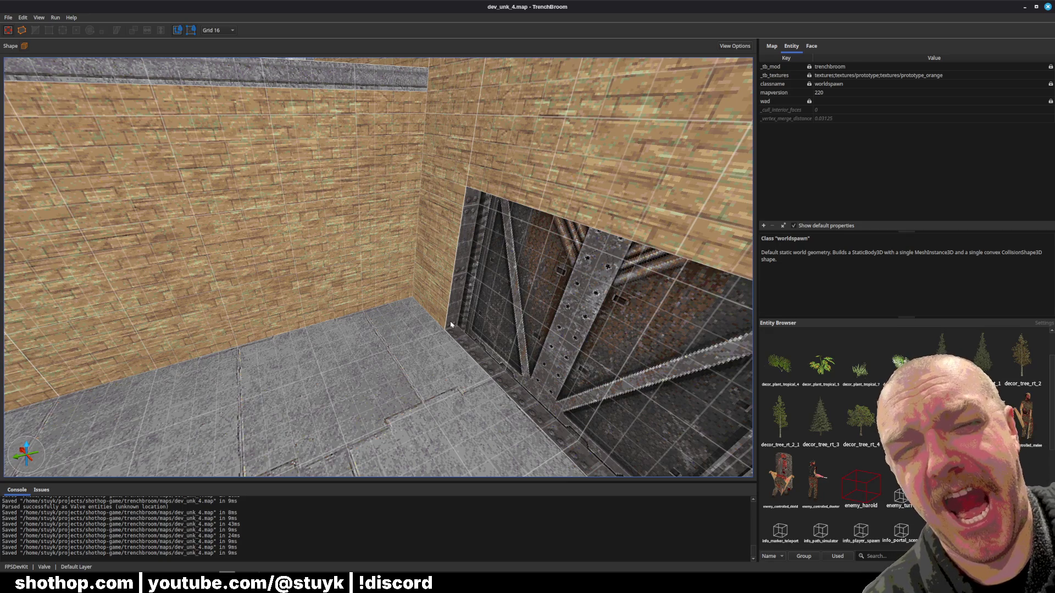
# - Select six brick wall faces, review their face texture properties, and save
pyautogui.scroll(5, 434, 269)
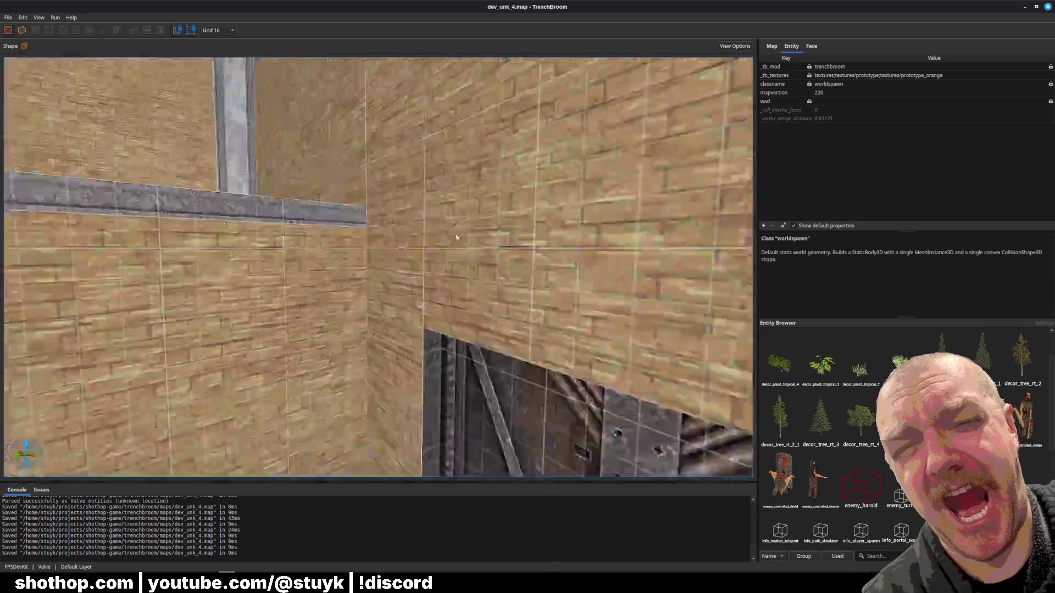
pyautogui.scroll(-5, 455, 253)
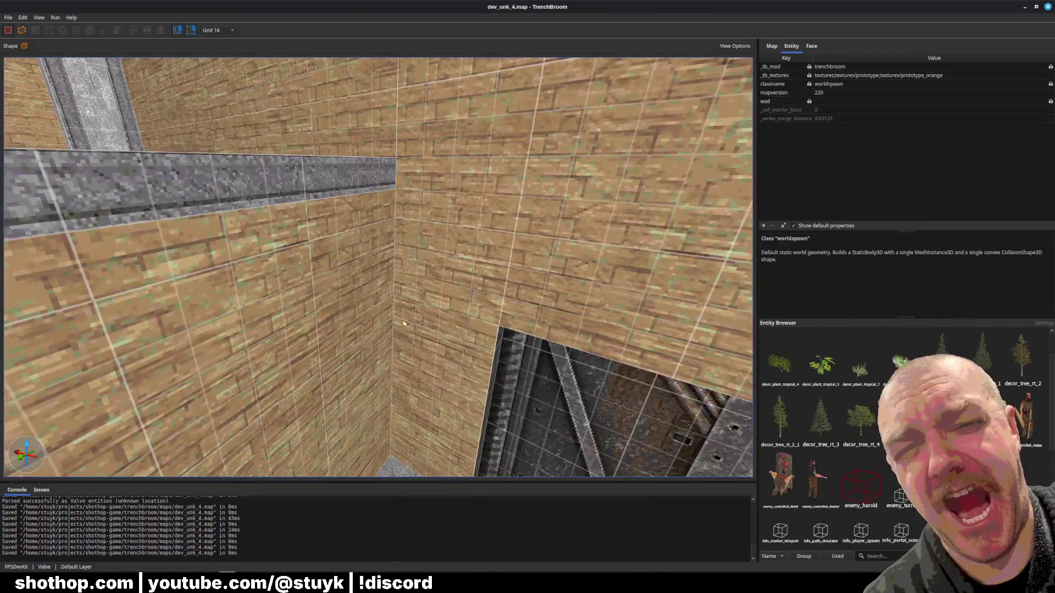
pyautogui.keyDown('shift'); pyautogui.click(362, 325); pyautogui.keyUp('shift')
pyautogui.keyDown('ctrl'); pyautogui.keyDown('shift'); pyautogui.click(440, 247); pyautogui.keyUp('shift'); pyautogui.keyUp('ctrl')
pyautogui.keyDown('ctrl'); pyautogui.keyDown('shift'); pyautogui.click(577, 209); pyautogui.keyUp('shift'); pyautogui.keyUp('ctrl')
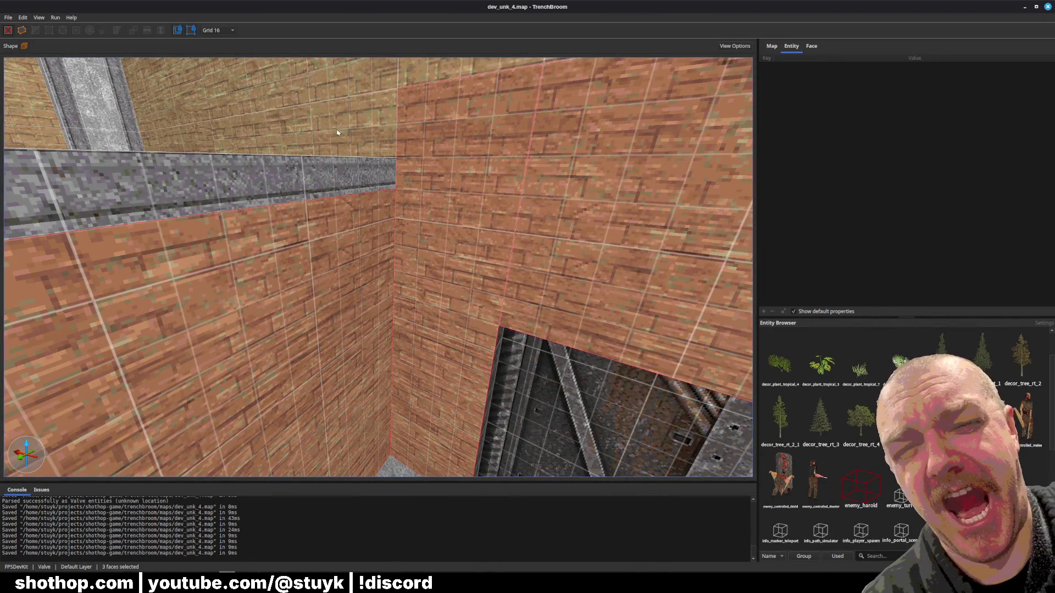
pyautogui.keyDown('ctrl'); pyautogui.keyDown('shift'); pyautogui.click(329, 110); pyautogui.keyUp('shift'); pyautogui.keyUp('ctrl')
pyautogui.scroll(-3, 414, 152)
pyautogui.keyDown('ctrl'); pyautogui.keyDown('shift'); pyautogui.click(401, 138); pyautogui.keyUp('shift'); pyautogui.keyUp('ctrl')
pyautogui.keyDown('ctrl'); pyautogui.keyDown('shift'); pyautogui.click(535, 341); pyautogui.keyUp('shift'); pyautogui.keyUp('ctrl')
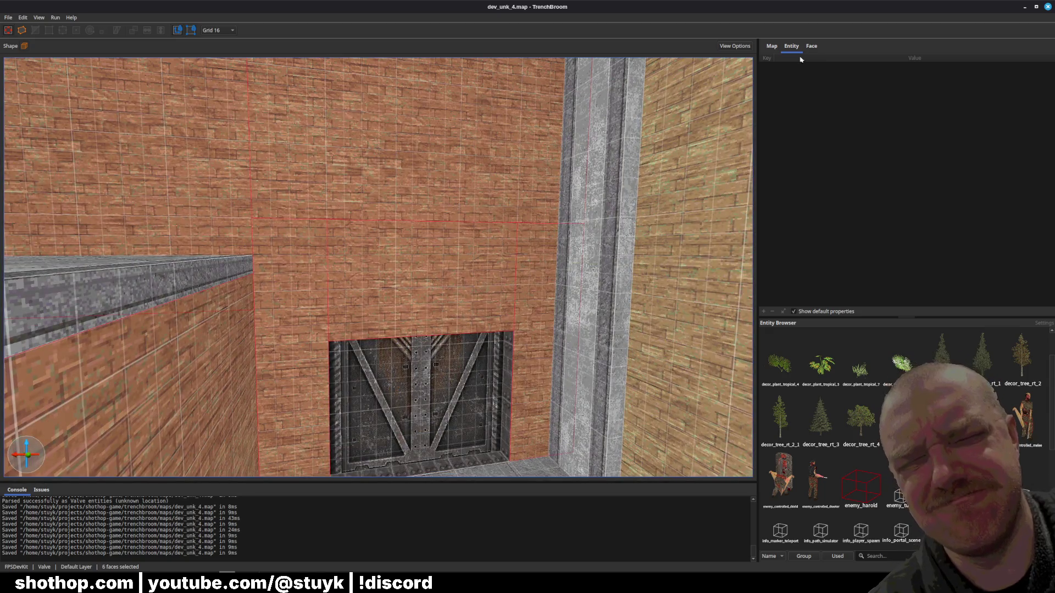
pyautogui.click(811, 46)
pyautogui.scroll(3, 563, 230)
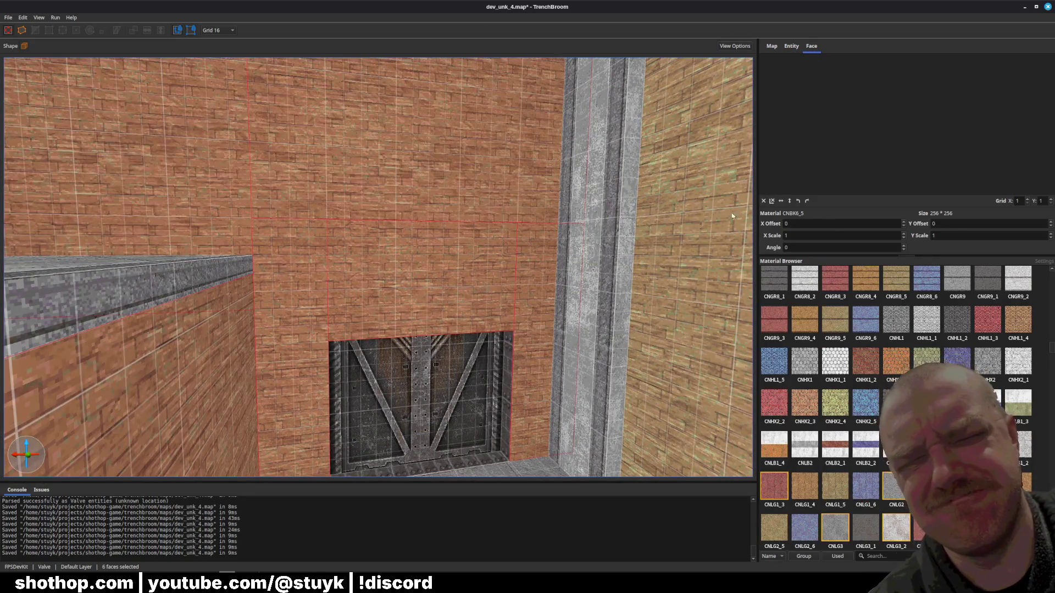
pyautogui.press('Escape')
pyautogui.hotkey('ctrl', 's')
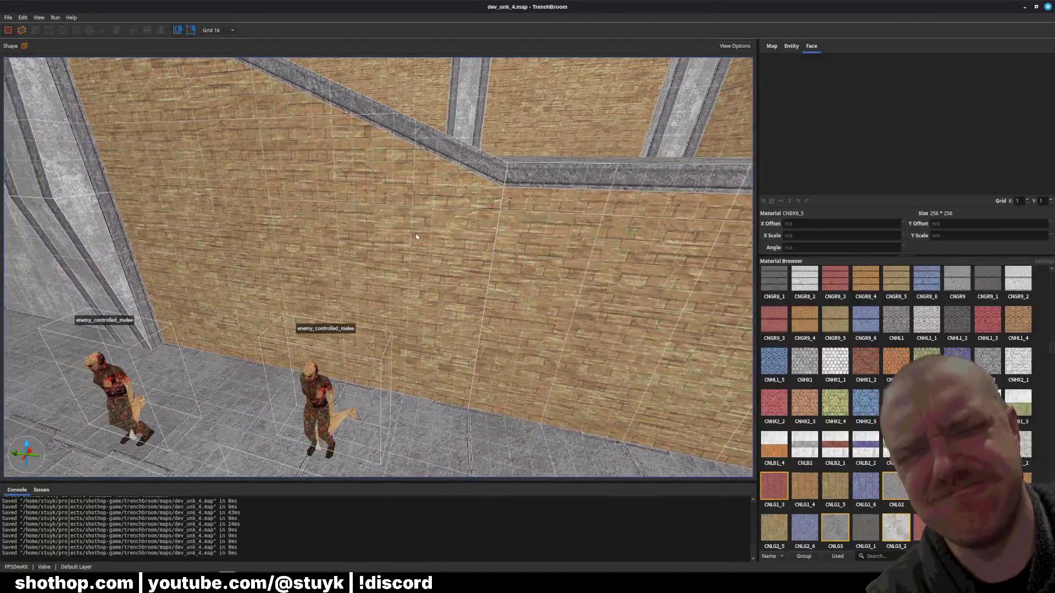
# - Reset the texture offsets of two brick wall faces to 0, saving after each
pyautogui.keyDown('shift'); pyautogui.click(417, 237); pyautogui.keyUp('shift')
pyautogui.click(762, 204)
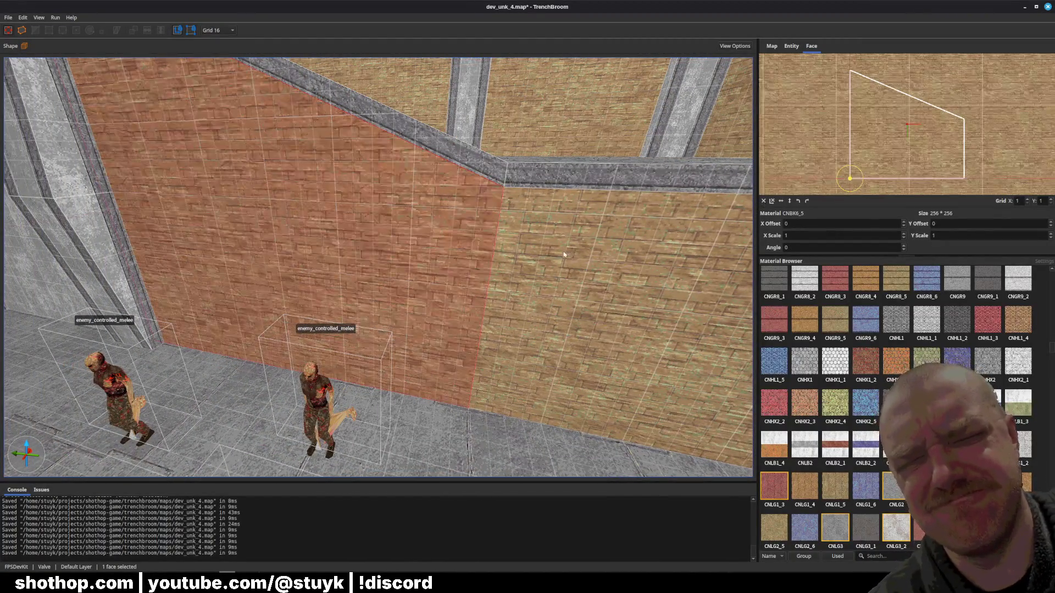
pyautogui.press('Escape')
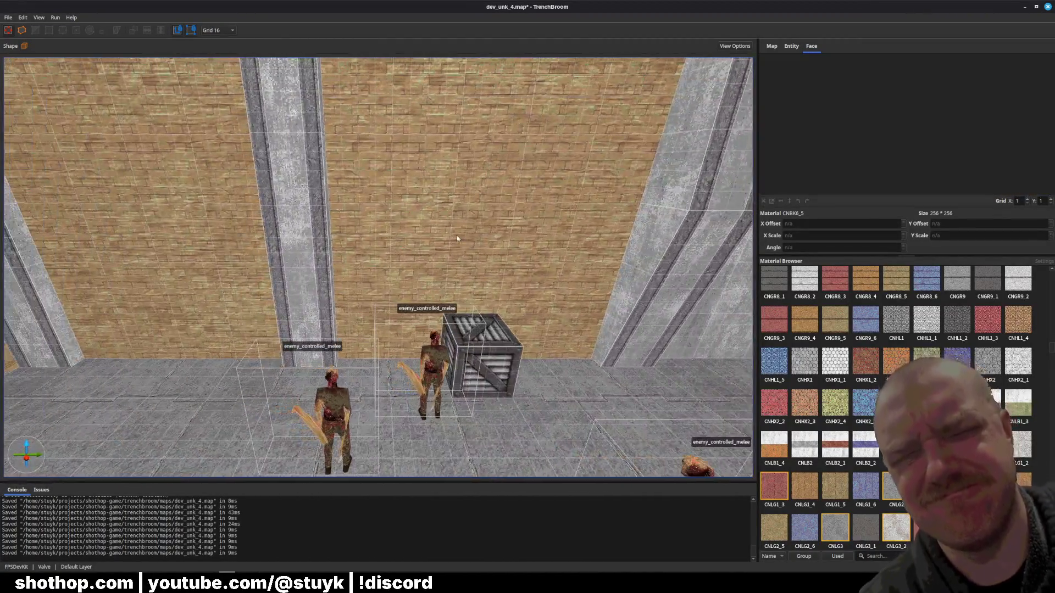
pyautogui.keyDown('shift'); pyautogui.click(457, 238); pyautogui.keyUp('shift')
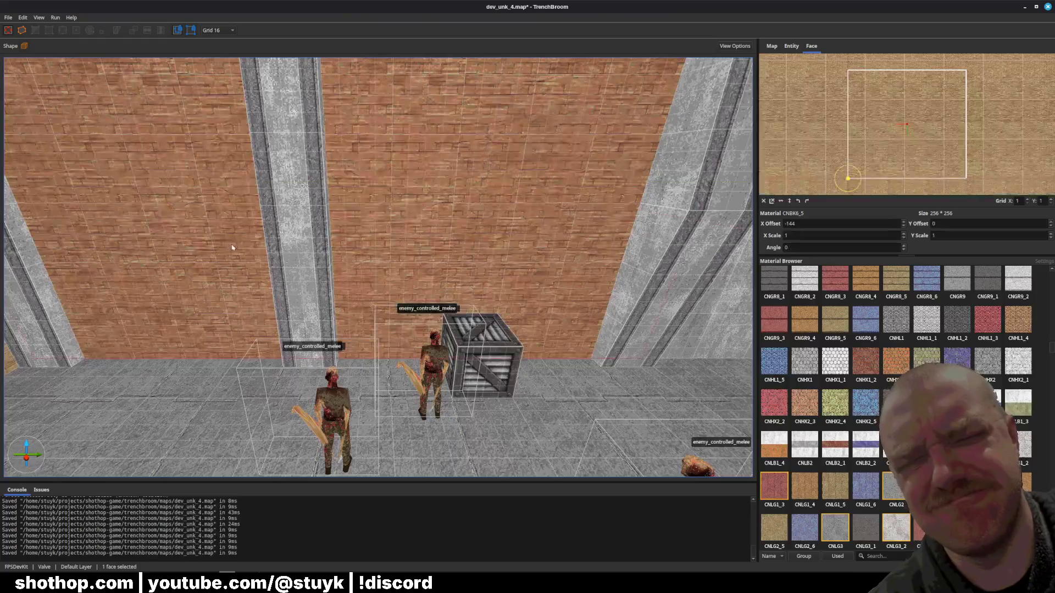
pyautogui.press('Escape')
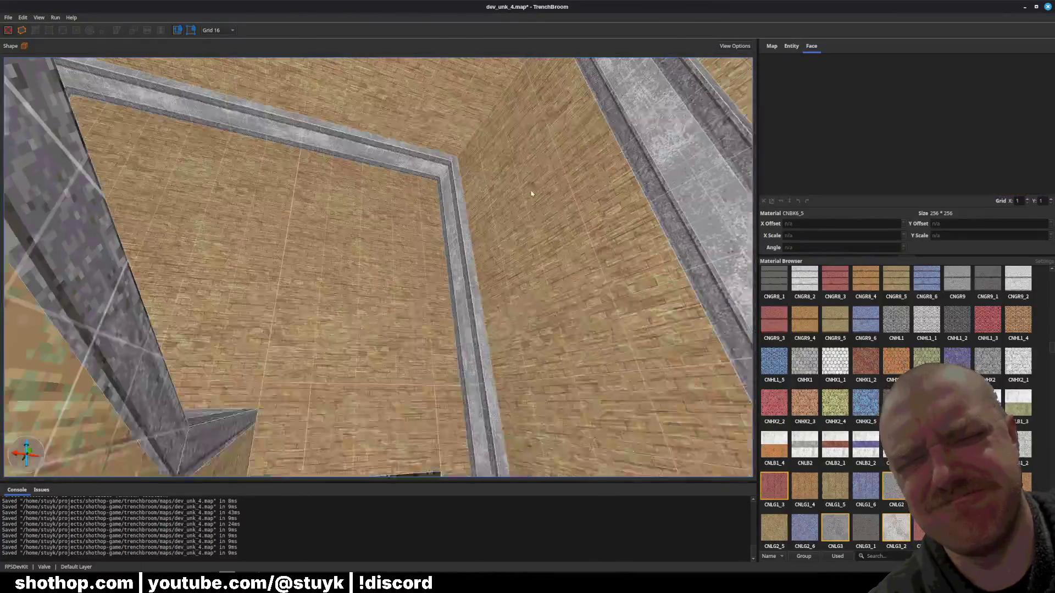
pyautogui.hotkey('ctrl', 's')
pyautogui.keyDown('shift'); pyautogui.click(168, 264); pyautogui.keyUp('shift')
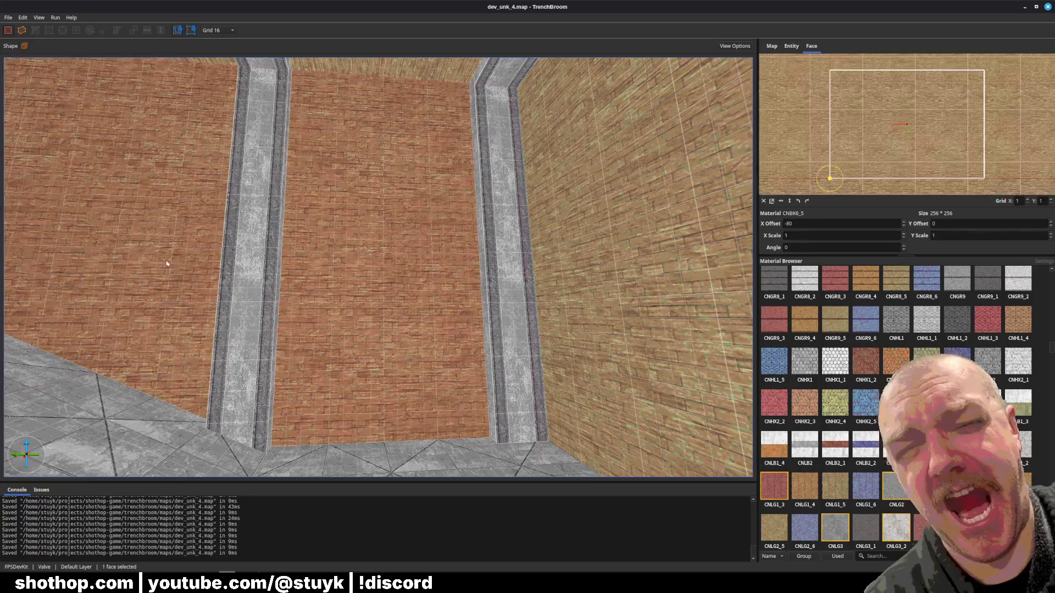
pyautogui.click(763, 202)
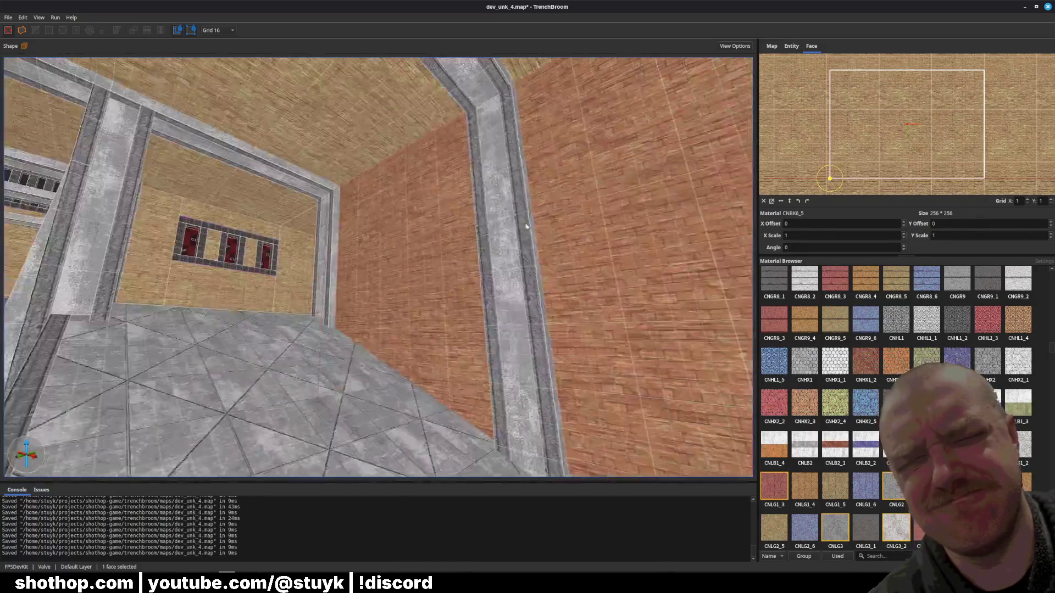
pyautogui.press('Escape')
pyautogui.hotkey('ctrl', 's')
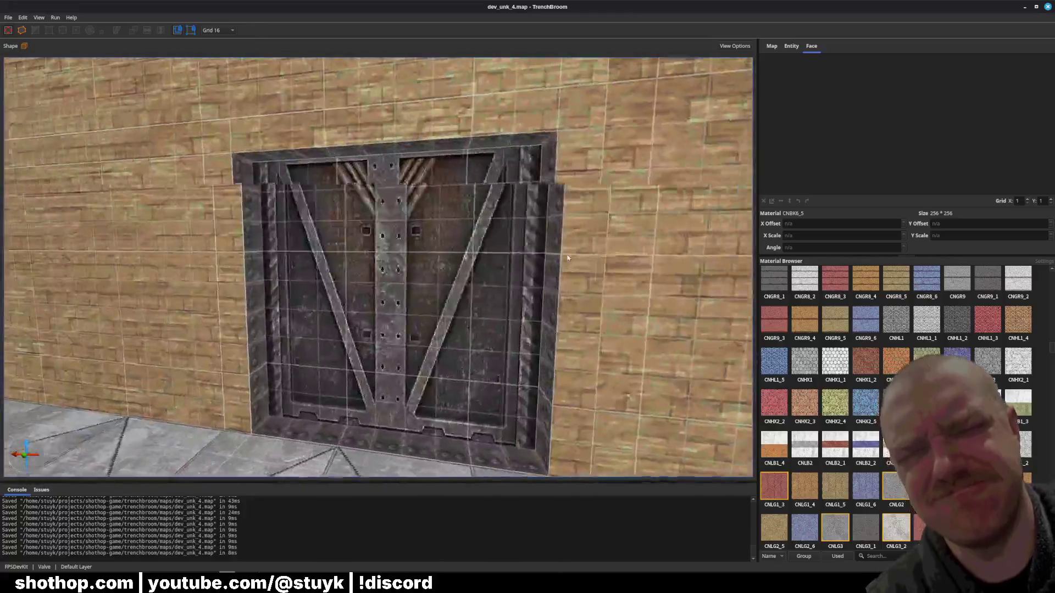
# - Delete the extra trigger_new_enemy beside the revolver ammo and save
pyautogui.click(516, 284)
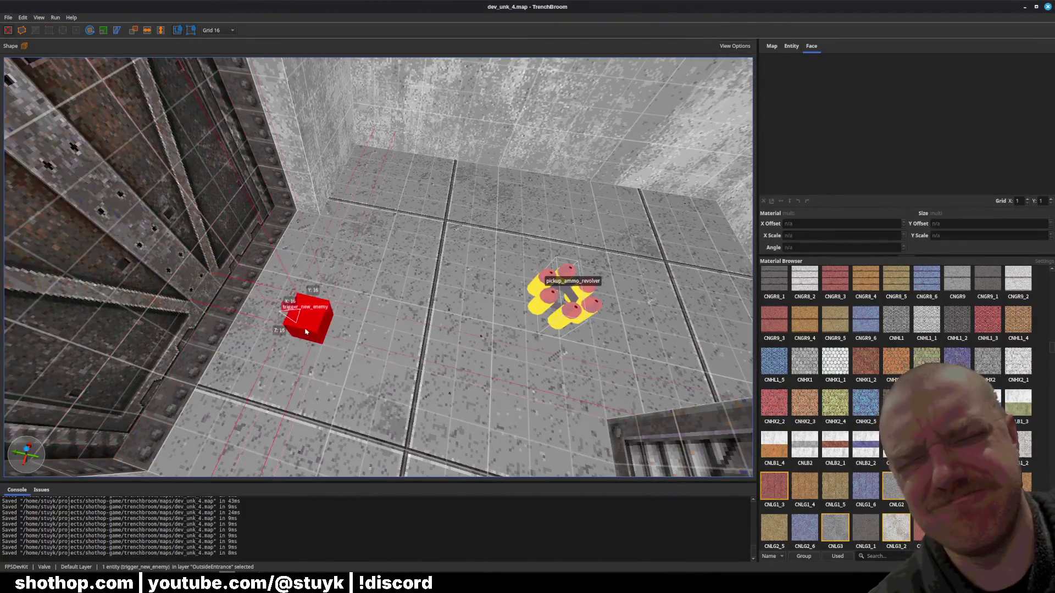
pyautogui.press('Escape')
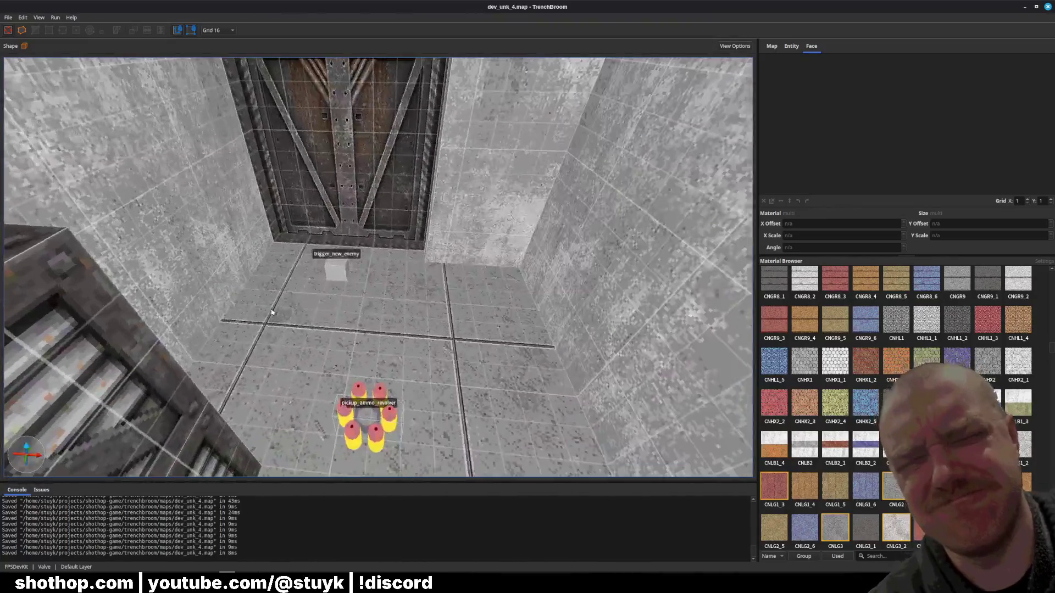
pyautogui.click(336, 272)
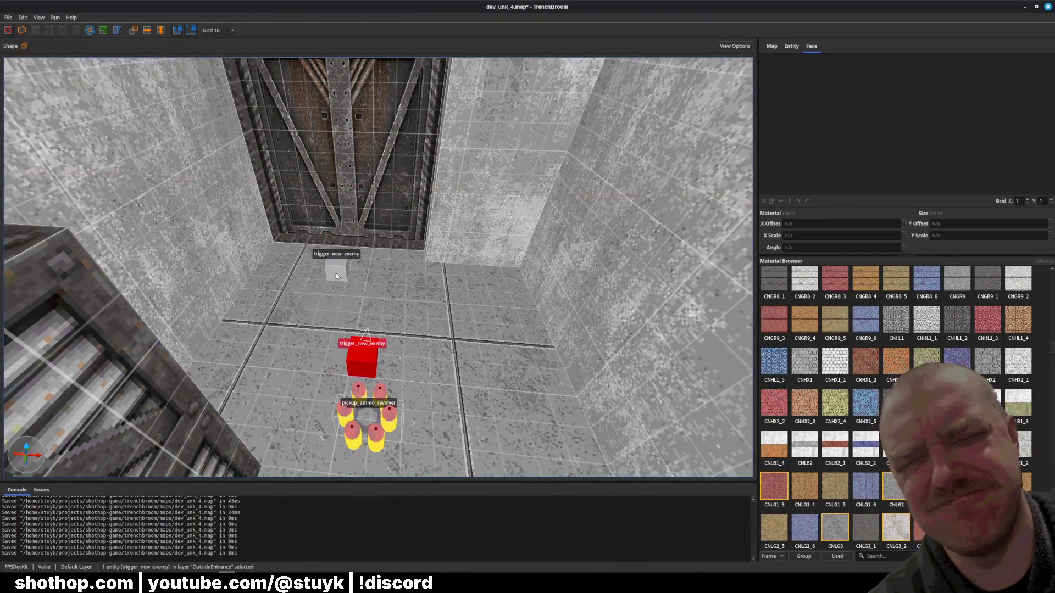
pyautogui.press('Delete')
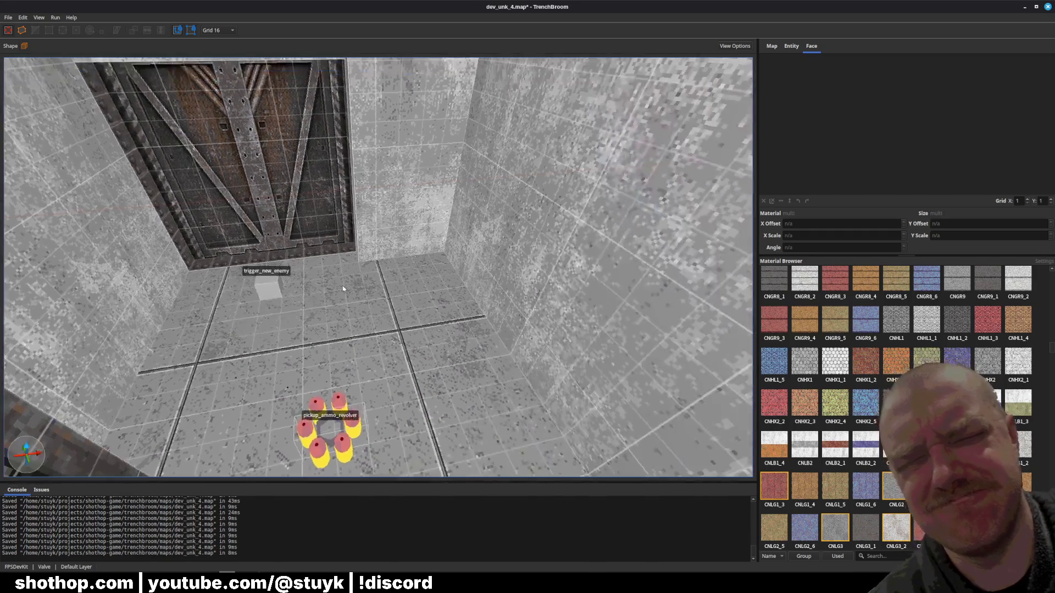
pyautogui.hotkey('ctrl', 's')
# - Move pickup_ammo_revolver closer to the door and save the map
pyautogui.moveTo(330, 434); pyautogui.dragTo(326, 375)
pyautogui.click(341, 417)
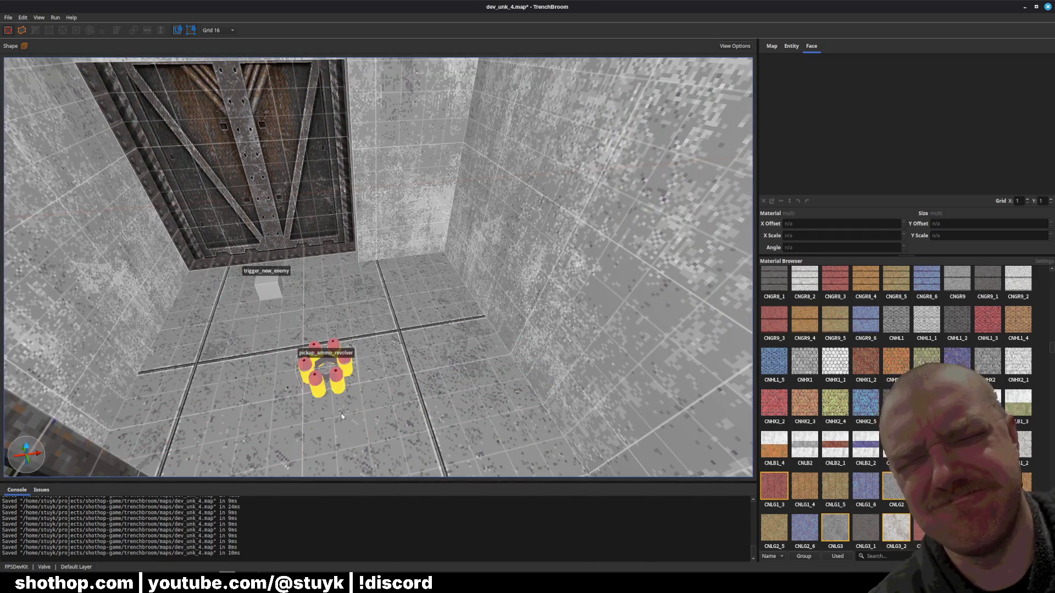
pyautogui.click(208, 264)
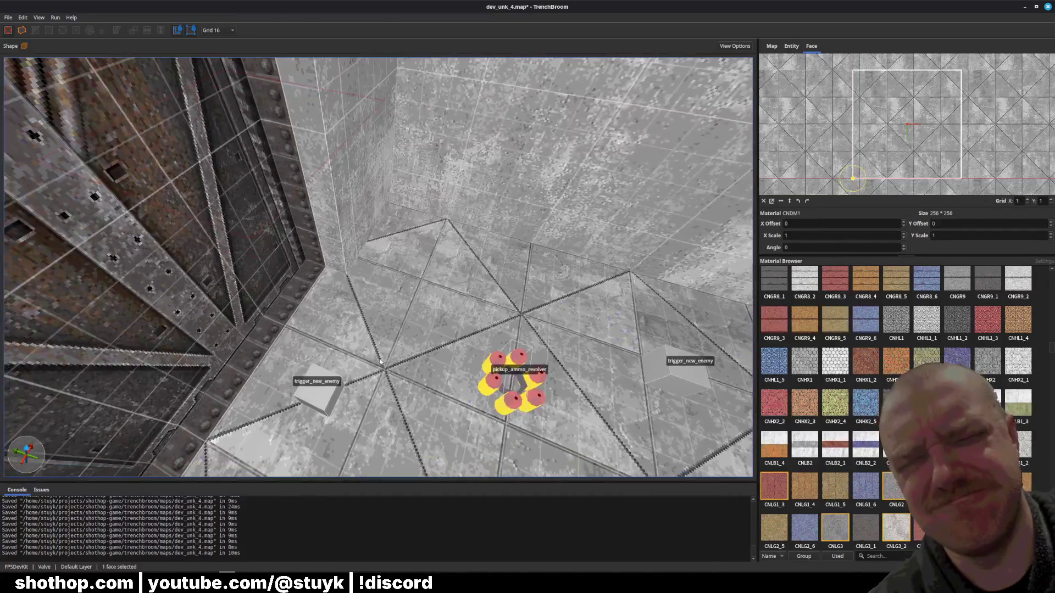
pyautogui.press('Escape')
pyautogui.hotkey('ctrl', 's')
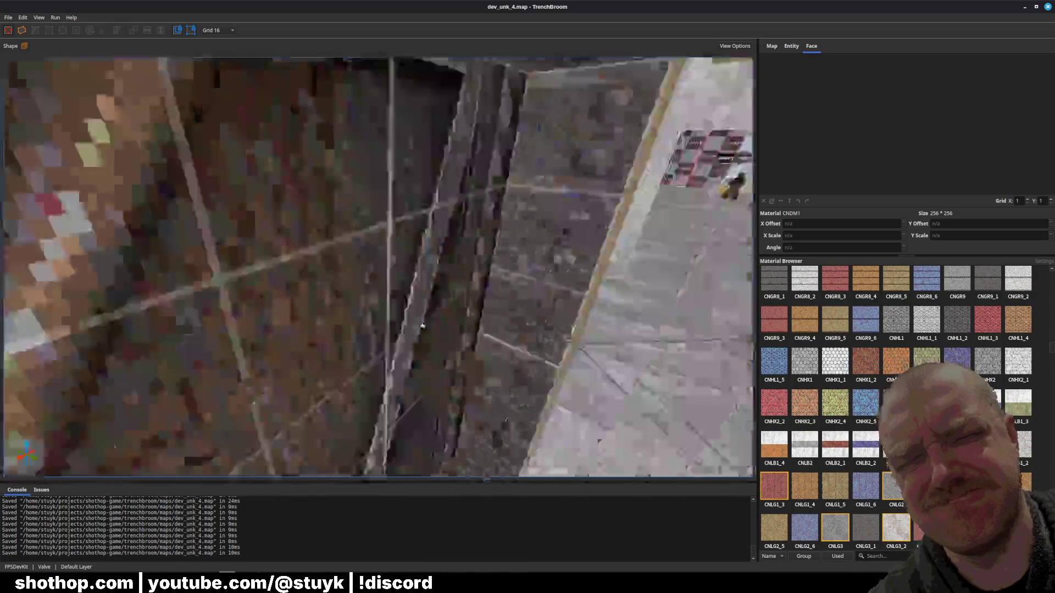
pyautogui.hotkey('ctrl', 's')
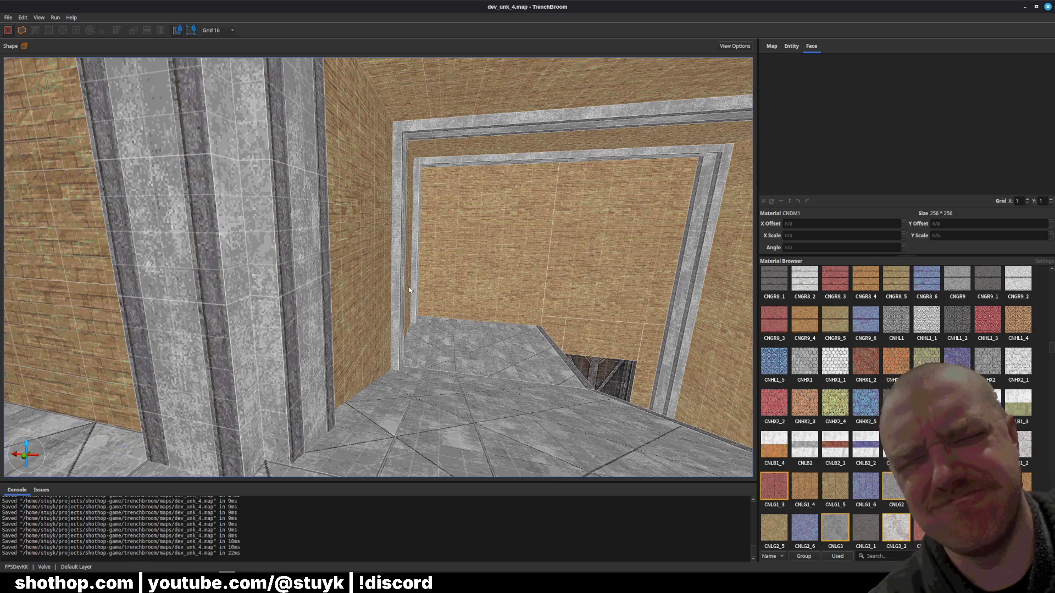
pyautogui.hotkey('ctrl', 's')
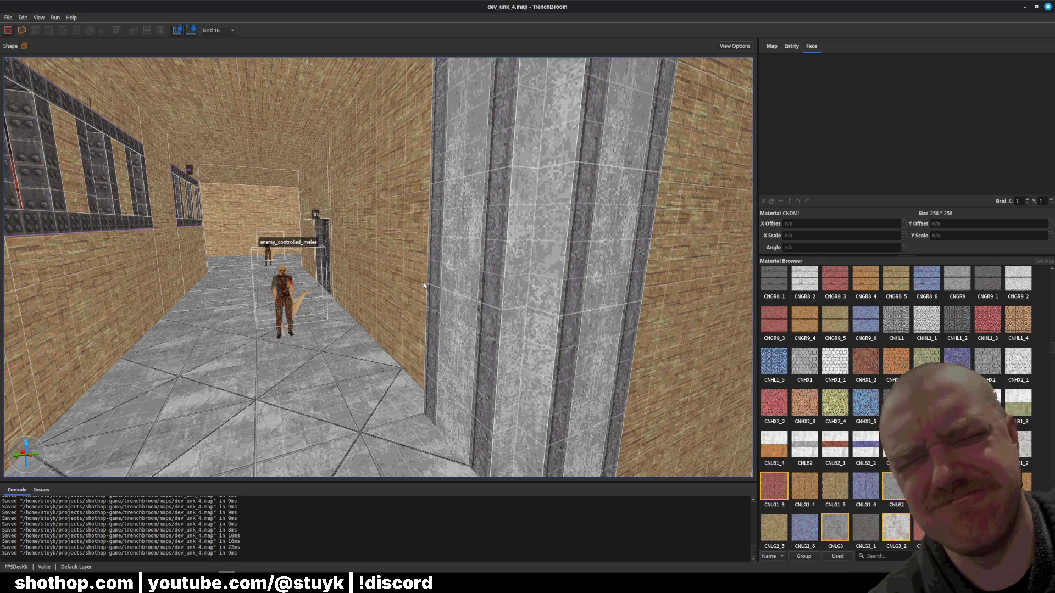
pyautogui.press('w')
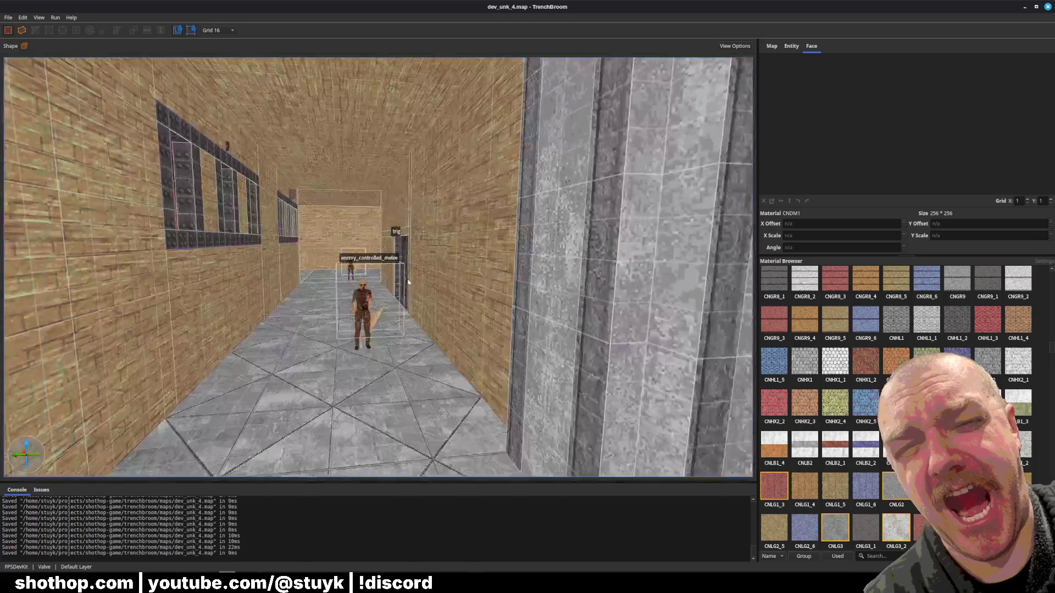
pyautogui.press('Right')
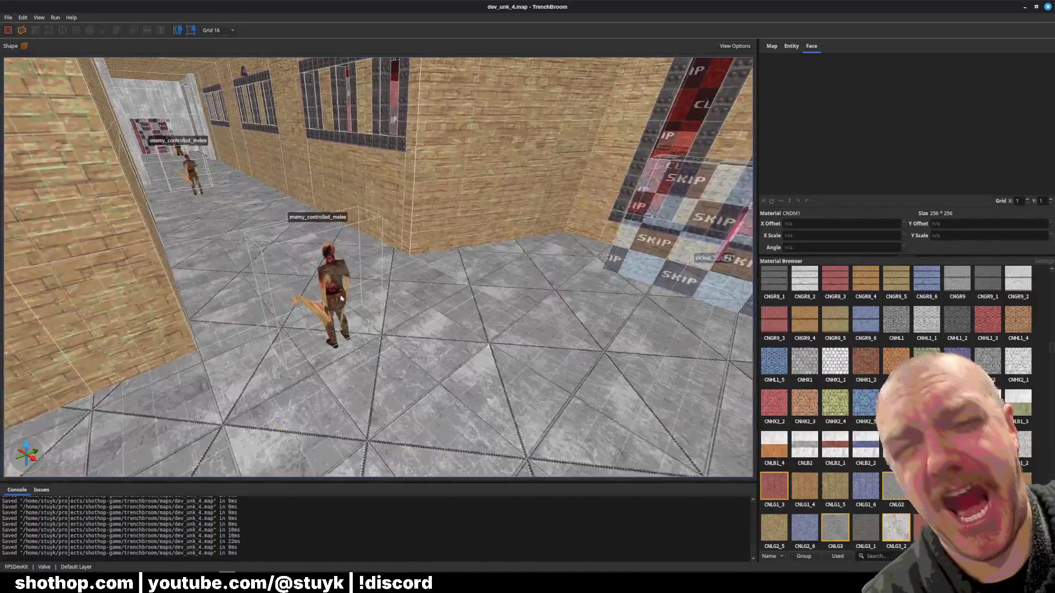
# - Move the near melee enemy along the corridor and nudge the far one closer, then save
pyautogui.click(340, 298)
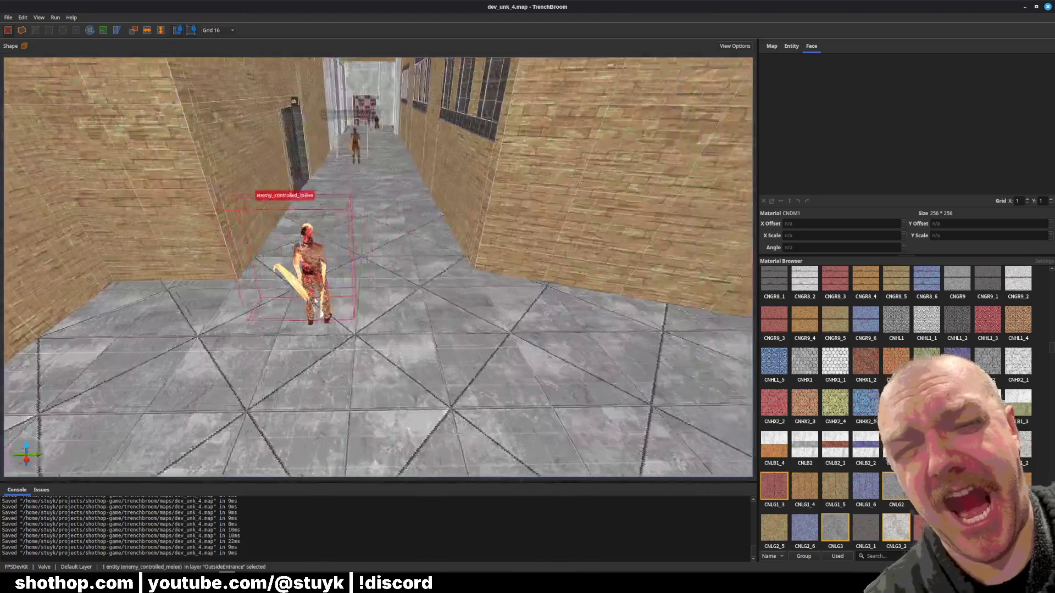
pyautogui.moveTo(330, 286); pyautogui.dragTo(315, 300)
pyautogui.press('Down')
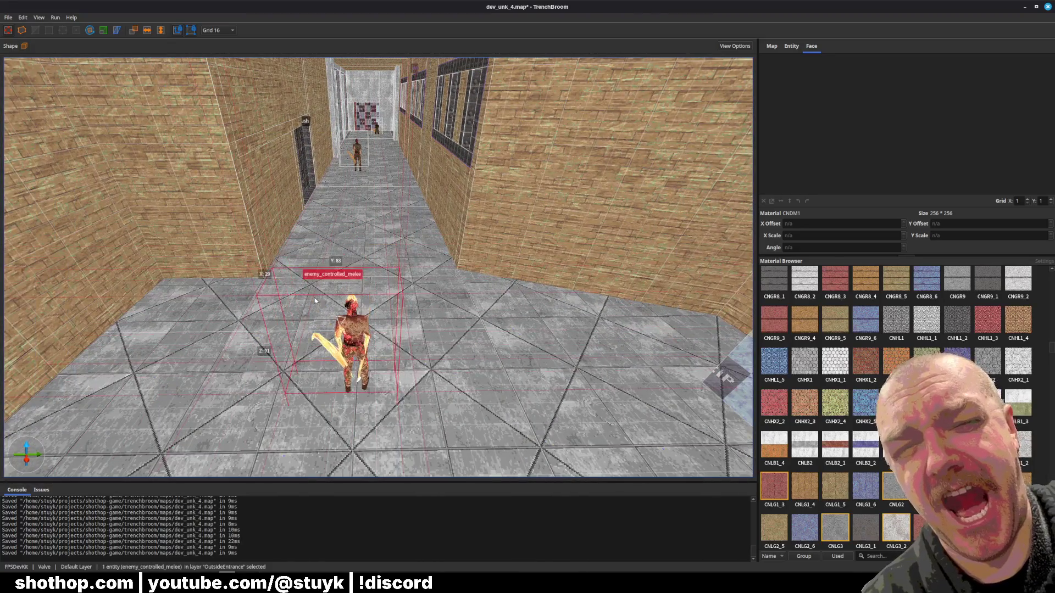
pyautogui.press('Escape')
pyautogui.click(358, 158)
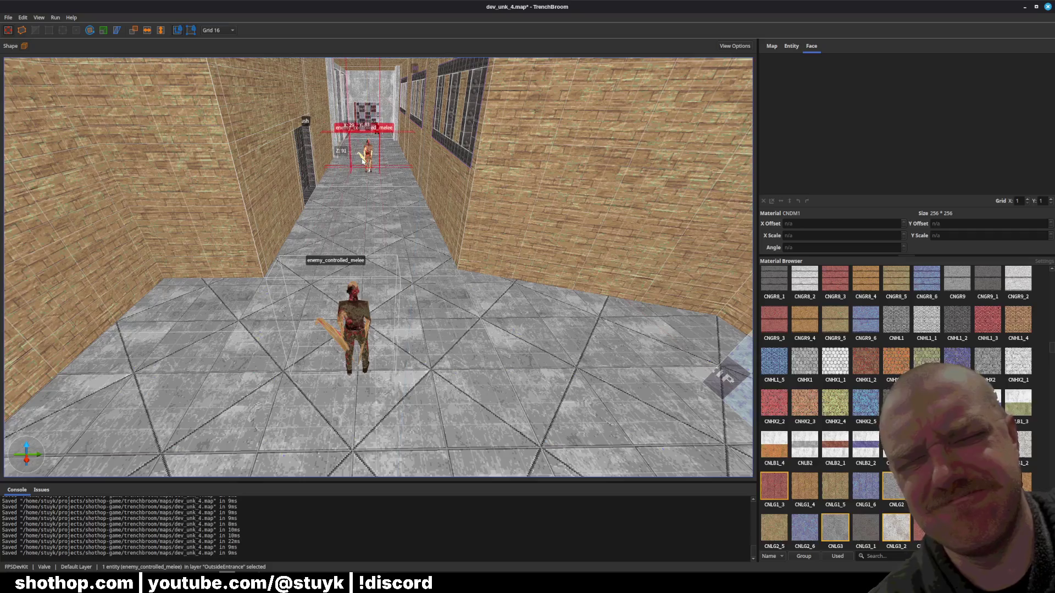
pyautogui.press('Down')
pyautogui.press('Down')
pyautogui.press('Down')
pyautogui.press('Escape')
pyautogui.hotkey('ctrl', 's')
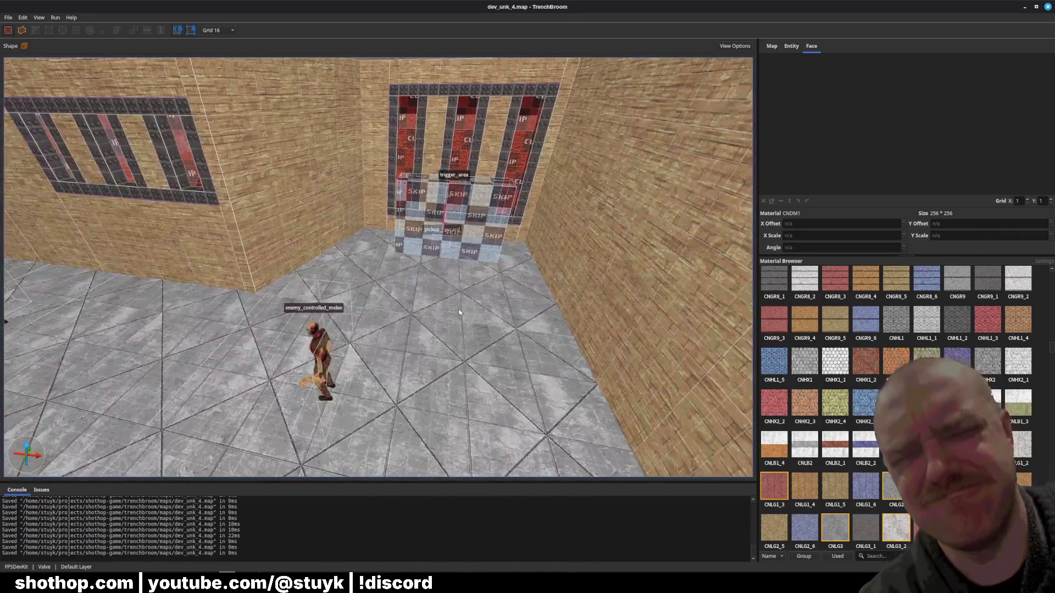
# - Place an enemy_controlled_shooter on the floor beside the trigger_area and save
pyautogui.rightClick(459, 311)
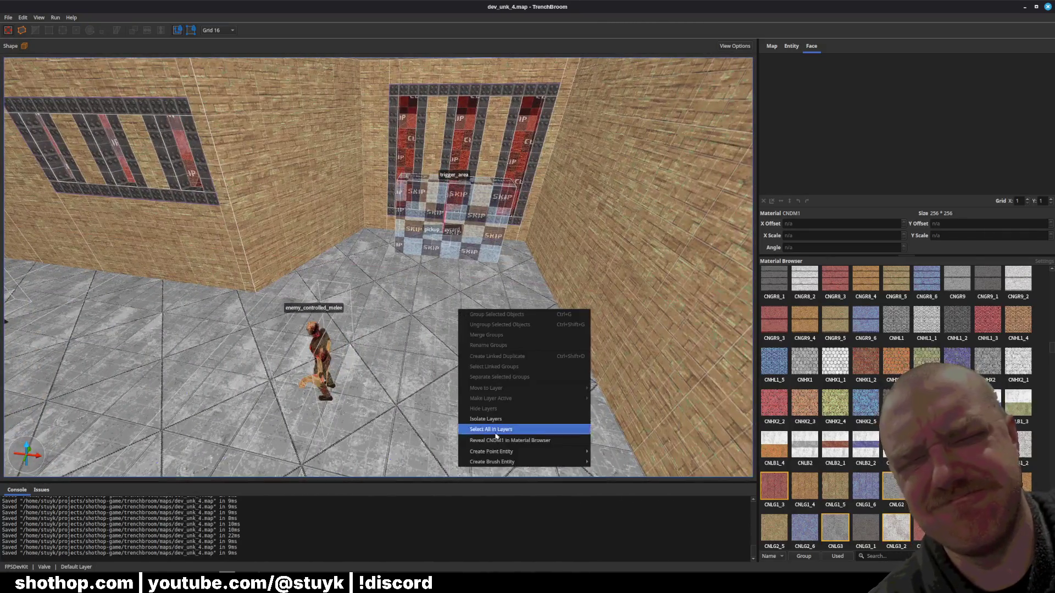
pyautogui.moveTo(549, 452)
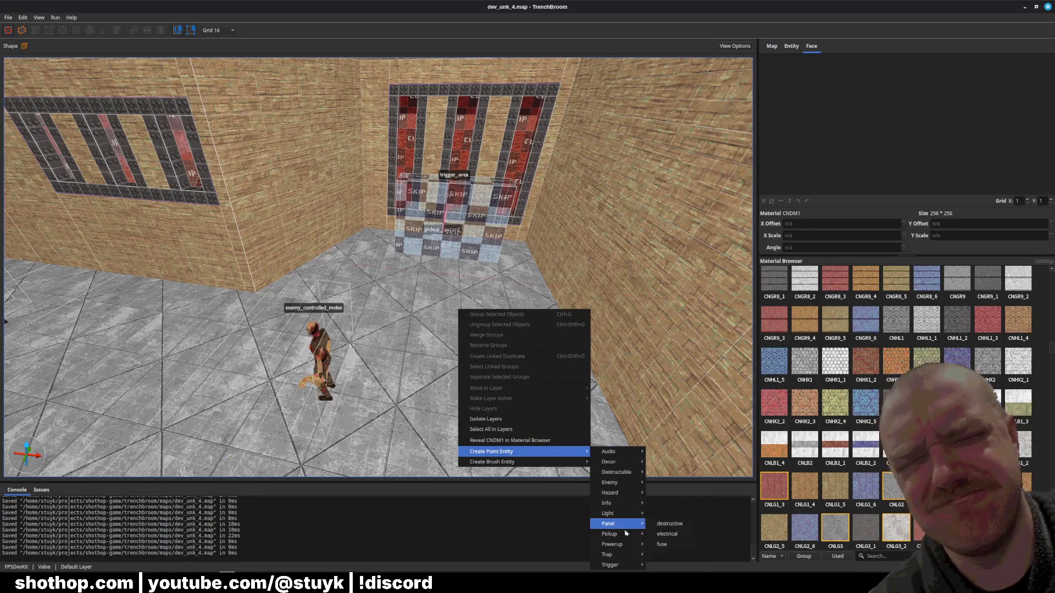
pyautogui.moveTo(607, 554)
pyautogui.moveTo(613, 483)
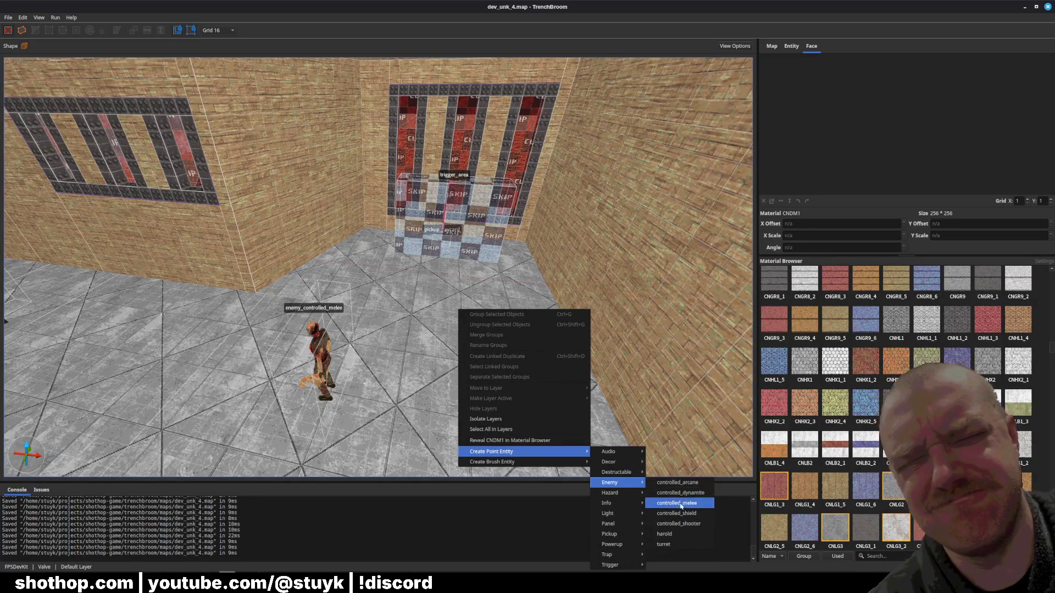
pyautogui.click(678, 518)
pyautogui.scroll(3, 541, 417)
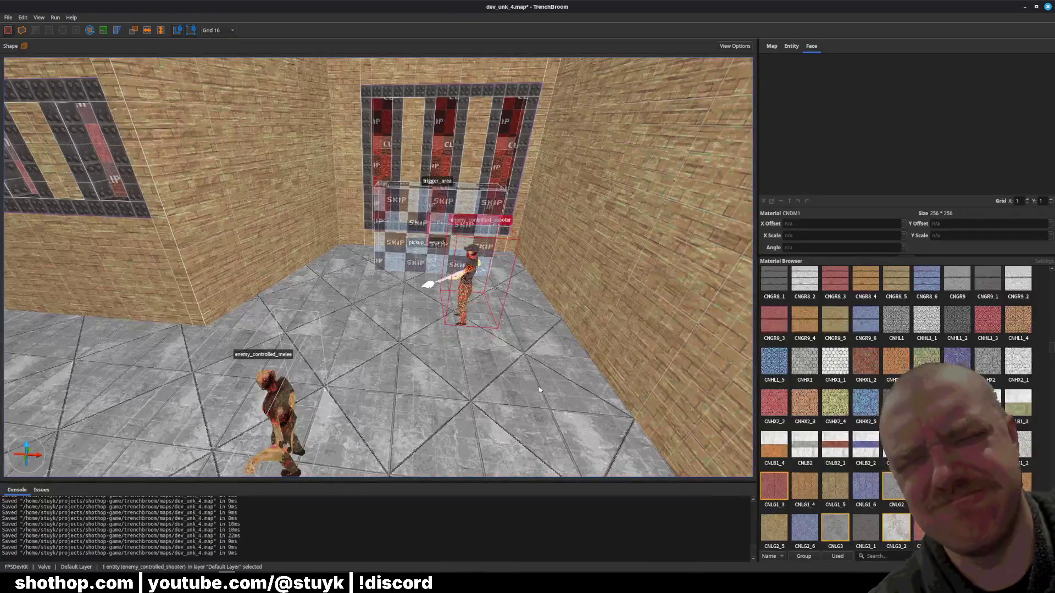
pyautogui.press('Escape')
pyautogui.hotkey('ctrl', 's')
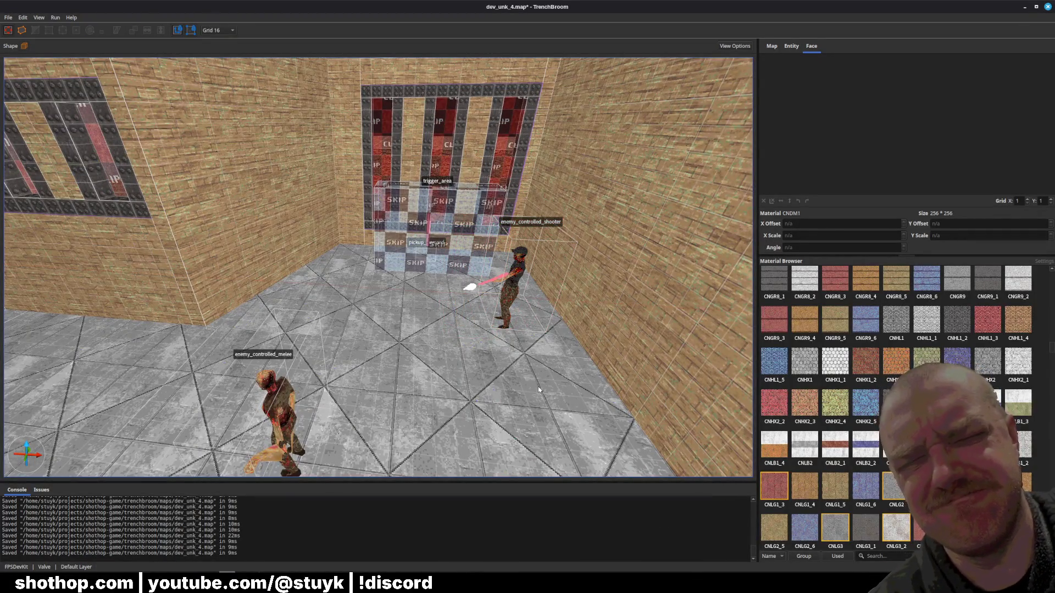
# - Duplicate the enemy_controlled_arcane, move the copy toward the far wall, and save
pyautogui.scroll(10, 401, 341)
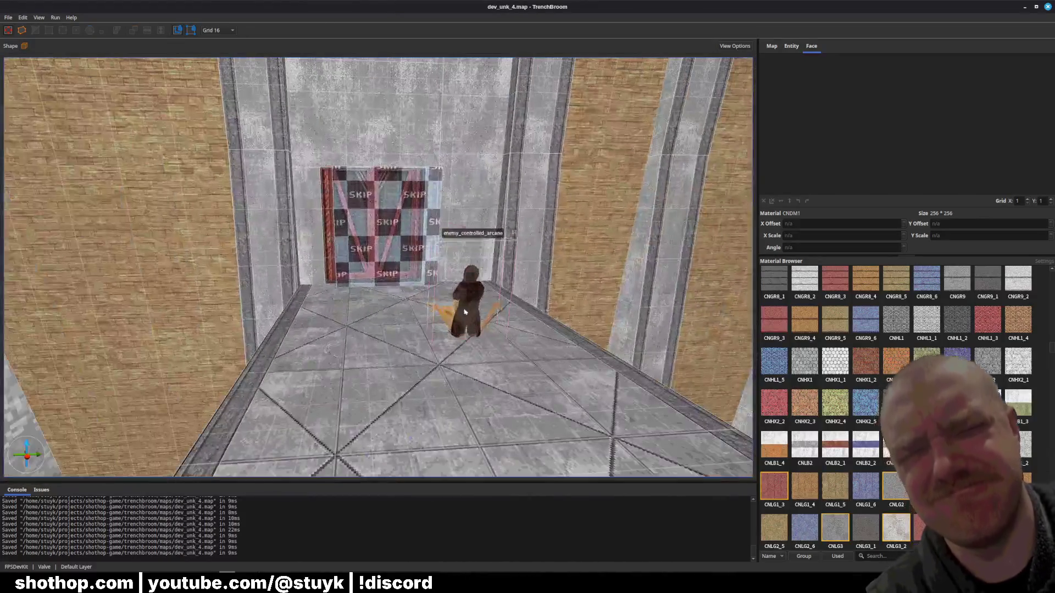
pyautogui.click(468, 312)
pyautogui.press('Left')
pyautogui.press('Left')
pyautogui.press('Left')
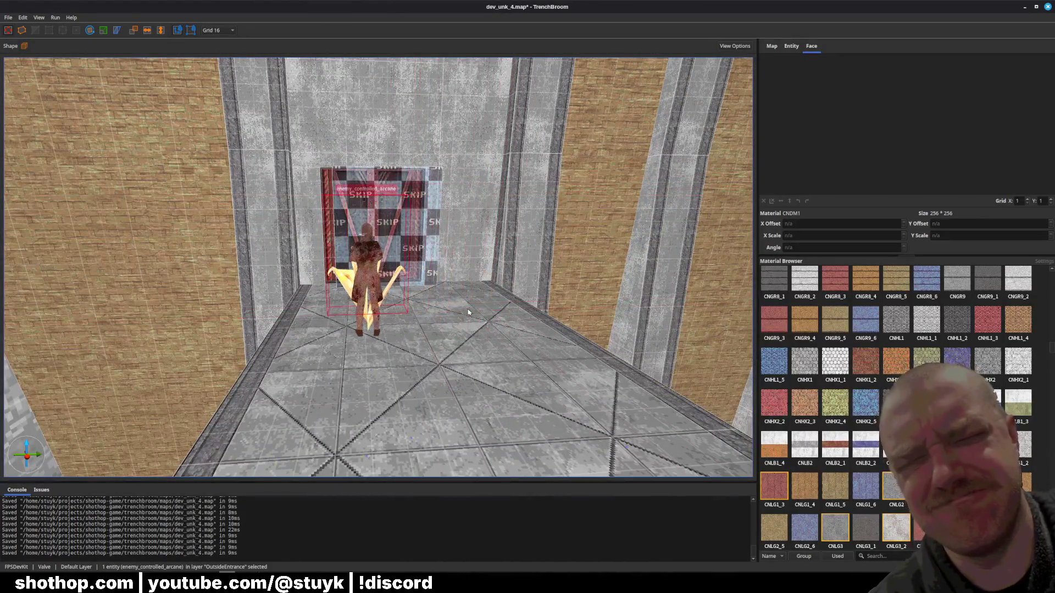
pyautogui.hotkey('ctrl', 'd')
pyautogui.press('Right')
pyautogui.press('Right')
pyautogui.press('Right')
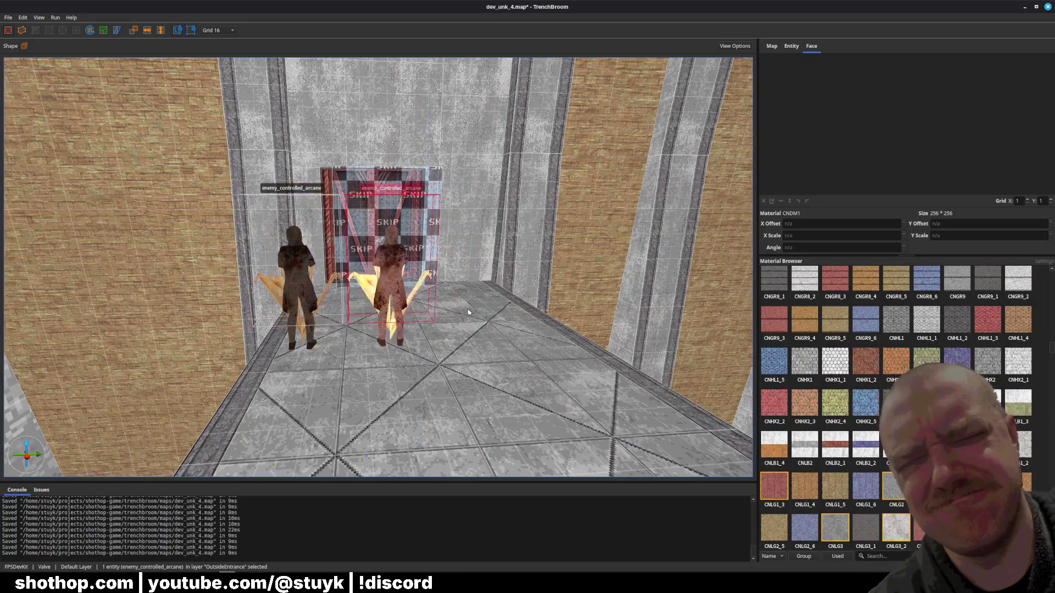
pyautogui.press('Escape')
pyautogui.hotkey('ctrl', 's')
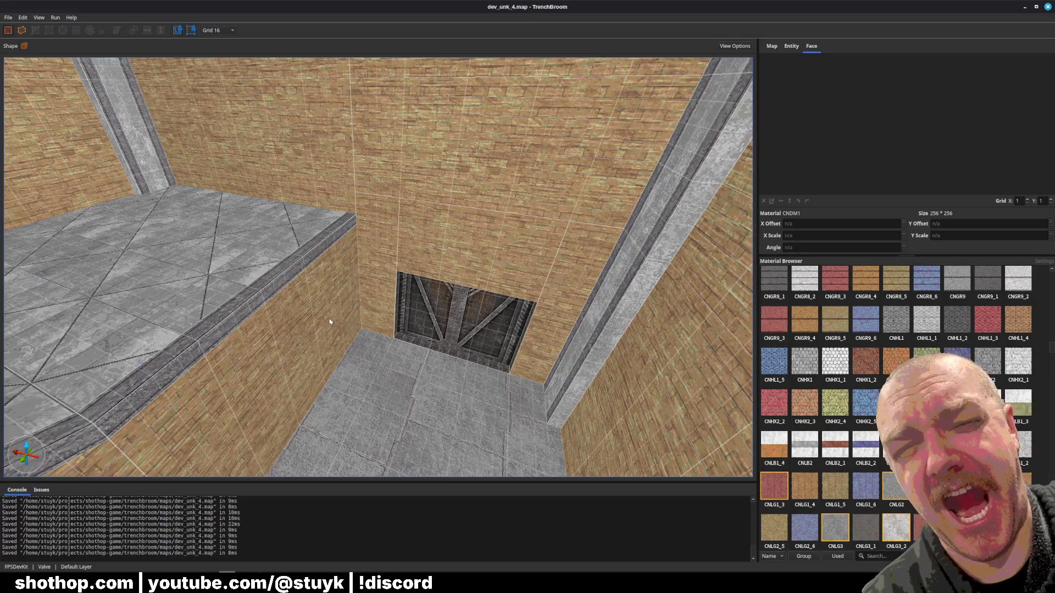
# - Frame the view on the wall brush below the ledge and look down at the ledge top
pyautogui.hotkey('ctrl', 's')
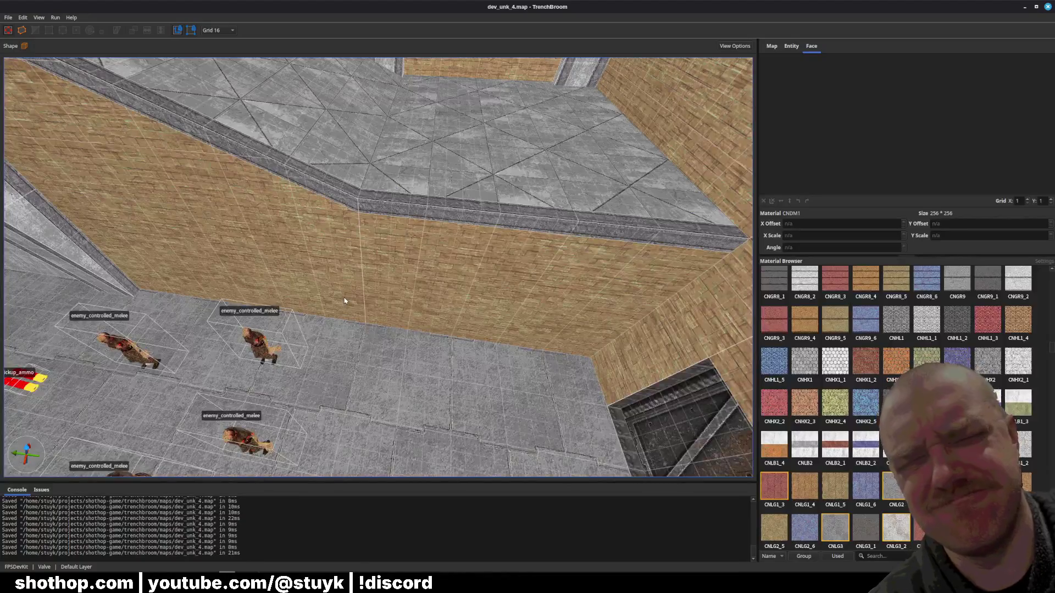
pyautogui.click(407, 305)
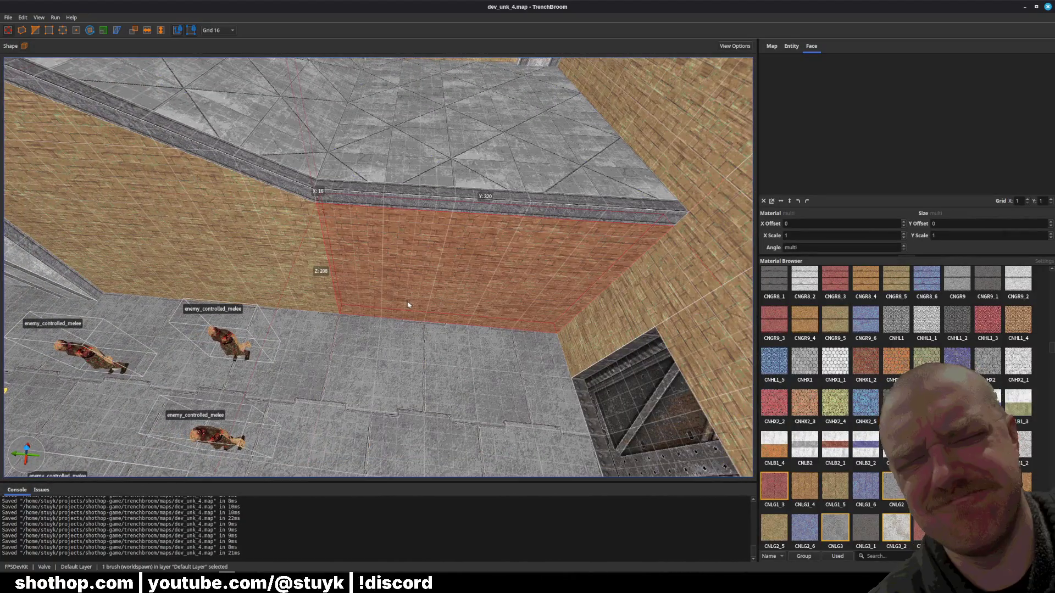
pyautogui.hotkey('ctrl', 'u')
pyautogui.press('Escape')
pyautogui.click(415, 256)
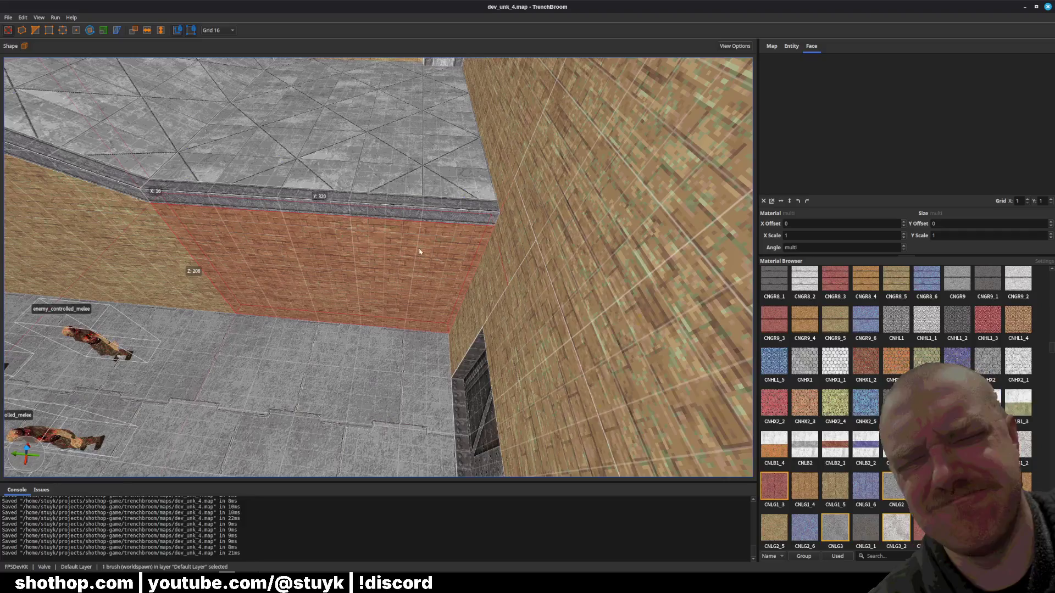
pyautogui.press('w')
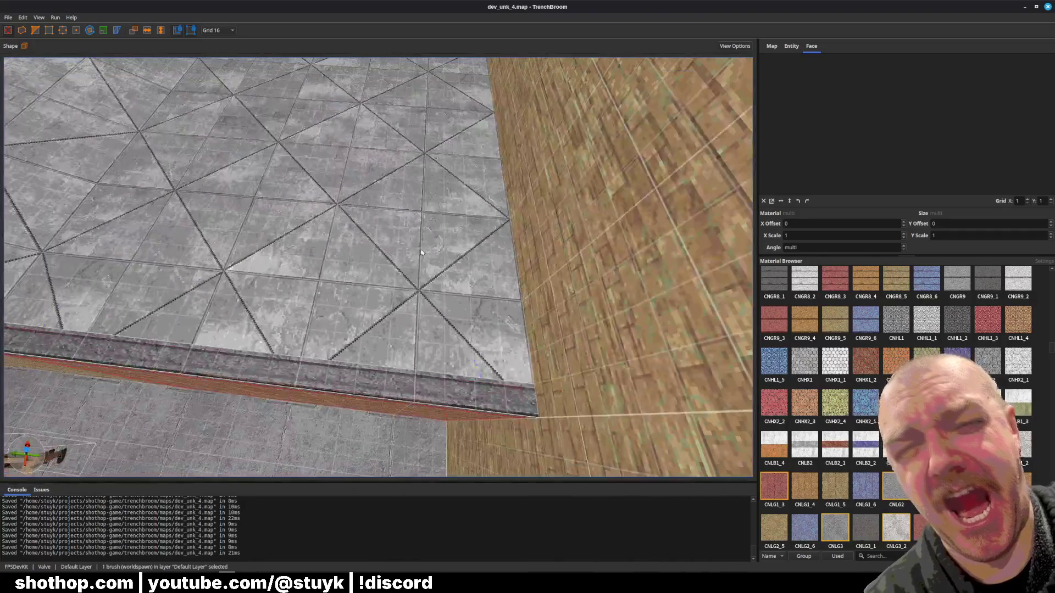
pyautogui.keyDown('ctrl'); pyautogui.click(421, 252); pyautogui.keyUp('ctrl')
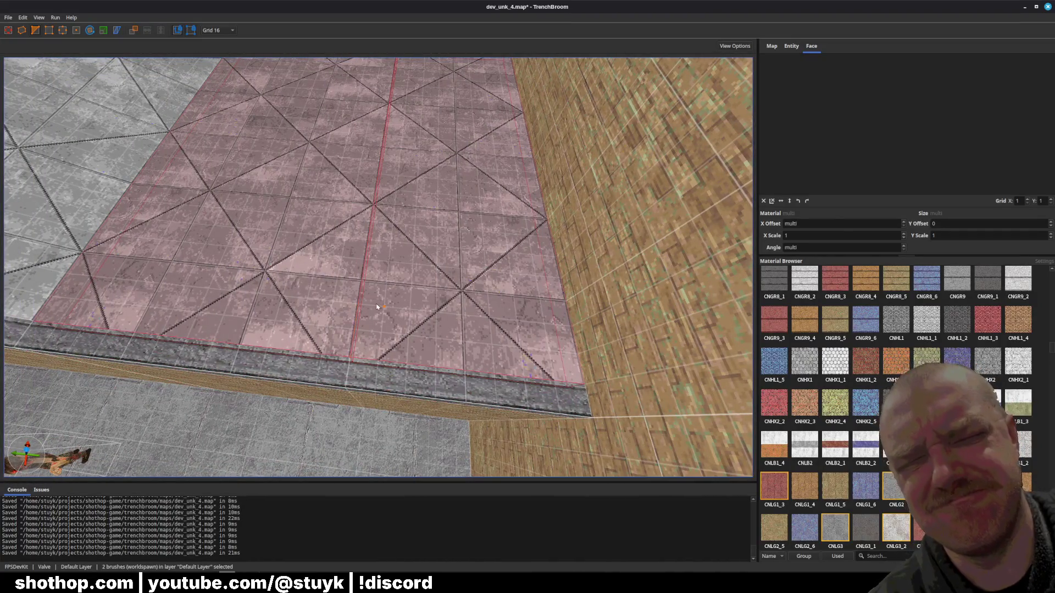
pyautogui.press('Escape')
# - Shrink the right ledge floor brush to a smaller square
pyautogui.click(397, 212)
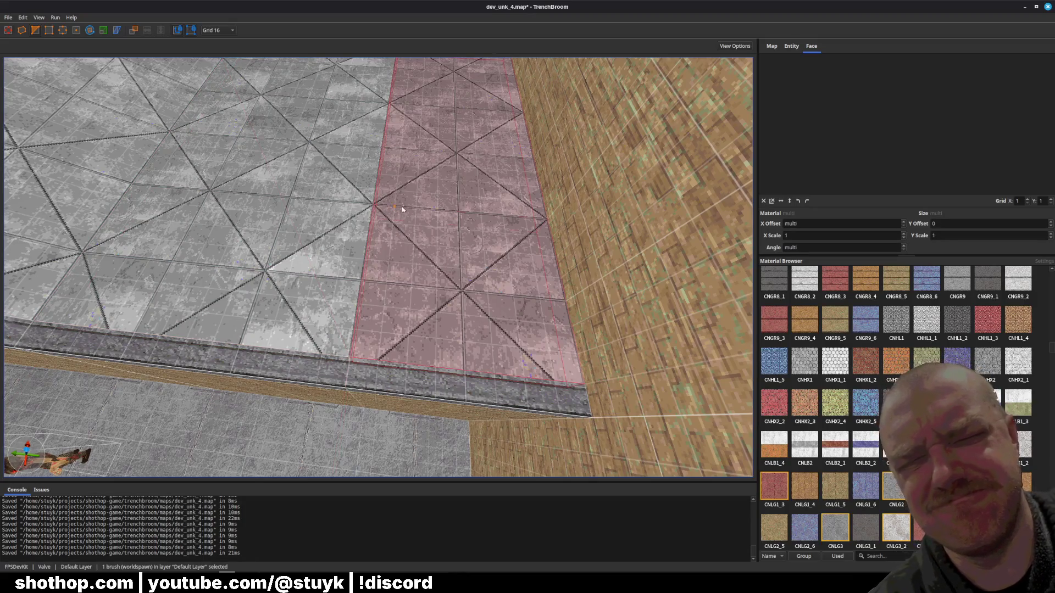
pyautogui.moveTo(403, 210)
pyautogui.mouseDown()
pyautogui.moveTo(384, 135)
pyautogui.moveTo(385, 201)
pyautogui.mouseUp()
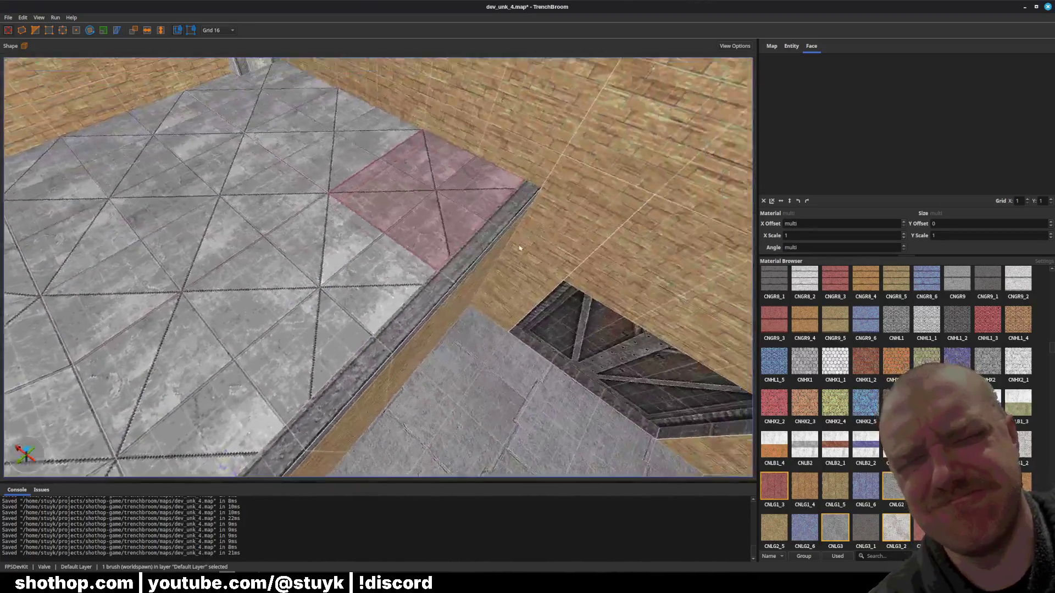
pyautogui.press('w')
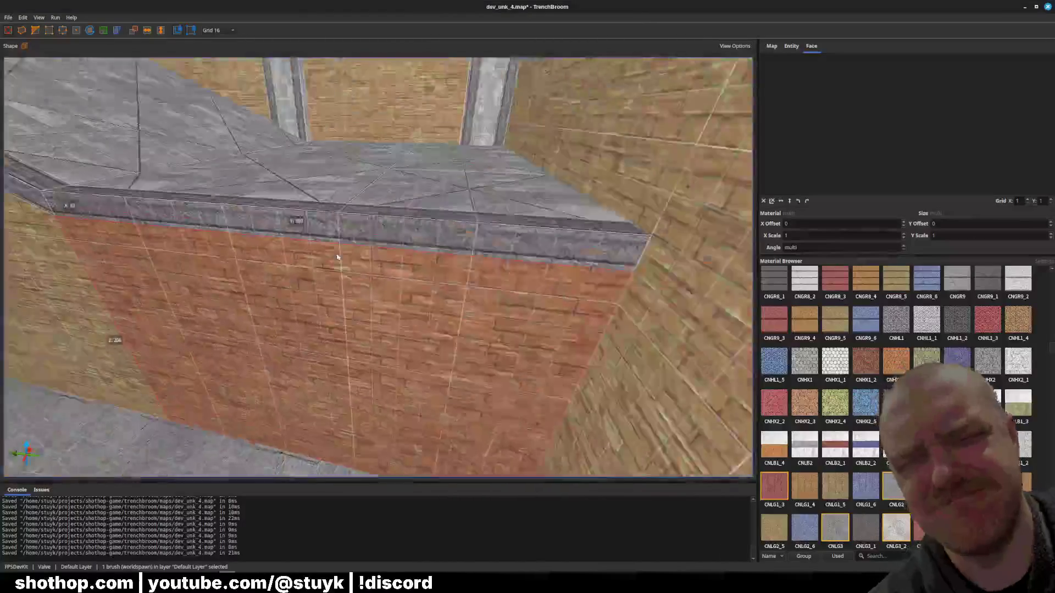
pyautogui.scroll(-2, 338, 257)
# - Try two pairs of Clip tool points on the brick wall, then cancel the clip
pyautogui.press('c')
pyautogui.click(330, 273)
pyautogui.click(317, 363)
pyautogui.press('Escape')
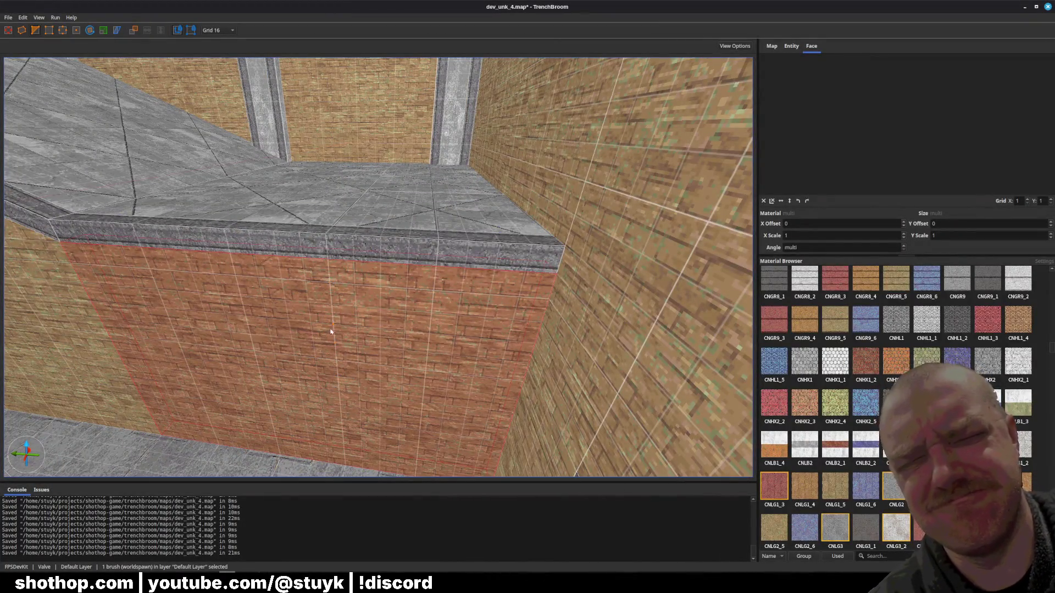
pyautogui.click(325, 321)
pyautogui.click(335, 357)
pyautogui.press('Escape')
pyautogui.press('Escape')
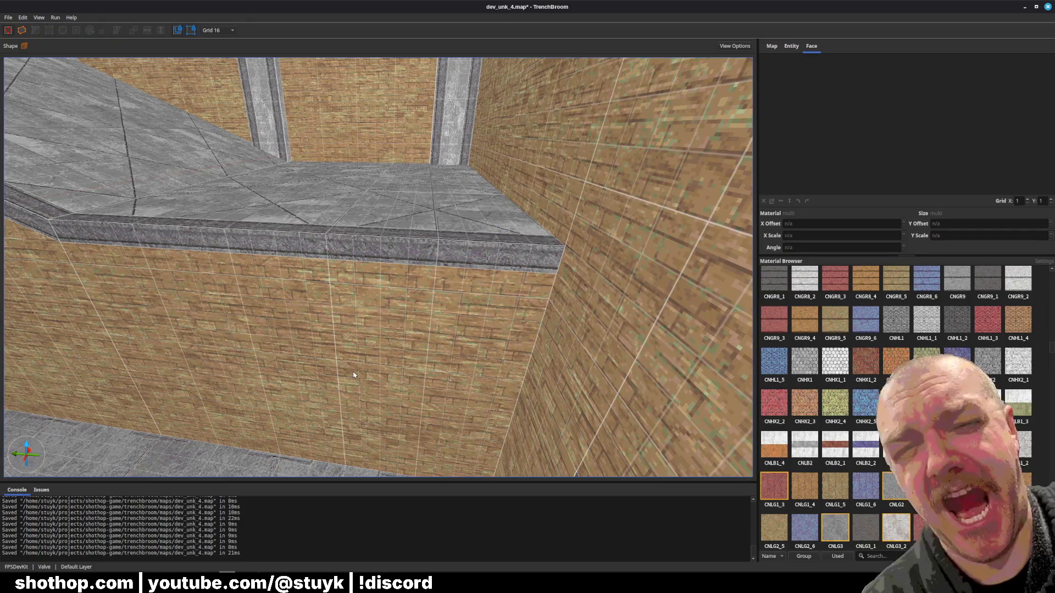
# - Select the brick wall brush, then the floor brush in front of it
pyautogui.click(353, 376)
pyautogui.scroll(5, 353, 372)
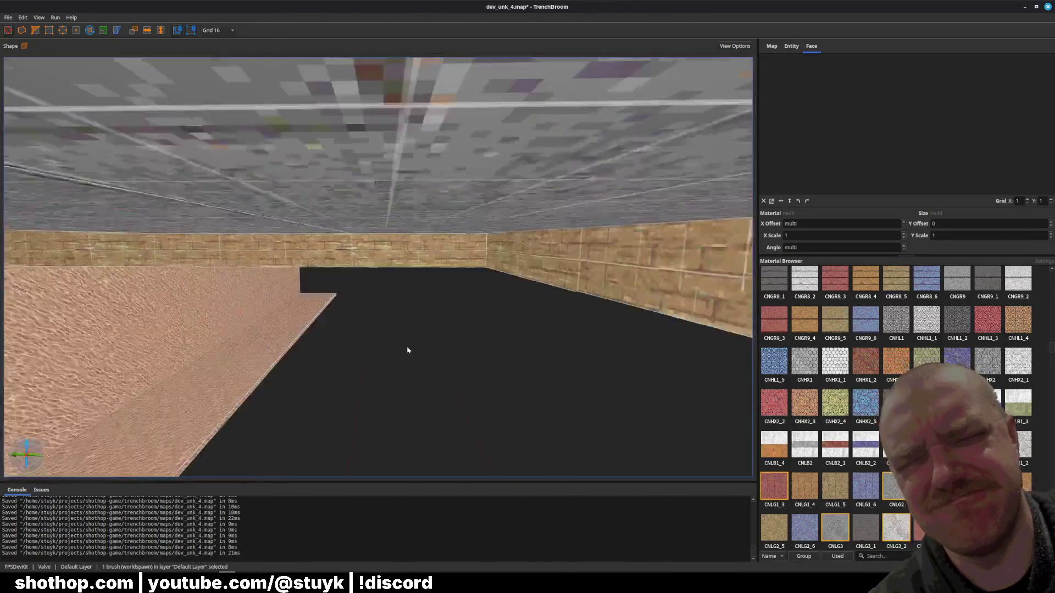
pyautogui.scroll(5, 407, 350)
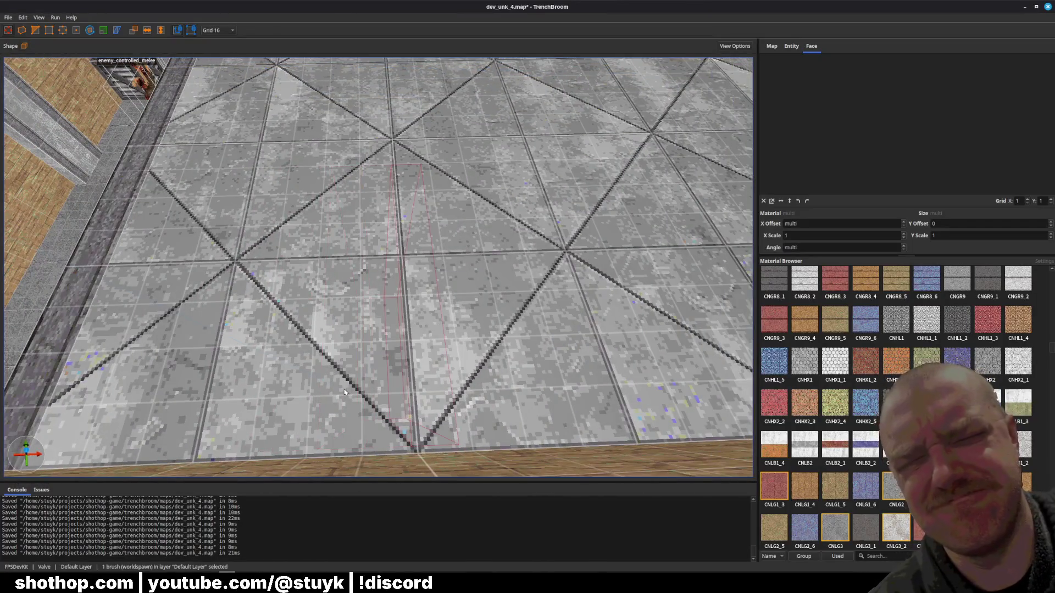
pyautogui.click(339, 393)
# - Delete the selected floor brush in front of the wall
pyautogui.rightClick(350, 383)
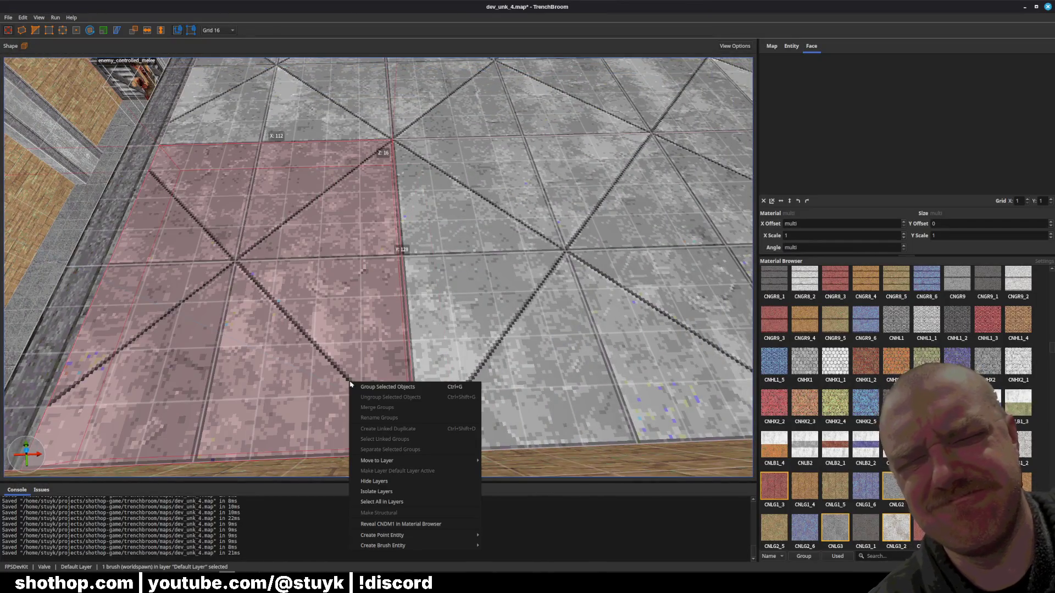
pyautogui.press('Escape')
pyautogui.press('Delete')
pyautogui.scroll(5, 329, 332)
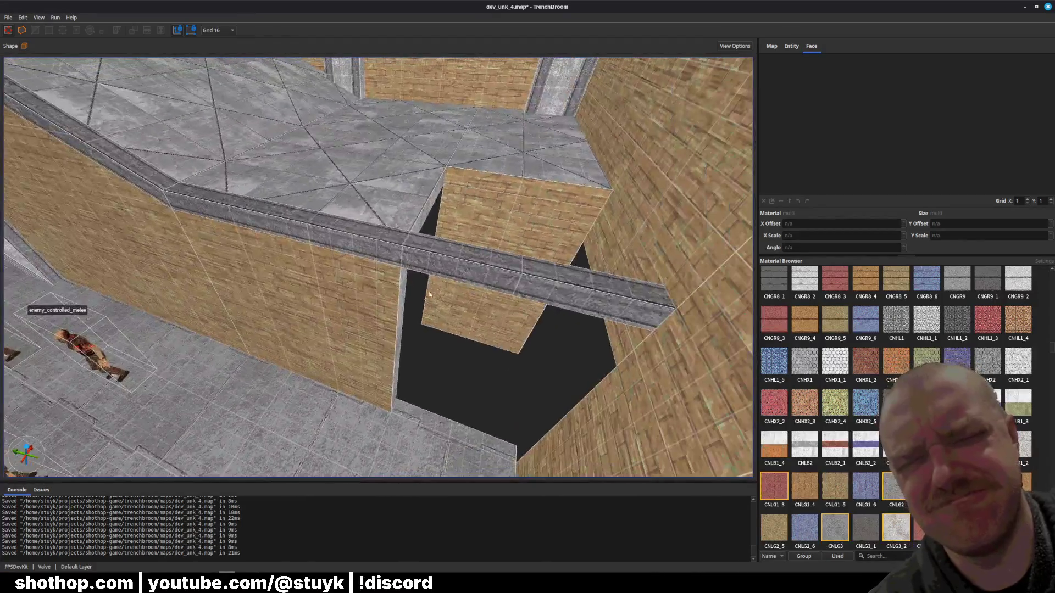
# - Rotate the long beam brush upright and back, then shift it left onto the wall top
pyautogui.click(407, 248)
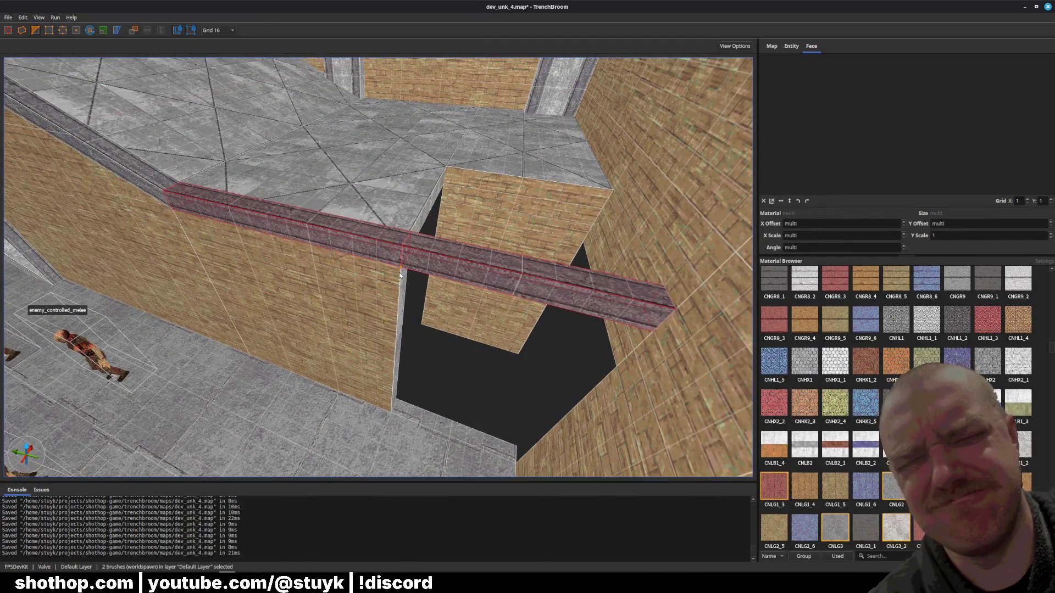
pyautogui.press('Escape')
pyautogui.click(431, 265)
pyautogui.hotkey('alt', 'Up')
pyautogui.hotkey('alt', 'Up')
pyautogui.hotkey('alt', 'Up')
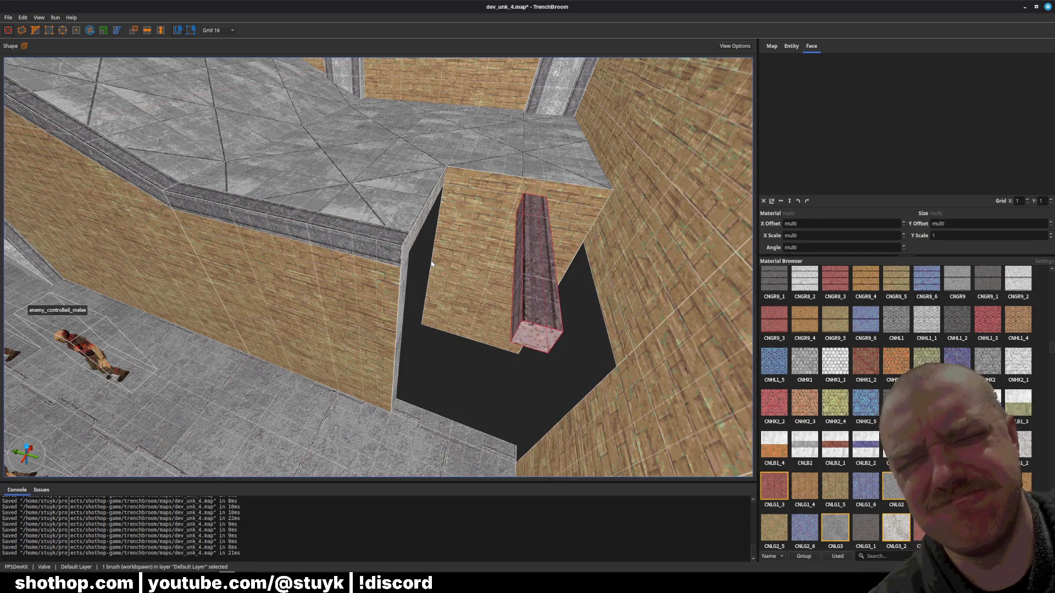
pyautogui.hotkey('alt', 'Up')
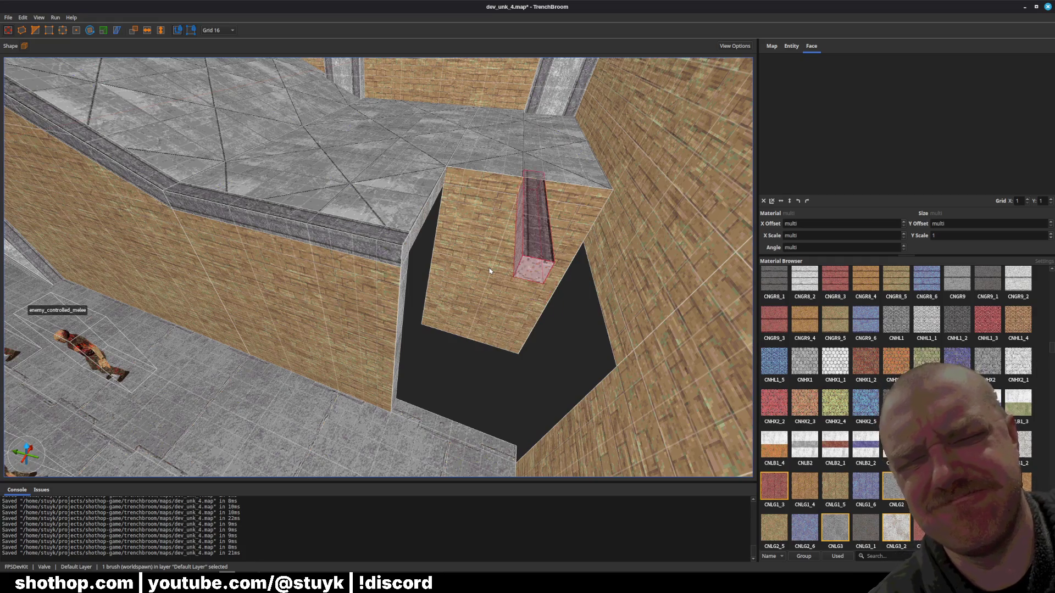
pyautogui.press('Left')
pyautogui.press('Left')
# - Pull the ledge floor slab back from the trim
pyautogui.click(389, 202)
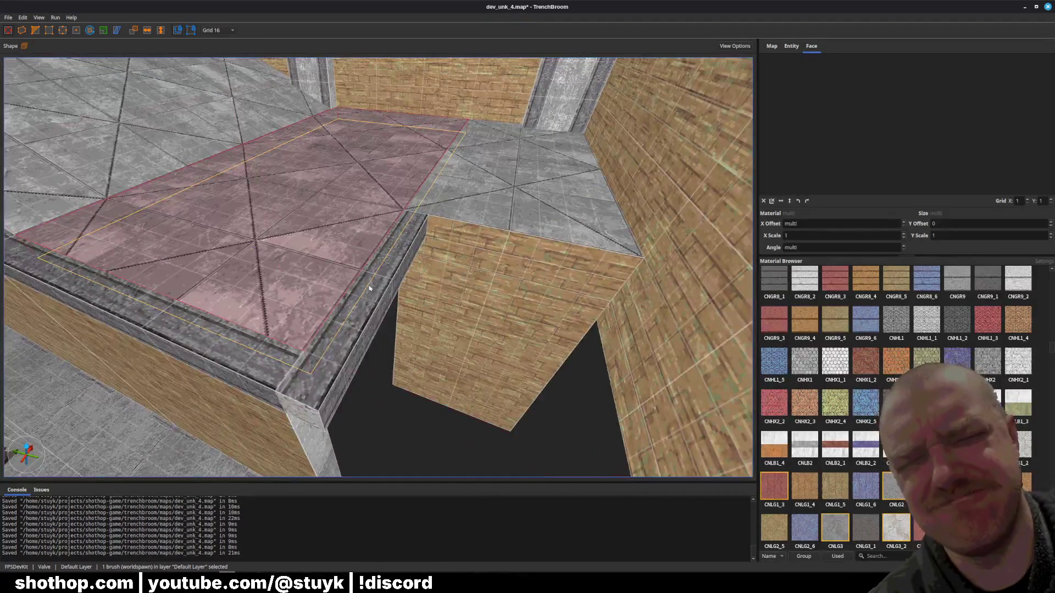
pyautogui.moveTo(400, 302); pyautogui.dragTo(335, 293)
pyautogui.press('Escape')
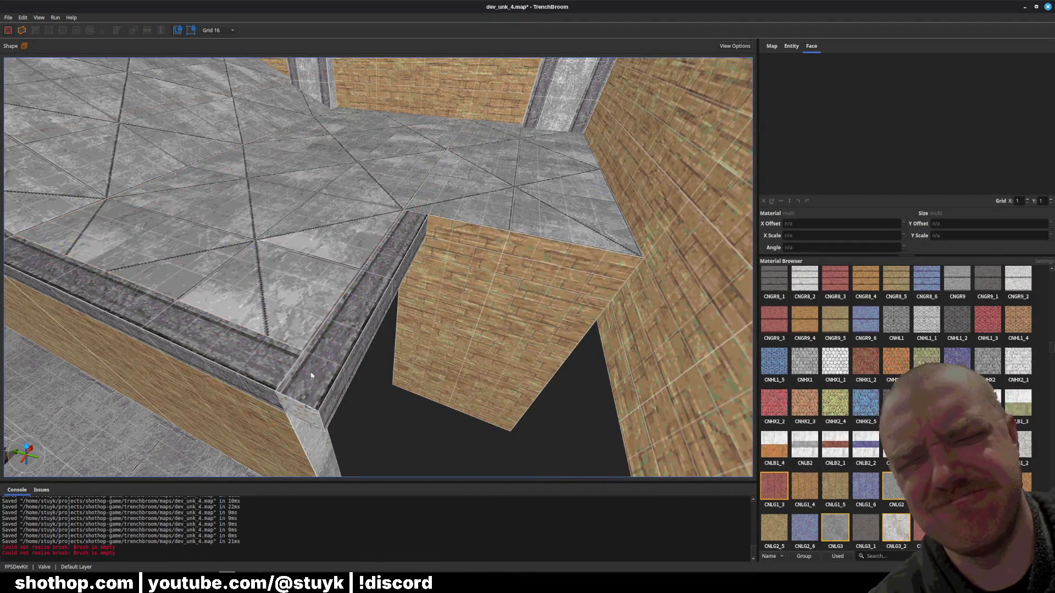
pyautogui.click(301, 327)
pyautogui.moveTo(301, 328); pyautogui.dragTo(294, 354)
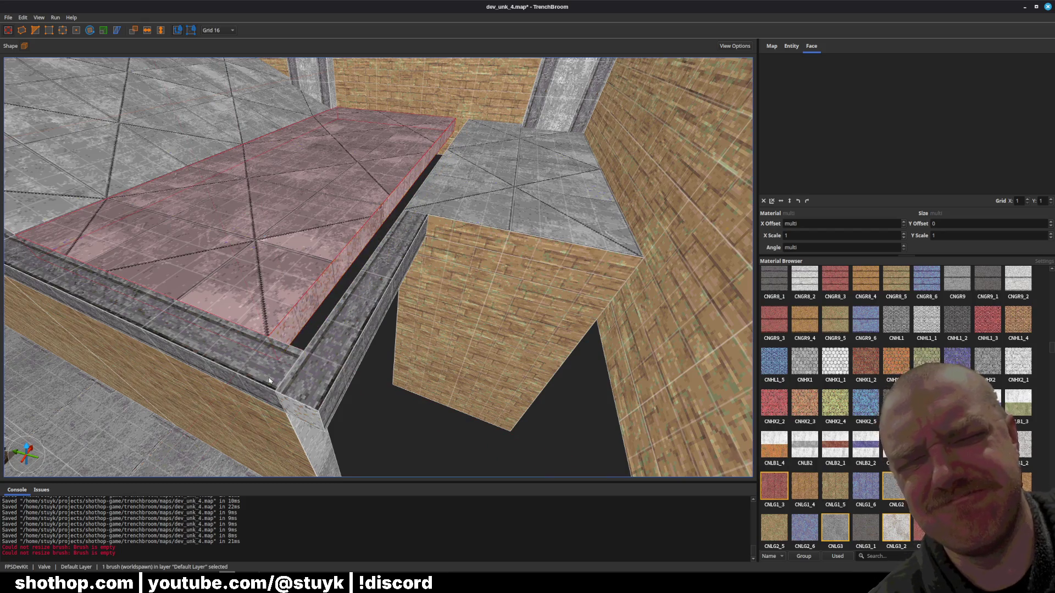
# - Drag the end of the left ledge beam to reshape it
pyautogui.click(291, 391)
pyautogui.moveTo(291, 391); pyautogui.dragTo(336, 366)
pyautogui.press('Escape')
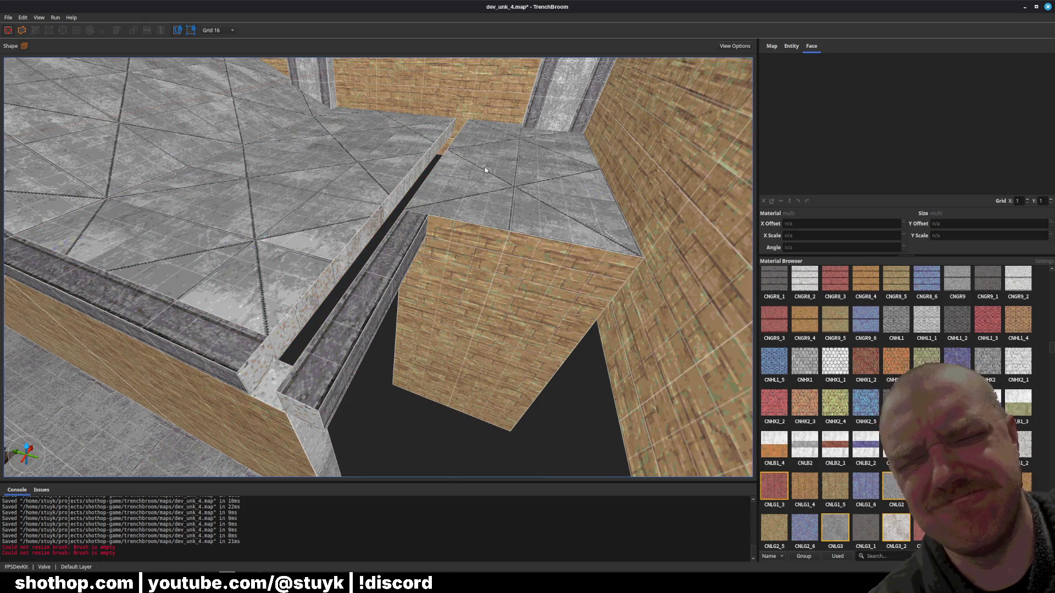
# - Inspect the block top, the left beam and the ledge face
pyautogui.click(486, 170)
pyautogui.click(367, 330)
pyautogui.scroll(3, 407, 300)
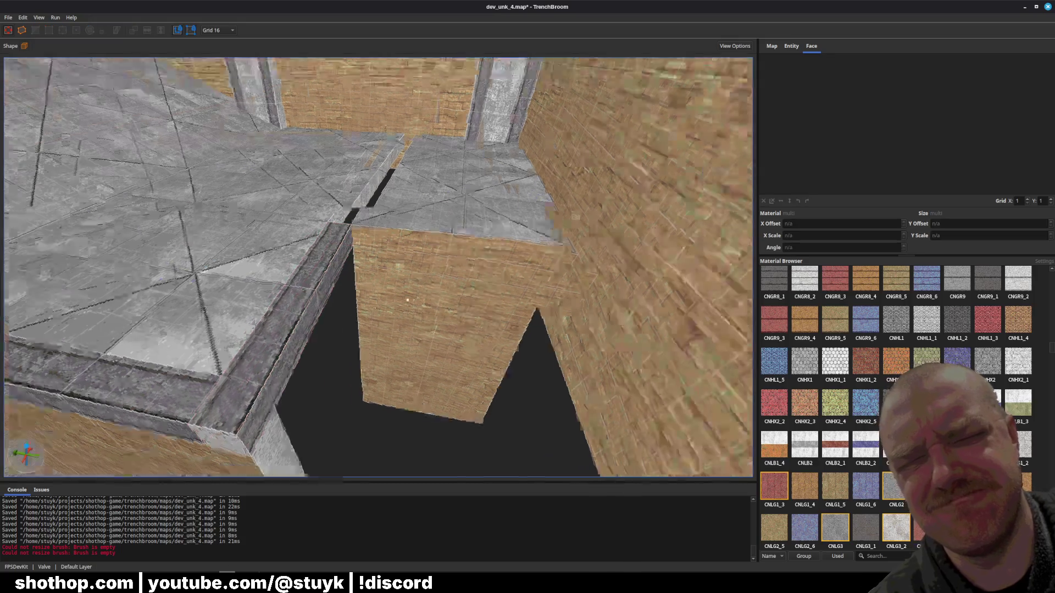
pyautogui.scroll(-3, 407, 300)
pyautogui.click(385, 220)
pyautogui.scroll(-3, 406, 362)
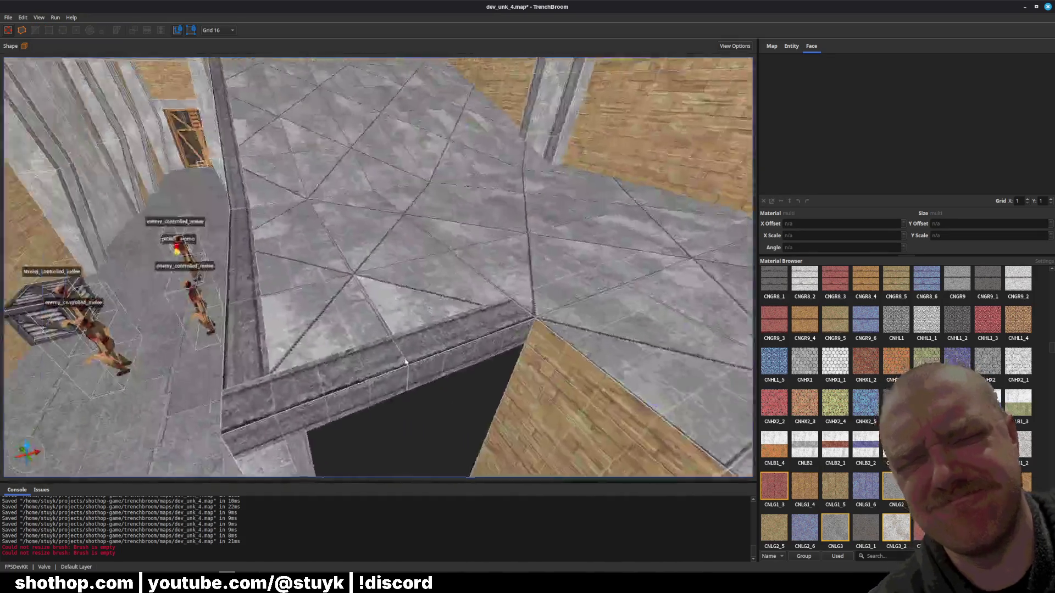
pyautogui.scroll(-3, 405, 362)
pyautogui.click(509, 241)
# - Check the pillar top and ledge face, then select the pit floor face
pyautogui.scroll(3, 508, 241)
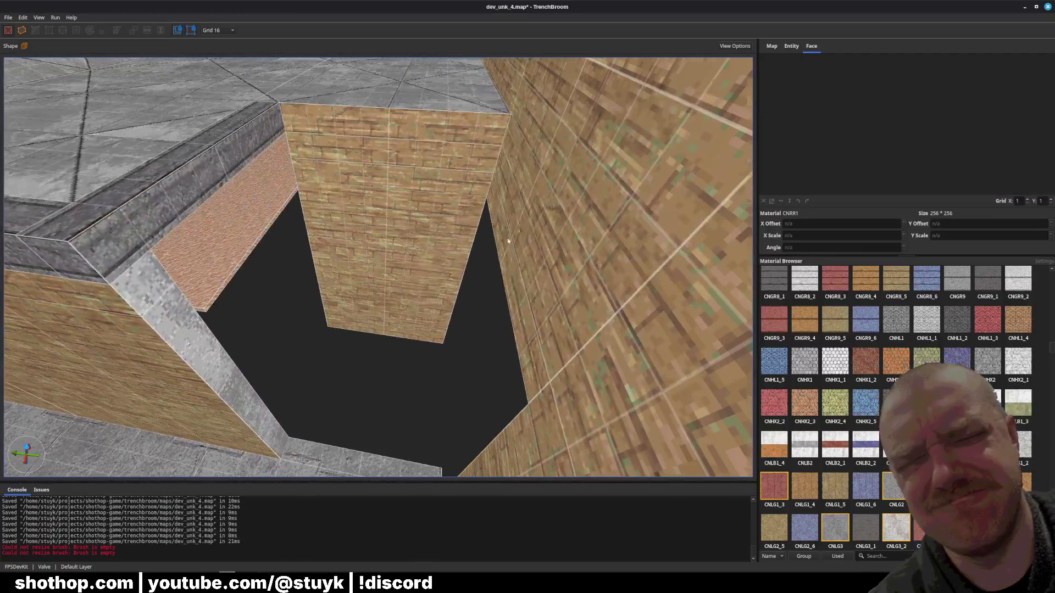
pyautogui.click(384, 110)
pyautogui.scroll(3, 273, 256)
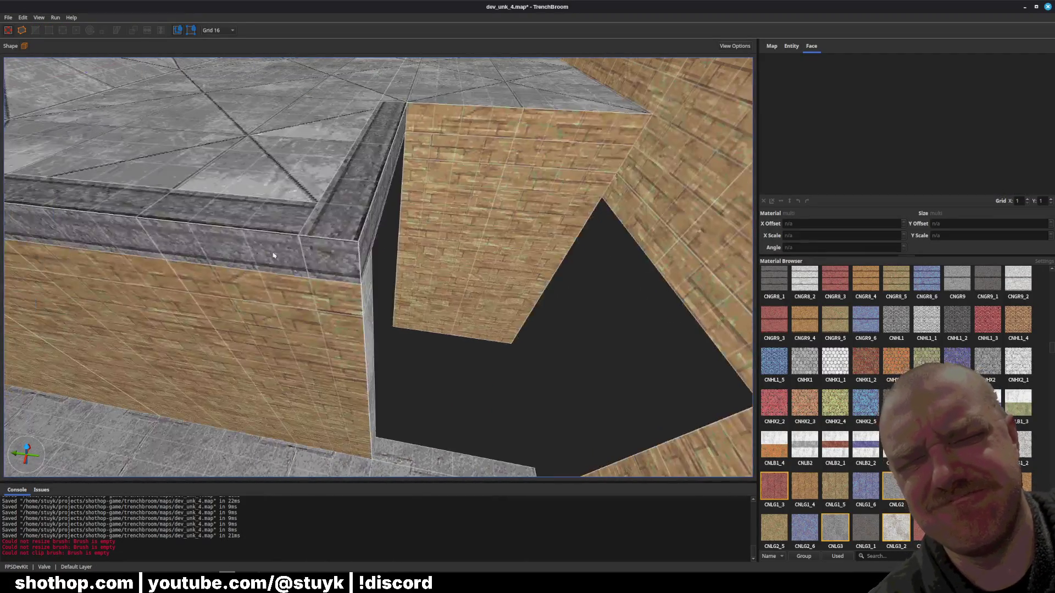
pyautogui.click(273, 255)
pyautogui.scroll(-3, 454, 217)
pyautogui.click(454, 217)
pyautogui.scroll(-3, 405, 394)
pyautogui.click(405, 395)
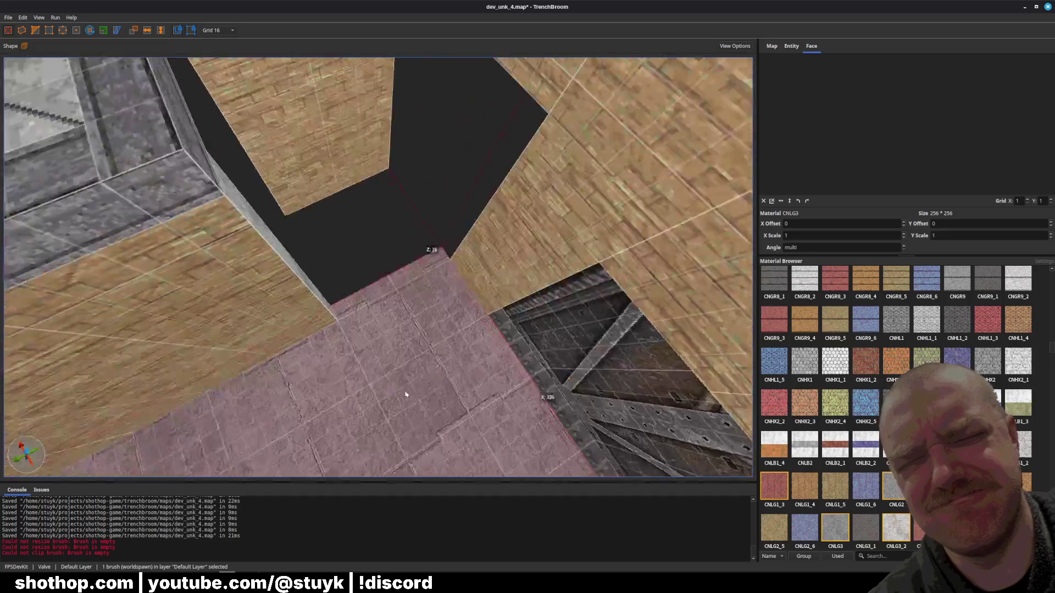
# - Clip the pit floor brush using two points placed on the floor
pyautogui.scroll(2, 405, 395)
pyautogui.press('c')
pyautogui.click(358, 236)
pyautogui.click(345, 245)
pyautogui.click(360, 272)
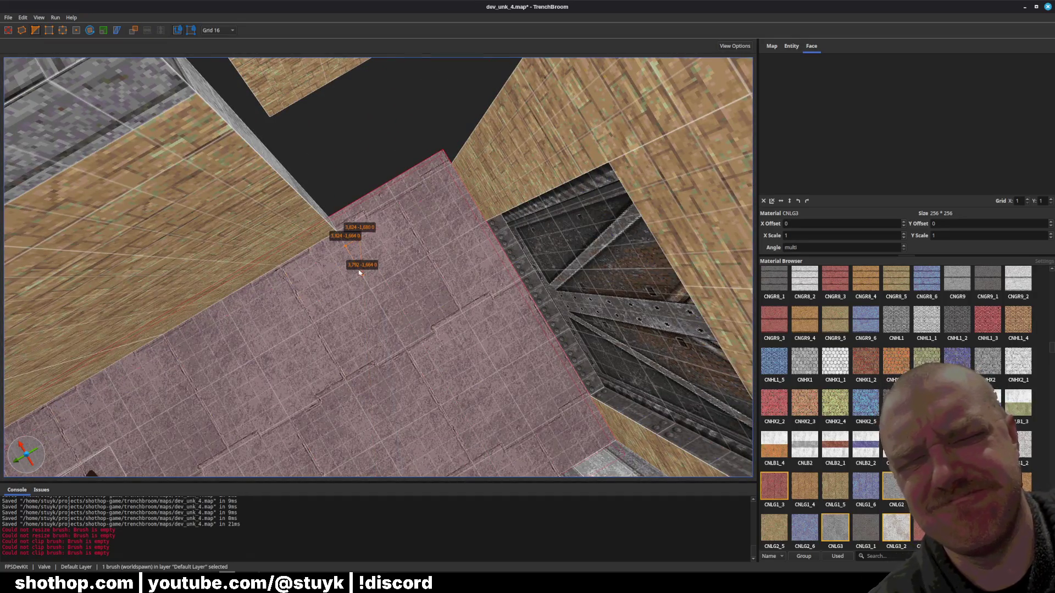
pyautogui.press('BackSpace')
pyautogui.press('BackSpace')
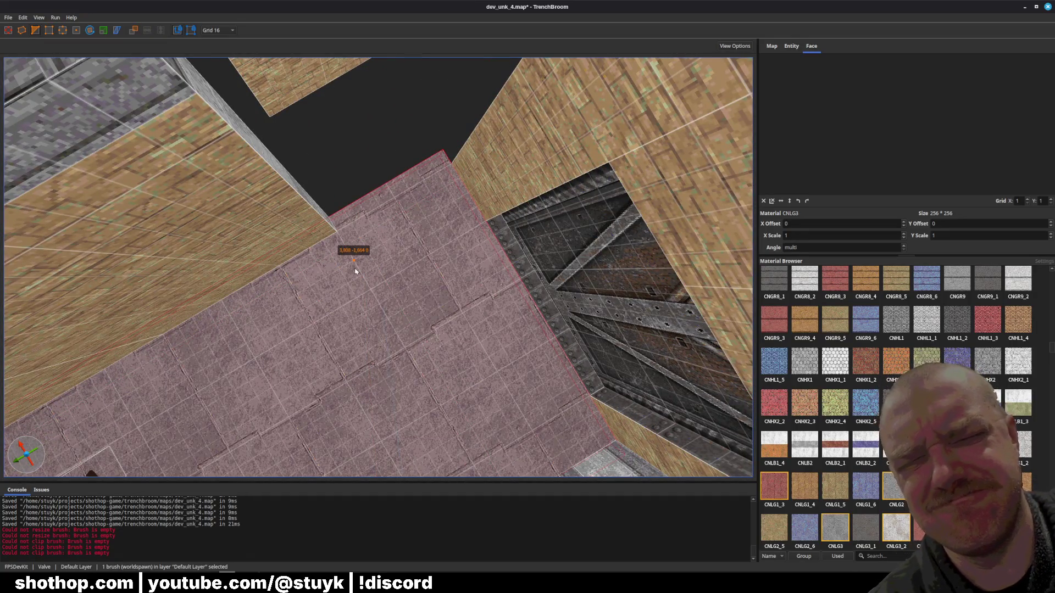
pyautogui.click(373, 292)
pyautogui.press('Return')
# - Resize the floor slab to fit the pit
pyautogui.scroll(-3, 440, 247)
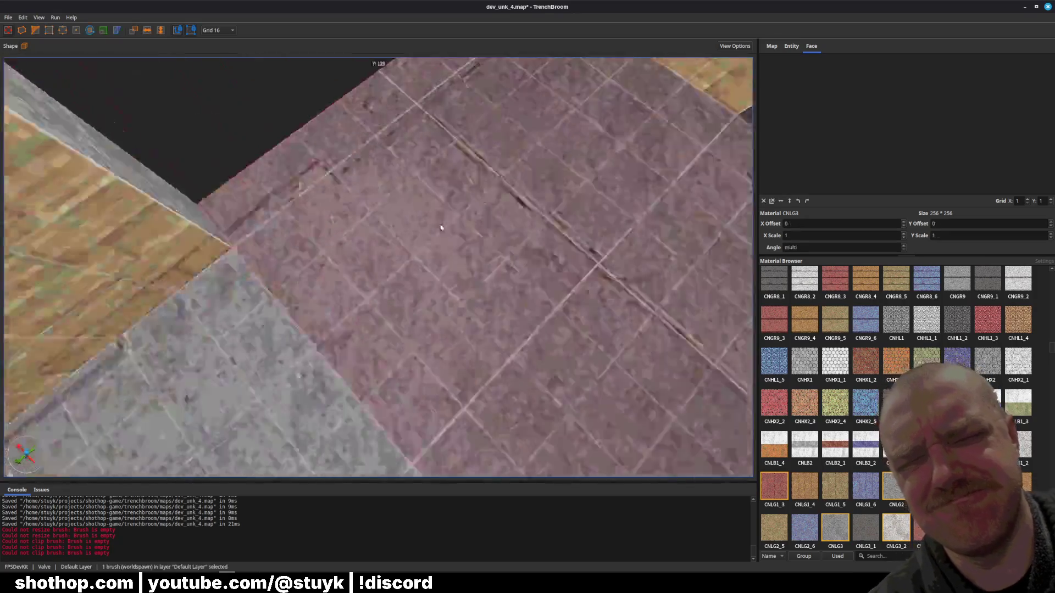
pyautogui.moveTo(511, 221)
pyautogui.mouseDown()
pyautogui.moveTo(419, 183)
pyautogui.moveTo(384, 189)
pyautogui.moveTo(443, 294)
pyautogui.mouseUp()
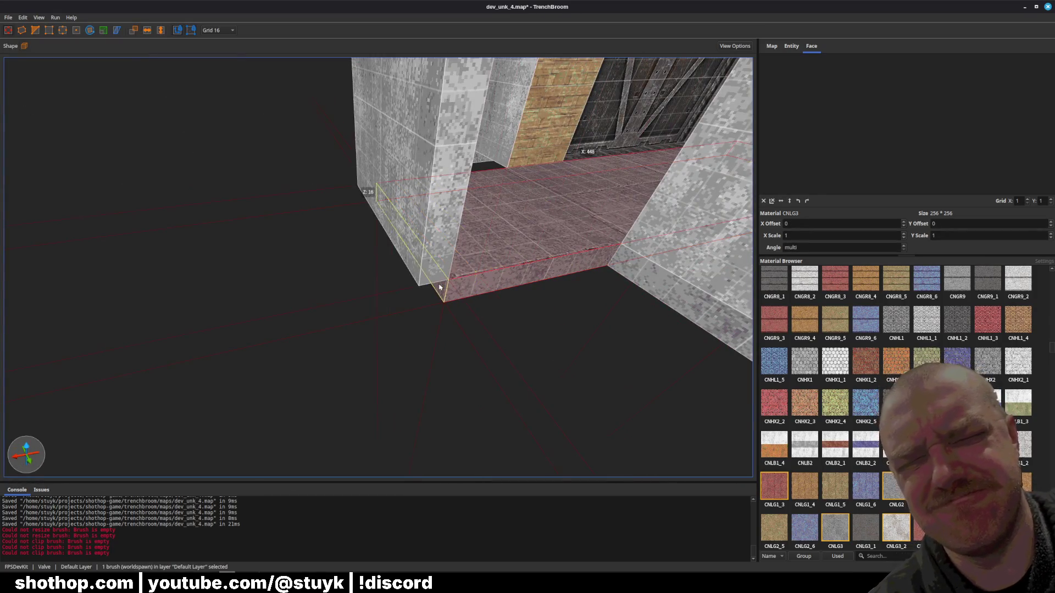
pyautogui.press('Escape')
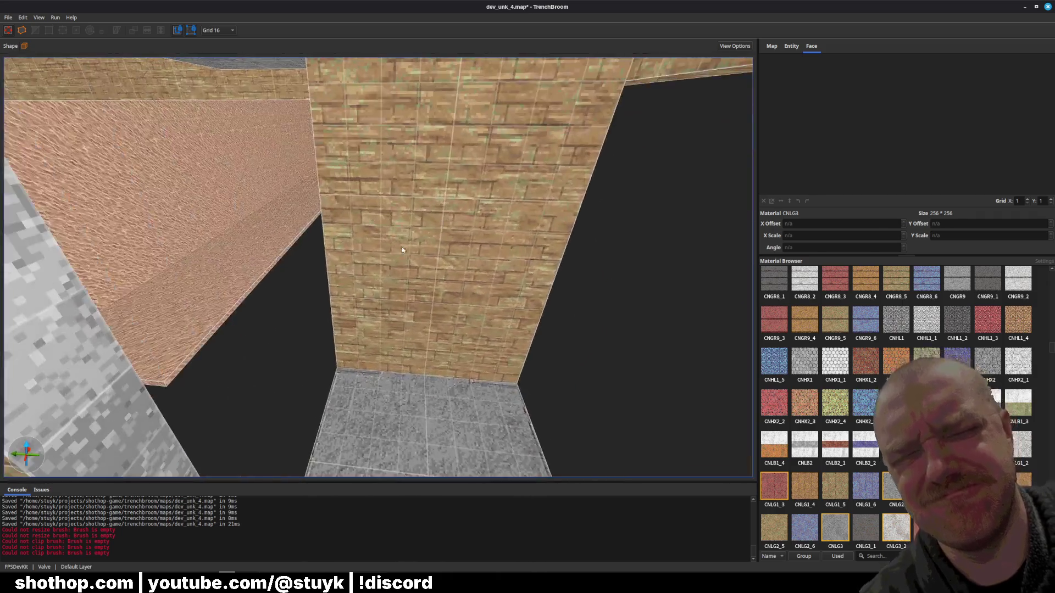
# - Rotate the thin red brick slab at the pit's back, nudge it, then delete it
pyautogui.click(405, 254)
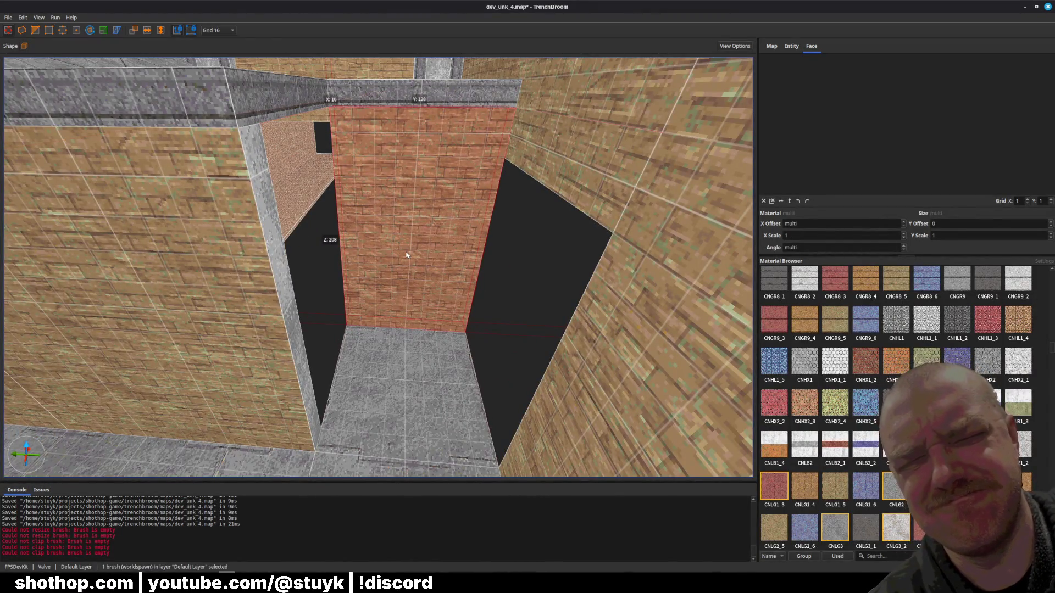
pyautogui.hotkey('alt', 'Left')
pyautogui.press('Left')
pyautogui.press('Left')
pyautogui.press('Left')
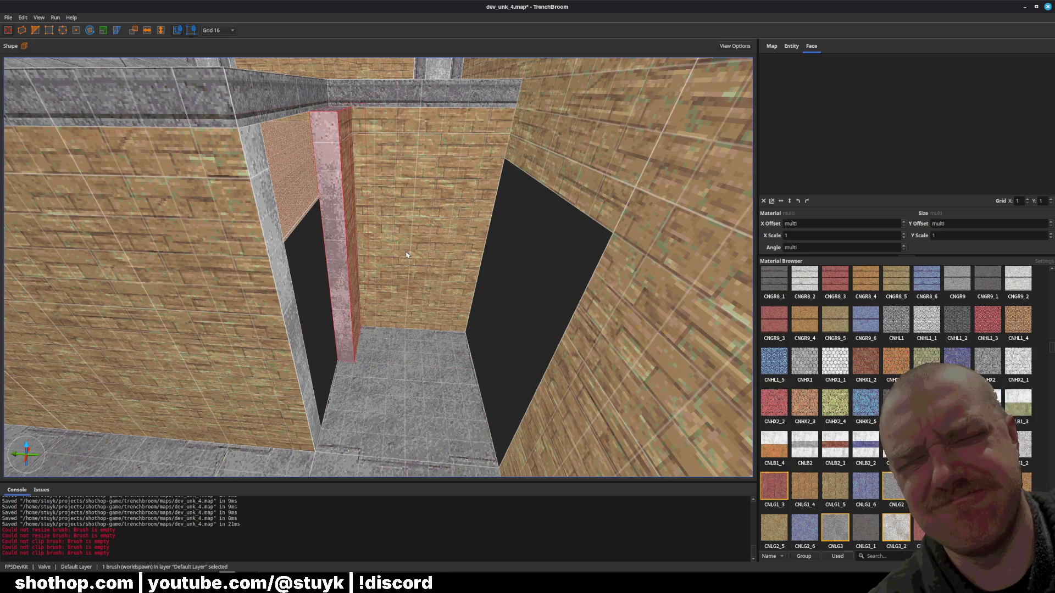
pyautogui.press('Delete')
# - Inspect the left wall and the wall brush above the pit, then save the map
pyautogui.keyDown('shift'); pyautogui.click(252, 307); pyautogui.keyUp('shift')
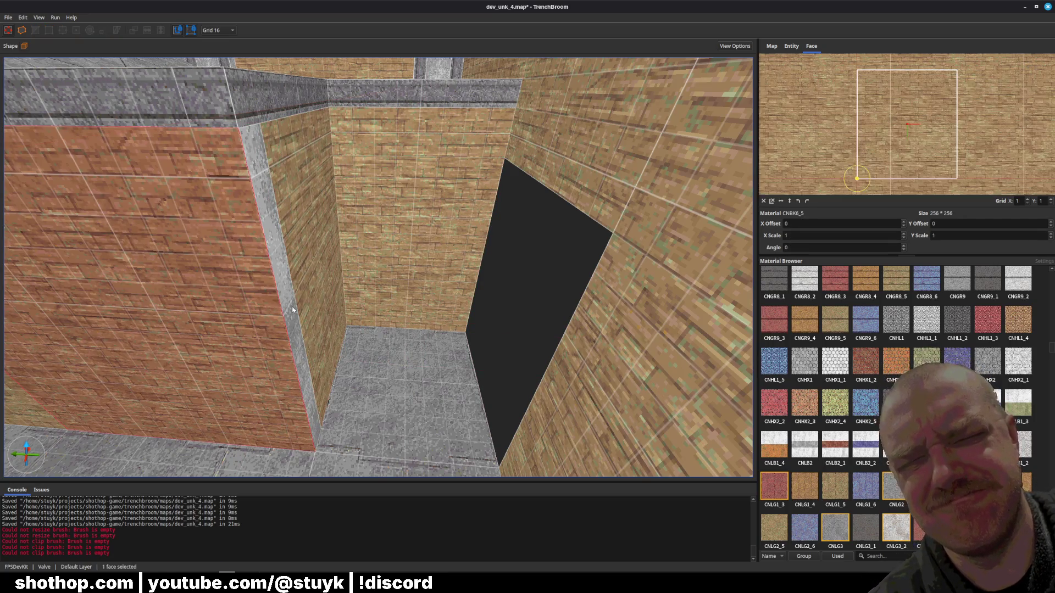
pyautogui.scroll(2, 351, 310)
pyautogui.click(396, 302)
pyautogui.scroll(3, 473, 241)
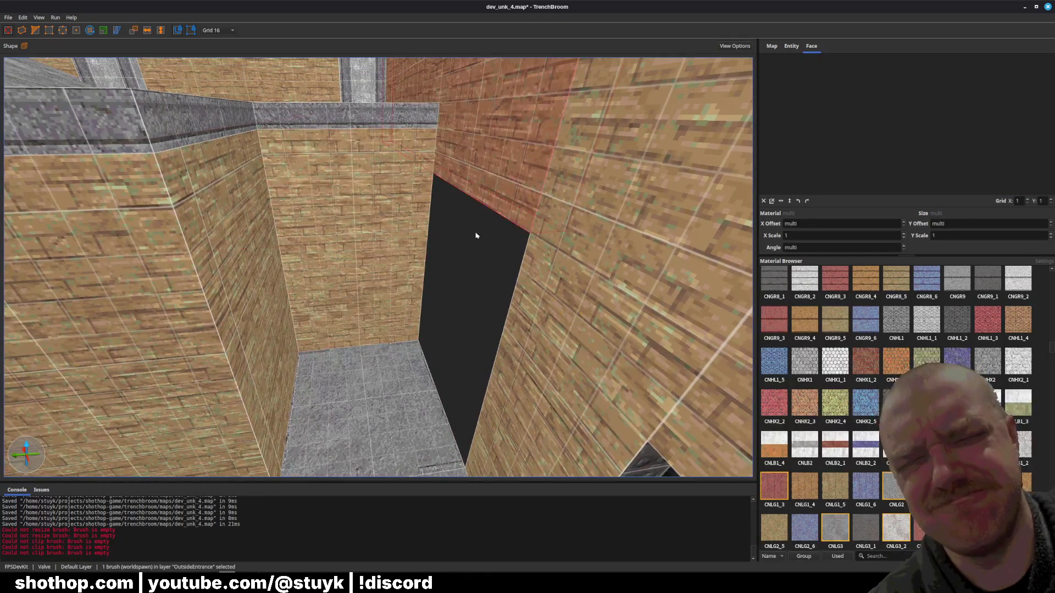
pyautogui.scroll(4, 439, 296)
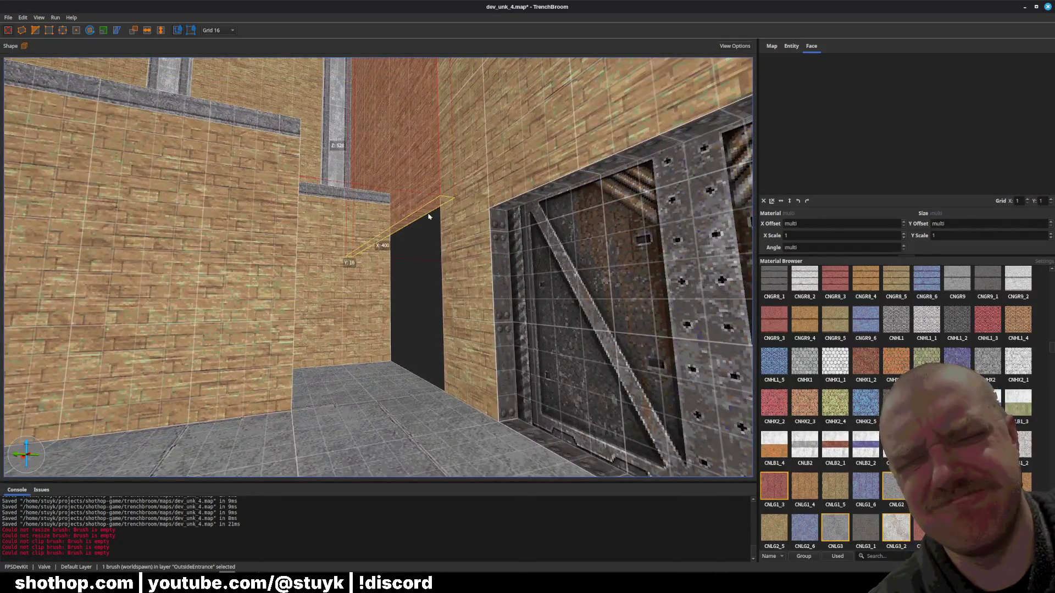
pyautogui.press('Escape')
pyautogui.hotkey('ctrl', 's')
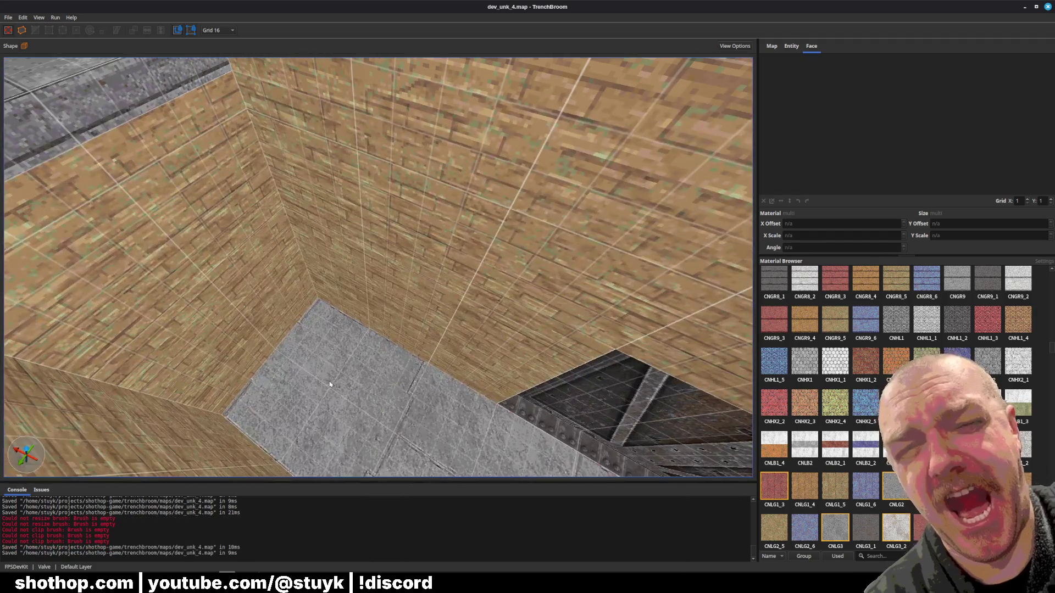
# - Inspect the pit floor brush and save the map
pyautogui.click(332, 384)
pyautogui.hotkey('ctrl', 's')
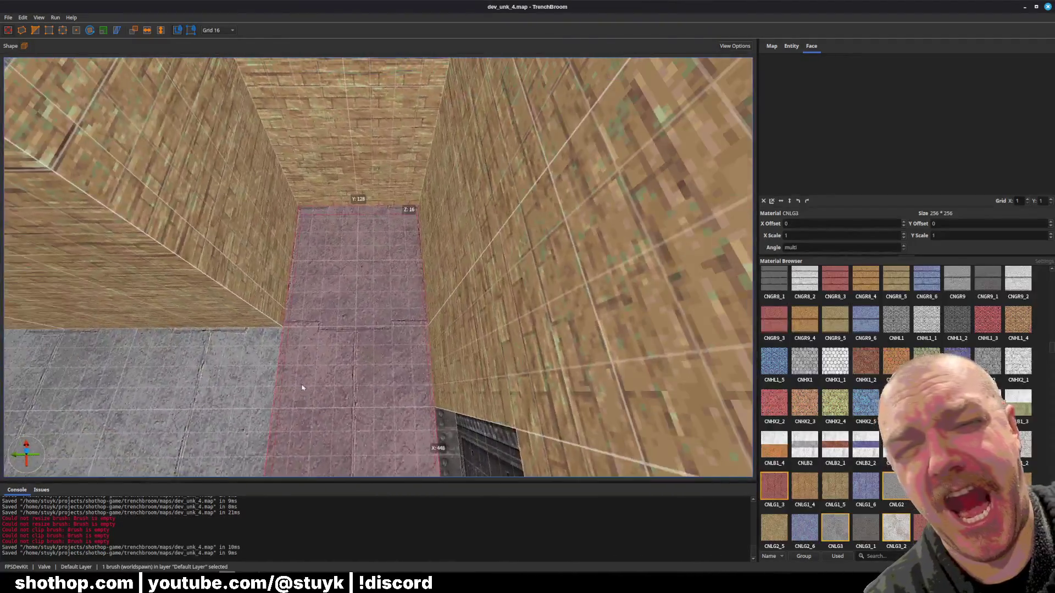
pyautogui.click(377, 292)
pyautogui.scroll(5, 377, 292)
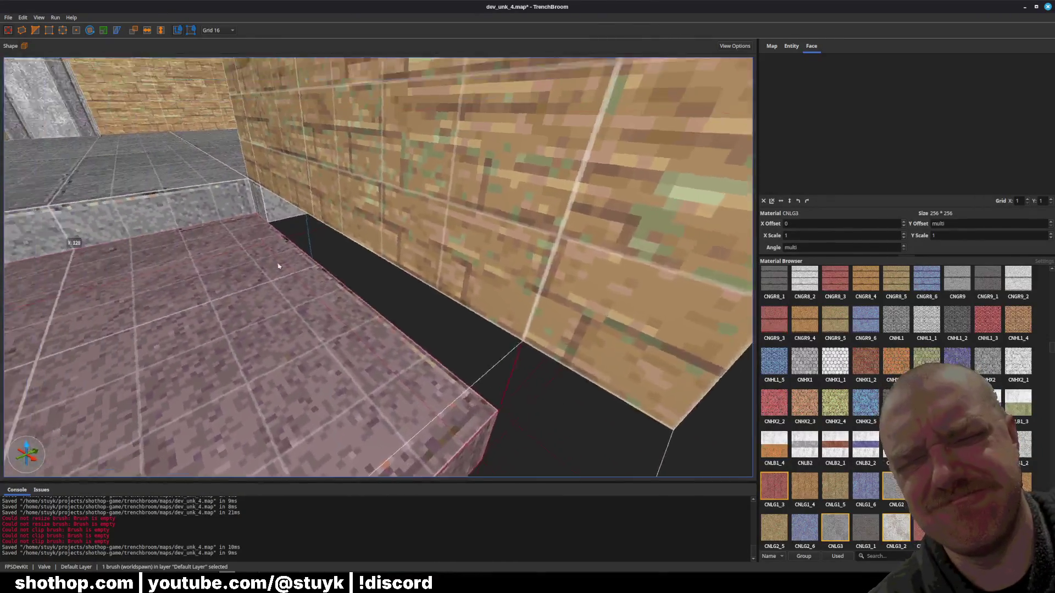
pyautogui.press('Escape')
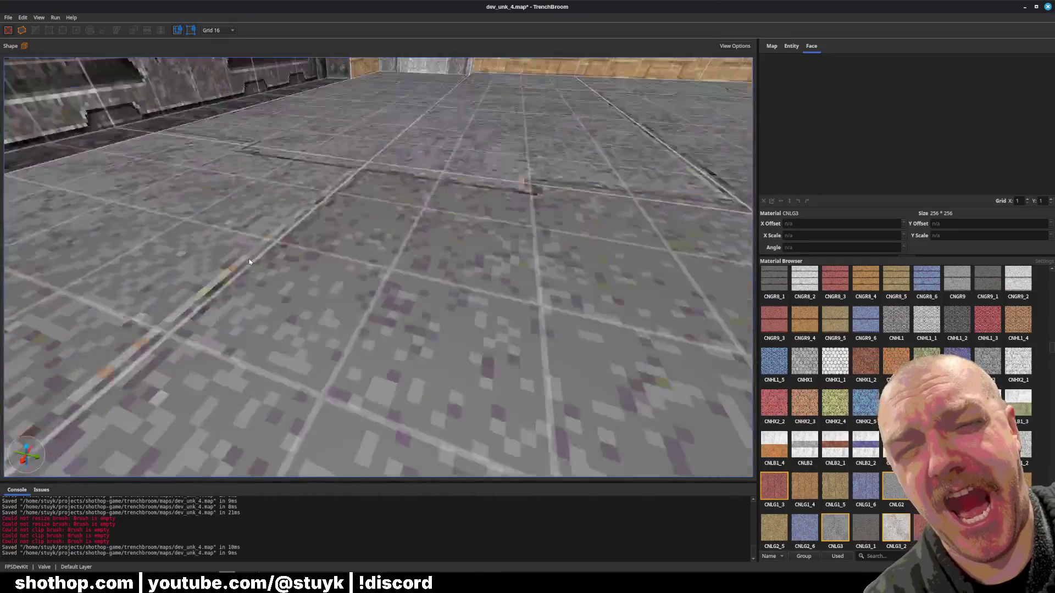
pyautogui.hotkey('ctrl', 's')
# - Review the room's brick wall brushes and save again
pyautogui.click(346, 206)
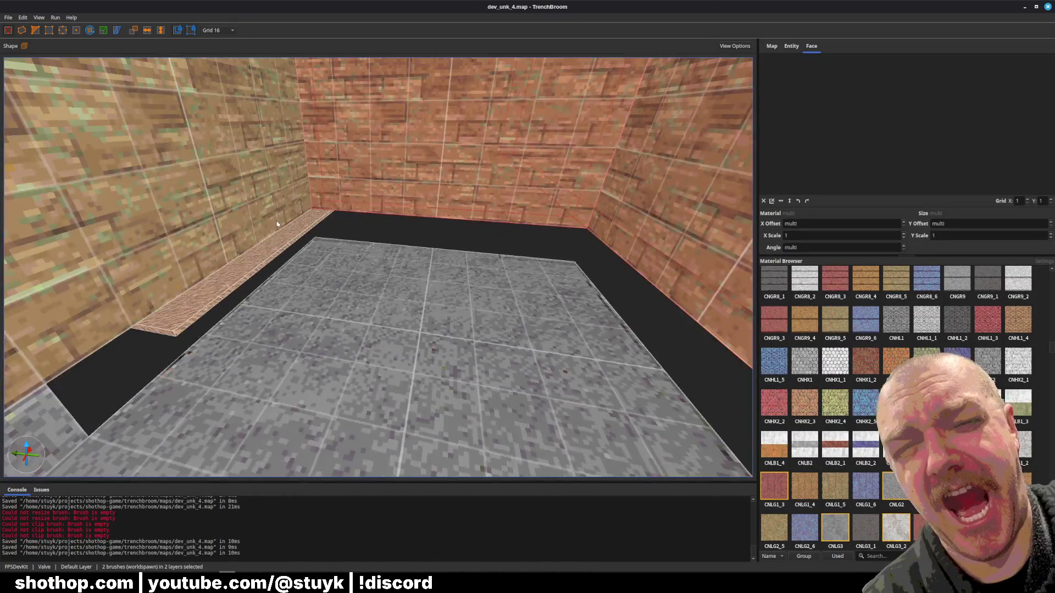
pyautogui.keyDown('ctrl'); pyautogui.click(290, 236); pyautogui.keyUp('ctrl')
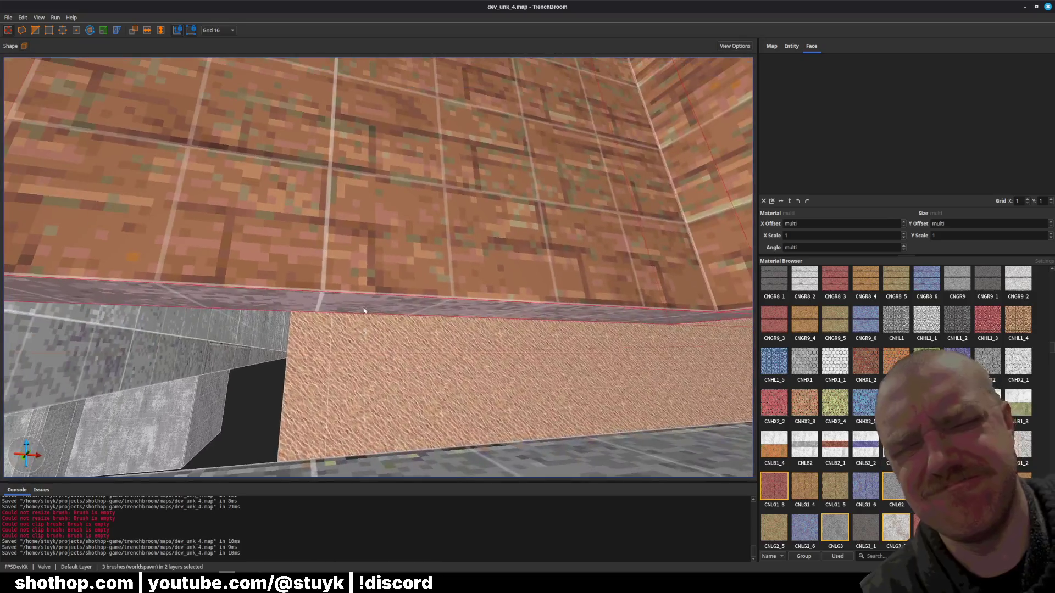
pyautogui.keyDown('ctrl'); pyautogui.click(355, 377); pyautogui.keyUp('ctrl')
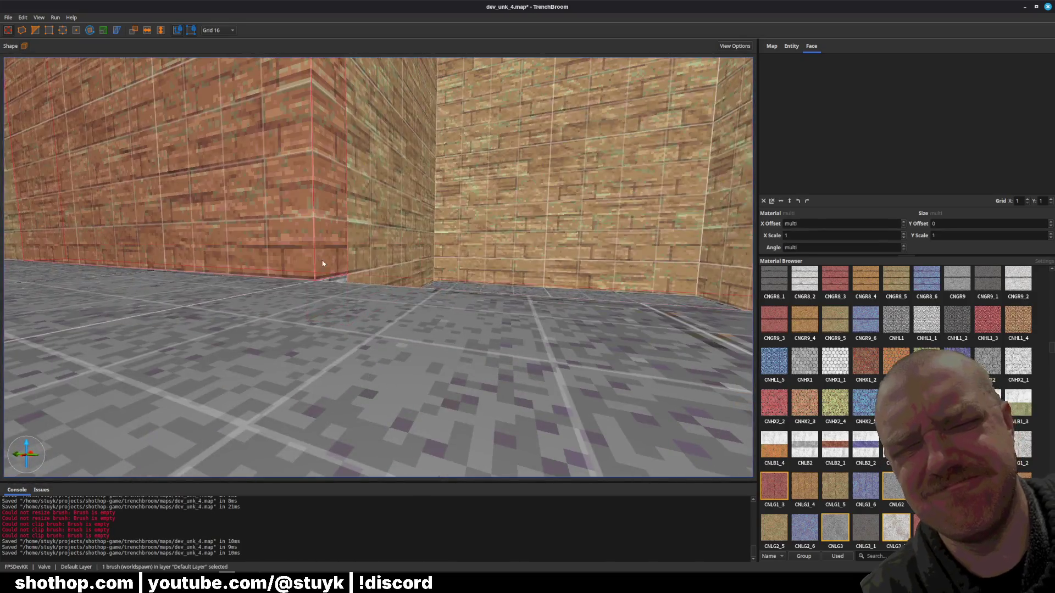
pyautogui.click(292, 271)
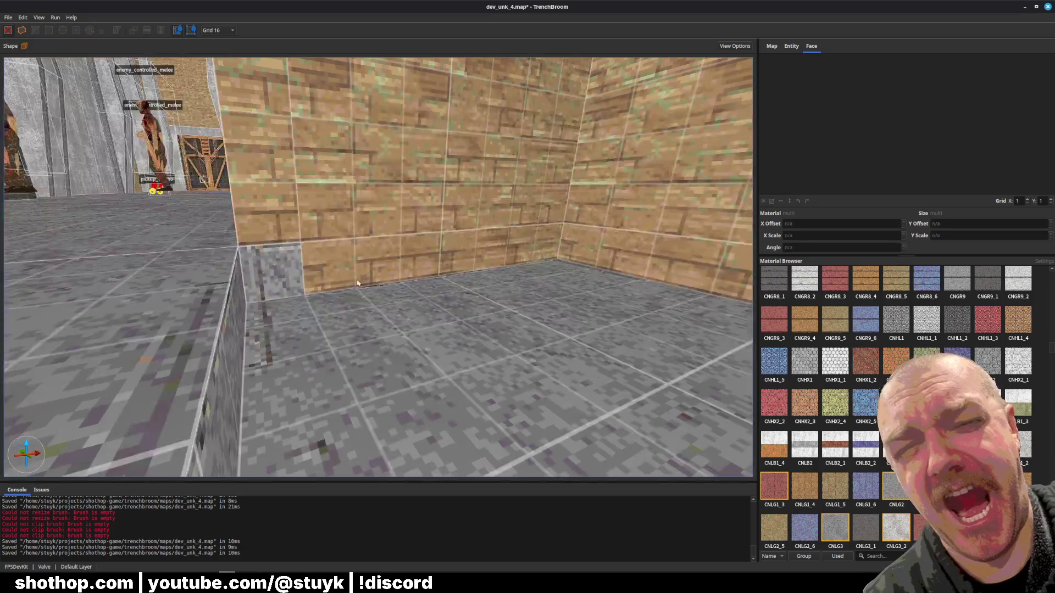
pyautogui.keyDown('shift'); pyautogui.click(287, 276); pyautogui.keyUp('shift')
pyautogui.press('Escape')
pyautogui.hotkey('ctrl', 's')
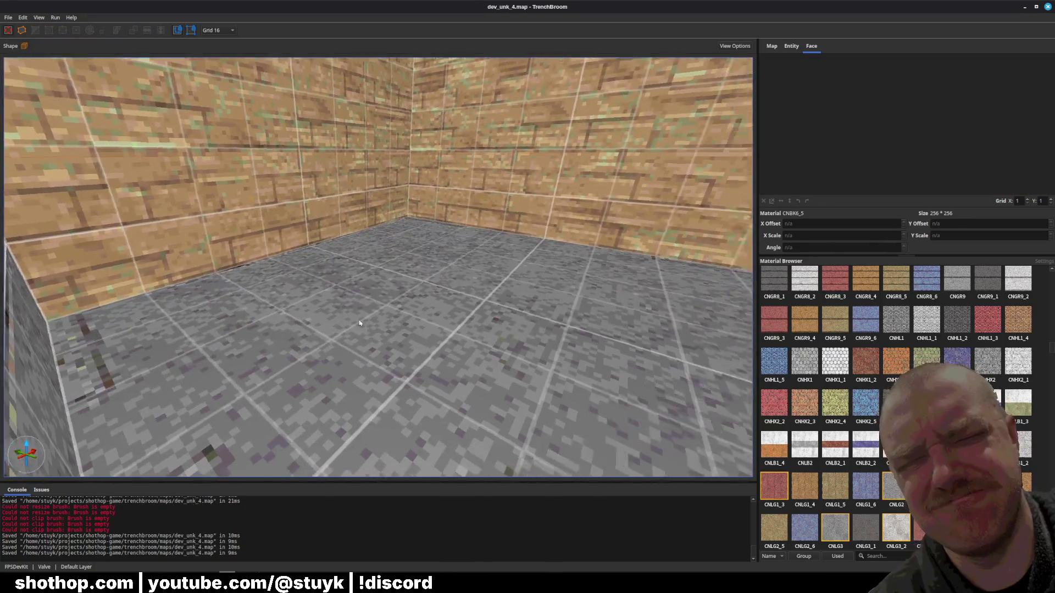
pyautogui.scroll(-2, 363, 334)
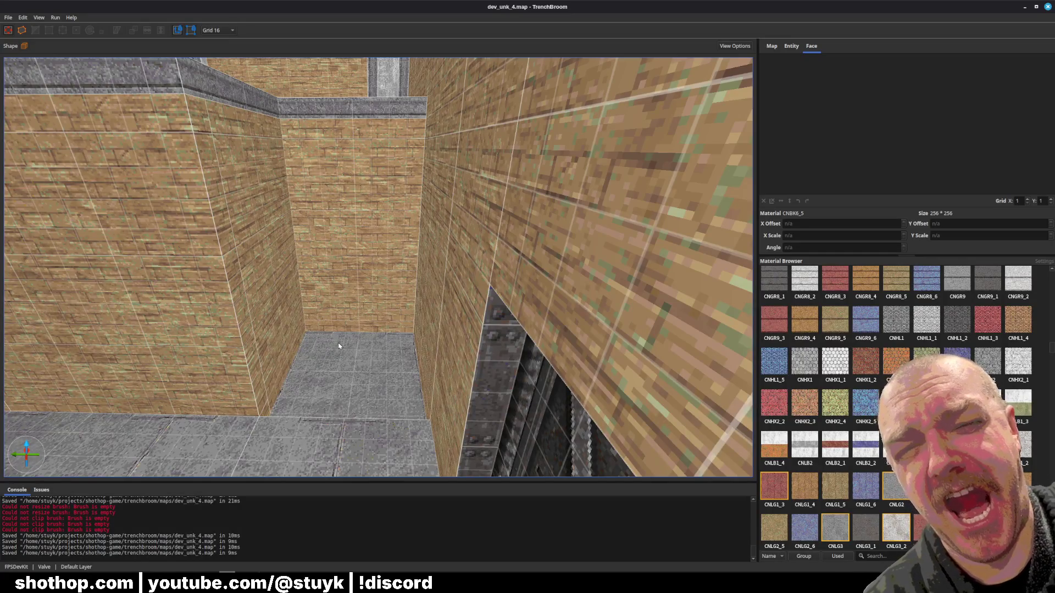
# - Draw a new floor brush at the corridor's end and scroll the Material Browser to the metal textures
pyautogui.moveTo(310, 338); pyautogui.dragTo(423, 426)
pyautogui.scroll(3, 425, 445)
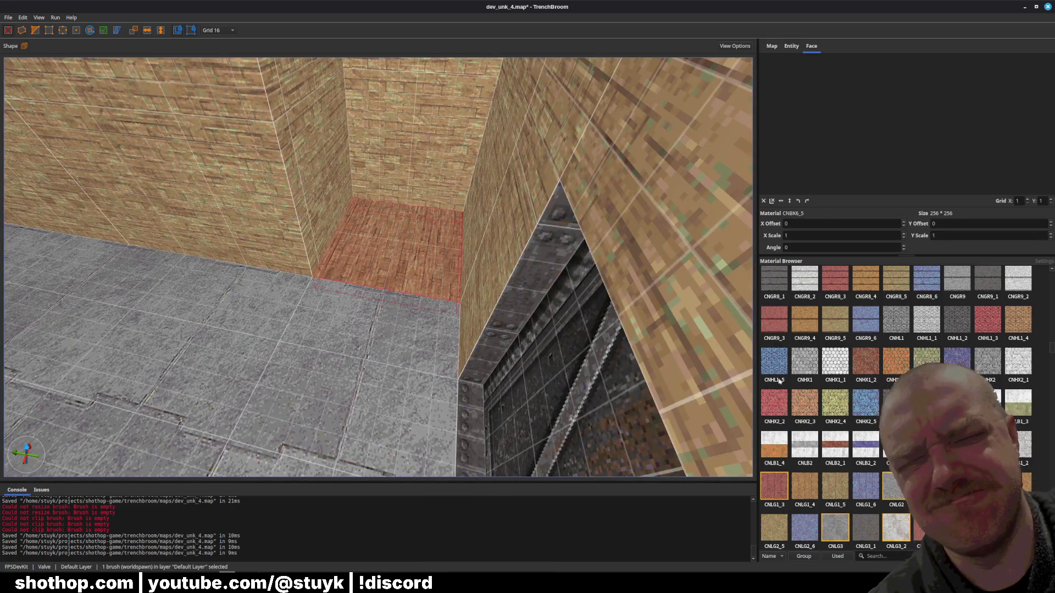
pyautogui.scroll(-10, 835, 406)
pyautogui.scroll(-10, 835, 407)
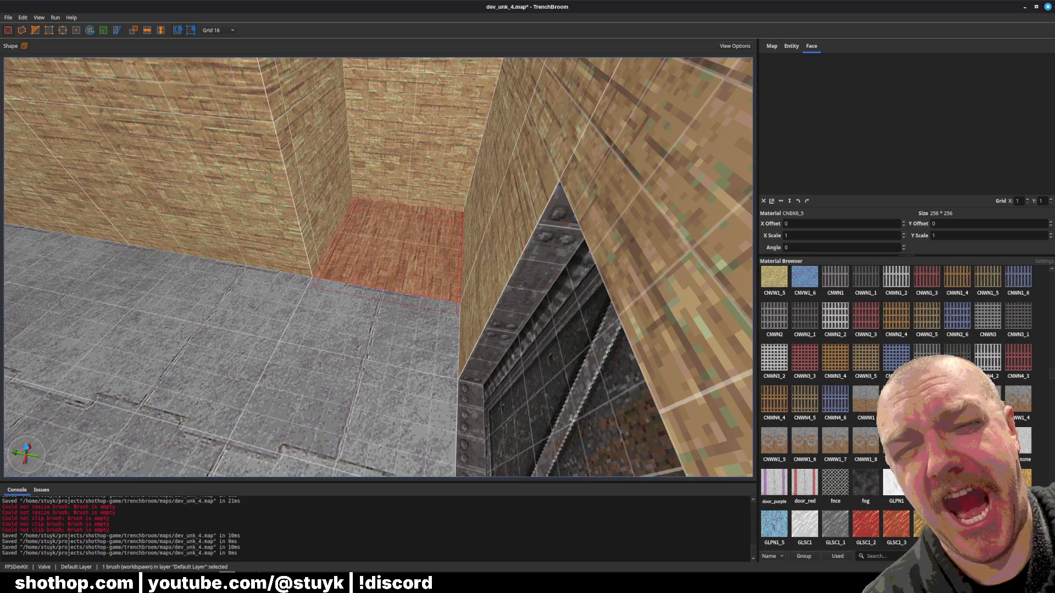
pyautogui.scroll(-3, 835, 407)
pyautogui.scroll(-6, 835, 407)
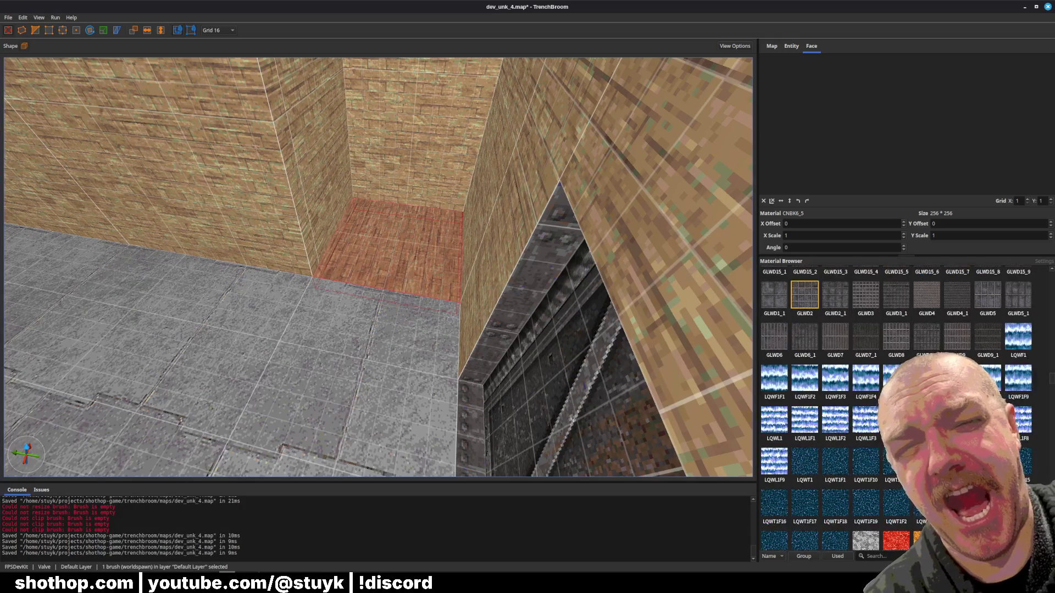
pyautogui.scroll(-15, 835, 406)
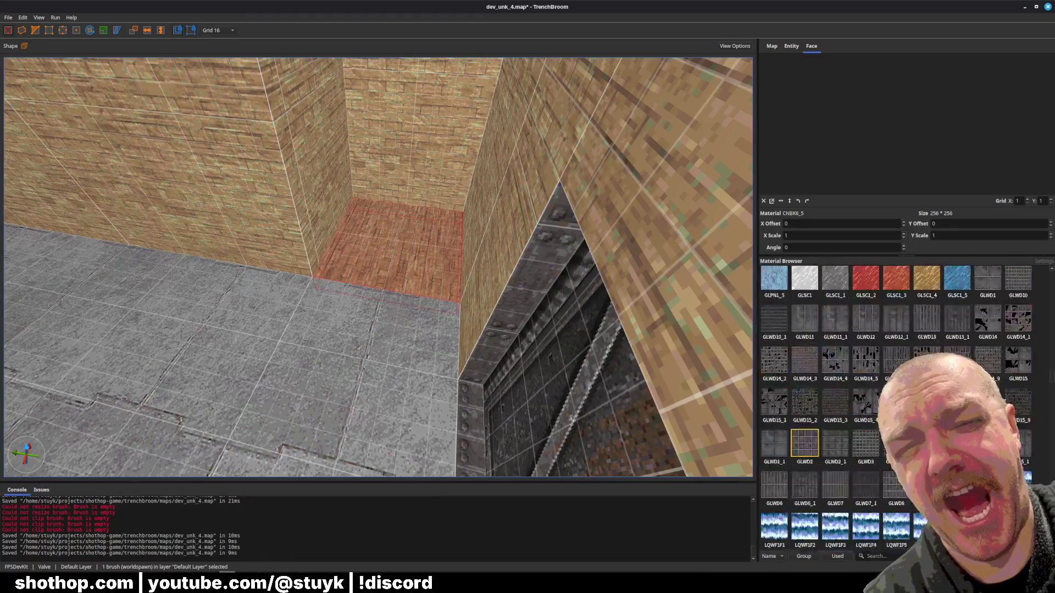
pyautogui.scroll(-15, 835, 406)
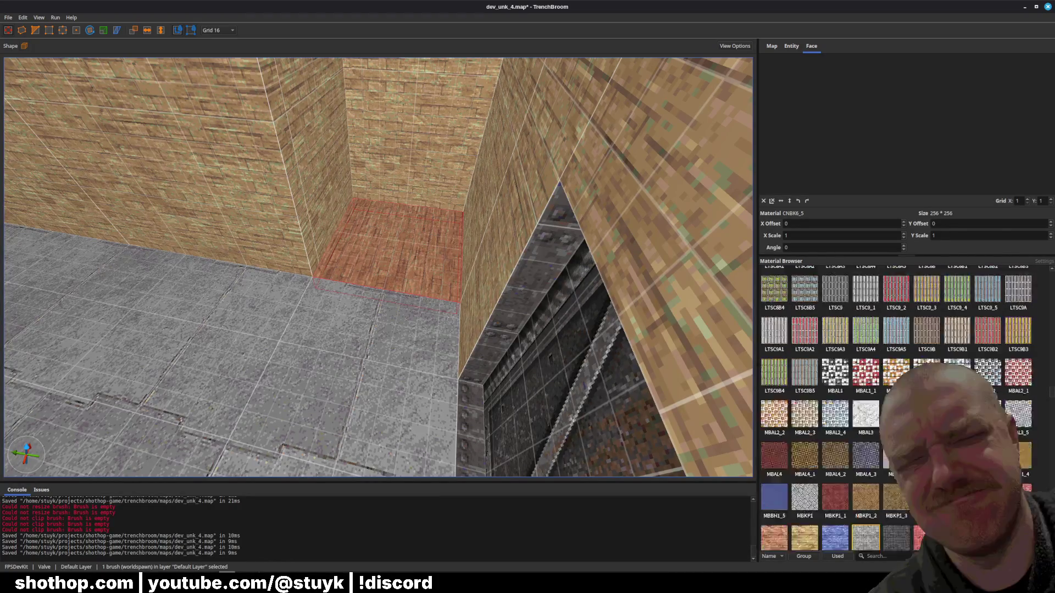
pyautogui.scroll(-10, 835, 406)
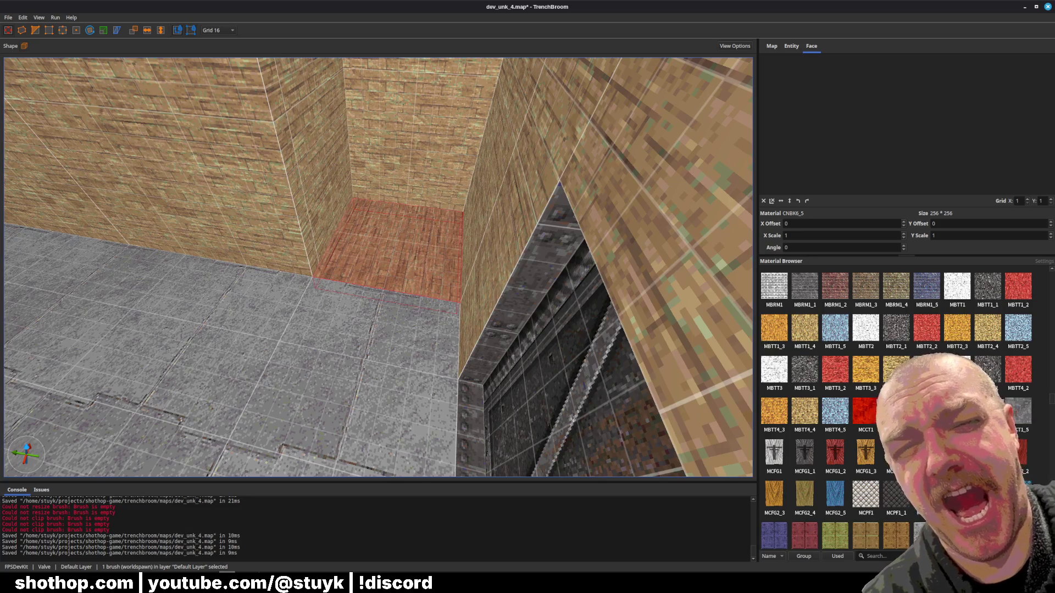
pyautogui.scroll(-15, 849, 380)
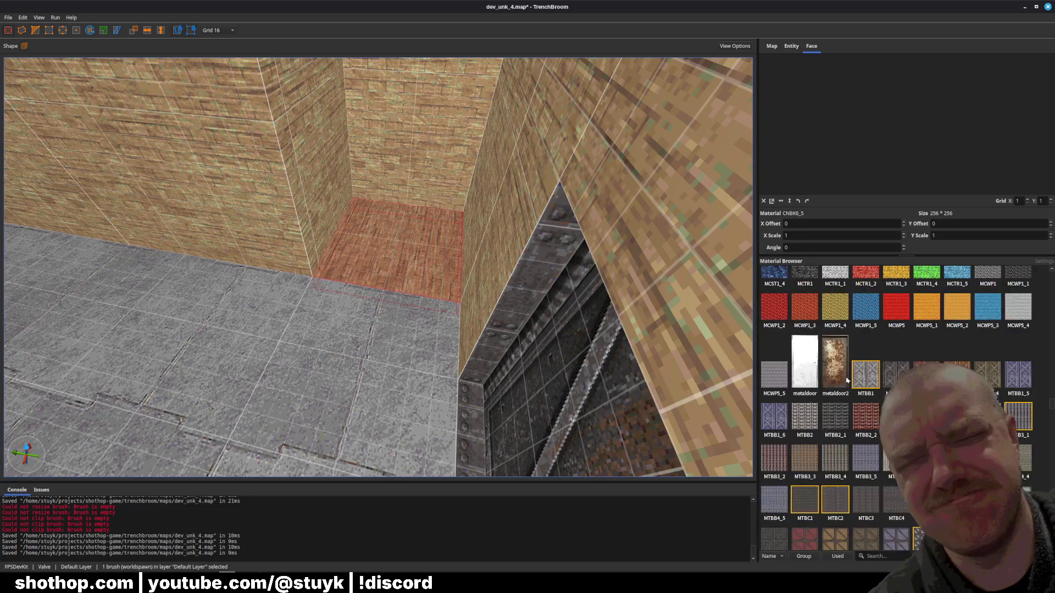
pyautogui.scroll(-2, 858, 405)
# - Try the MTBE metal materials (MTBE2_1, MTBE3_3, MTBE3_1, MTBE9, MTBE8_5) on the pit floor
pyautogui.click(957, 442)
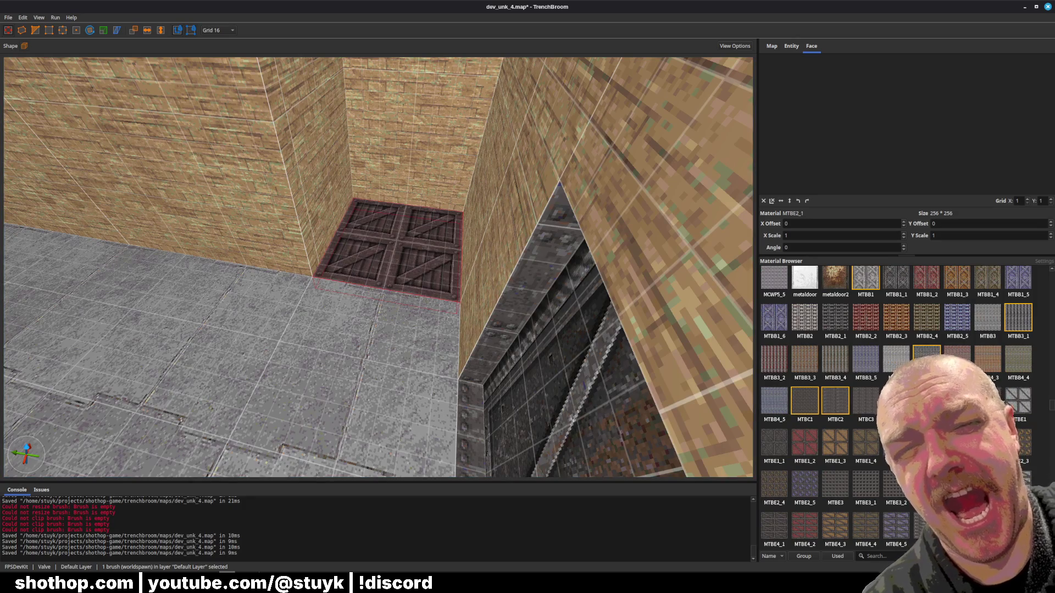
pyautogui.click(927, 483)
pyautogui.click(855, 490)
pyautogui.scroll(-7, 855, 491)
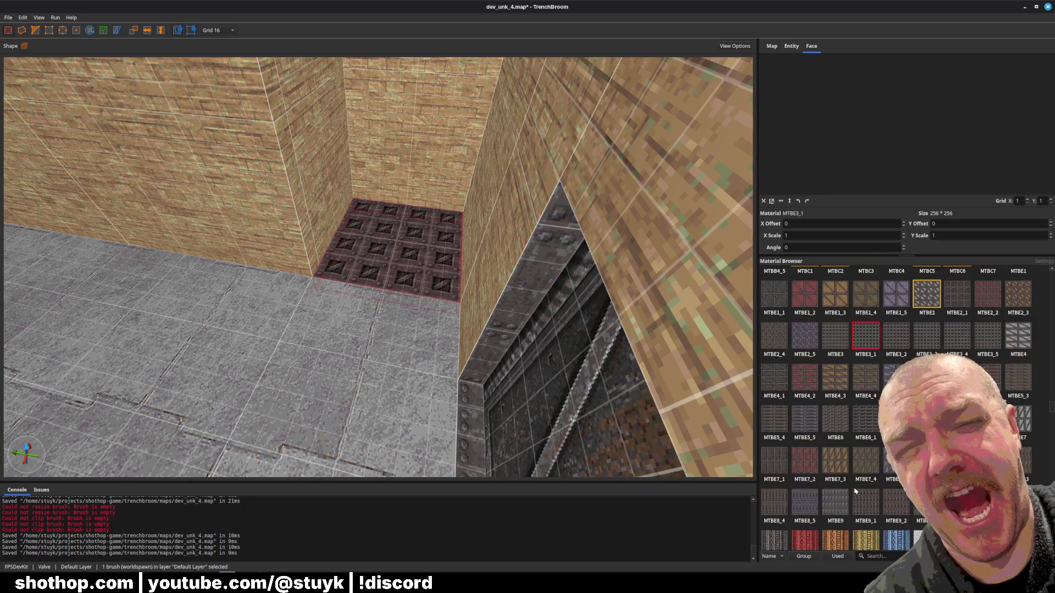
pyautogui.click(863, 463)
pyautogui.click(865, 502)
pyautogui.click(834, 504)
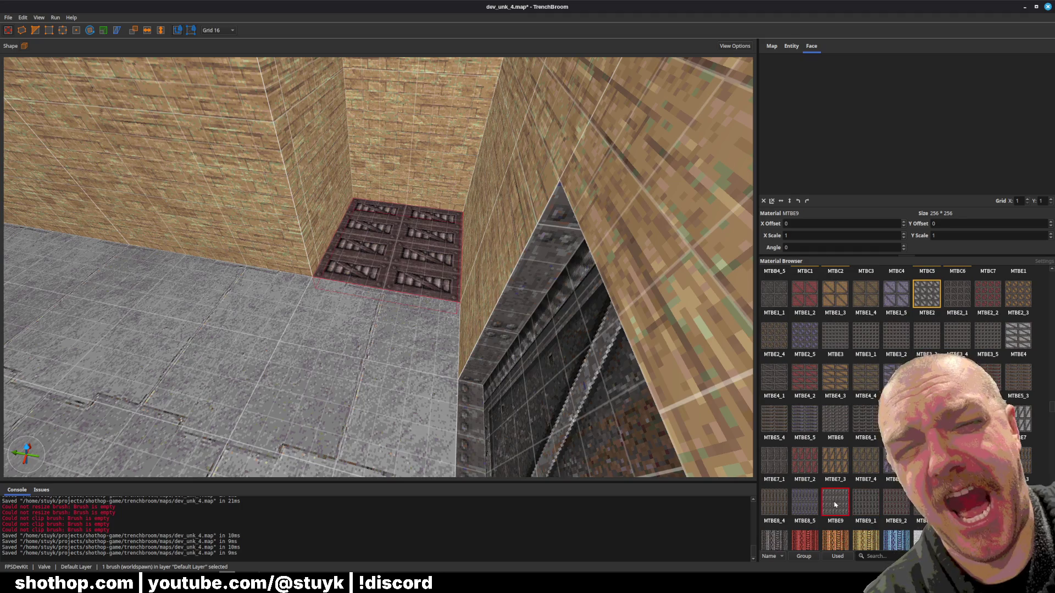
pyautogui.click(812, 503)
# - Try MTBO3_1 and MTBO1_1, then settle on the perforated grate MTBO6_1 for the floor
pyautogui.scroll(-7, 811, 500)
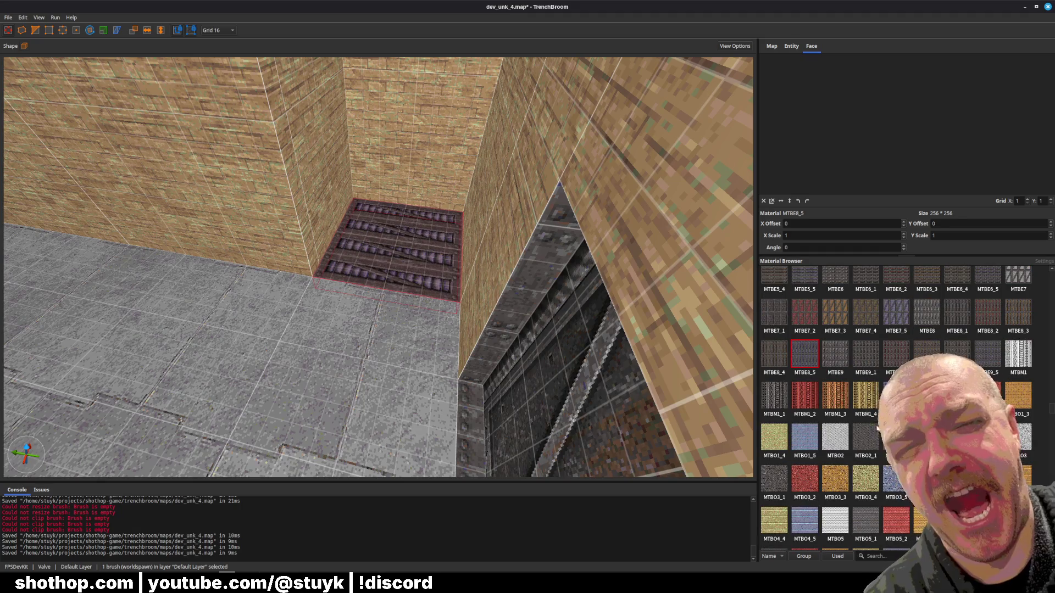
pyautogui.click(774, 478)
pyautogui.click(957, 396)
pyautogui.scroll(-5, 957, 396)
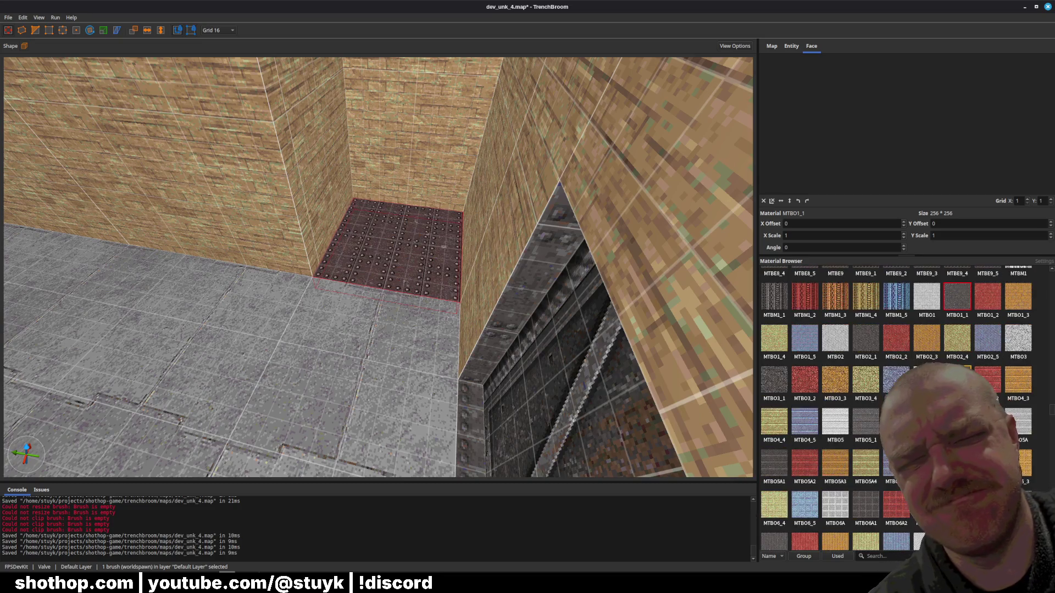
pyautogui.click(957, 463)
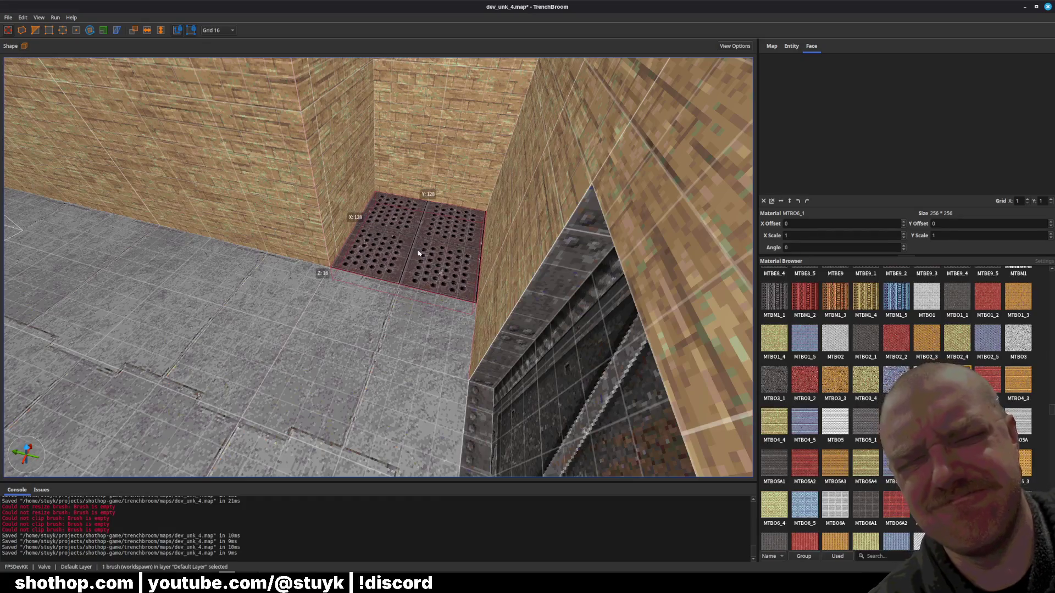
pyautogui.press('pageup')
# - Apply the MTBO5A1 material to the grate platform's front side face
pyautogui.press('Escape')
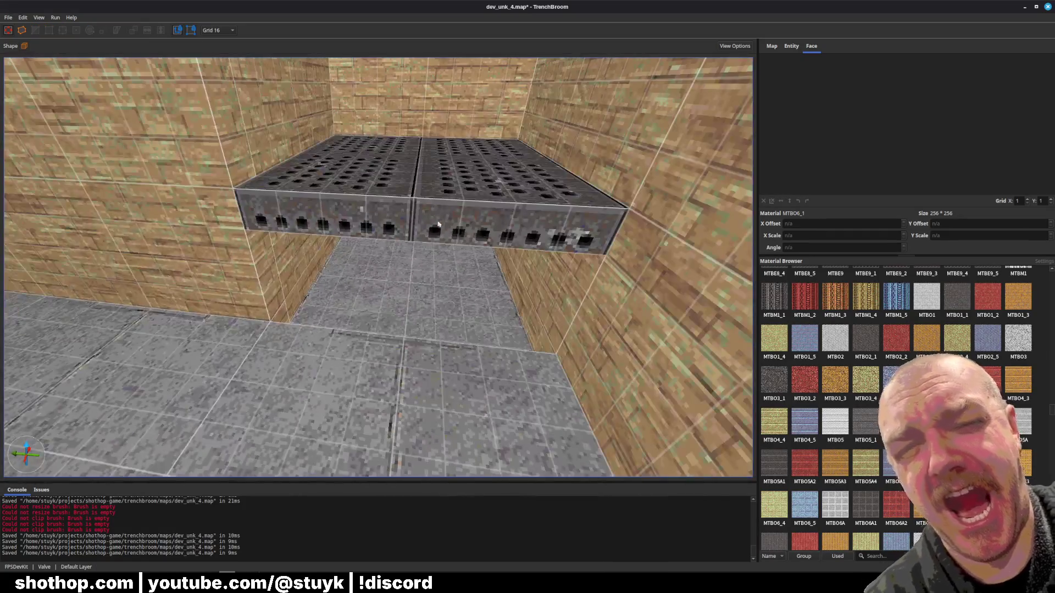
pyautogui.keyDown('shift'); pyautogui.click(391, 218); pyautogui.keyUp('shift')
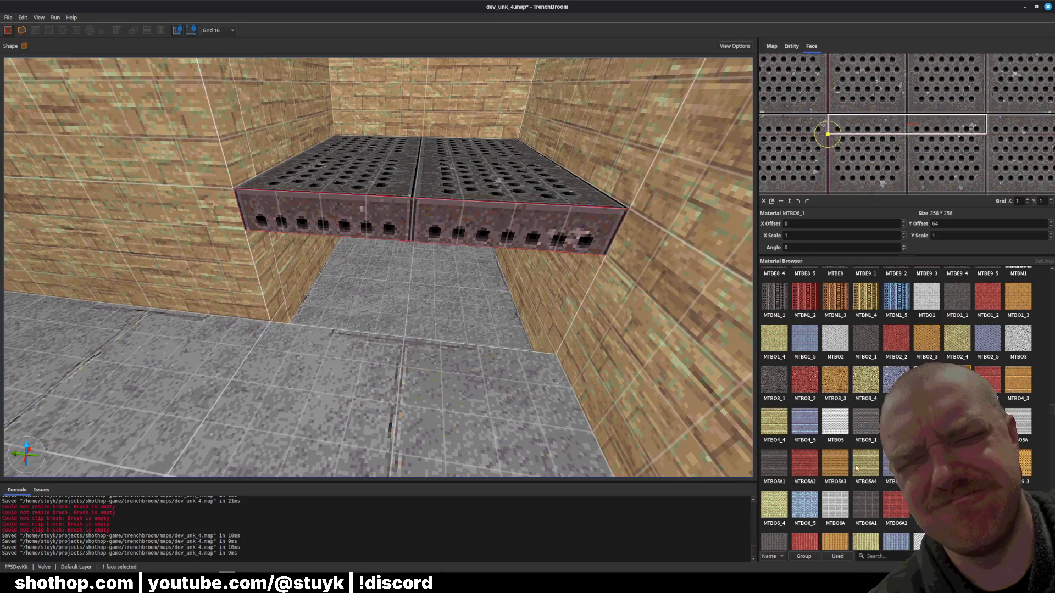
pyautogui.click(773, 469)
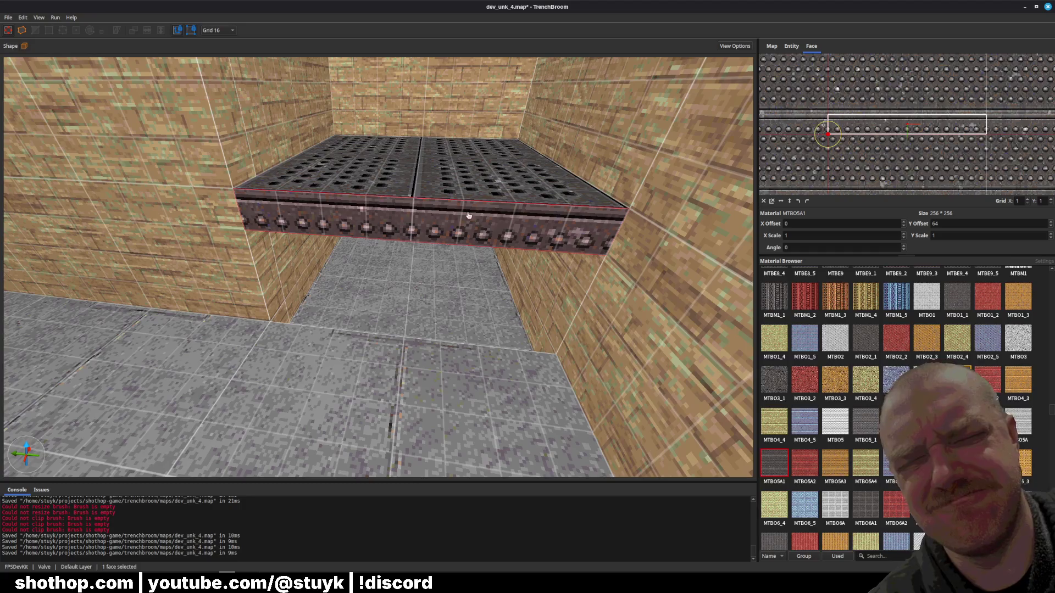
# - Shift the side face's texture to offsets X 6, Y 56 so the trim lines up
pyautogui.click(484, 173)
pyautogui.keyDown('shift'); pyautogui.click(446, 224); pyautogui.keyUp('shift')
pyautogui.moveTo(890, 118); pyautogui.dragTo(888, 138)
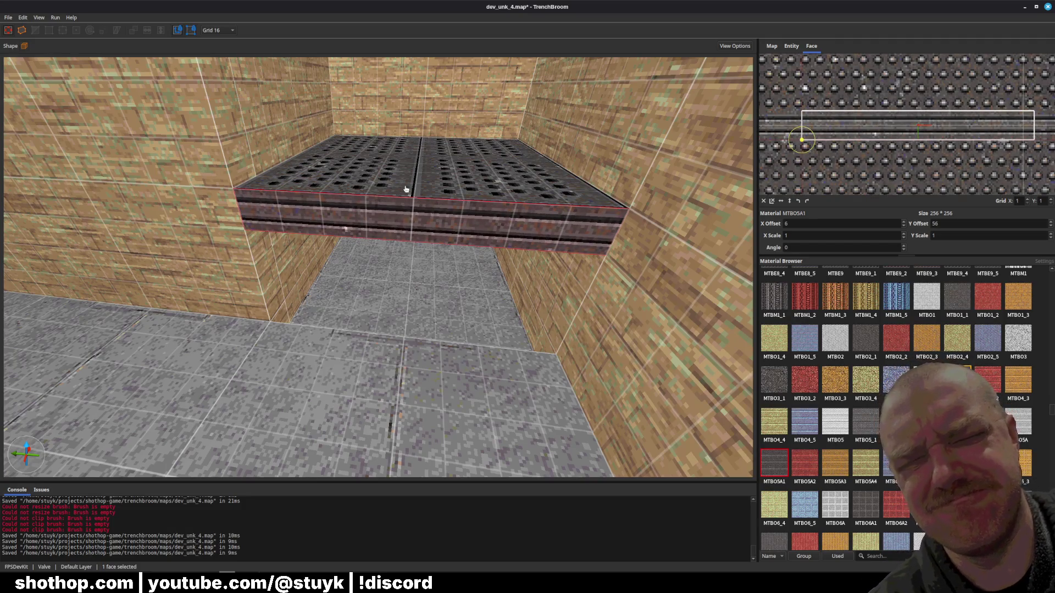
pyautogui.scroll(-10, 448, 235)
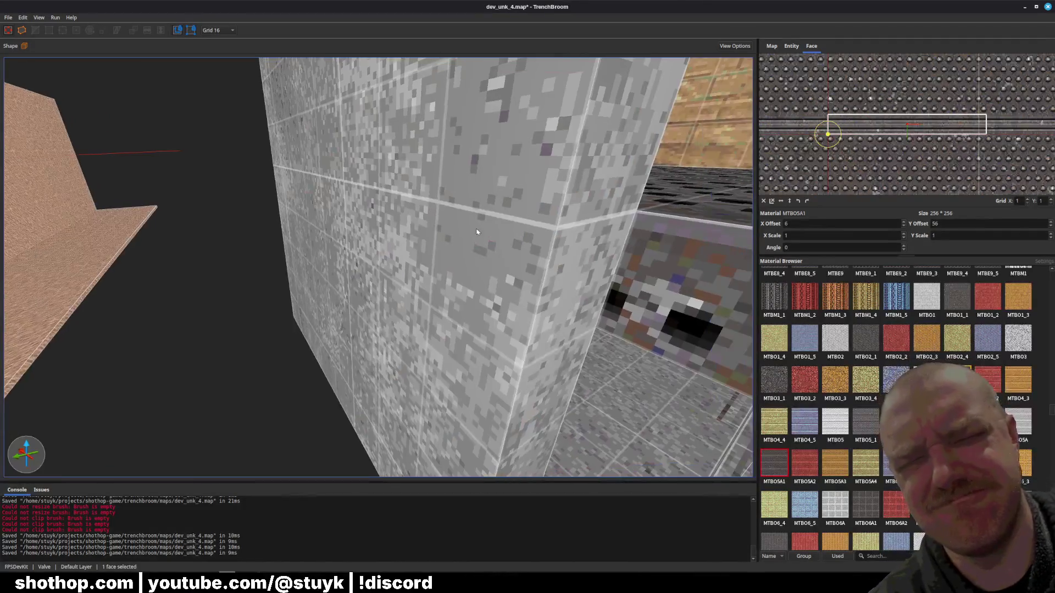
pyautogui.scroll(-10, 477, 232)
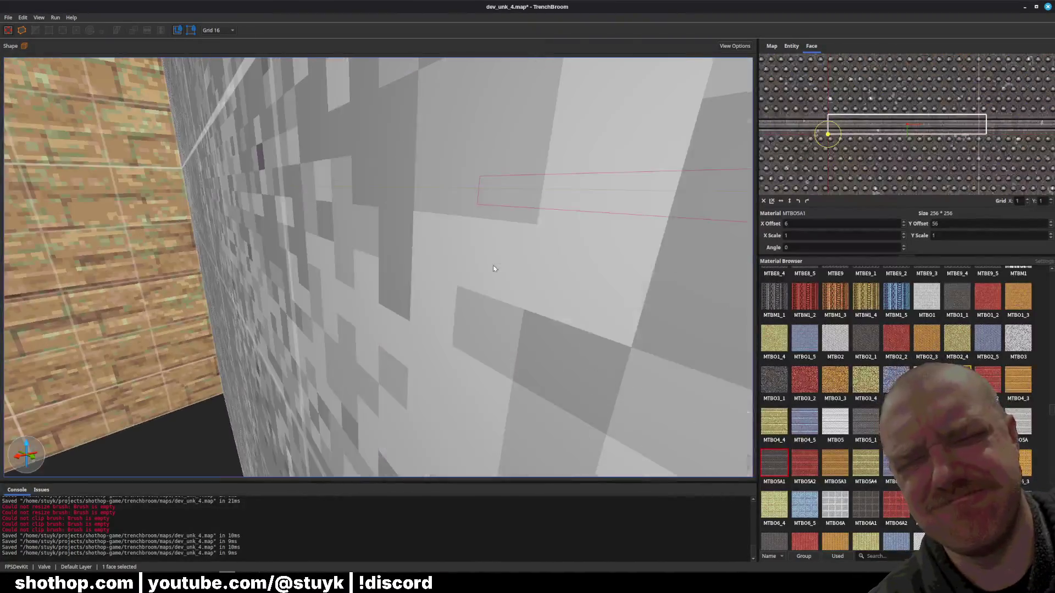
pyautogui.scroll(-10, 493, 268)
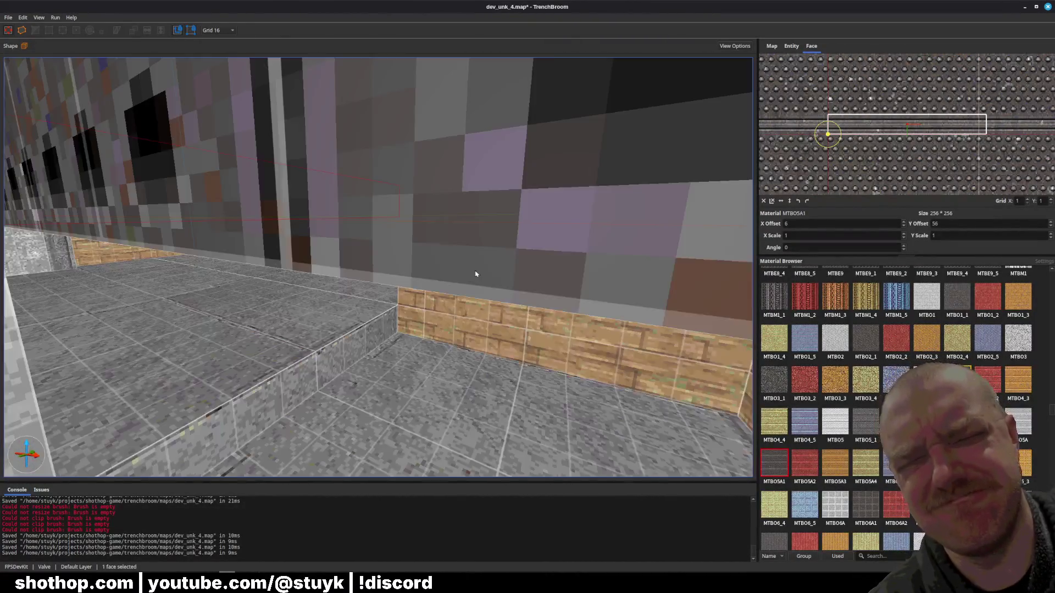
pyautogui.scroll(-10, 476, 274)
# - Return to the wood-walled room and select the grate platform in the pit
pyautogui.press('Escape')
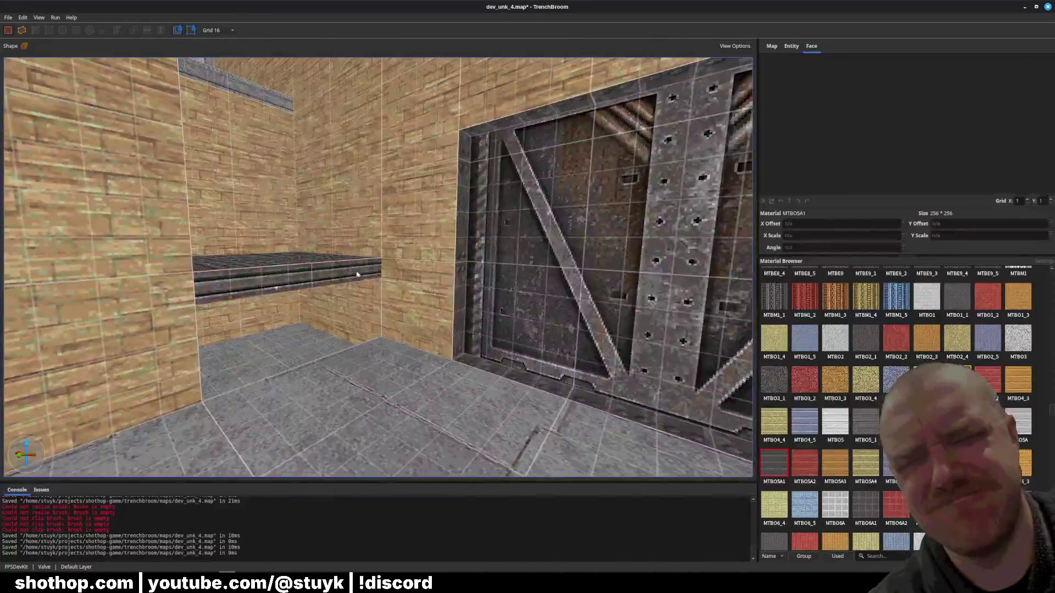
pyautogui.scroll(-5, 357, 274)
pyautogui.click(487, 236)
pyautogui.scroll(-8, 489, 239)
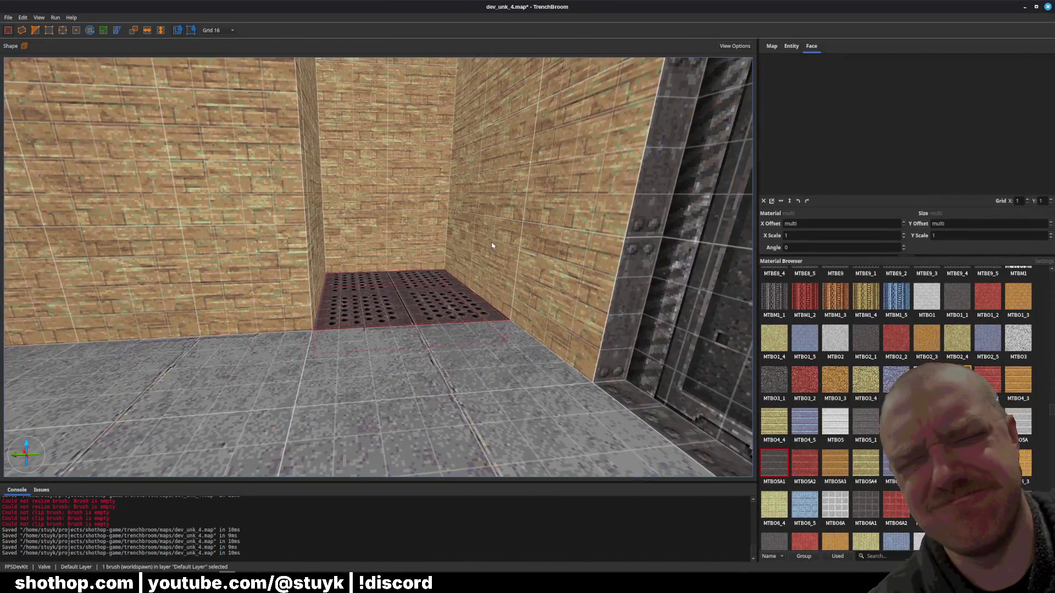
# - Create an info_marker_target point entity on the grate platform
pyautogui.press('Escape')
pyautogui.scroll(-8, 489, 253)
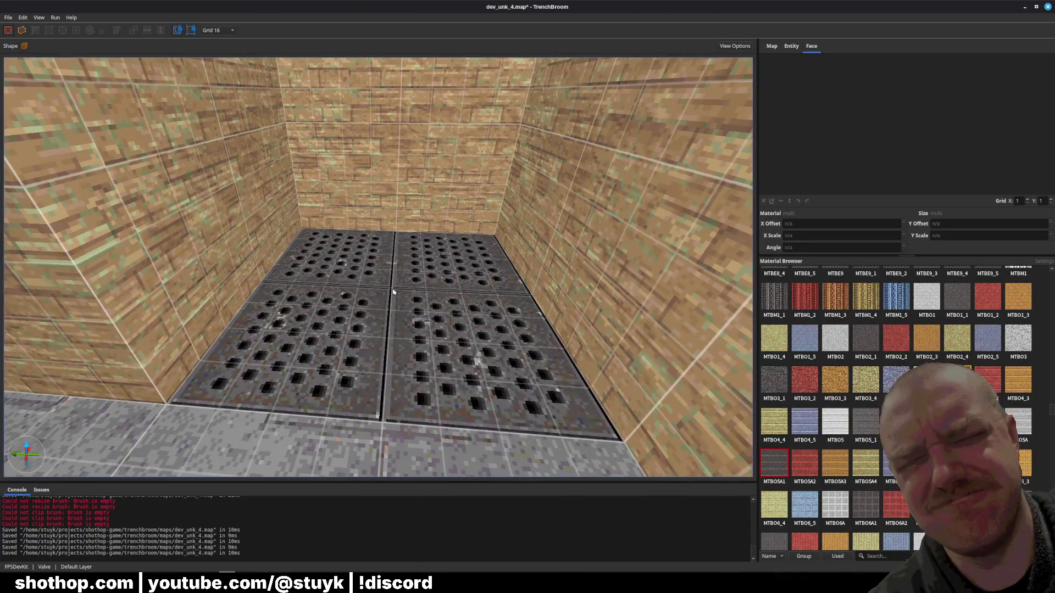
pyautogui.rightClick(392, 292)
pyautogui.moveTo(494, 430)
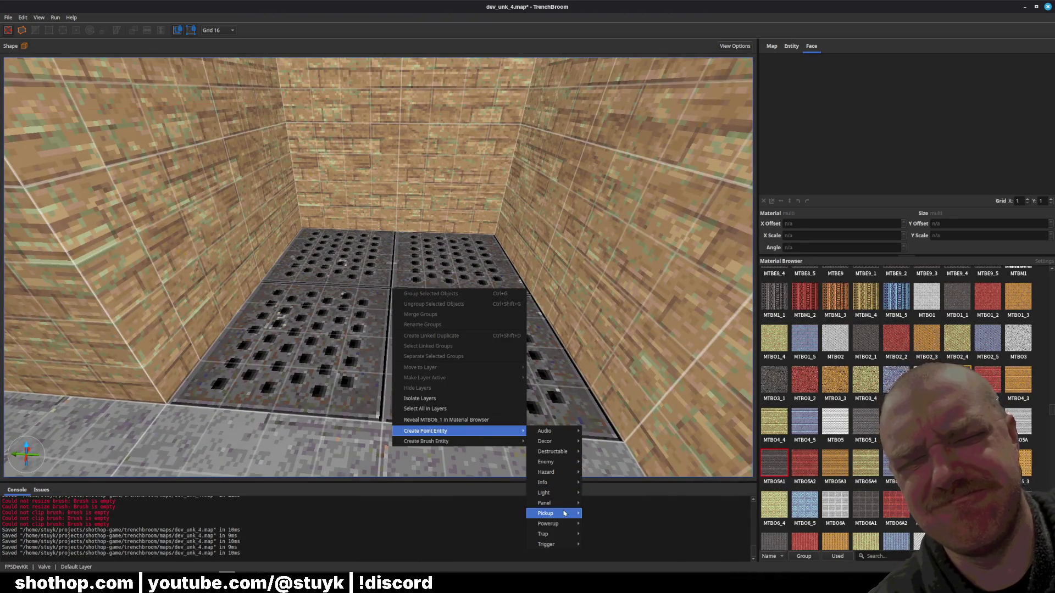
pyautogui.moveTo(561, 515)
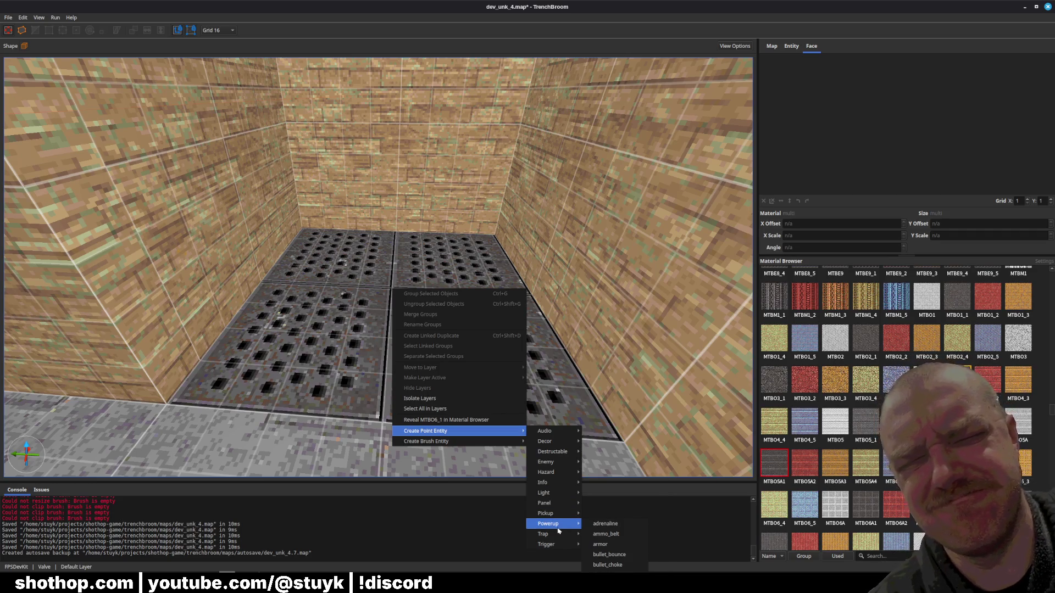
pyautogui.moveTo(561, 485)
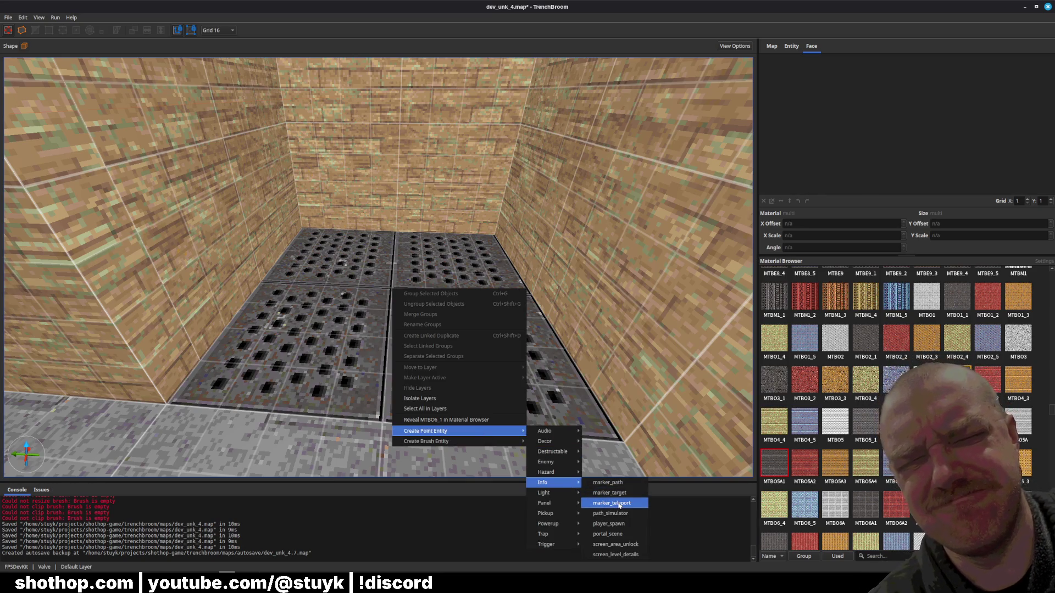
pyautogui.click(607, 492)
# - Set the grid to 8 and raise the marker up to the top ledge of the shaft
pyautogui.scroll(5, 483, 305)
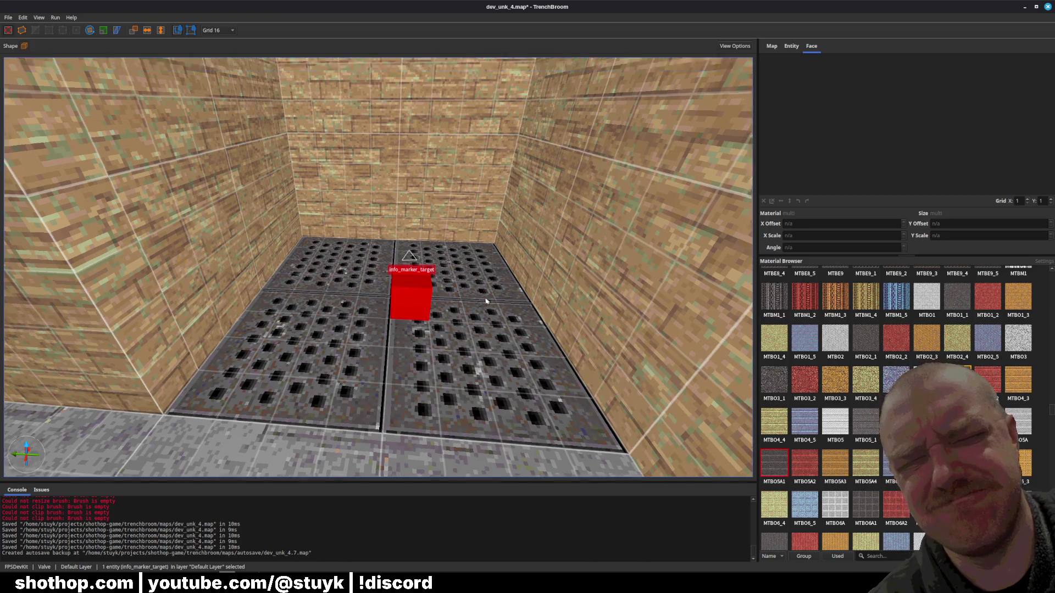
pyautogui.click(219, 35)
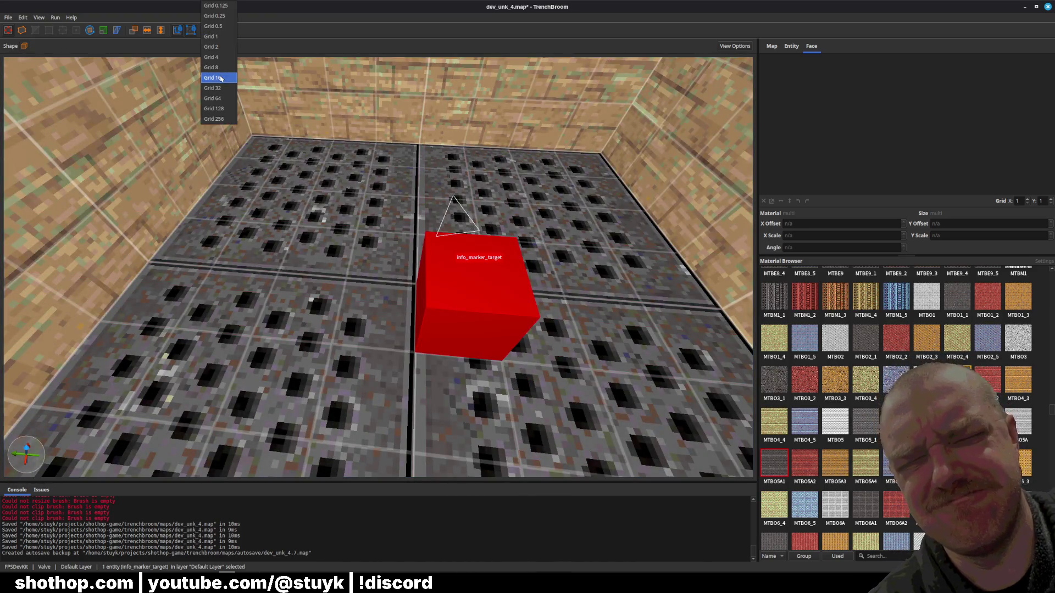
pyautogui.click(232, 84)
pyautogui.scroll(-10, 452, 315)
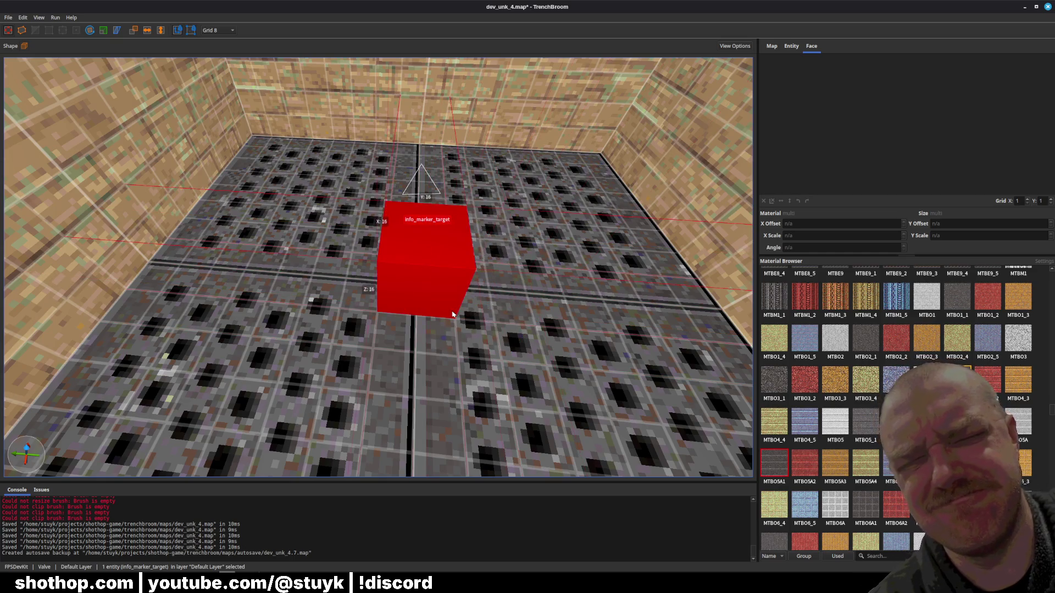
pyautogui.scroll(-3, 464, 310)
pyautogui.press('pageup')
pyautogui.press('pageup')
pyautogui.press('pageup')
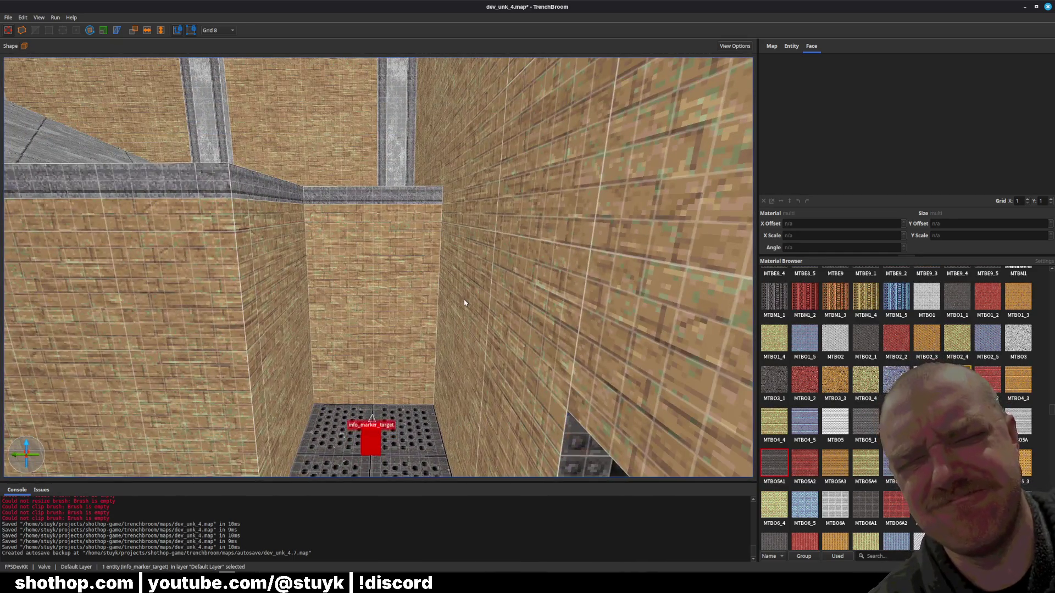
pyautogui.press('pageup')
pyautogui.press('pageup')
pyautogui.scroll(8, 465, 303)
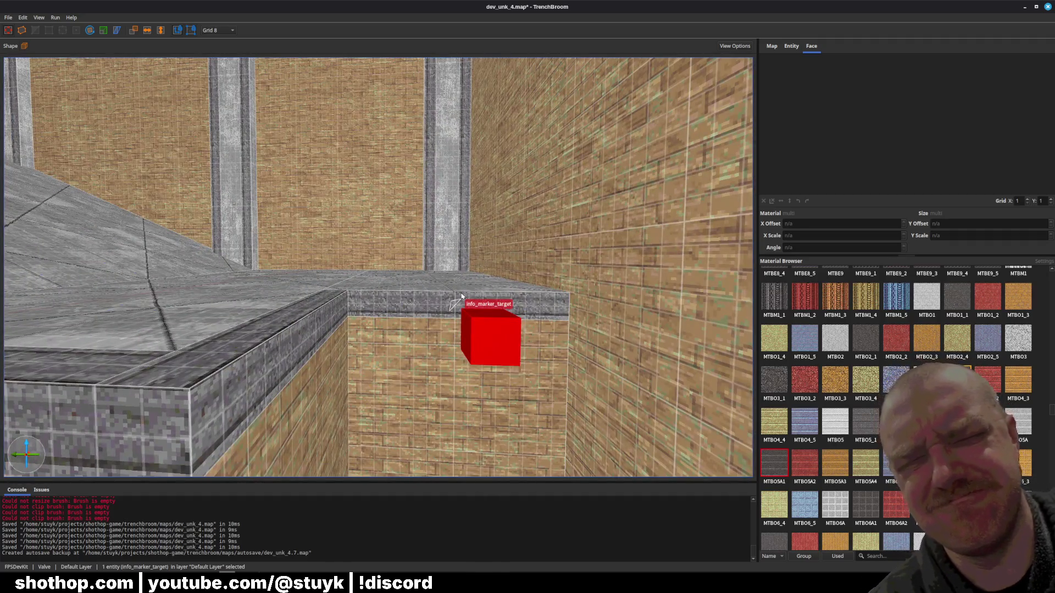
# - Set the info_marker_target's target property to elevator1
pyautogui.press('Escape')
pyautogui.hotkey('ctrl', 'z')
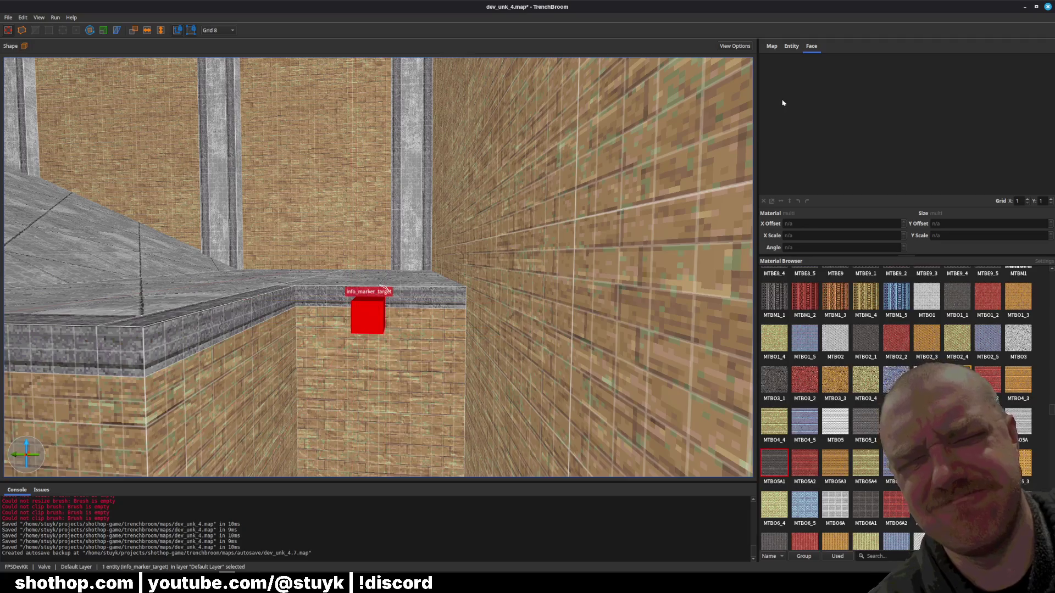
pyautogui.click(792, 46)
pyautogui.doubleClick(805, 84)
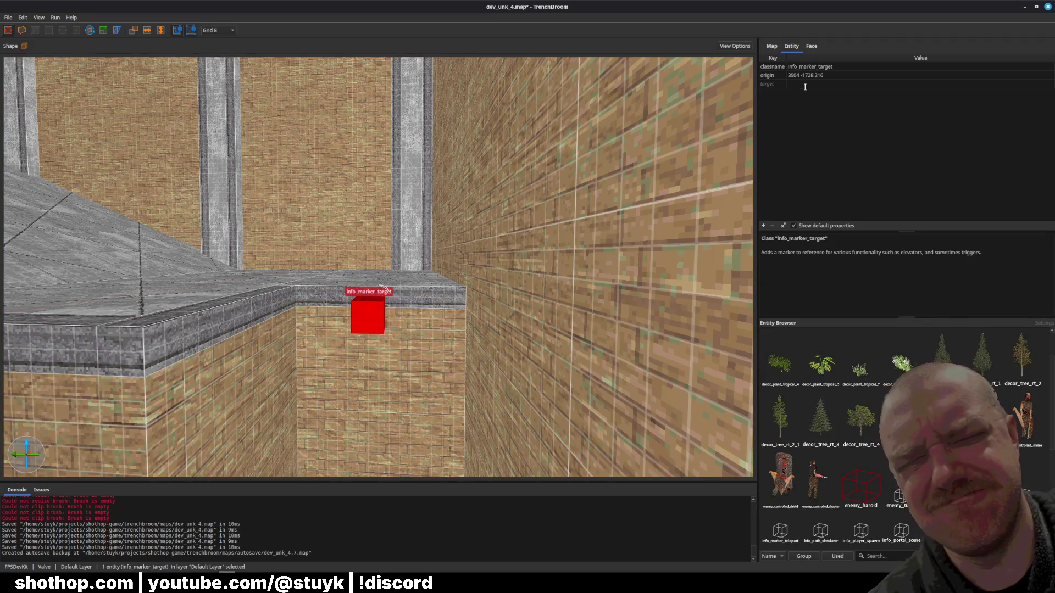
pyautogui.write('elevator')
pyautogui.write('elevator1')
pyautogui.press('Return')
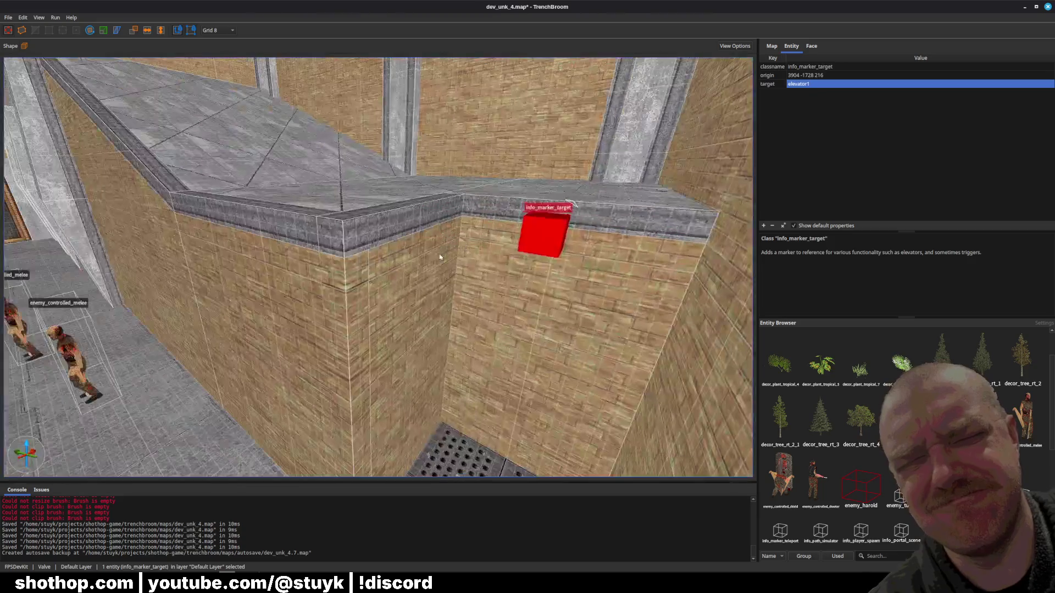
# - Save the map and select the grate platform brush
pyautogui.press('Escape')
pyautogui.hotkey('ctrl', 's')
pyautogui.click(432, 338)
pyautogui.rightClick(433, 338)
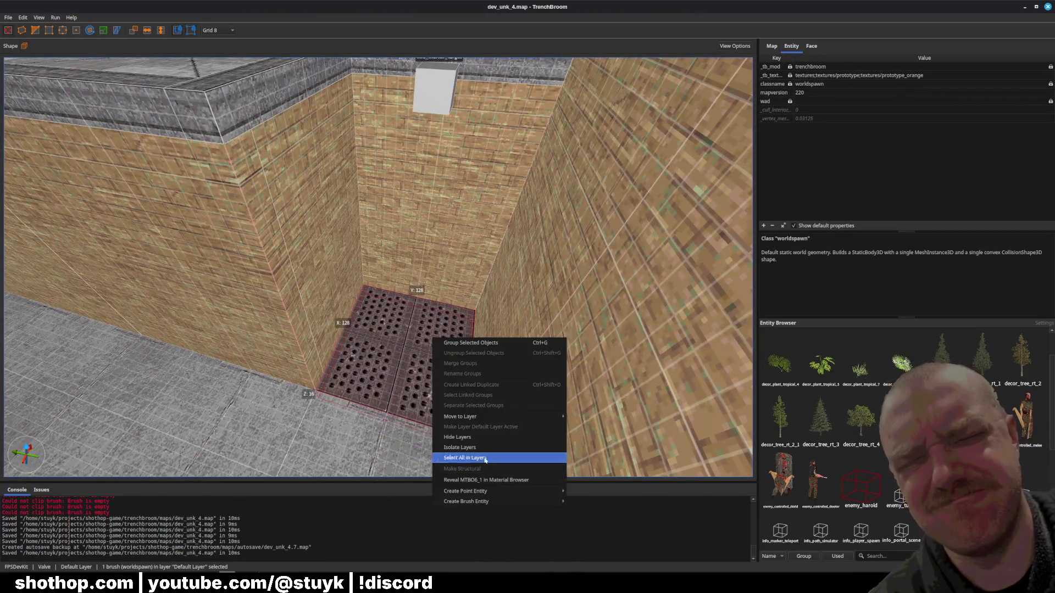
# - Convert the grate brush into a trigger_elevator brush entity
pyautogui.moveTo(509, 503)
pyautogui.moveTo(590, 533)
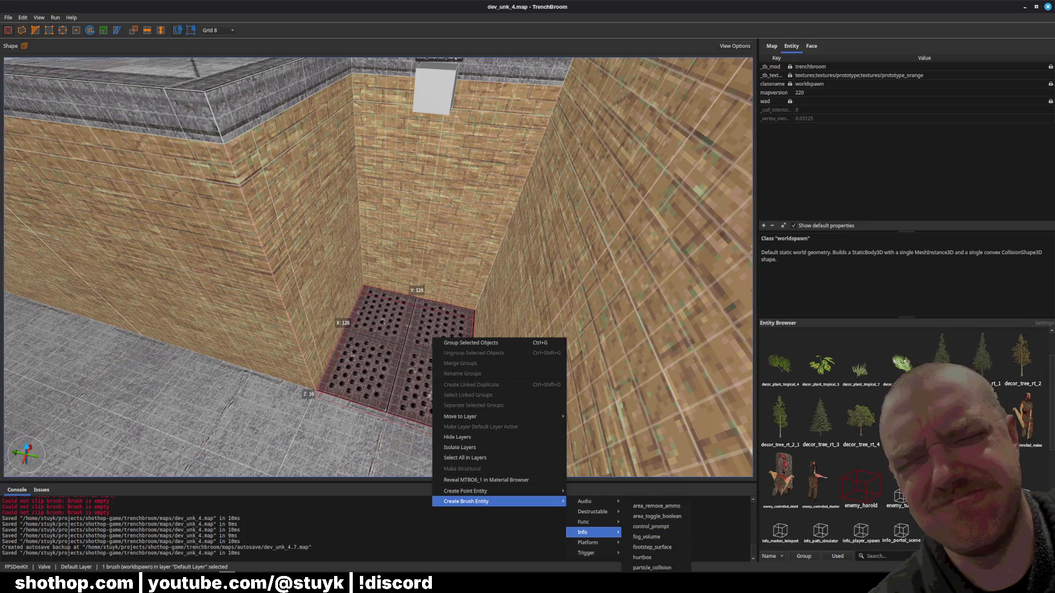
pyautogui.moveTo(588, 522)
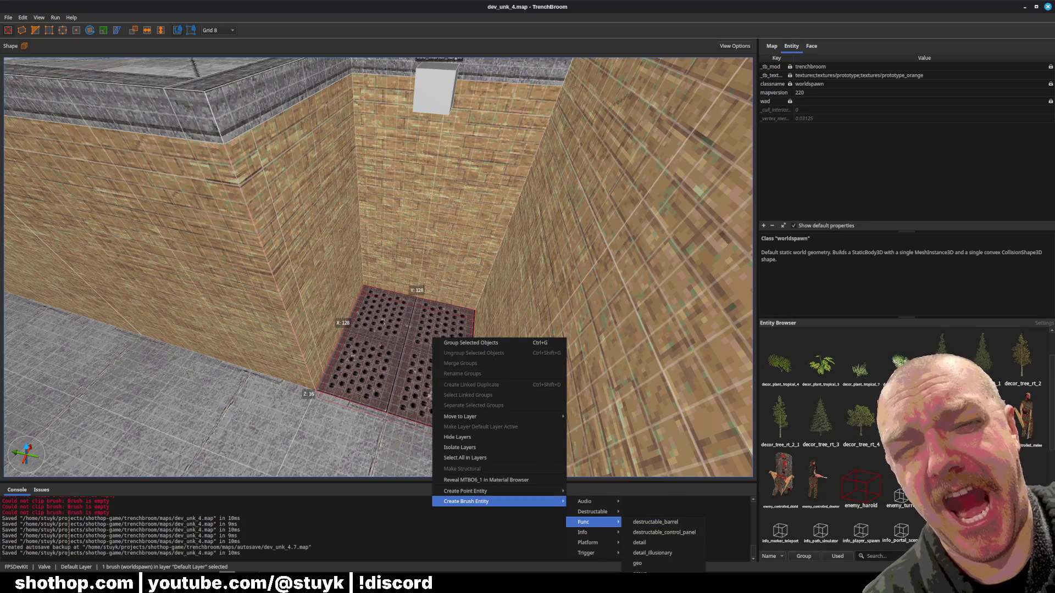
pyautogui.moveTo(605, 556)
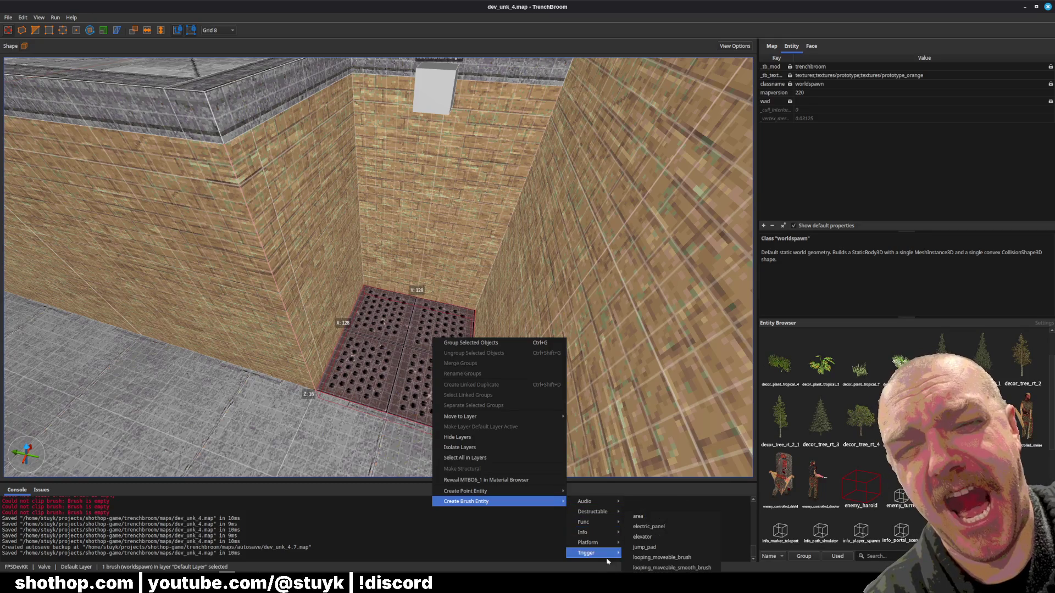
pyautogui.click(659, 539)
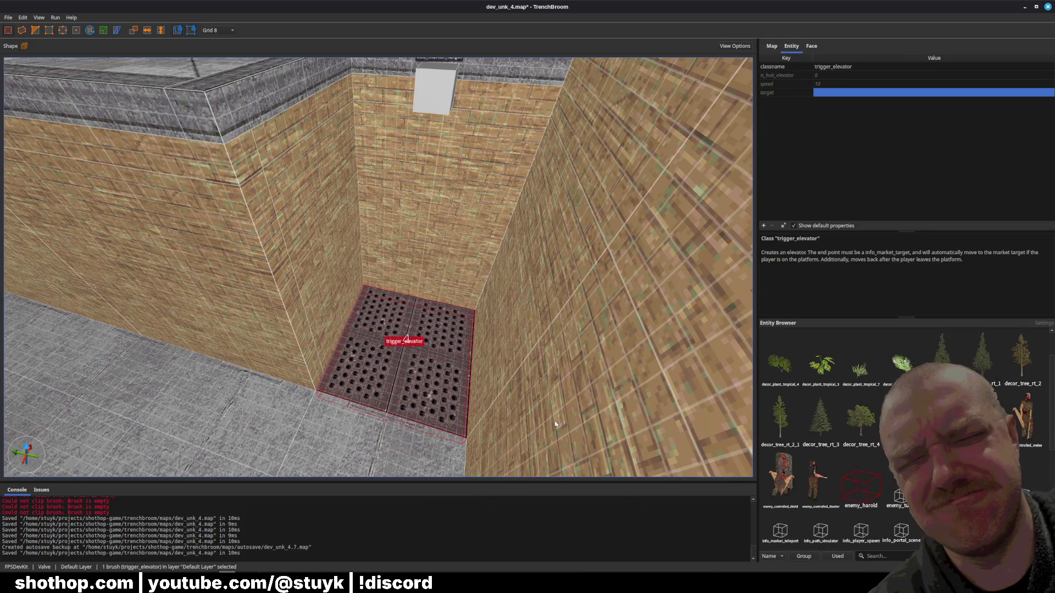
# - Set the trigger_elevator's target to elevator1 and its speed to 200
pyautogui.click(831, 93)
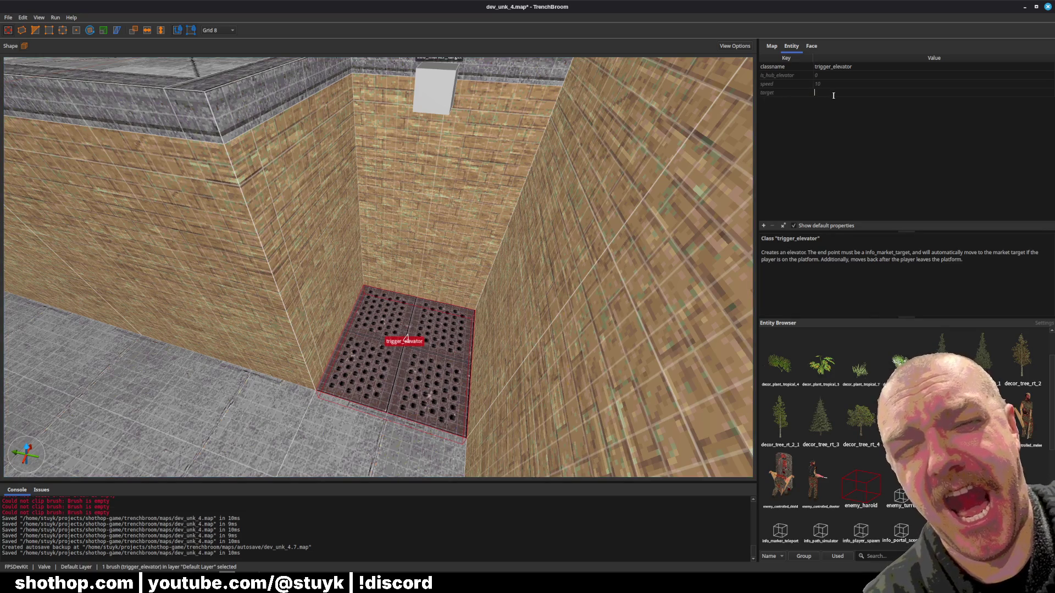
pyautogui.write('elevator1')
pyautogui.press('Return')
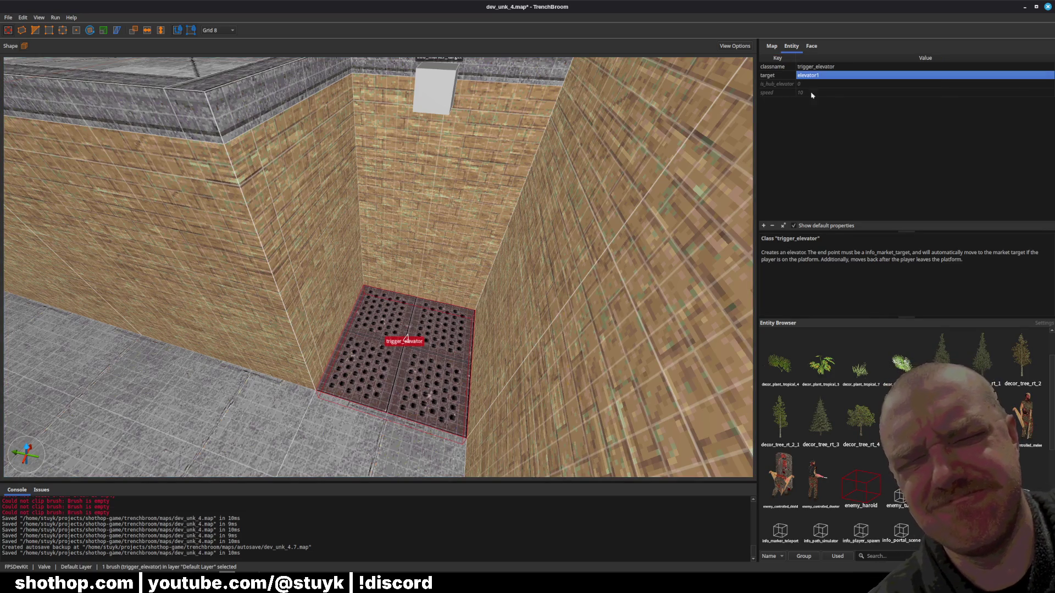
pyautogui.doubleClick(810, 93)
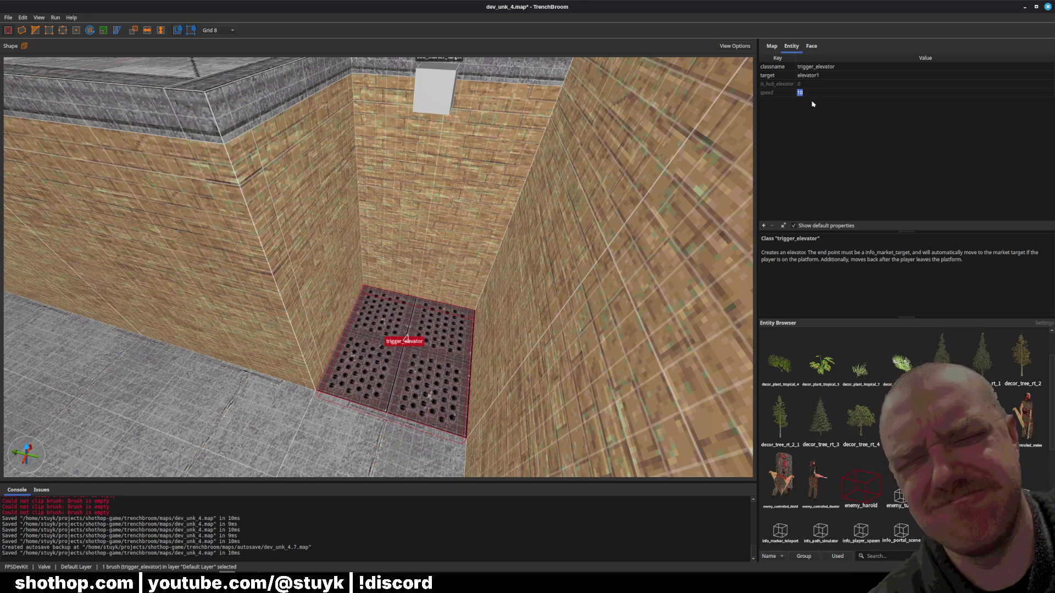
pyautogui.write('200')
pyautogui.press('Return')
pyautogui.doubleClick(805, 76)
pyautogui.press('Return')
pyautogui.press('Escape')
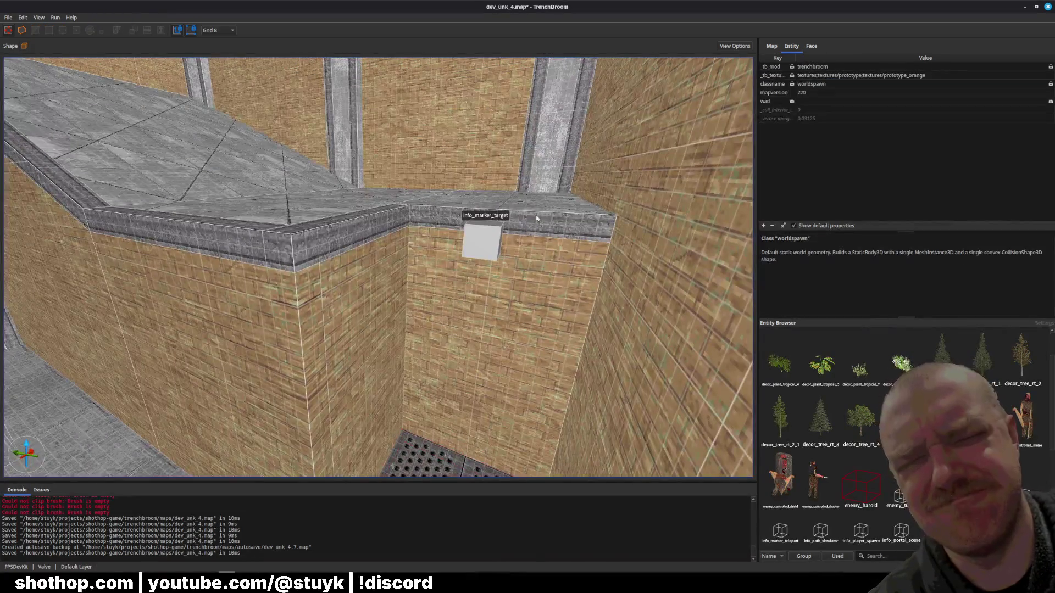
# - Save the map and select the brick wall brushes around the shaft
pyautogui.hotkey('ctrl', 's')
pyautogui.scroll(-5, 537, 219)
pyautogui.moveTo(366, 472); pyautogui.dragTo(578, 296)
pyautogui.scroll(5, 578, 296)
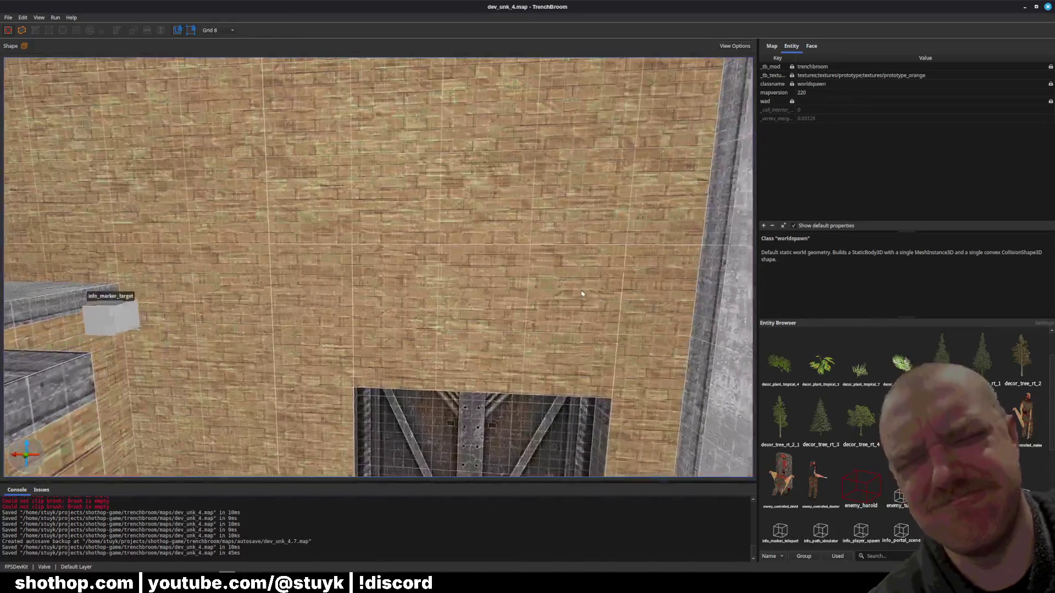
pyautogui.click(404, 312)
pyautogui.click(316, 308)
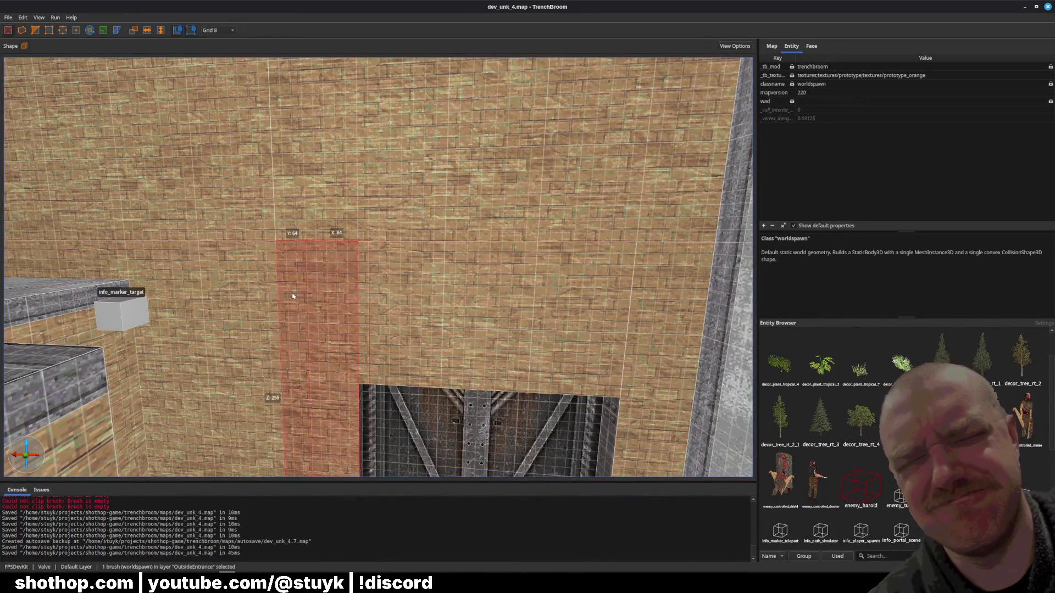
pyautogui.click(192, 301)
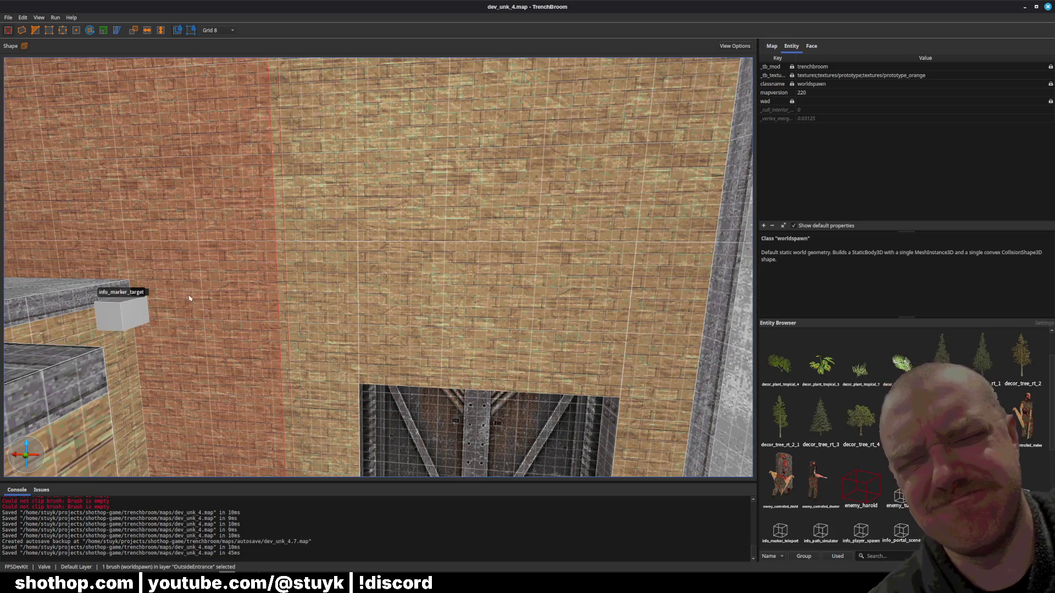
pyautogui.scroll(5, 195, 302)
pyautogui.keyDown('ctrl'); pyautogui.click(477, 331); pyautogui.keyUp('ctrl')
pyautogui.scroll(-3, 477, 331)
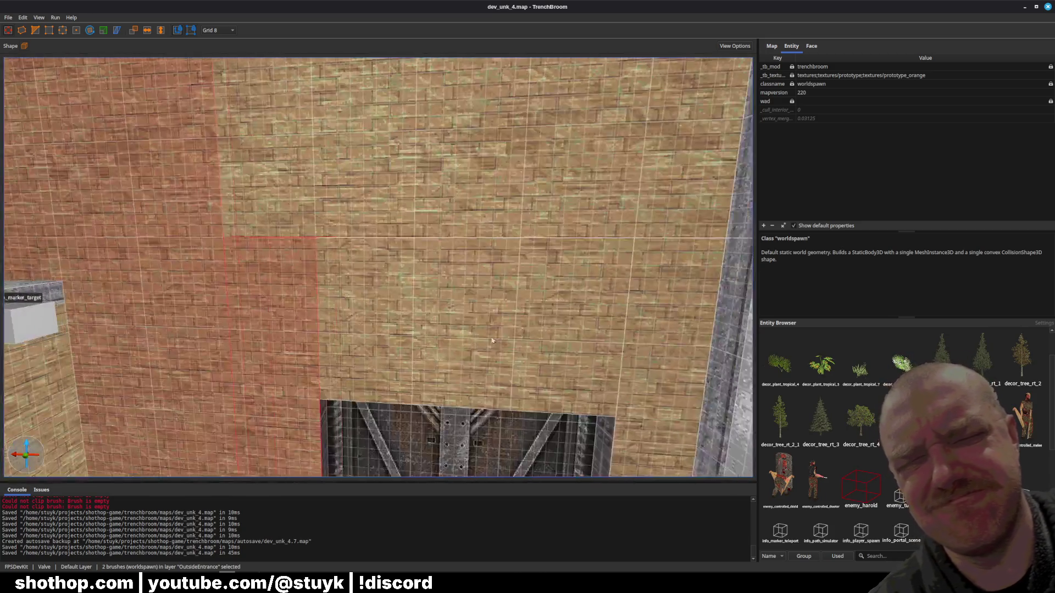
pyautogui.keyDown('ctrl'); pyautogui.click(477, 331); pyautogui.keyUp('ctrl')
pyautogui.scroll(-2, 494, 341)
pyautogui.keyDown('ctrl'); pyautogui.click(536, 348); pyautogui.keyUp('ctrl')
# - Set the grid to 16 and clip the selected wall brushes to split them
pyautogui.click(218, 31)
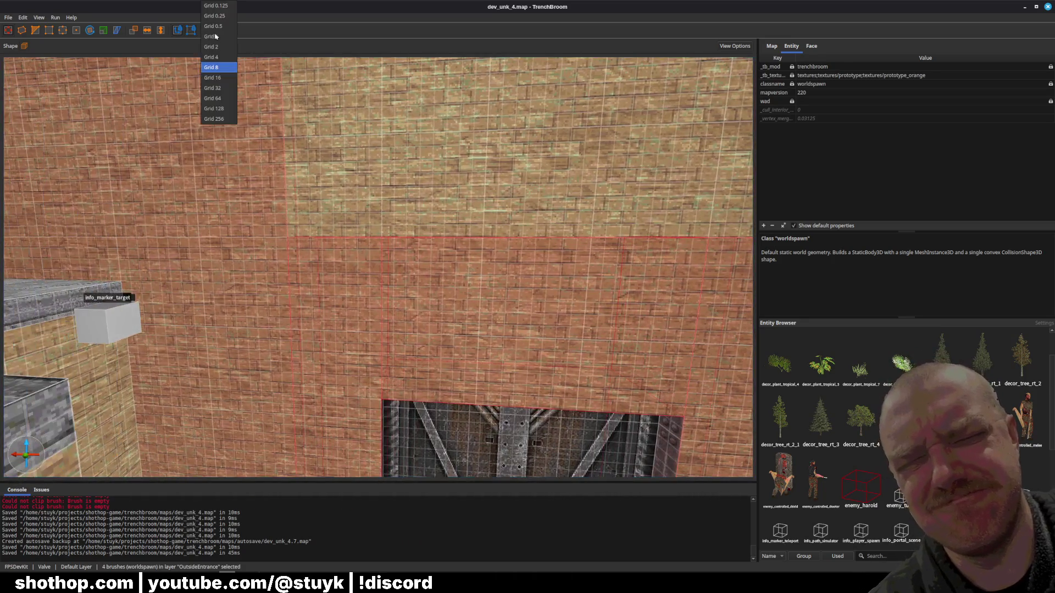
pyautogui.click(218, 78)
pyautogui.press('c')
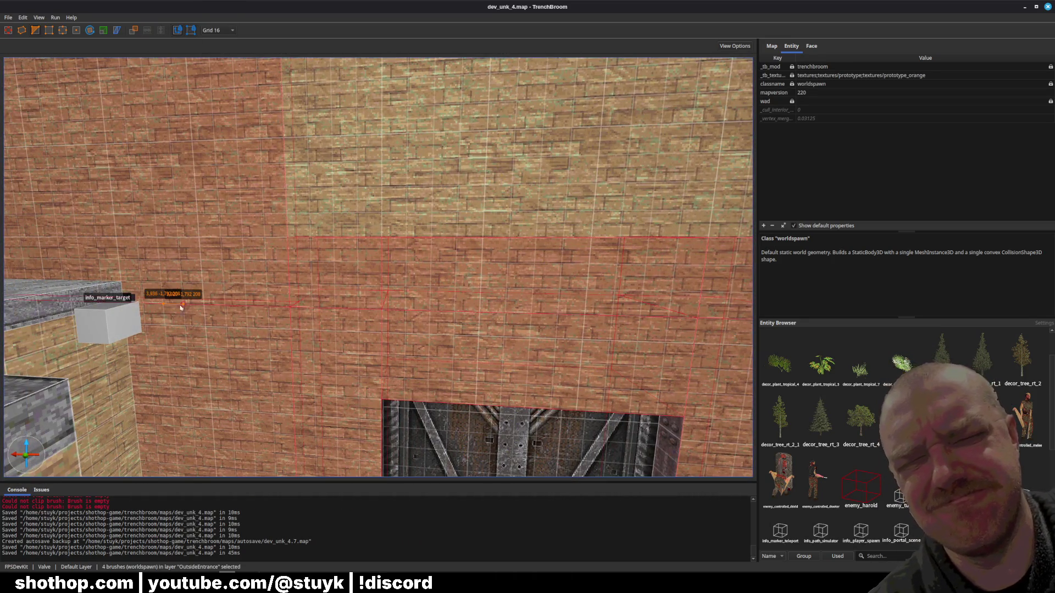
pyautogui.press('Return')
# - Give the horizontal wall strip brushes the grey stone texture and save the map
pyautogui.click(206, 288)
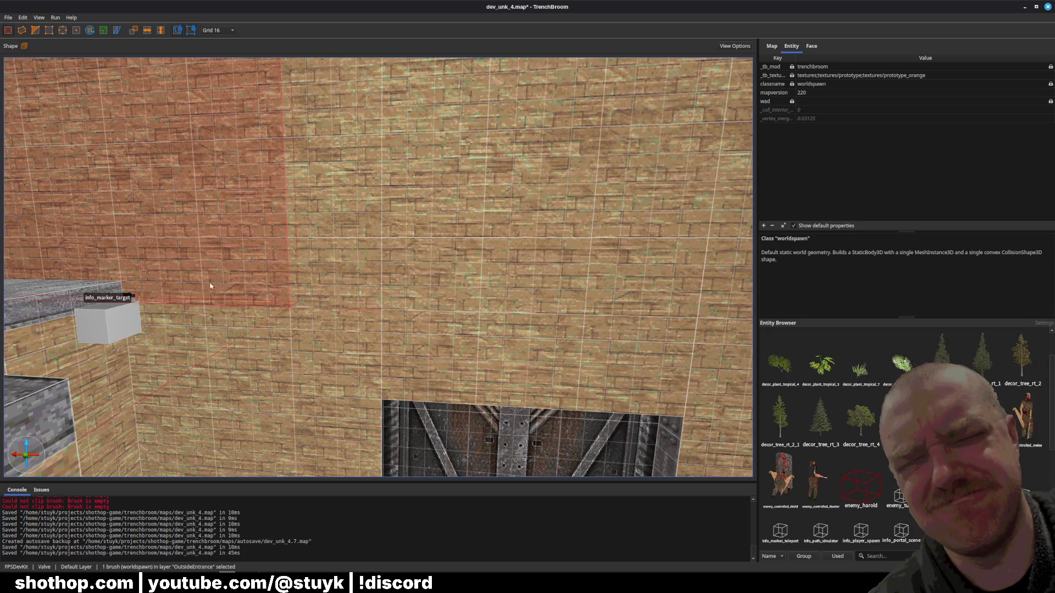
pyautogui.keyDown('ctrl'); pyautogui.click(338, 272); pyautogui.keyUp('ctrl')
pyautogui.keyDown('ctrl'); pyautogui.click(543, 274); pyautogui.keyUp('ctrl')
pyautogui.keyDown('ctrl'); pyautogui.click(725, 275); pyautogui.keyUp('ctrl')
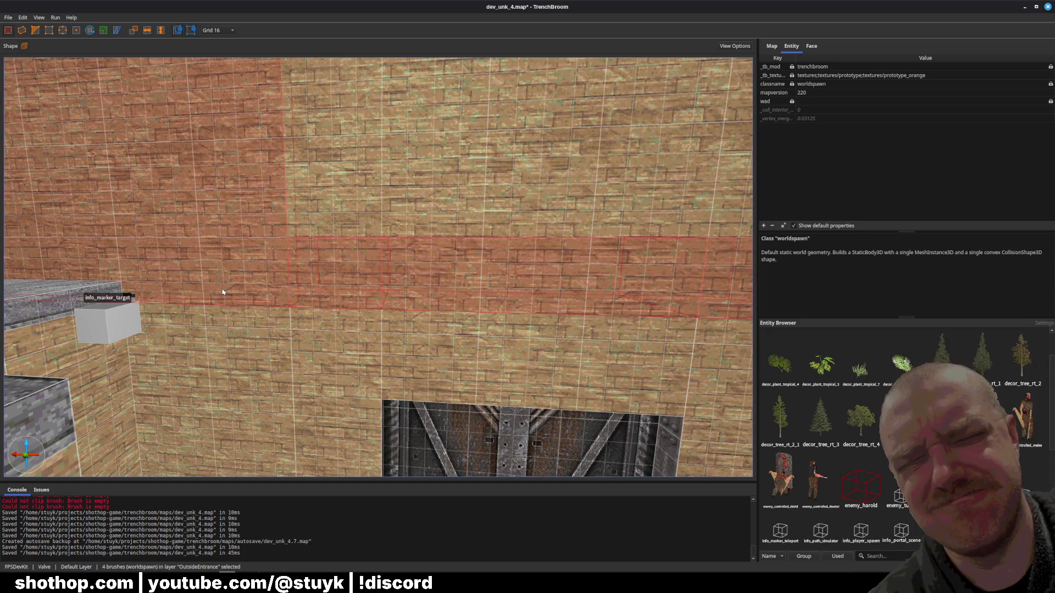
pyautogui.keyDown('shift'); pyautogui.click(72, 310); pyautogui.keyUp('shift')
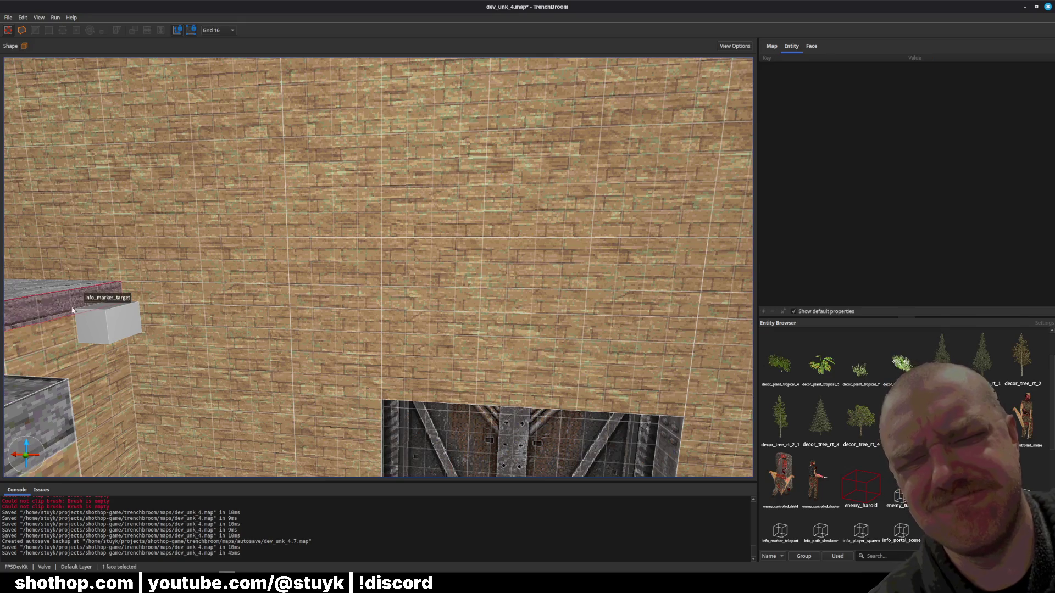
pyautogui.keyDown('alt'); pyautogui.click(260, 297); pyautogui.keyUp('alt')
pyautogui.keyDown('alt'); pyautogui.click(507, 311); pyautogui.keyUp('alt')
pyautogui.keyDown('alt'); pyautogui.click(330, 295); pyautogui.keyUp('alt')
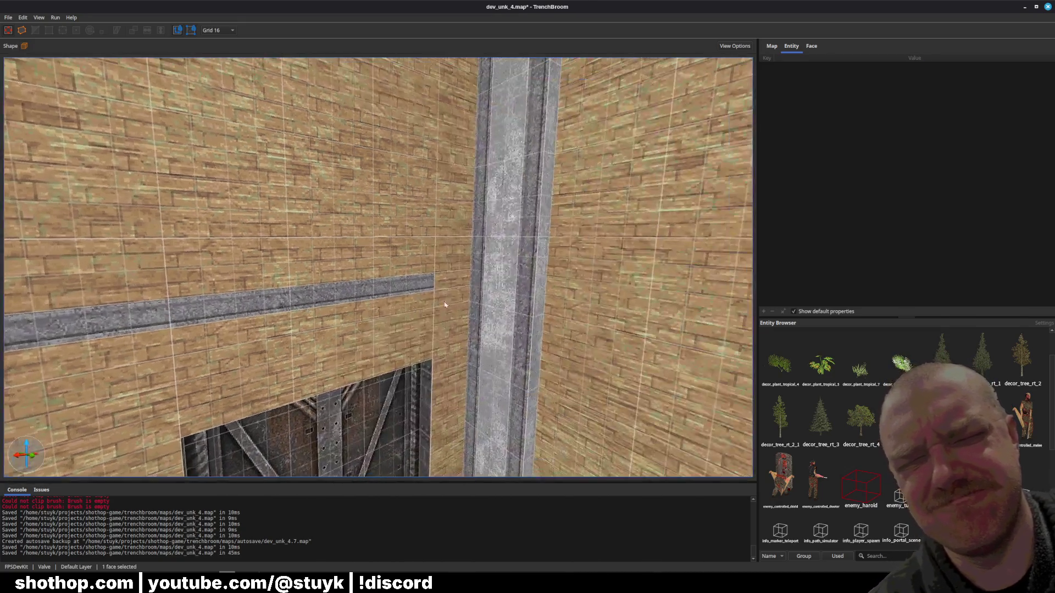
pyautogui.keyDown('alt'); pyautogui.click(454, 289); pyautogui.keyUp('alt')
pyautogui.press('Escape')
pyautogui.hotkey('ctrl', 's')
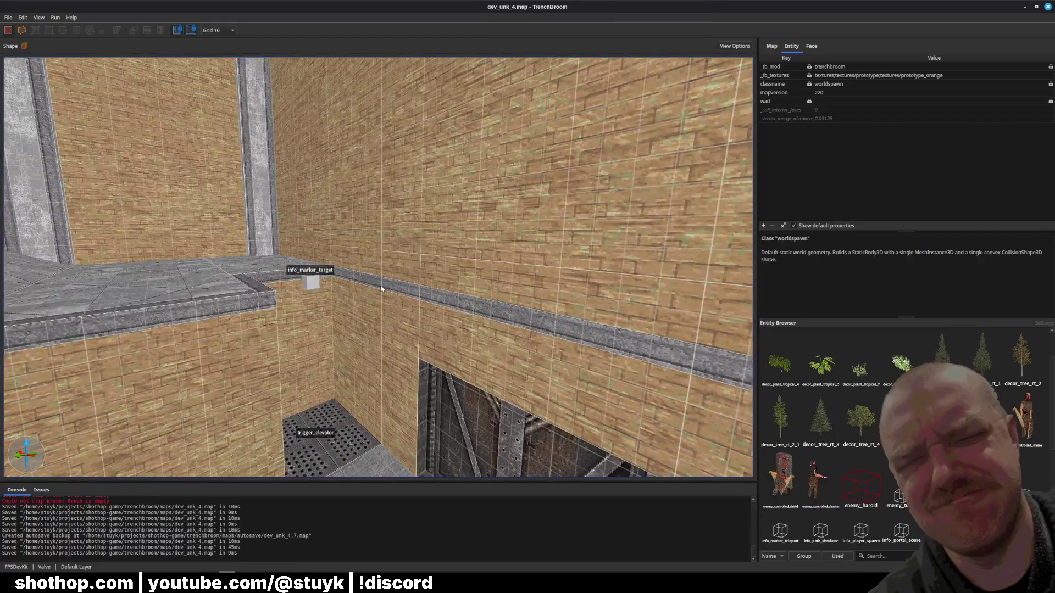
# - Select several wall and trim brushes in the room
pyautogui.click(384, 343)
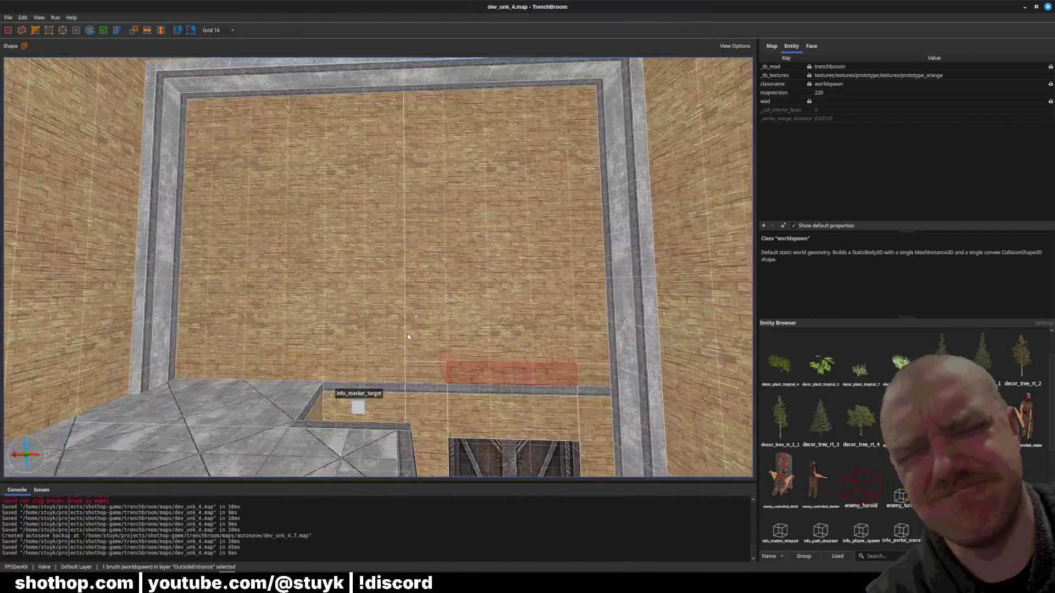
pyautogui.keyDown('ctrl'); pyautogui.click(405, 336); pyautogui.keyUp('ctrl')
pyautogui.keyDown('ctrl'); pyautogui.click(434, 352); pyautogui.keyUp('ctrl')
pyautogui.keyDown('ctrl'); pyautogui.click(434, 373); pyautogui.keyUp('ctrl')
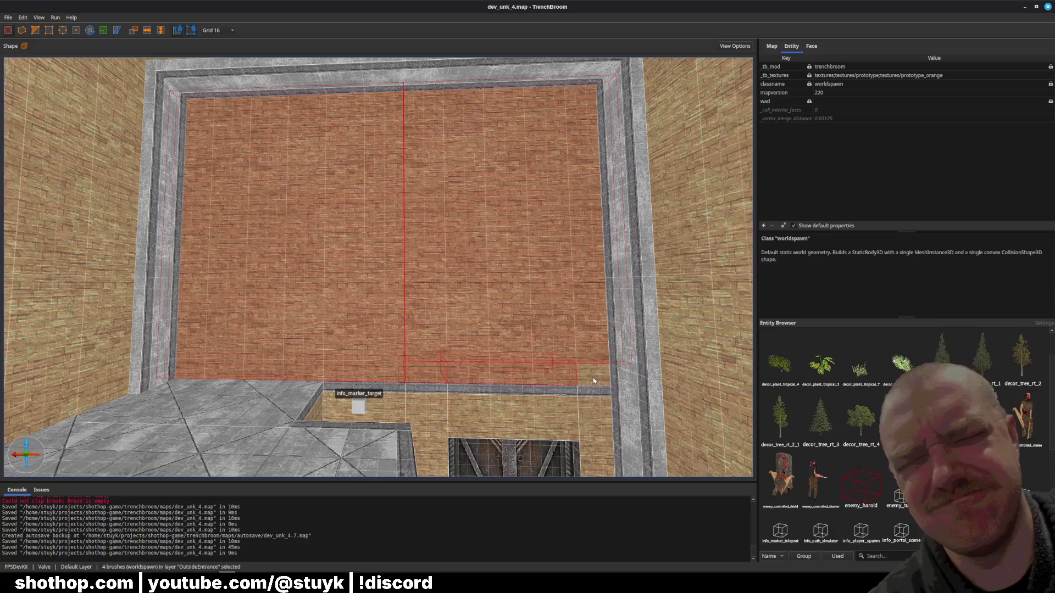
# - Delete the long brick wall brush beside the raised entrance floor
pyautogui.keyDown('ctrl'); pyautogui.click(593, 379); pyautogui.keyUp('ctrl')
pyautogui.scroll(3, 508, 371)
pyautogui.scroll(-5, 508, 372)
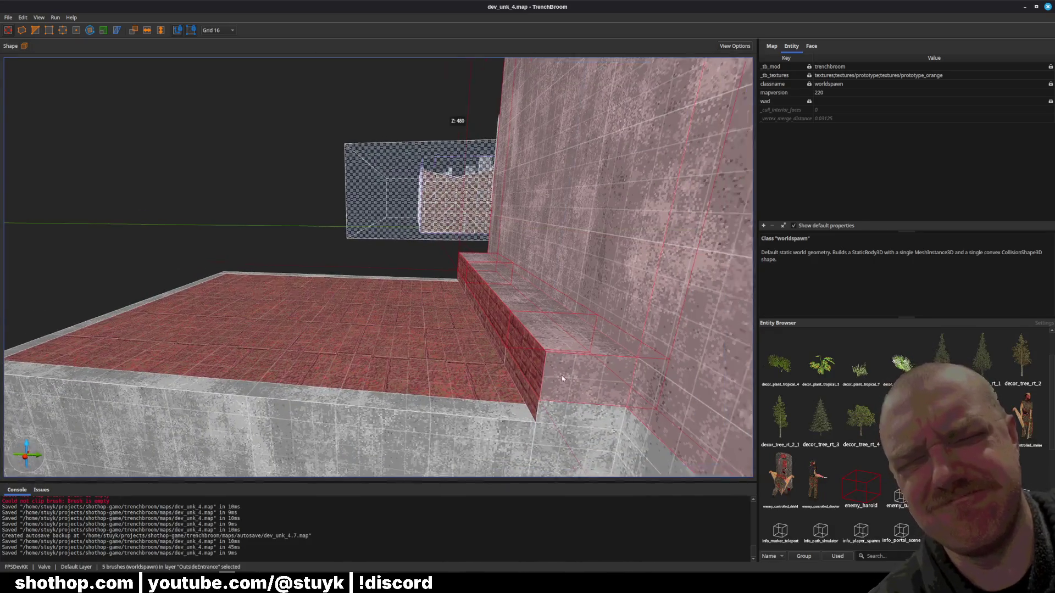
pyautogui.click(532, 348)
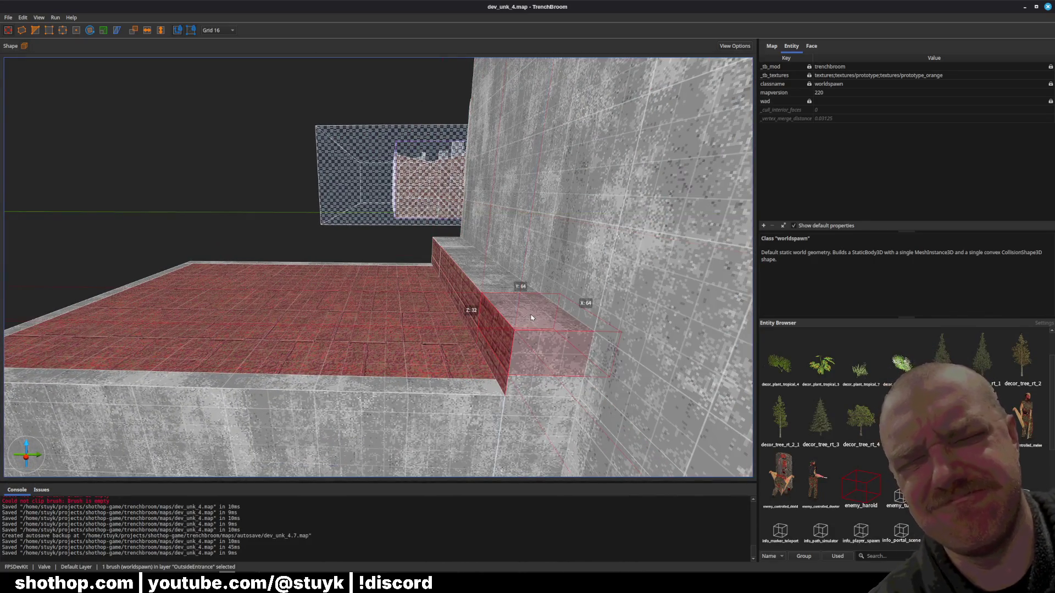
pyautogui.scroll(3, 533, 324)
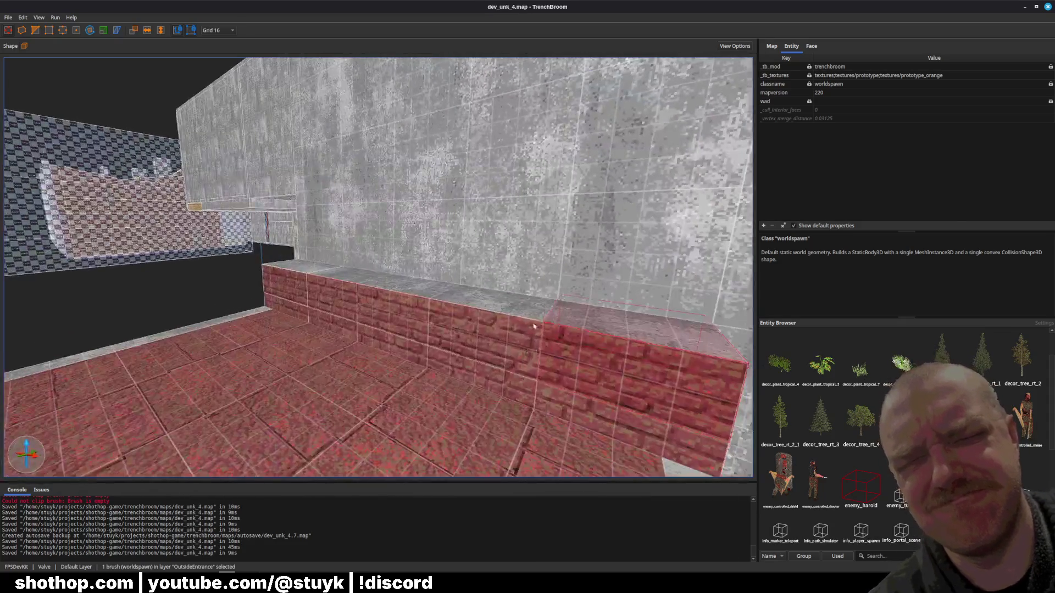
pyautogui.keyDown('ctrl'); pyautogui.click(310, 287); pyautogui.keyUp('ctrl')
pyautogui.press('Delete')
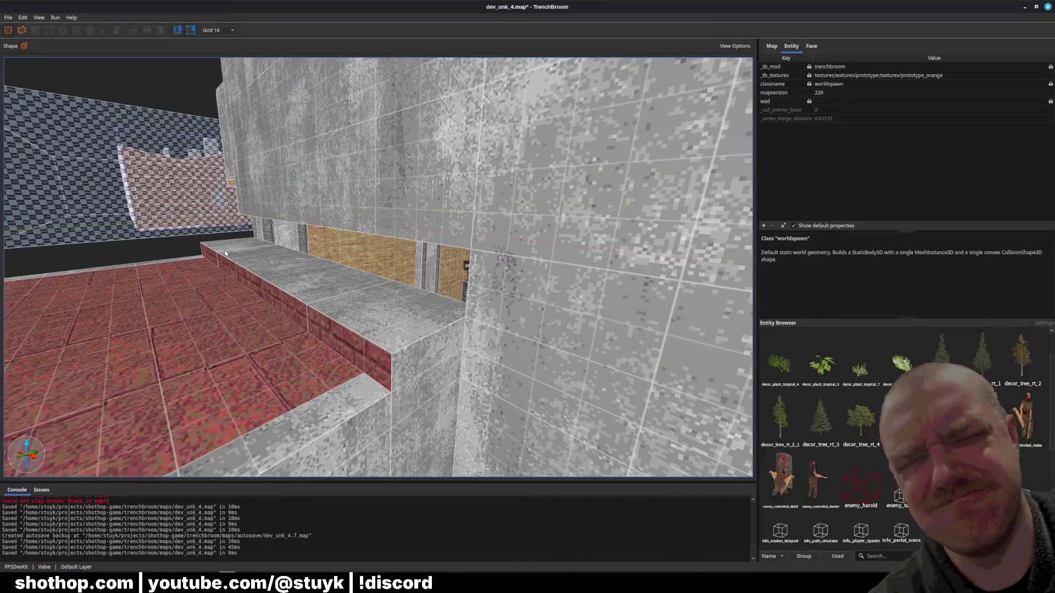
# - Delete the three step brushes, then select and deselect nearby wall and floor brushes
pyautogui.click(225, 254)
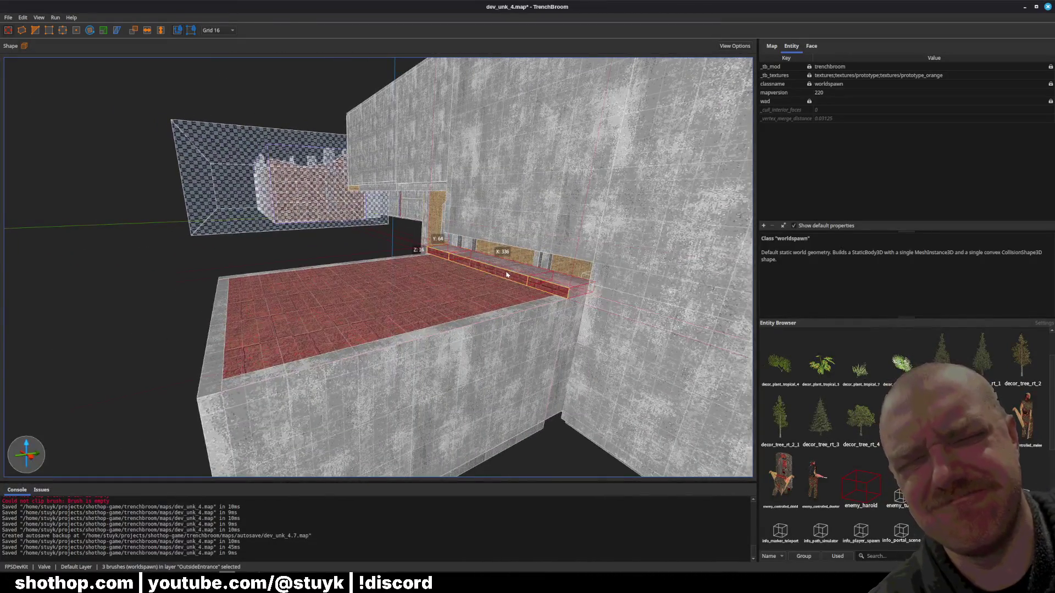
pyautogui.press('Delete')
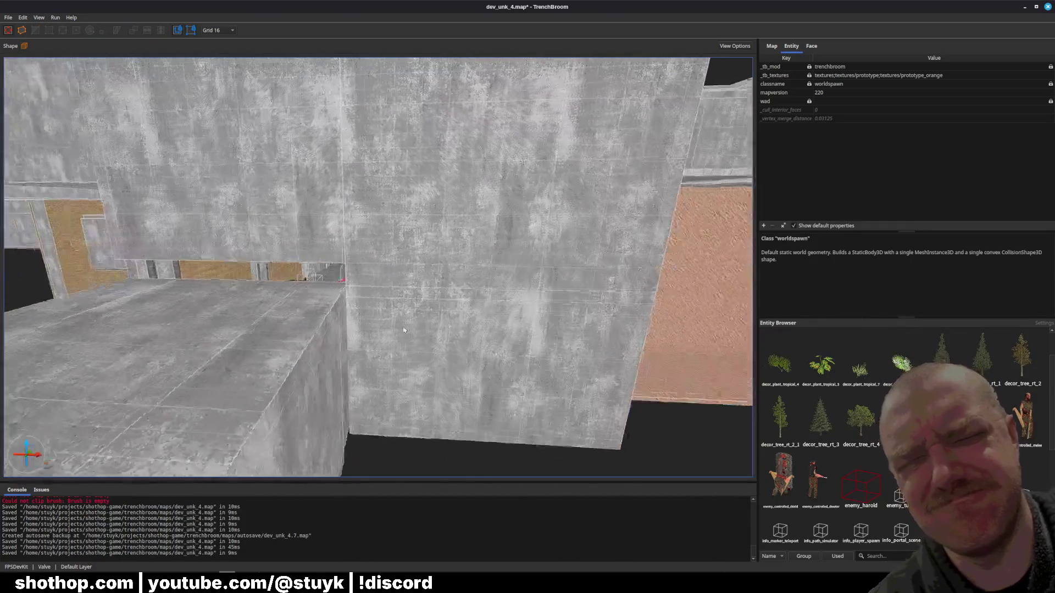
pyautogui.click(328, 240)
pyautogui.keyDown('ctrl'); pyautogui.click(382, 264); pyautogui.keyUp('ctrl')
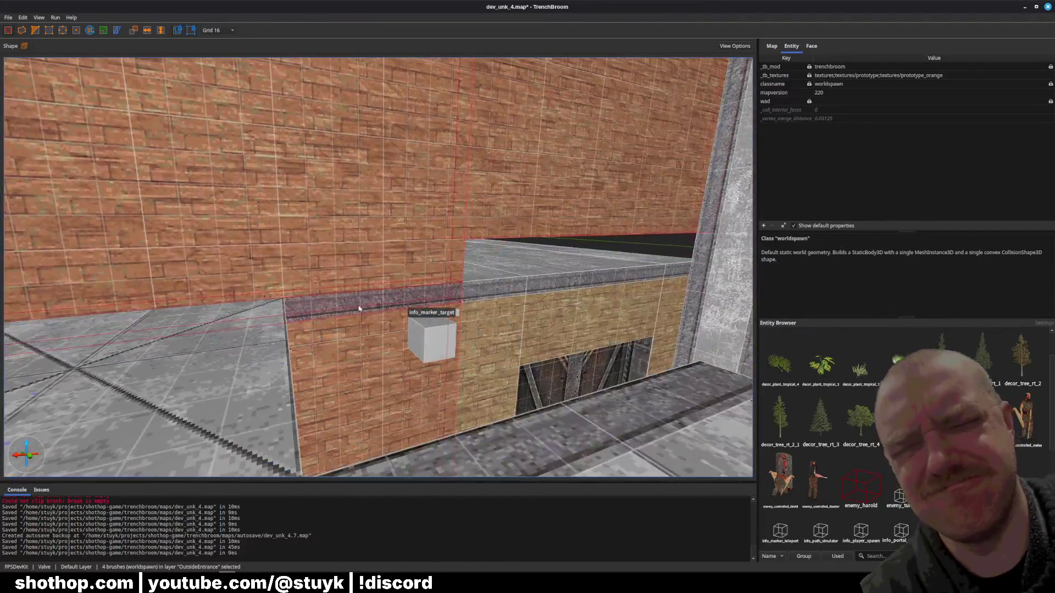
pyautogui.keyDown('ctrl'); pyautogui.click(358, 308); pyautogui.keyUp('ctrl')
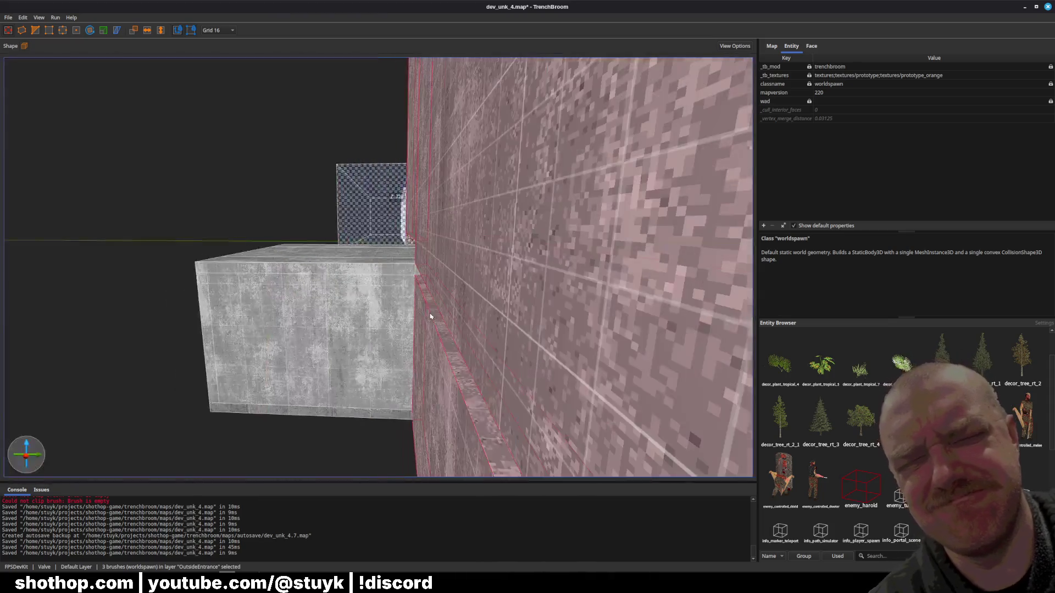
pyautogui.press('Escape')
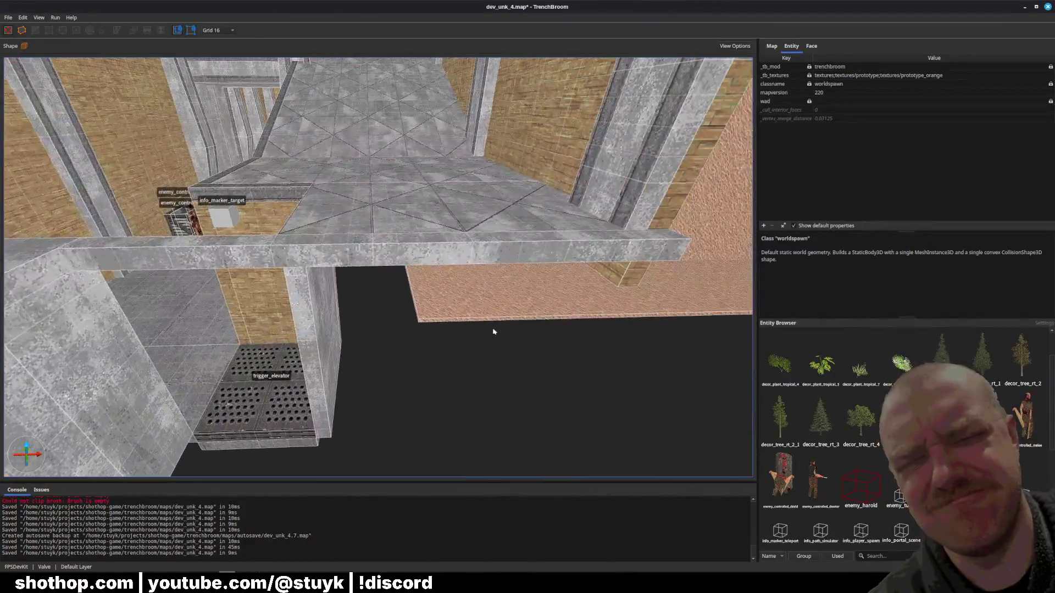
pyautogui.click(451, 236)
pyautogui.scroll(5, 452, 235)
pyautogui.press('Escape')
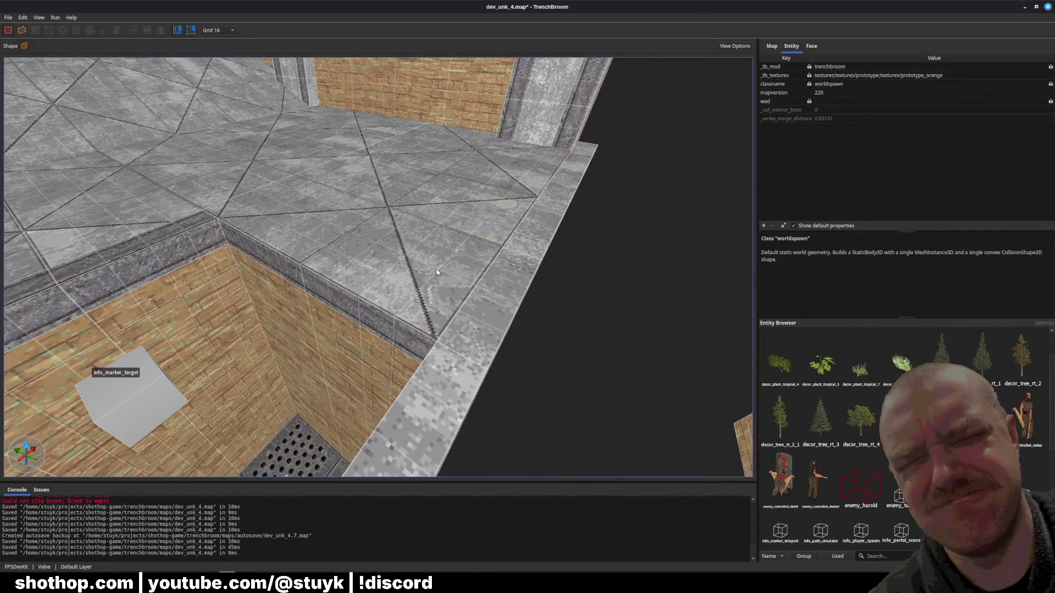
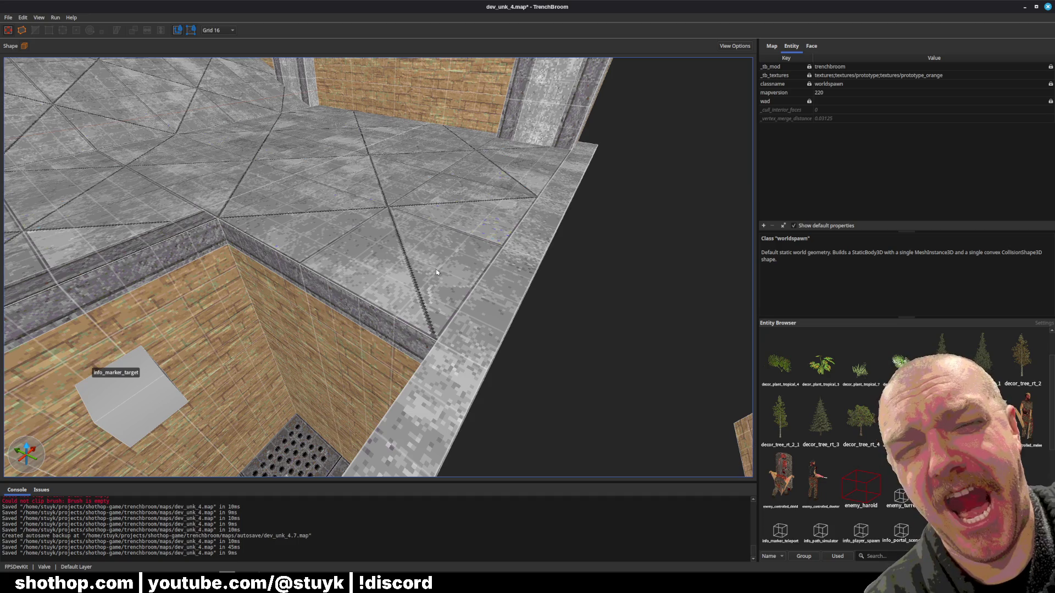
# - Select the concrete floor face, look over the room, and save the map
pyautogui.scroll(-1, 455, 267)
pyautogui.scroll(-1, 455, 267)
pyautogui.hotkey('ctrl', 's')
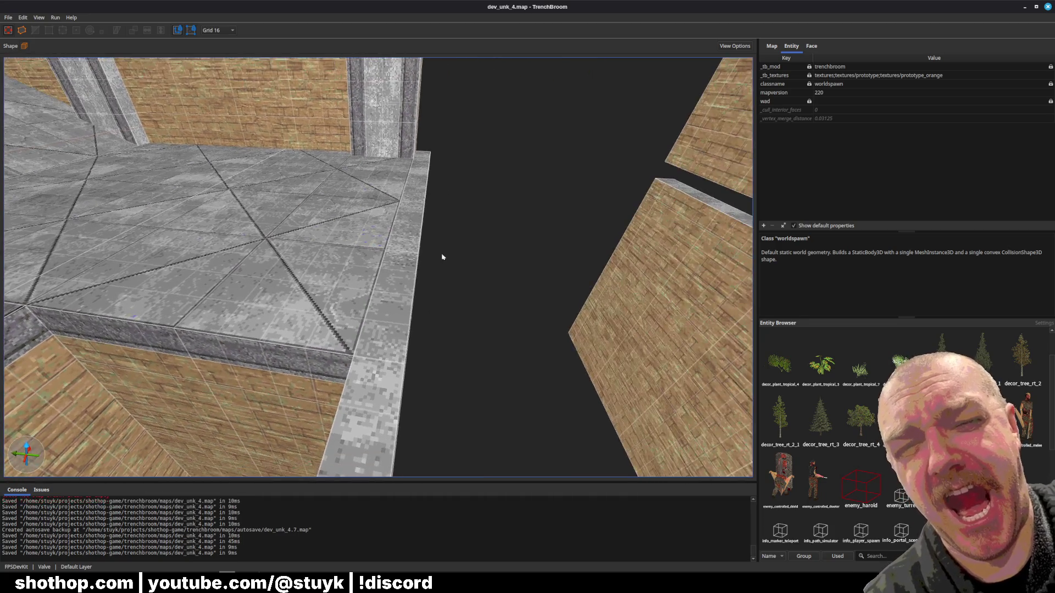
pyautogui.scroll(-1, 441, 254)
pyautogui.keyDown('shift'); pyautogui.click(364, 235); pyautogui.keyUp('shift')
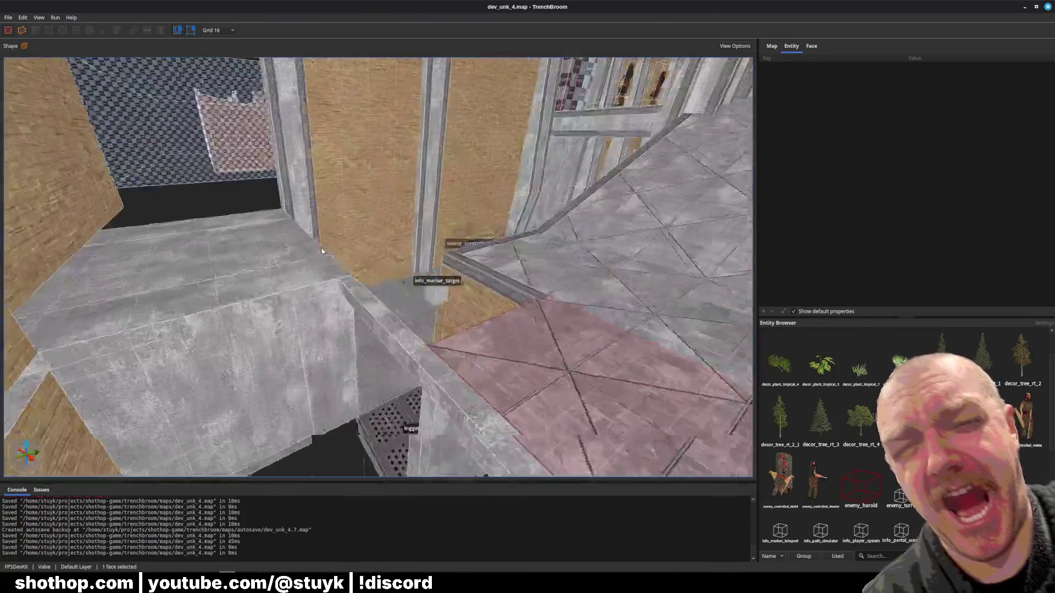
pyautogui.moveTo(322, 251)
pyautogui.mouseDown()
pyautogui.moveTo(368, 308)
pyautogui.moveTo(441, 285)
pyautogui.moveTo(389, 302)
pyautogui.moveTo(286, 285)
pyautogui.moveTo(398, 293)
pyautogui.mouseUp()
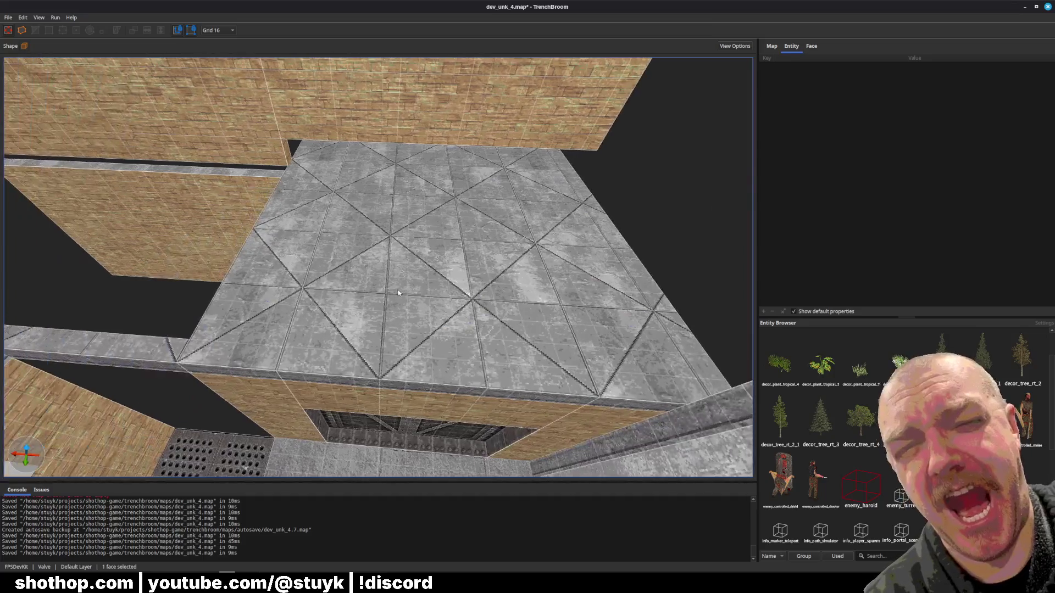
pyautogui.press('Escape')
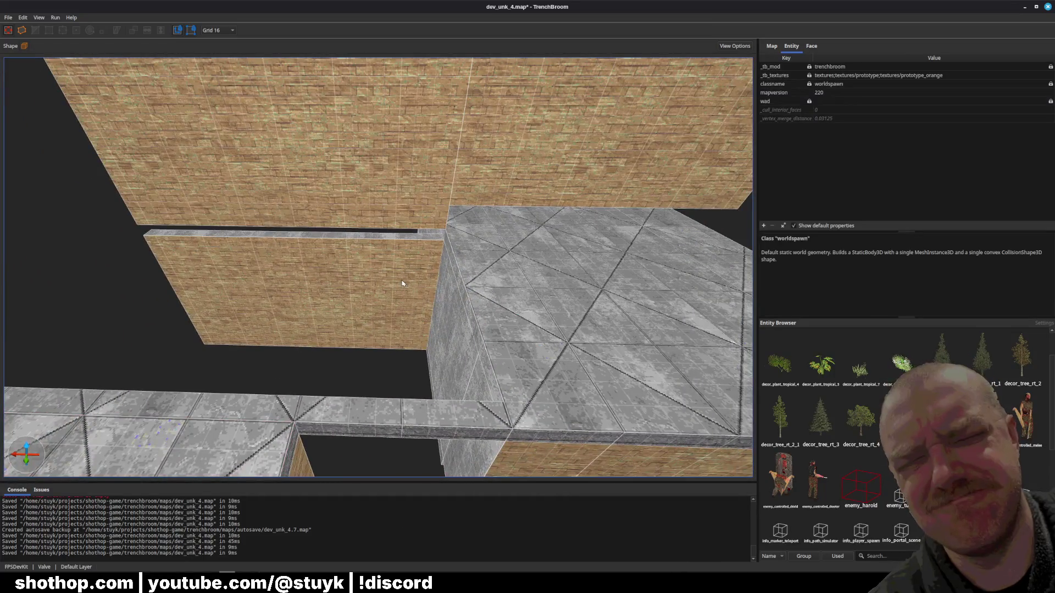
pyautogui.hotkey('ctrl', 's')
# - Reshape the concrete floor block by dragging its edge to a new position, then save
pyautogui.moveTo(397, 279); pyautogui.dragTo(358, 262)
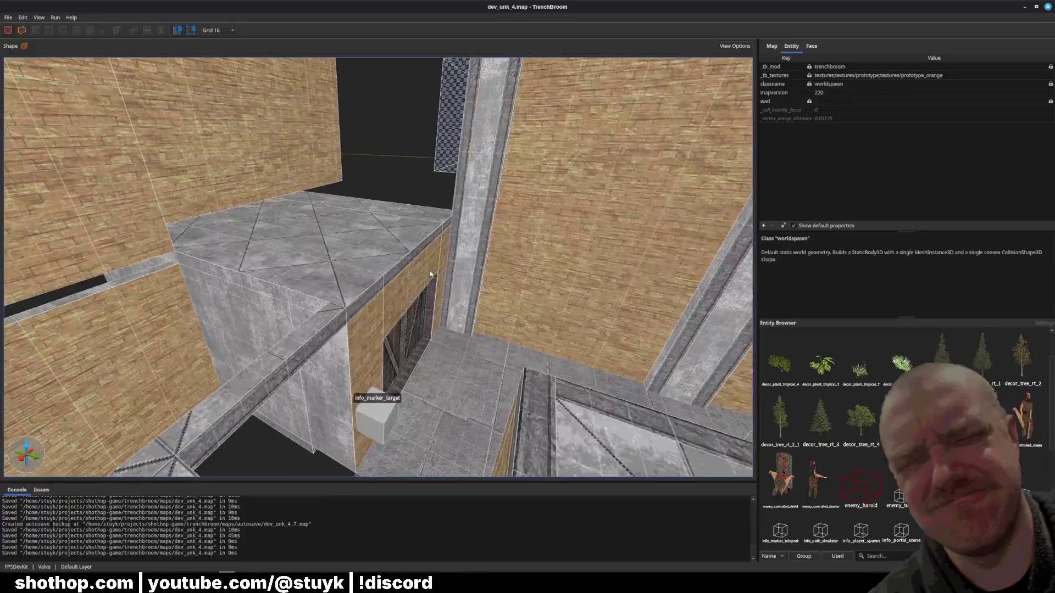
pyautogui.click(358, 262)
pyautogui.scroll(5, 482, 299)
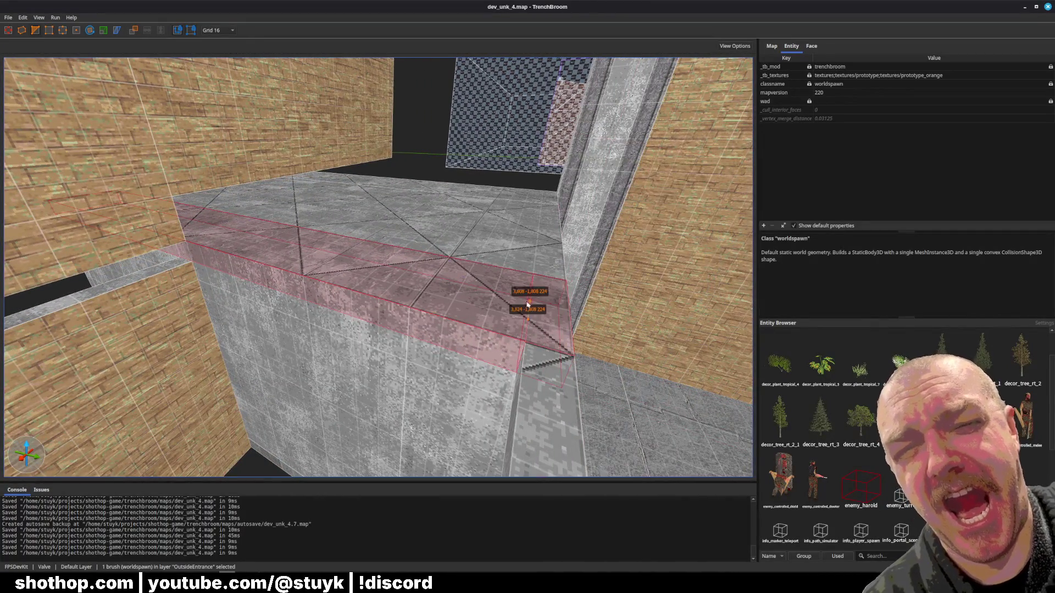
pyautogui.moveTo(530, 291)
pyautogui.mouseDown()
pyautogui.moveTo(428, 322)
pyautogui.moveTo(346, 327)
pyautogui.mouseUp()
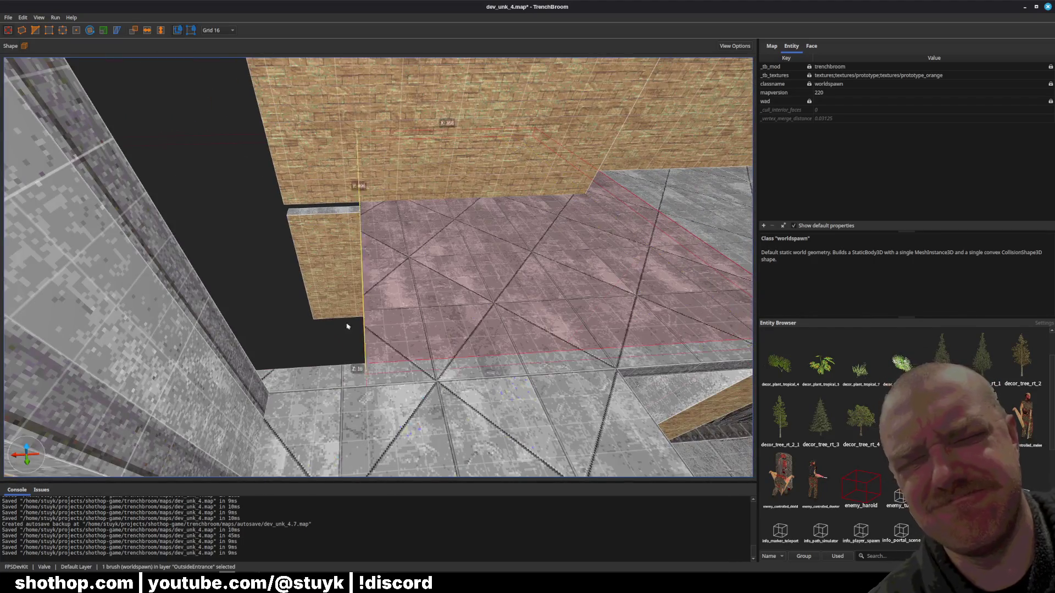
pyautogui.press('Escape')
pyautogui.moveTo(277, 353)
pyautogui.mouseDown()
pyautogui.moveTo(302, 216)
pyautogui.moveTo(381, 247)
pyautogui.moveTo(389, 356)
pyautogui.moveTo(379, 308)
pyautogui.moveTo(394, 222)
pyautogui.mouseUp()
pyautogui.hotkey('ctrl', 's')
# - Inspect the brick wall brush from below and save the map
pyautogui.click(400, 218)
pyautogui.moveTo(501, 208)
pyautogui.mouseDown()
pyautogui.moveTo(461, 238)
pyautogui.moveTo(413, 231)
pyautogui.moveTo(483, 200)
pyautogui.moveTo(483, 243)
pyautogui.moveTo(522, 287)
pyautogui.moveTo(466, 264)
pyautogui.moveTo(476, 283)
pyautogui.moveTo(414, 289)
pyautogui.moveTo(286, 235)
pyautogui.moveTo(183, 245)
pyautogui.moveTo(281, 335)
pyautogui.mouseUp()
pyautogui.press('Escape')
pyautogui.hotkey('ctrl', 's')
# - Delete the thin strip brush beside the brick wall and save the map
pyautogui.click(287, 235)
pyautogui.click(472, 329)
pyautogui.press('Delete')
pyautogui.click(481, 324)
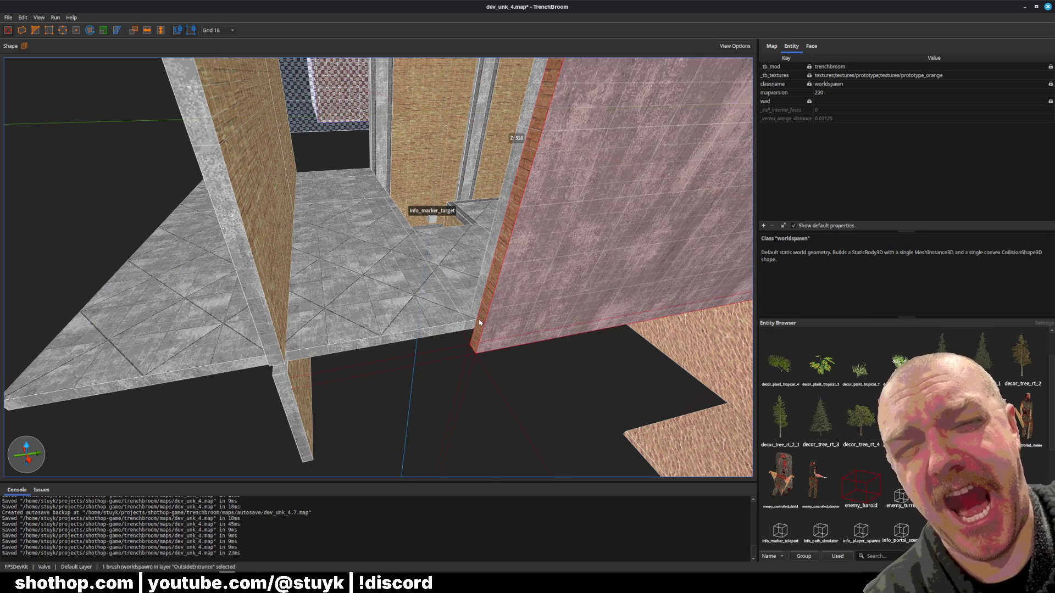
pyautogui.press('Delete')
pyautogui.hotkey('ctrl', 's')
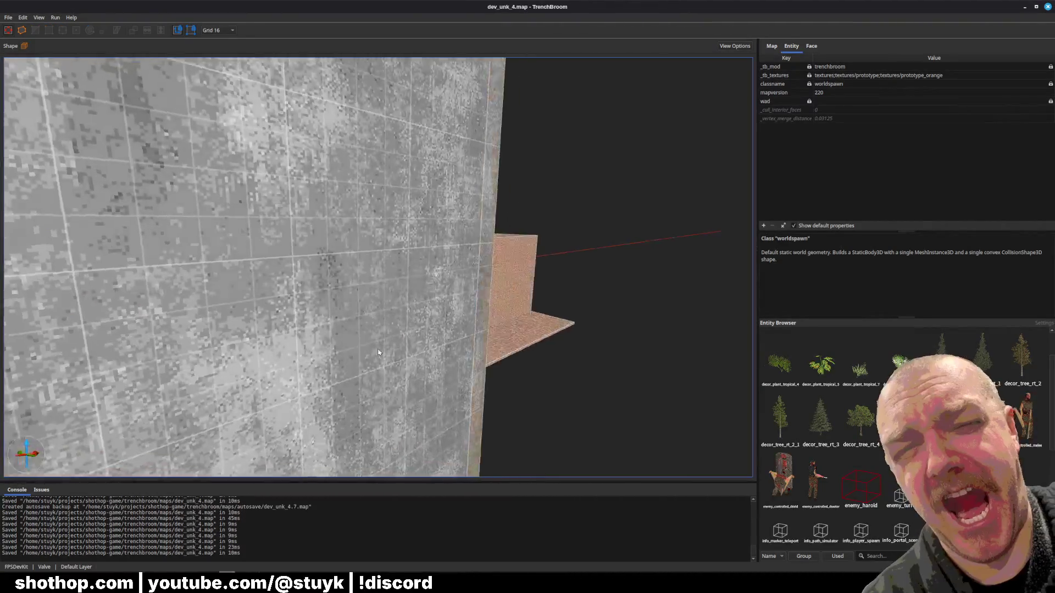
# - Delete the grey brush blocking the brick walls and save
pyautogui.scroll(-5, 378, 352)
pyautogui.click(291, 360)
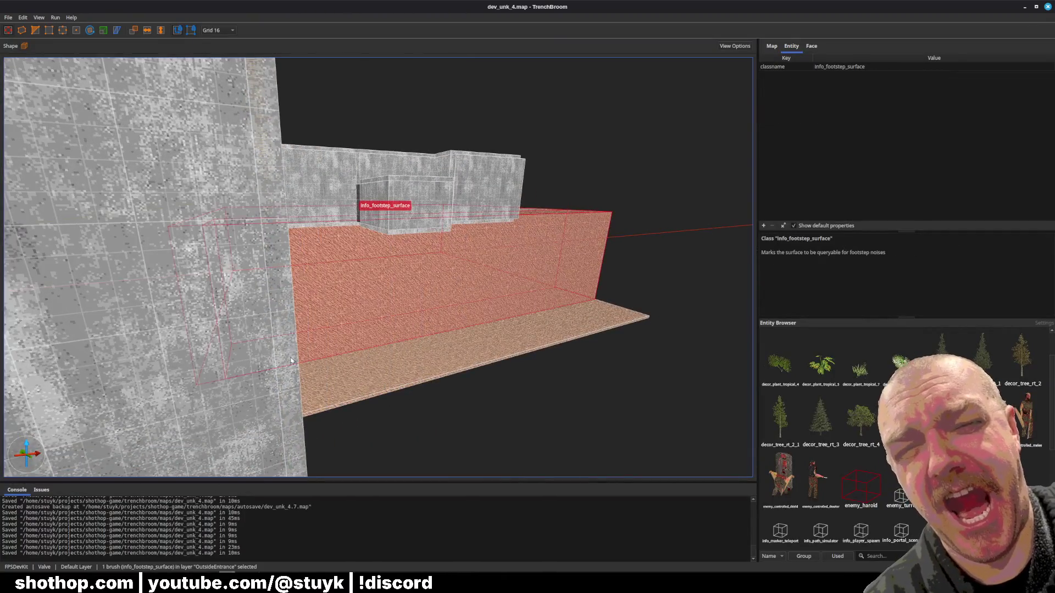
pyautogui.hotkey('ctrl', 'z')
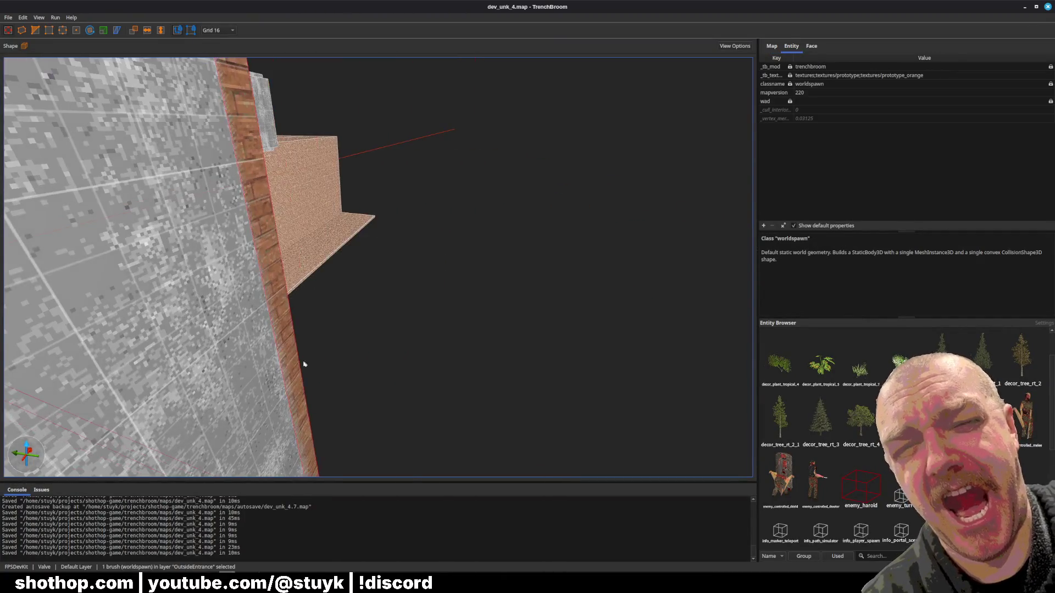
pyautogui.press('Delete')
pyautogui.hotkey('ctrl', 's')
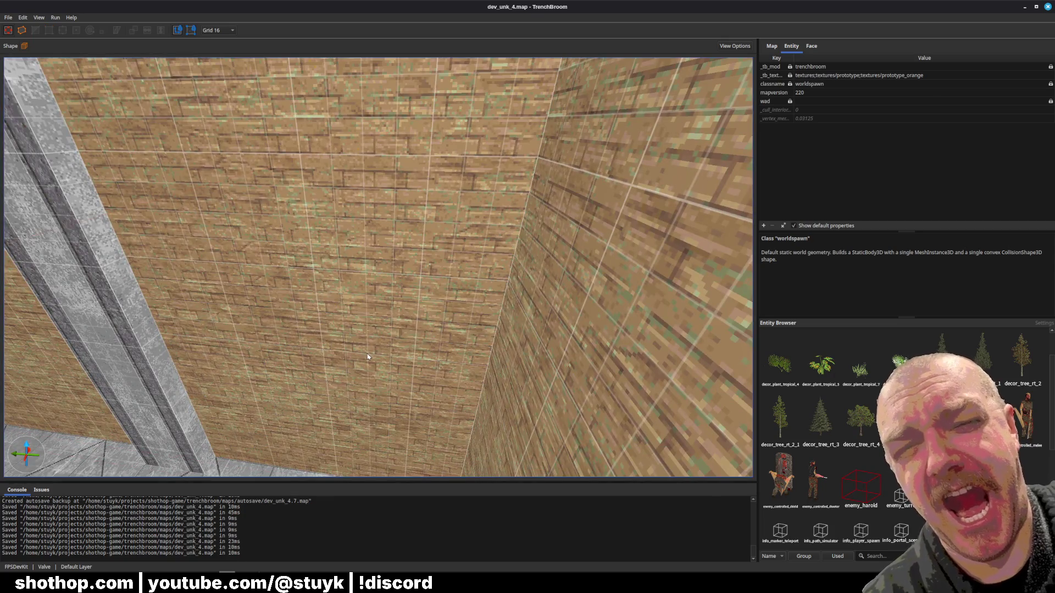
# - Check the brick wall brushes in the brick room and save the map
pyautogui.scroll(-5, 380, 370)
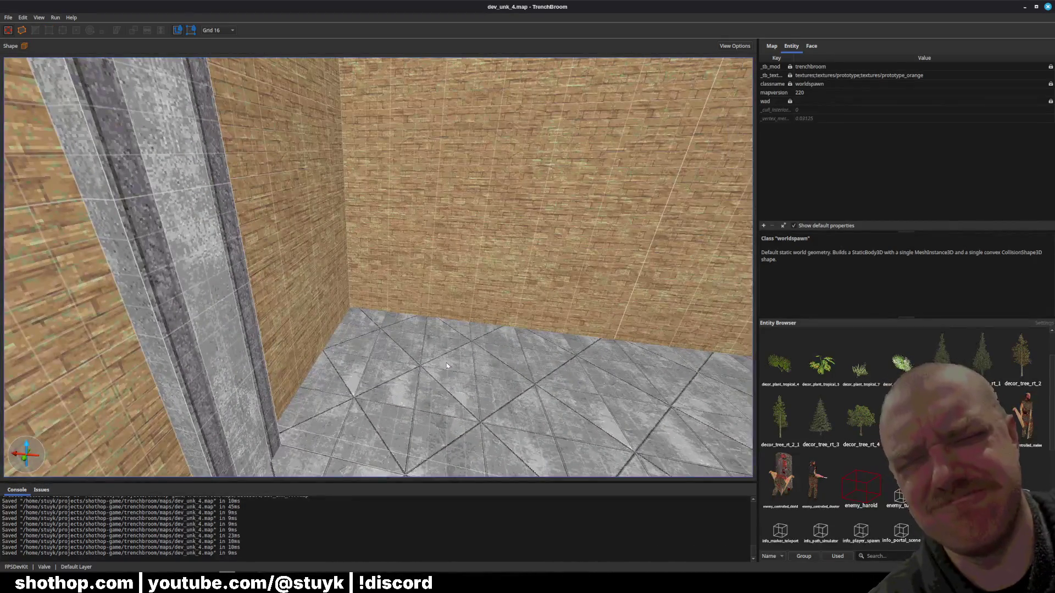
pyautogui.scroll(-10, 447, 366)
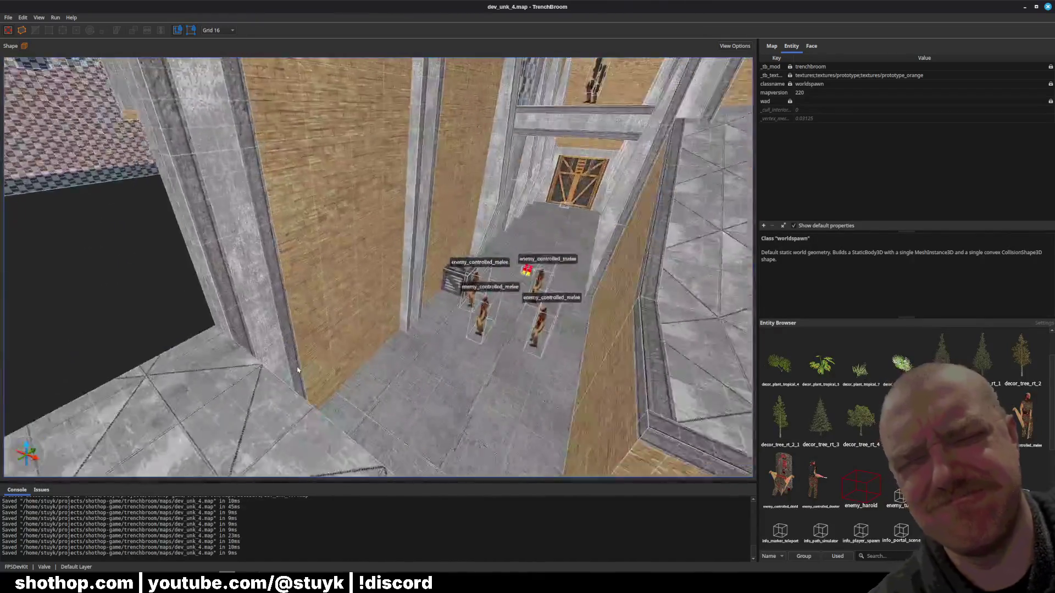
pyautogui.scroll(-5, 297, 370)
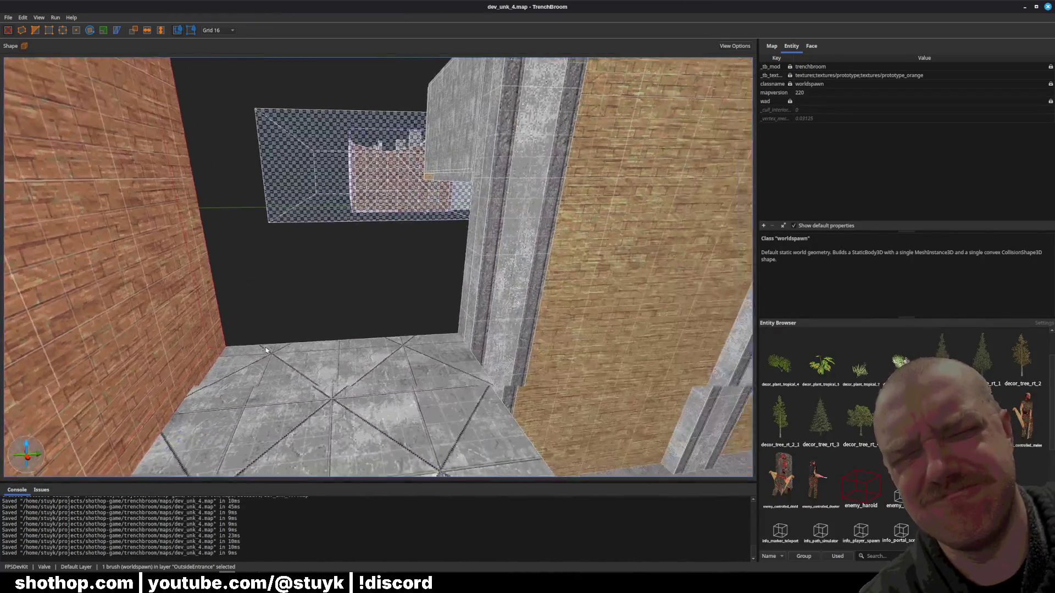
pyautogui.click(260, 361)
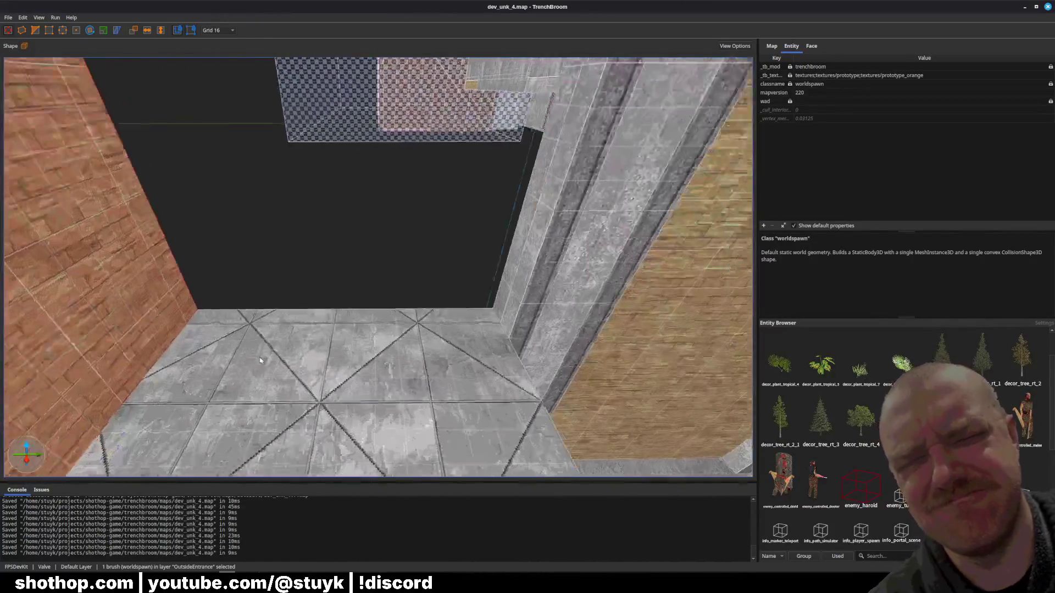
pyautogui.scroll(-6, 261, 360)
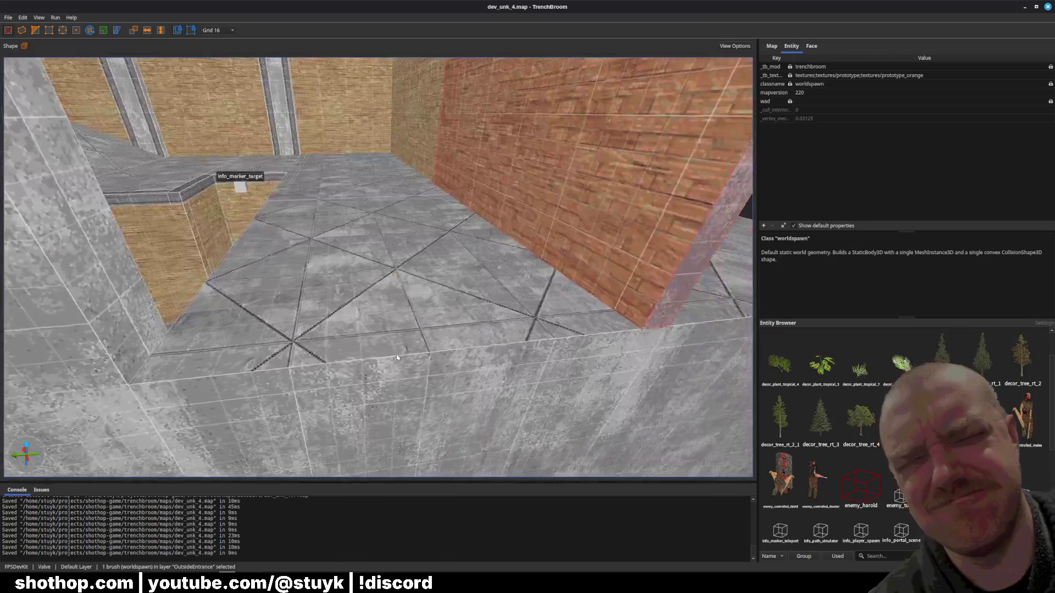
pyautogui.press('Escape')
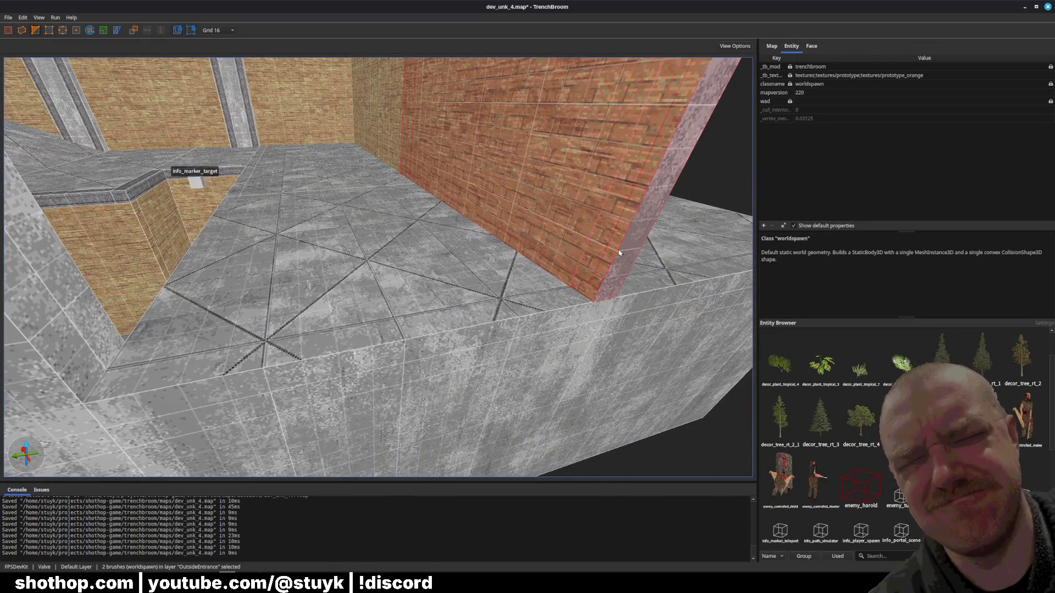
pyautogui.click(587, 249)
pyautogui.scroll(-5, 587, 249)
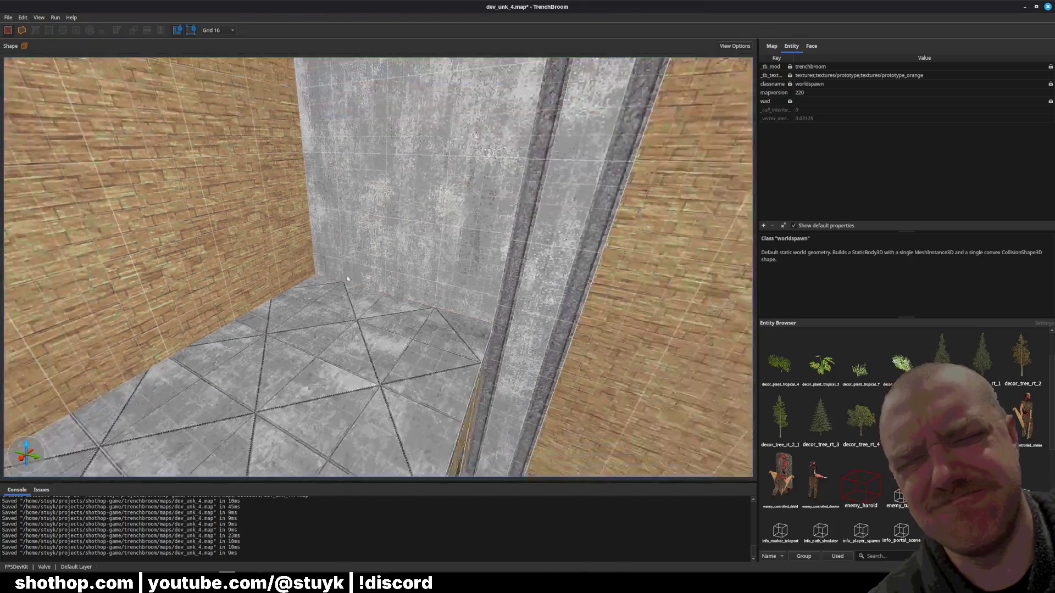
pyautogui.keyDown('shift'); pyautogui.click(224, 233); pyautogui.keyUp('shift')
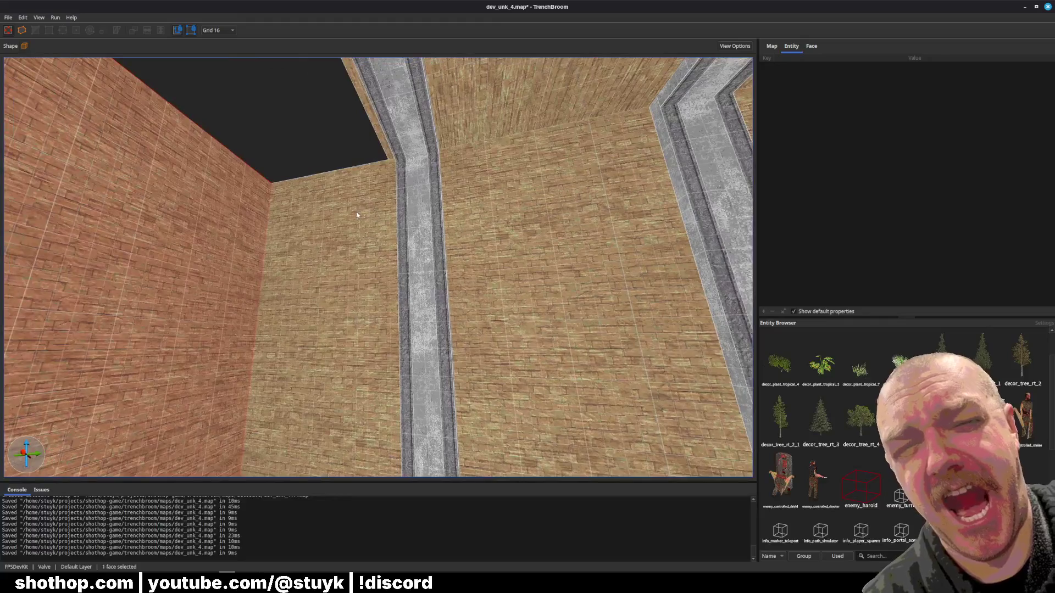
pyautogui.click(448, 228)
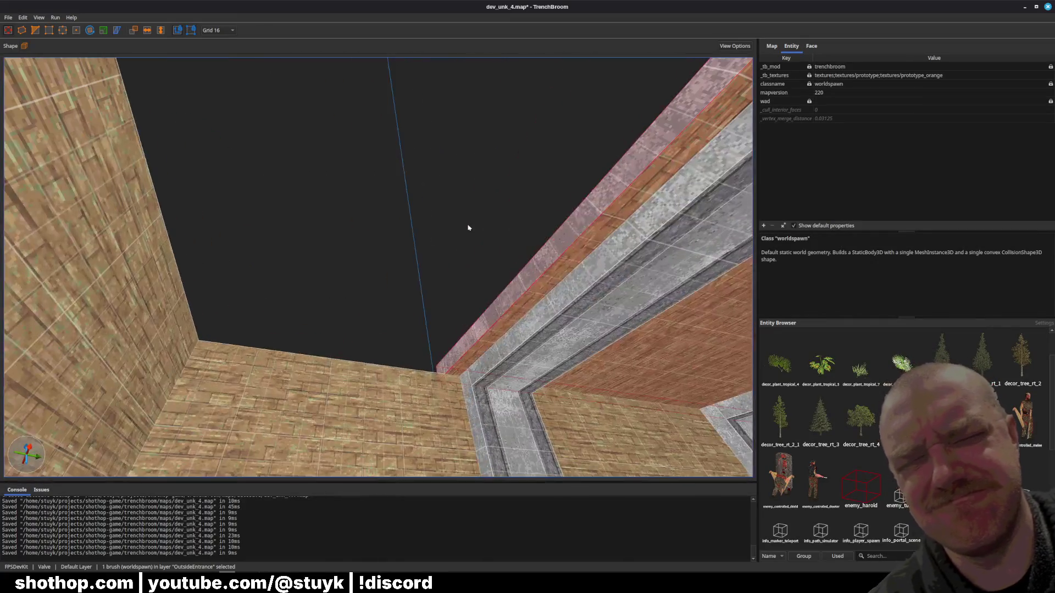
pyautogui.press('Escape')
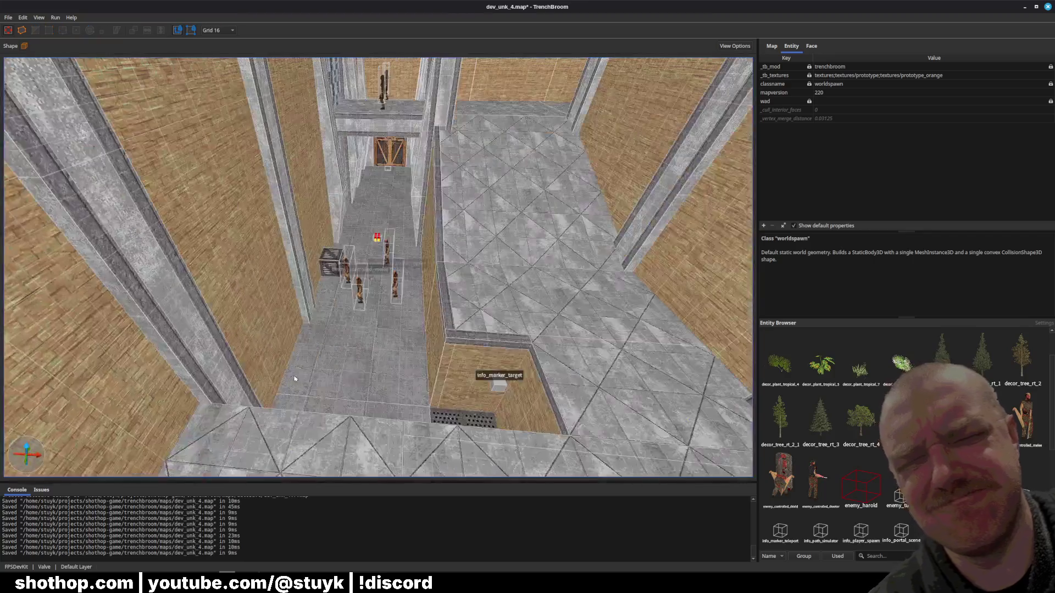
pyautogui.hotkey('ctrl', 's')
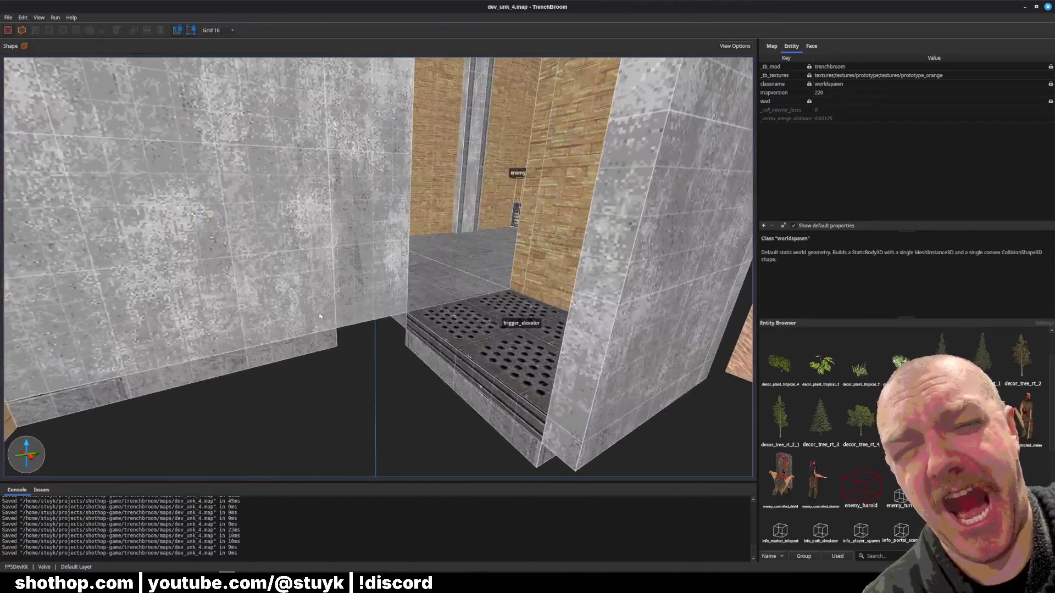
# - Shrink the concrete wall beside the elevator grate to a thin strip at Z 208, and save
pyautogui.click(371, 279)
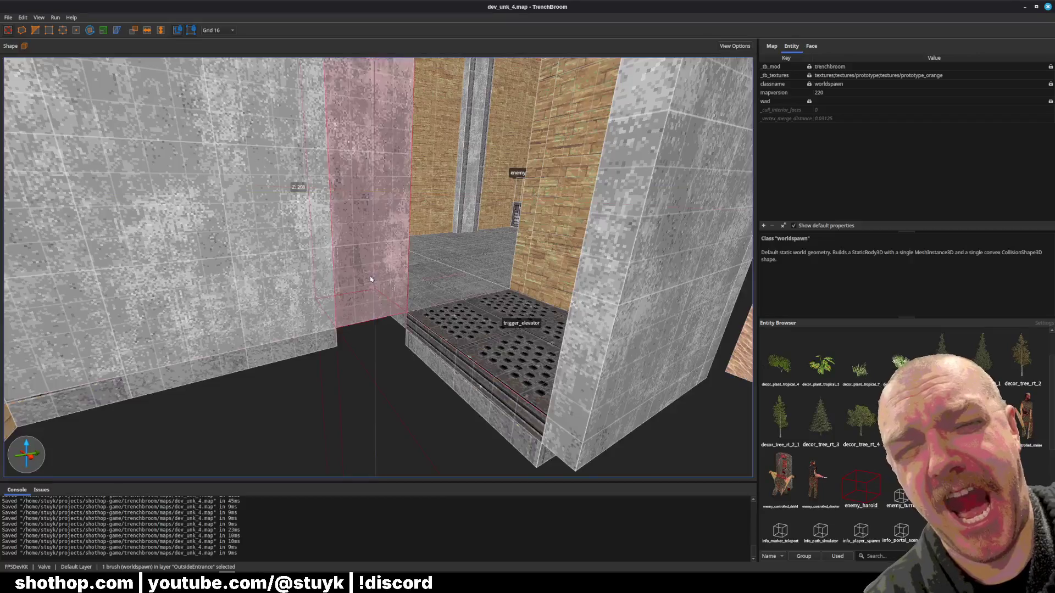
pyautogui.moveTo(354, 312); pyautogui.dragTo(352, 348)
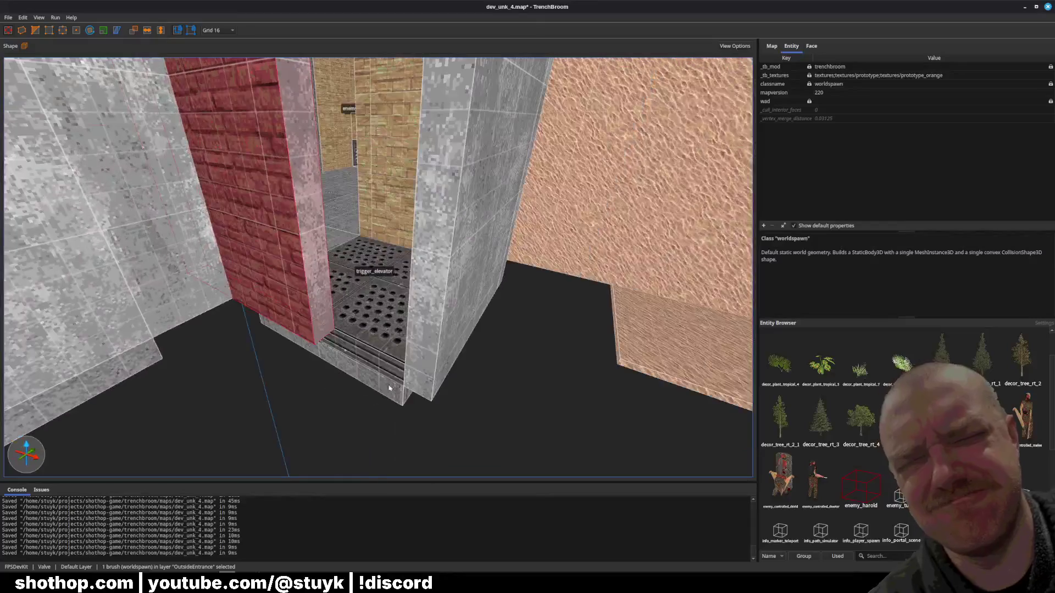
pyautogui.press('Escape')
pyautogui.hotkey('ctrl', 's')
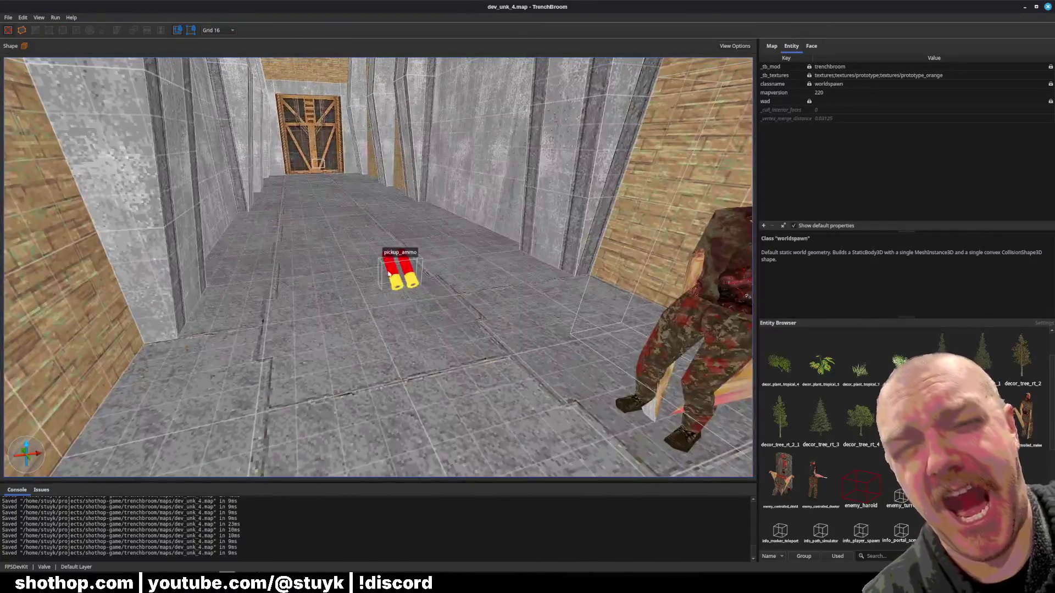
pyautogui.click(389, 274)
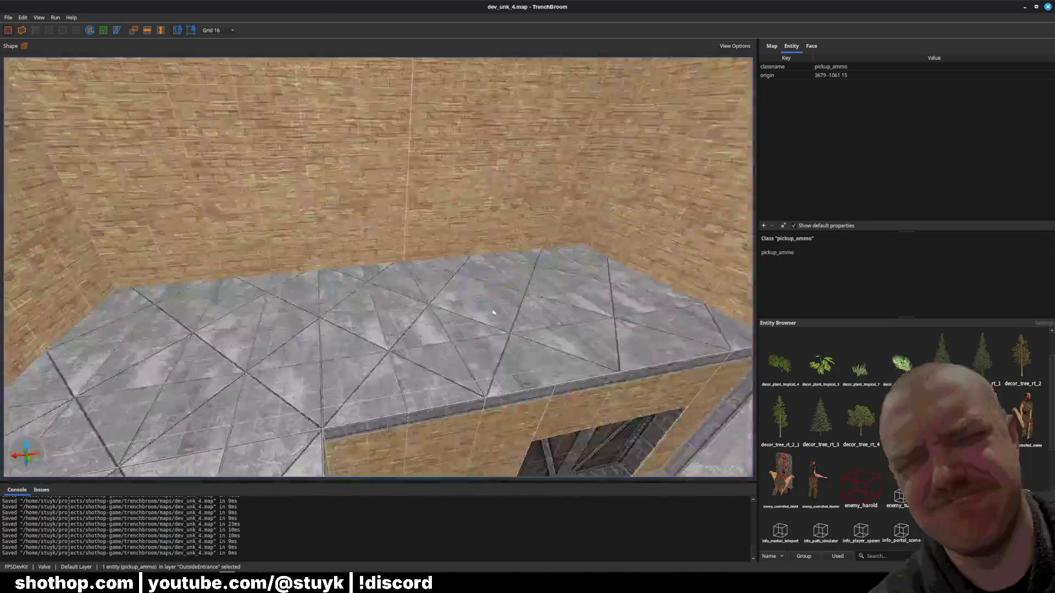
# - Cut the ammo pickup, paste a copy of the crate, and save the map
pyautogui.hotkey('ctrl', 'x')
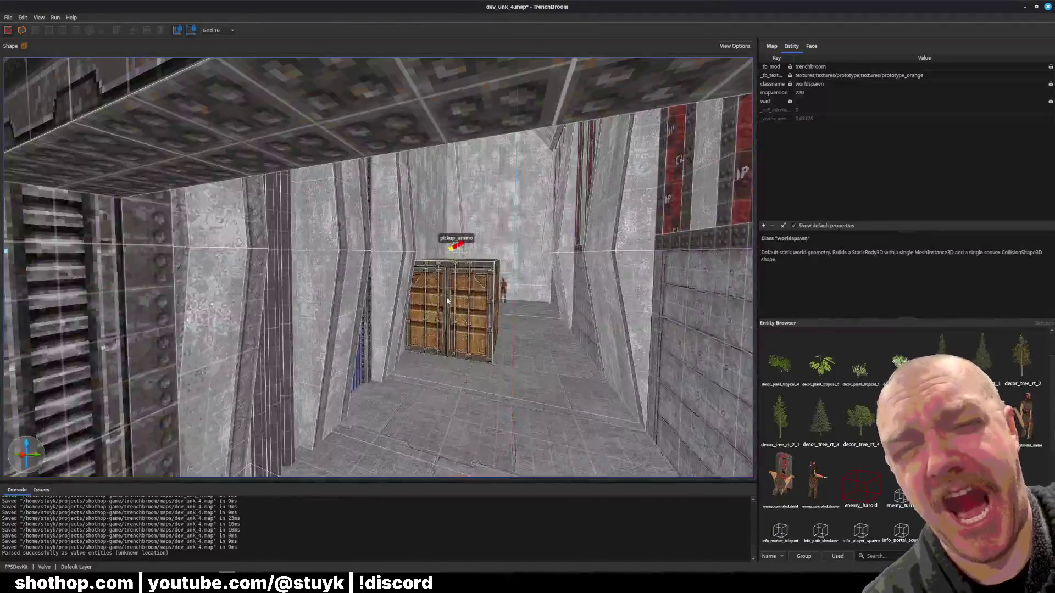
pyautogui.click(443, 318)
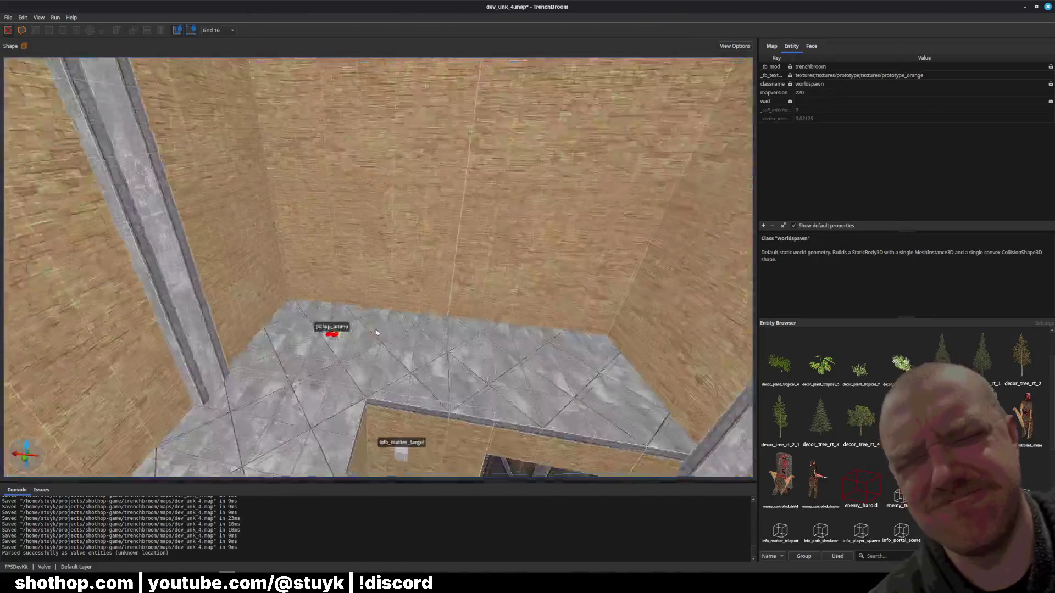
pyautogui.hotkey('ctrl', 'v')
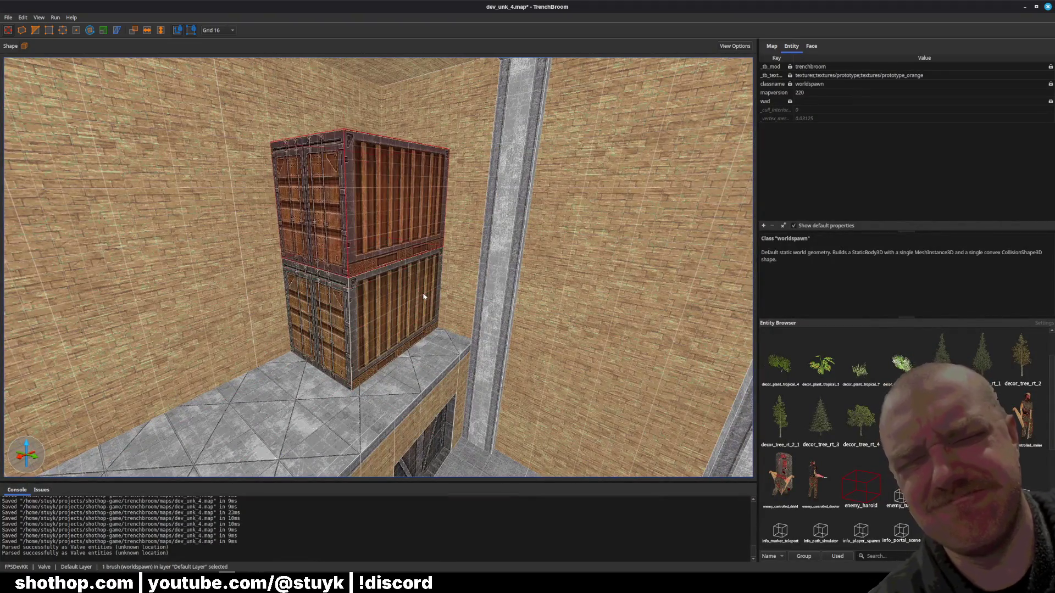
pyautogui.press('Escape')
pyautogui.hotkey('ctrl', 's')
pyautogui.press('d')
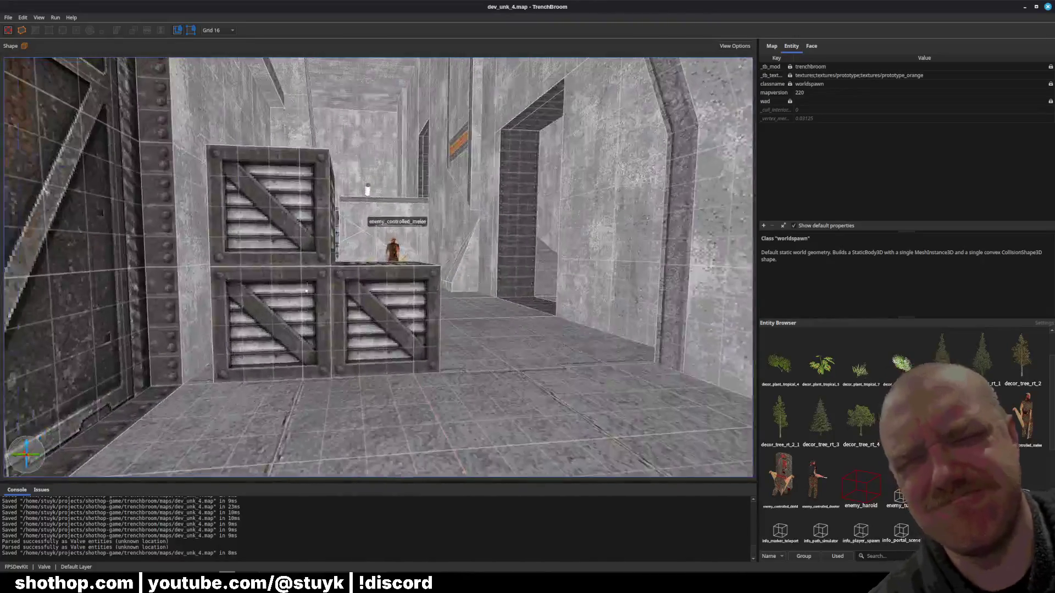
# - Paste in the two copied concrete wall panels
pyautogui.scroll(5, 436, 316)
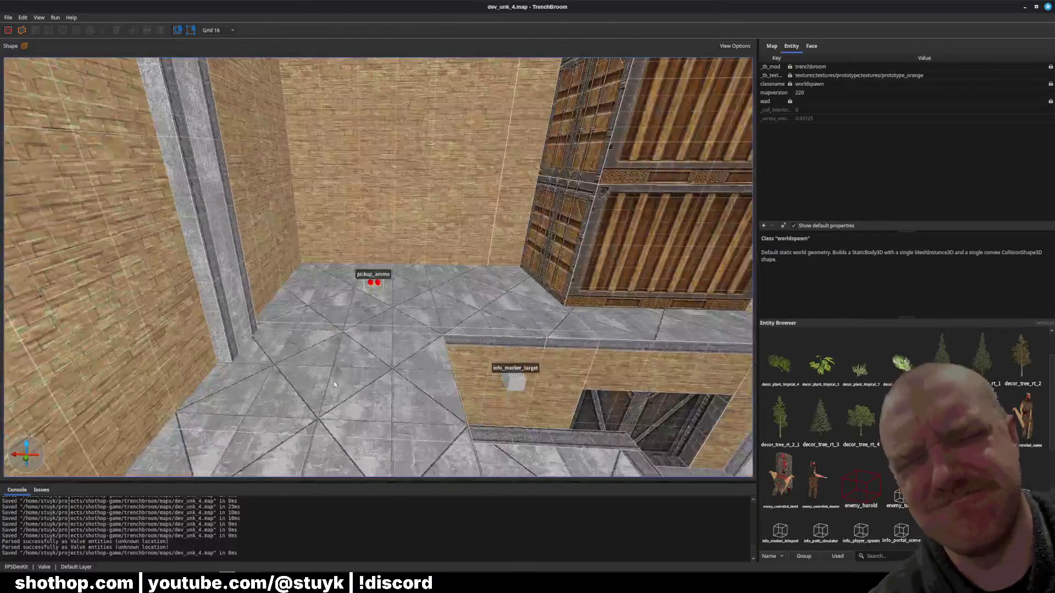
pyautogui.hotkey('ctrl', 'v')
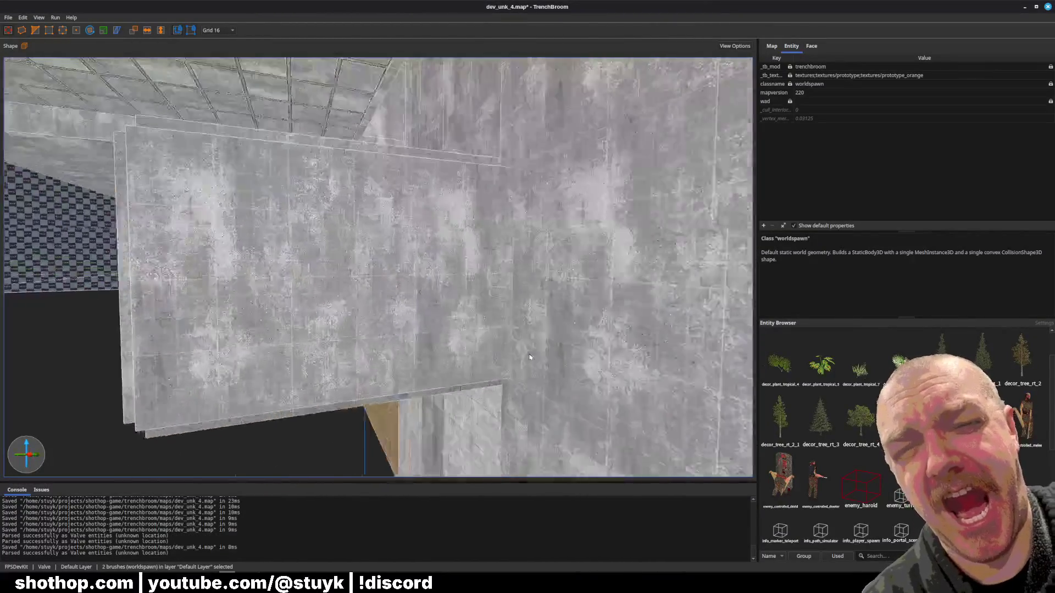
pyautogui.press('Escape')
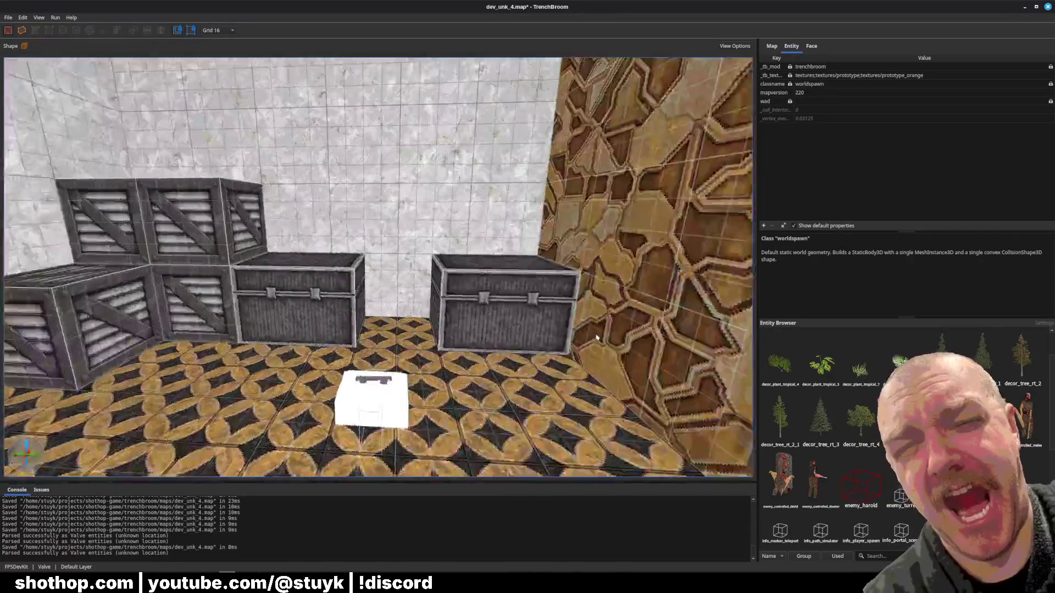
# - Paste the chest and medkit into the brick room, nudge them out of the wall, and save
pyautogui.click(408, 308)
pyautogui.keyDown('ctrl'); pyautogui.click(566, 418); pyautogui.keyUp('ctrl')
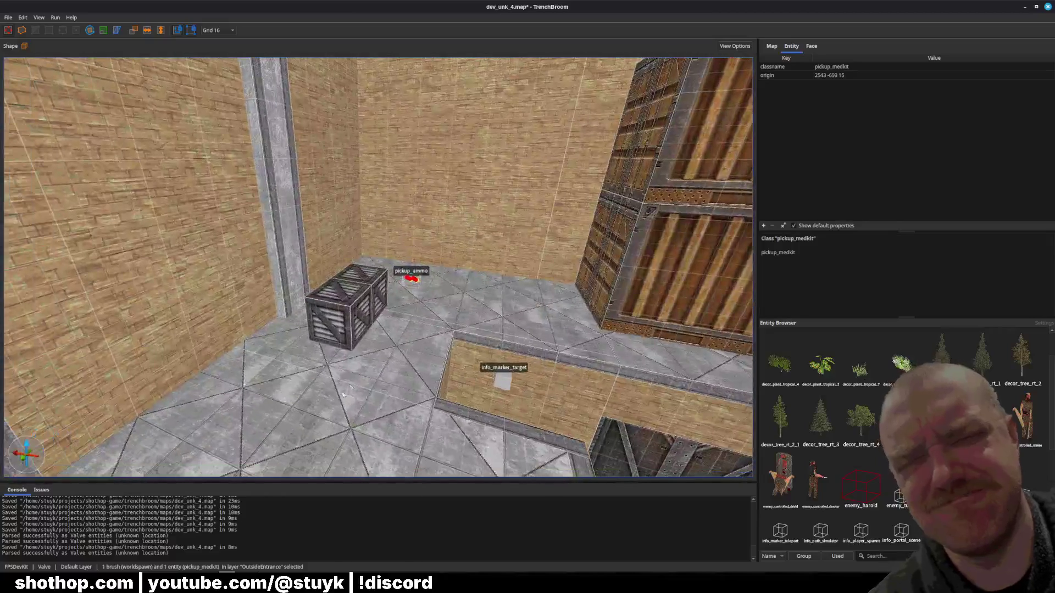
pyautogui.hotkey('ctrl', 'v')
pyautogui.press('Down')
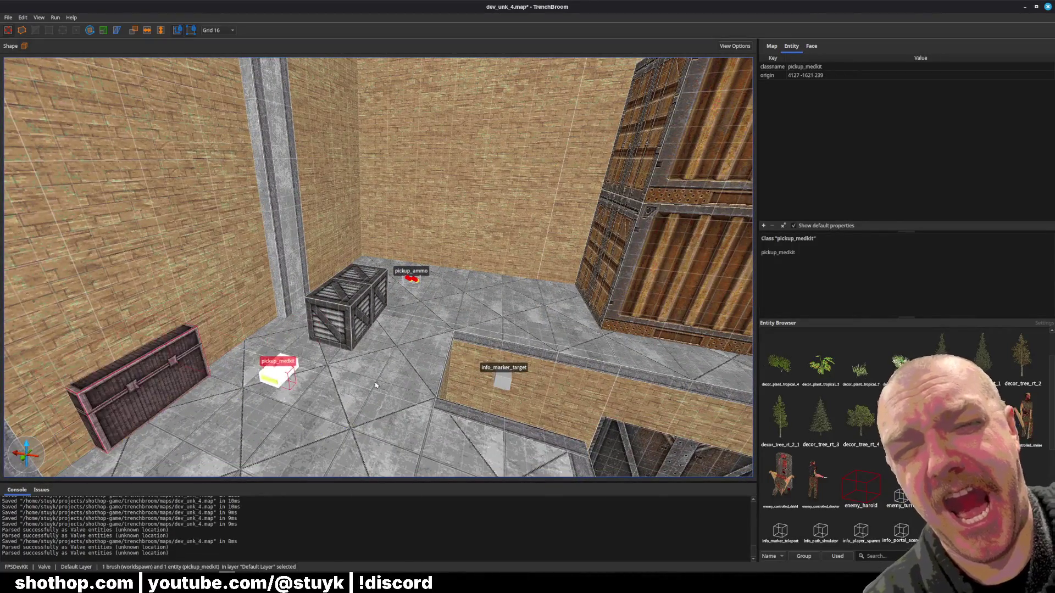
pyautogui.press('Right')
pyautogui.press('Escape')
pyautogui.scroll(5, 296, 341)
pyautogui.hotkey('ctrl', 's')
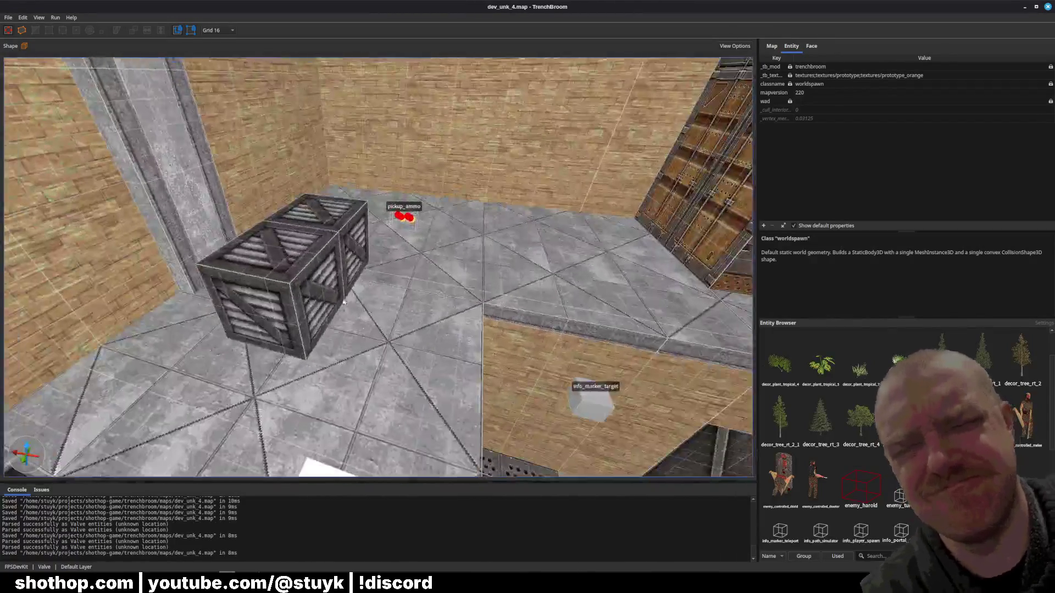
# - Duplicate the crate, shift the pair back, and stack one crate on the other
pyautogui.click(298, 272)
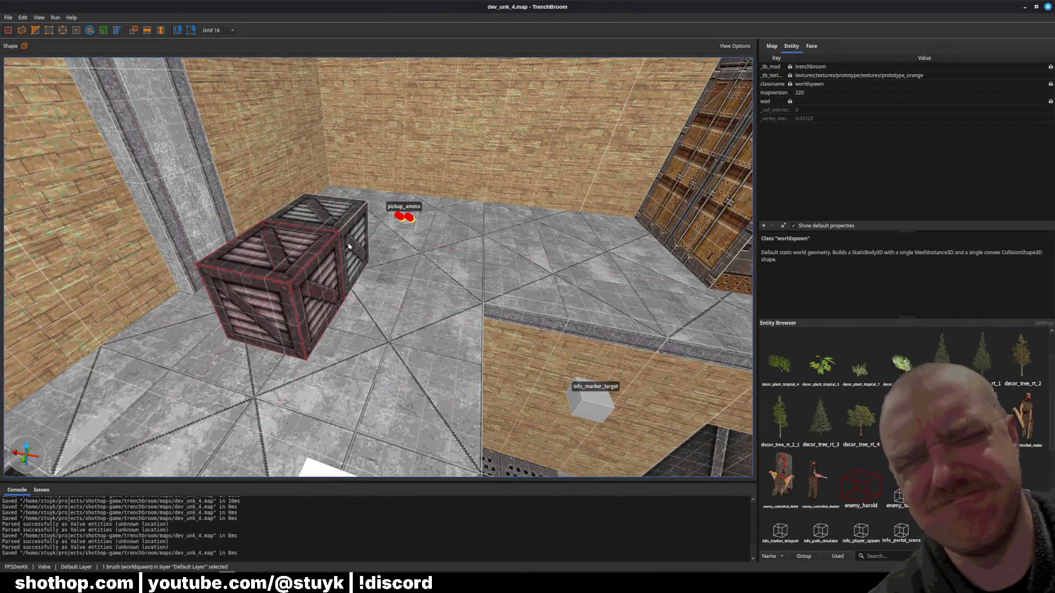
pyautogui.hotkey('ctrl', 'd')
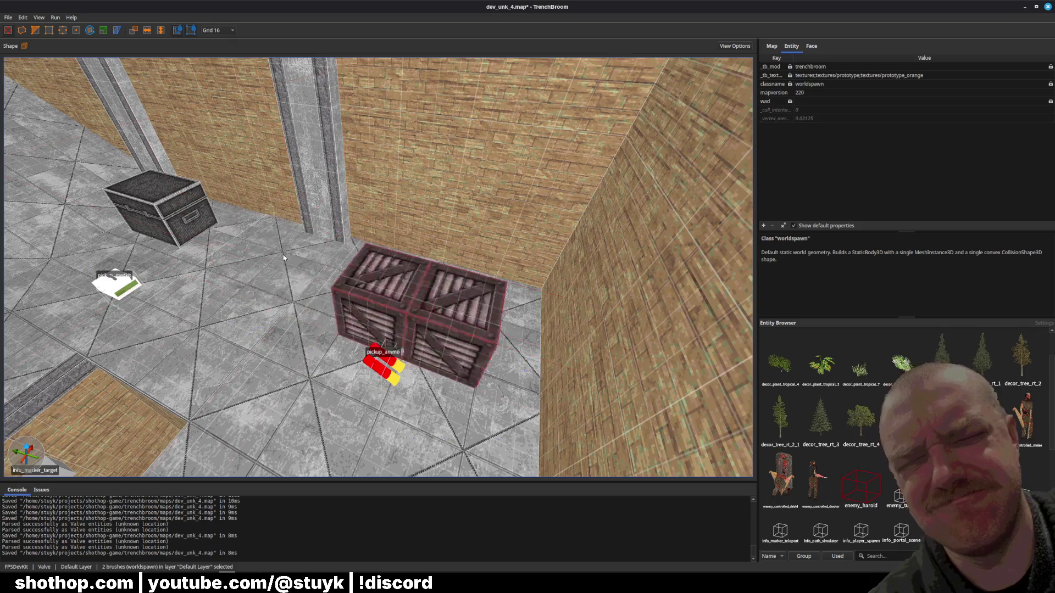
pyautogui.press('Up')
pyautogui.press('Up')
pyautogui.press('Up')
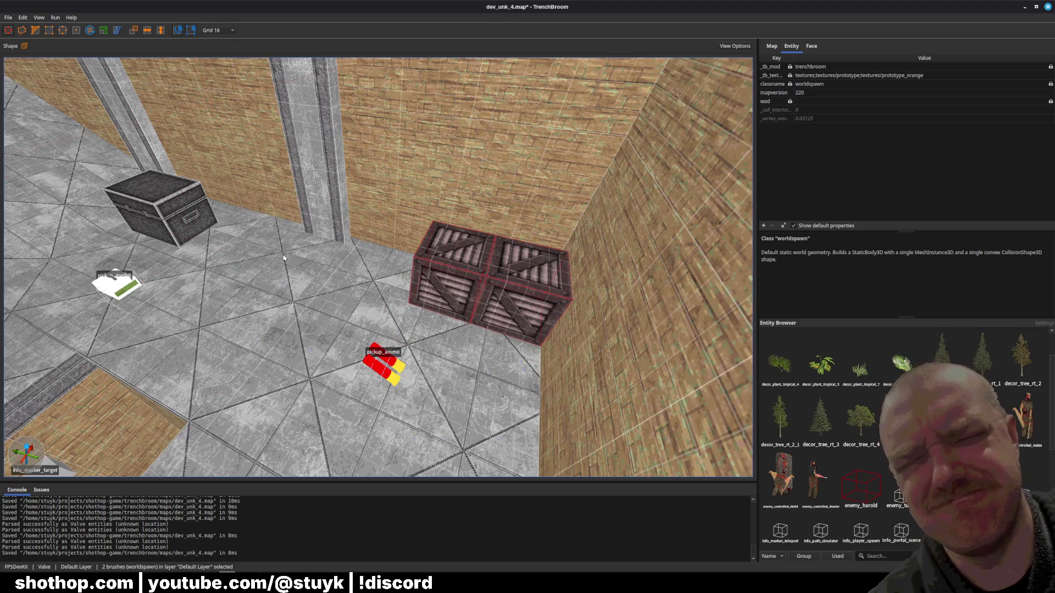
pyautogui.press('Up')
pyautogui.press('Down')
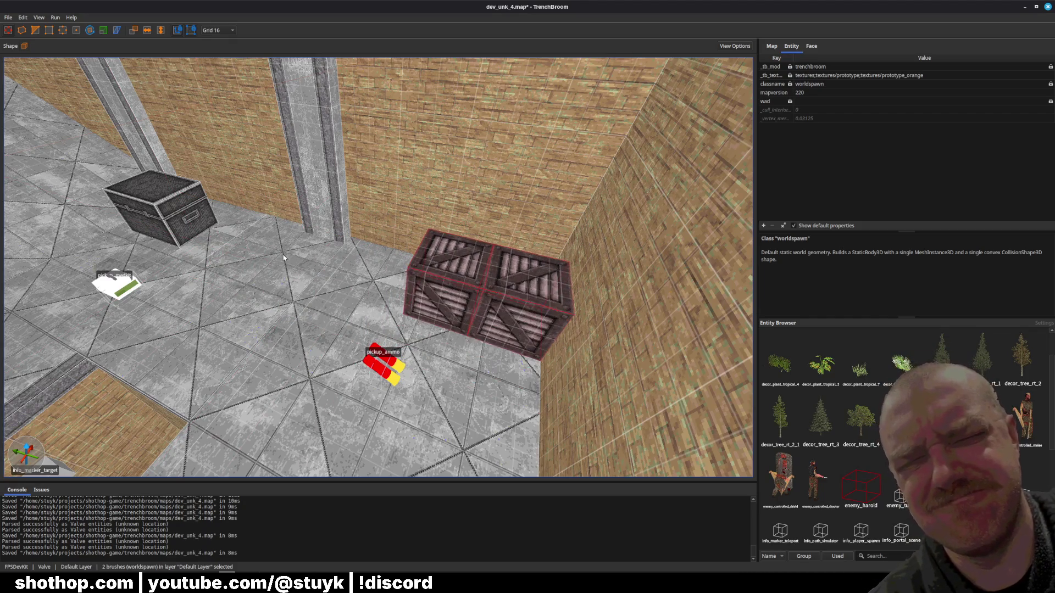
pyautogui.press('Up')
pyautogui.scroll(-5, 284, 258)
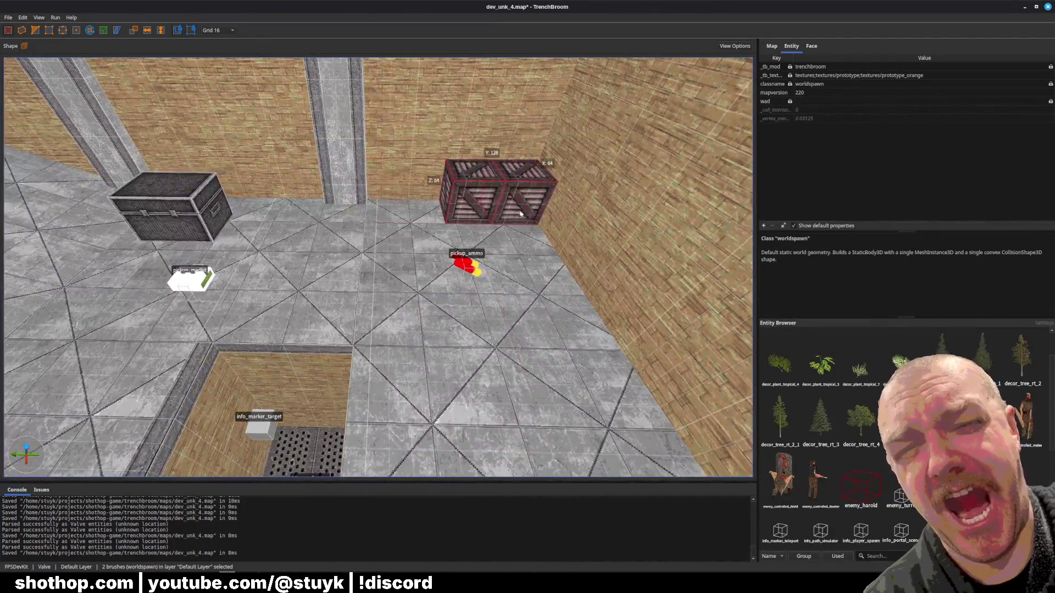
pyautogui.click(519, 213)
pyautogui.press('pageup')
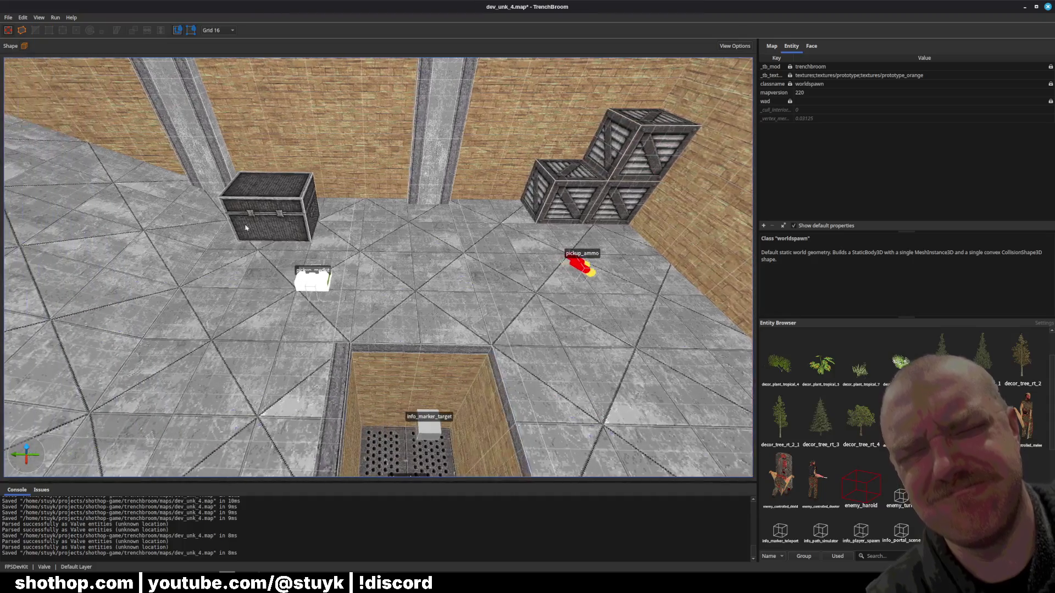
# - Slide the medkit across the floor to the right and restore the deleted chest
pyautogui.click(290, 232)
pyautogui.moveTo(290, 231); pyautogui.dragTo(276, 295)
pyautogui.press('Delete')
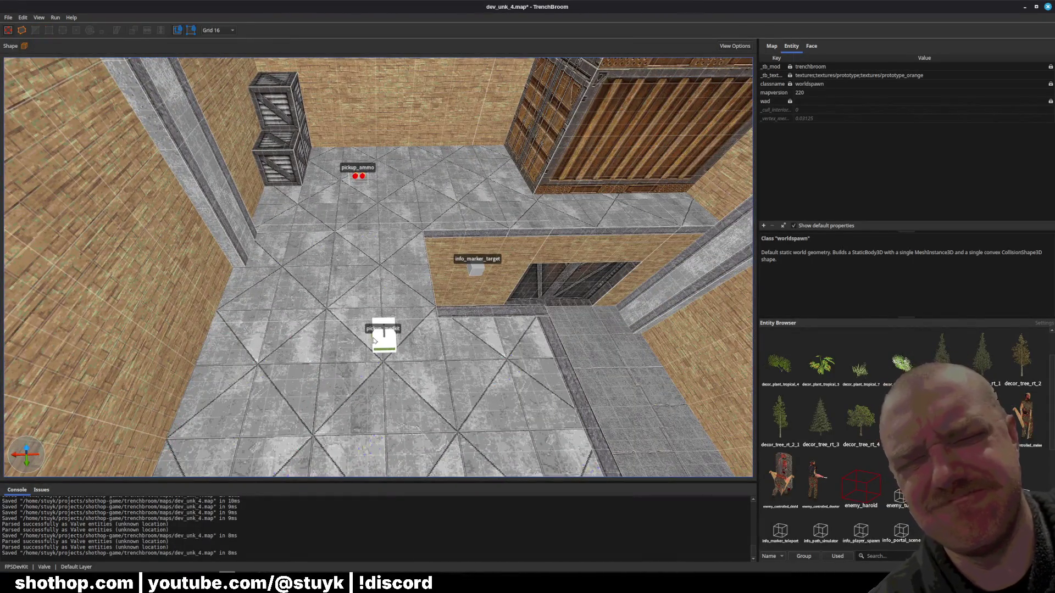
pyautogui.click(374, 341)
pyautogui.press('Up')
pyautogui.press('Up')
pyautogui.press('Up')
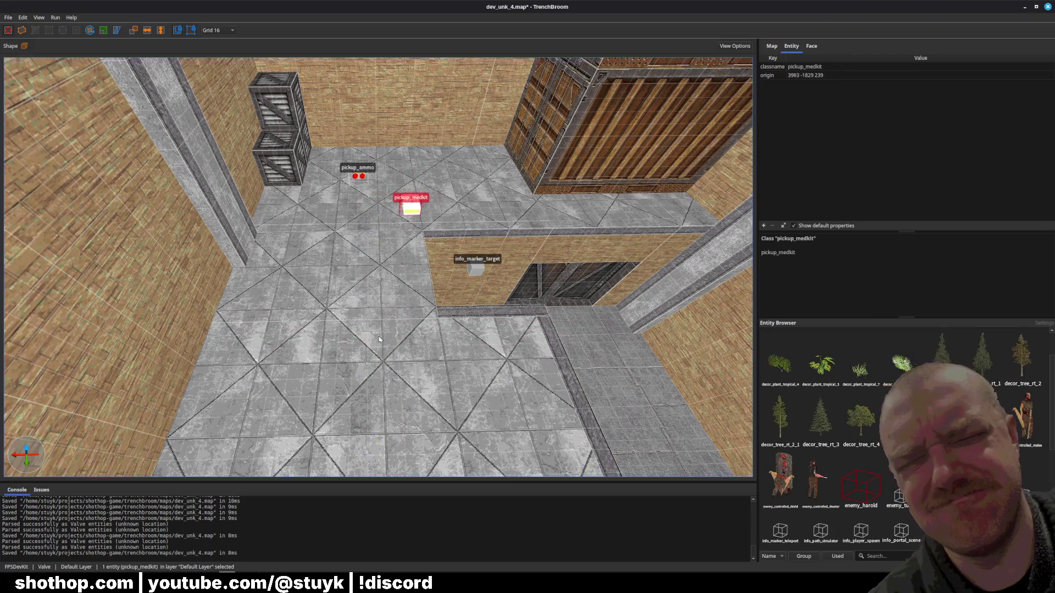
pyautogui.press('Right')
pyautogui.press('Right')
pyautogui.press('Right')
pyautogui.press('d')
pyautogui.press('Escape')
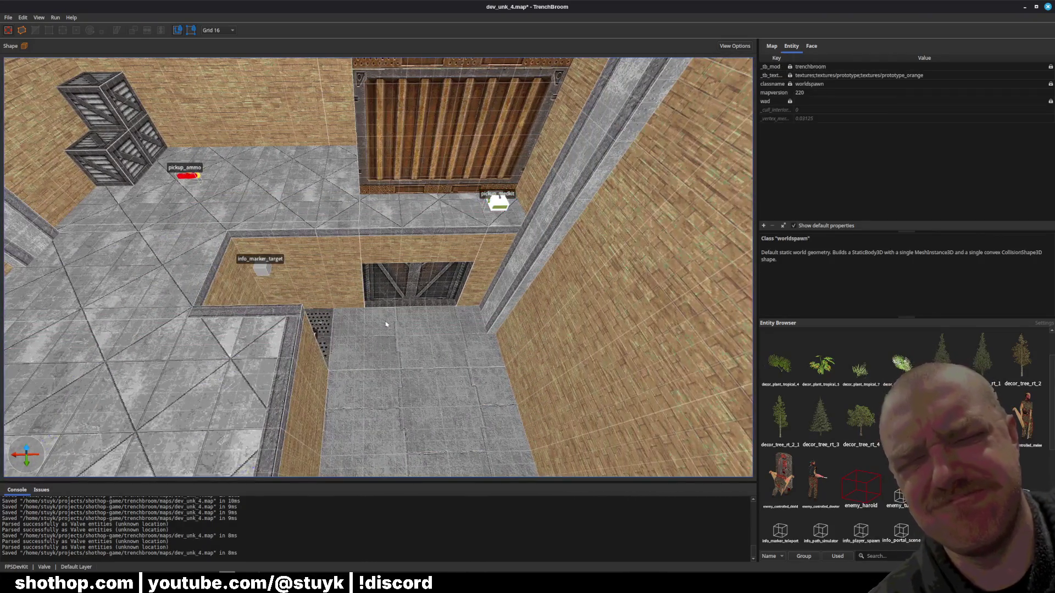
pyautogui.press('w')
pyautogui.hotkey('ctrl', 'z')
pyautogui.hotkey('ctrl', 'z')
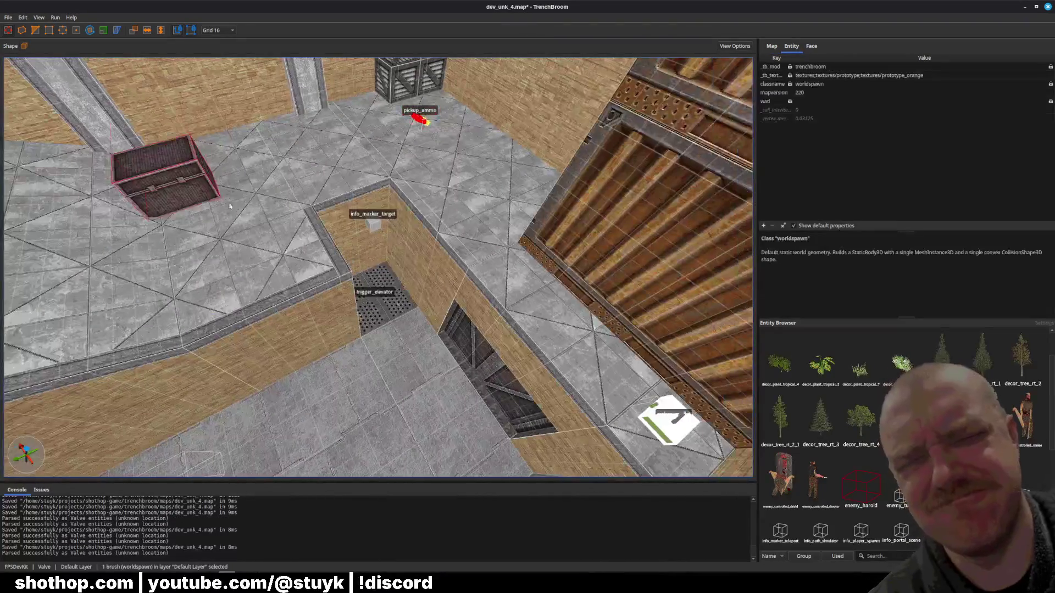
# - Set the chest beside the grey chest, stack a duplicate on top, and save
pyautogui.moveTo(264, 211); pyautogui.dragTo(237, 196)
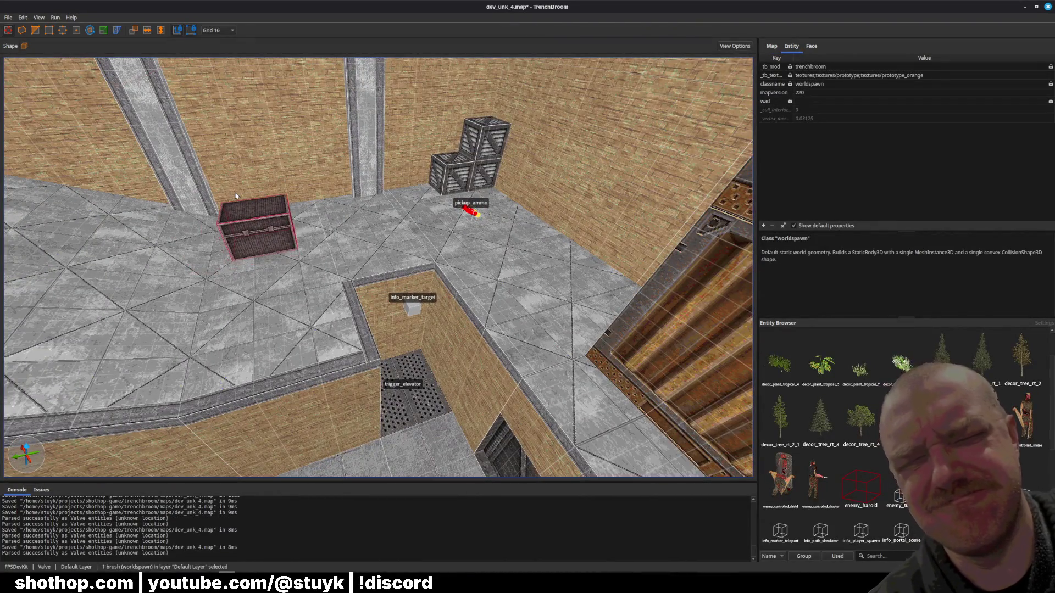
pyautogui.hotkey('ctrl', 'u')
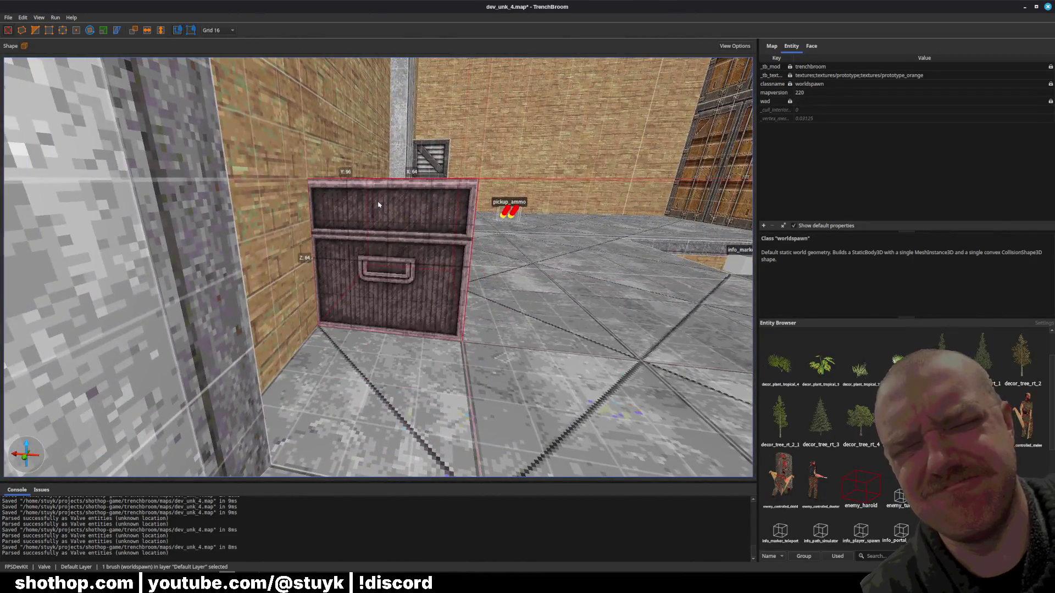
pyautogui.moveTo(378, 204); pyautogui.dragTo(334, 216)
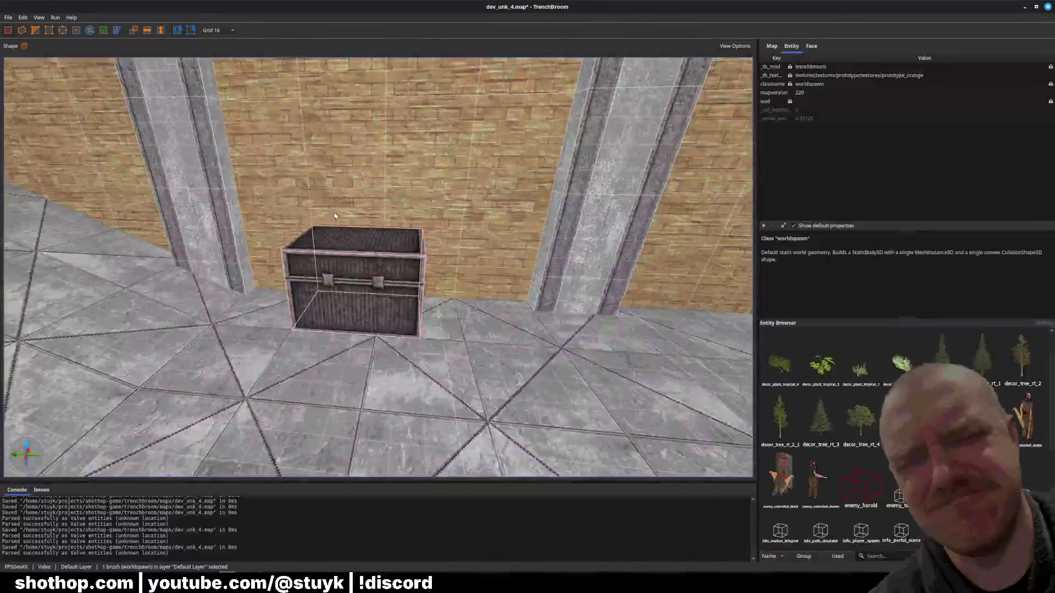
pyautogui.press('Right')
pyautogui.press('Down')
pyautogui.press('pageup')
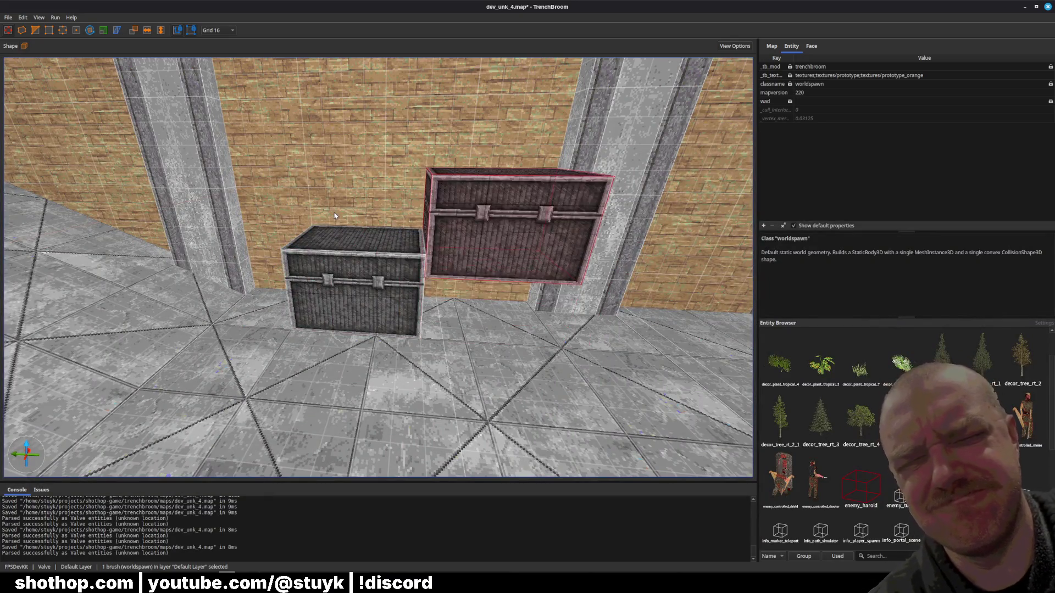
pyautogui.press('pagedown')
pyautogui.press('Down')
pyautogui.hotkey('ctrl', 'd')
pyautogui.press('pageup')
pyautogui.press('Escape')
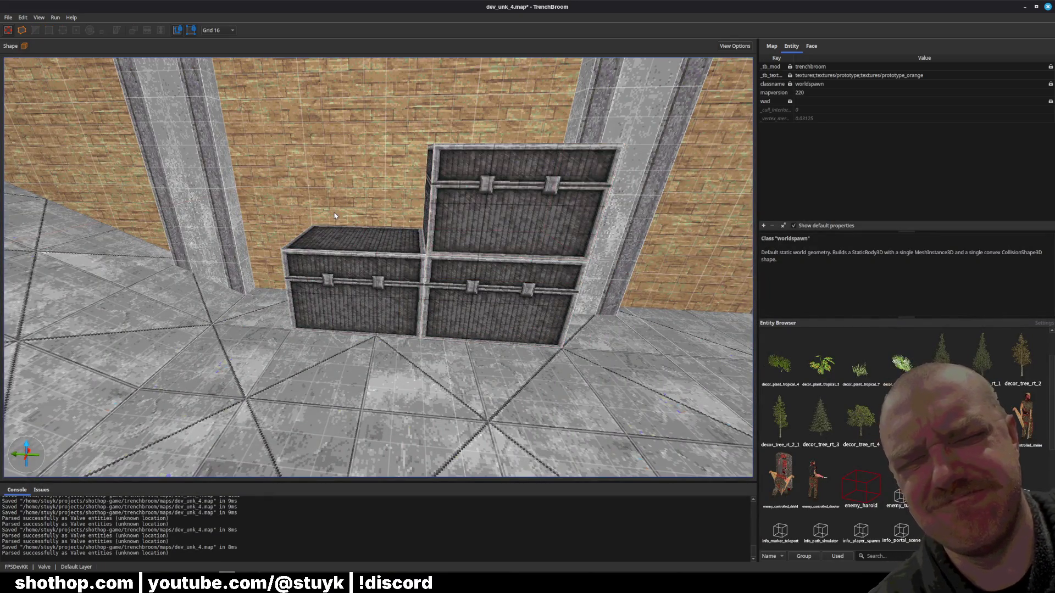
pyautogui.hotkey('ctrl', 's')
pyautogui.moveTo(439, 311)
pyautogui.mouseDown()
pyautogui.moveTo(585, 299)
pyautogui.moveTo(617, 313)
pyautogui.moveTo(384, 351)
pyautogui.mouseUp()
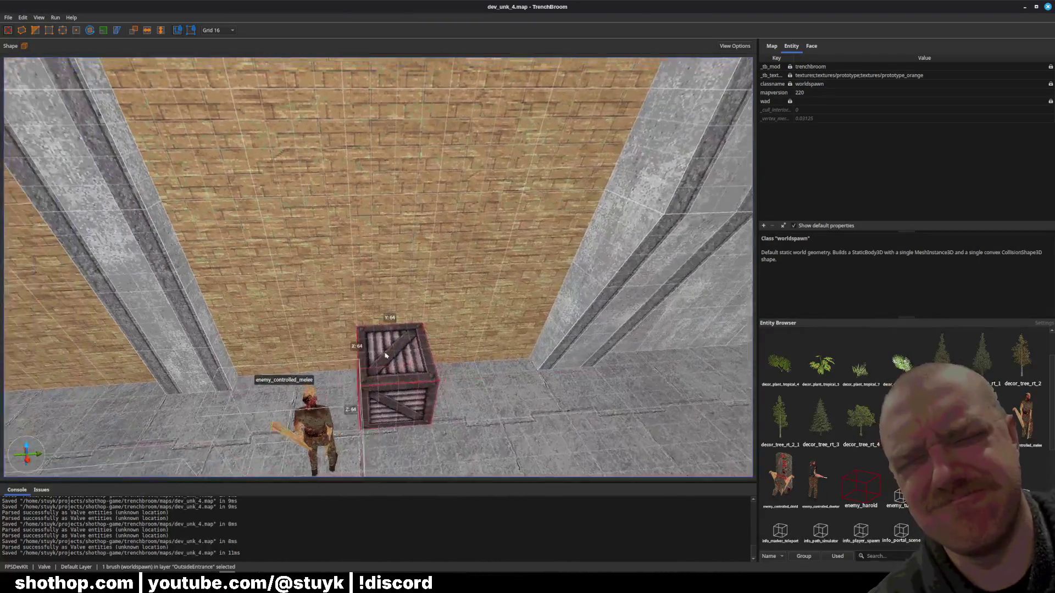
# - Duplicate the corridor crate, nudge the copy beside the original, and save
pyautogui.click(383, 353)
pyautogui.hotkey('ctrl', 'd')
pyautogui.press('Right')
pyautogui.press('Right')
pyautogui.press('Right')
pyautogui.press('Down')
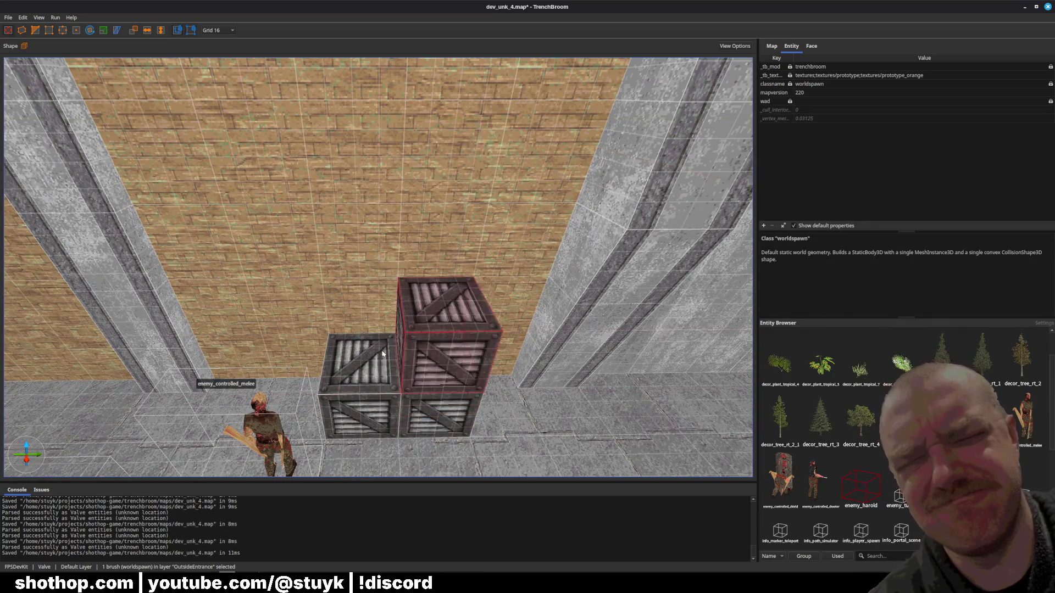
pyautogui.press('Escape')
pyautogui.hotkey('ctrl', 's')
# - Rotate the lower-right crate to an angle and save the map
pyautogui.moveTo(383, 353); pyautogui.dragTo(396, 372)
pyautogui.click(416, 341)
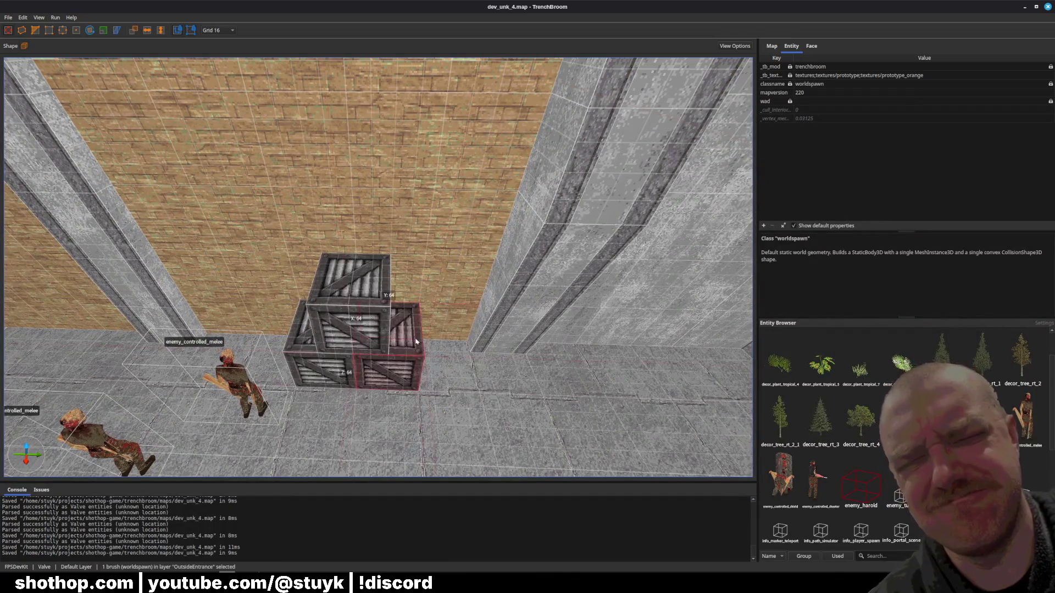
pyautogui.press('r')
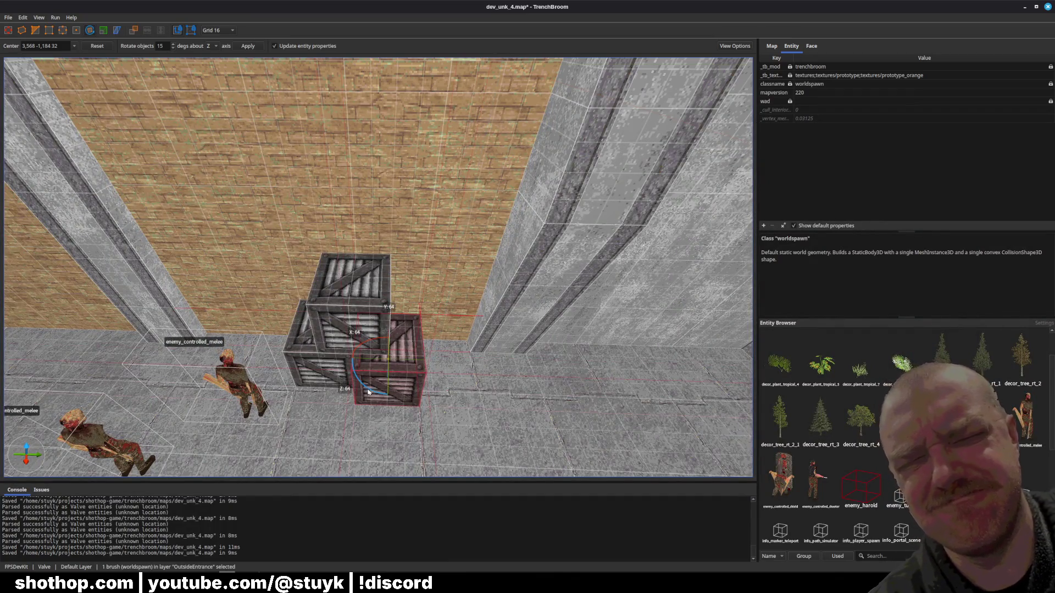
pyautogui.press('Escape')
pyautogui.press('Escape')
pyautogui.click(357, 388)
pyautogui.press('Escape')
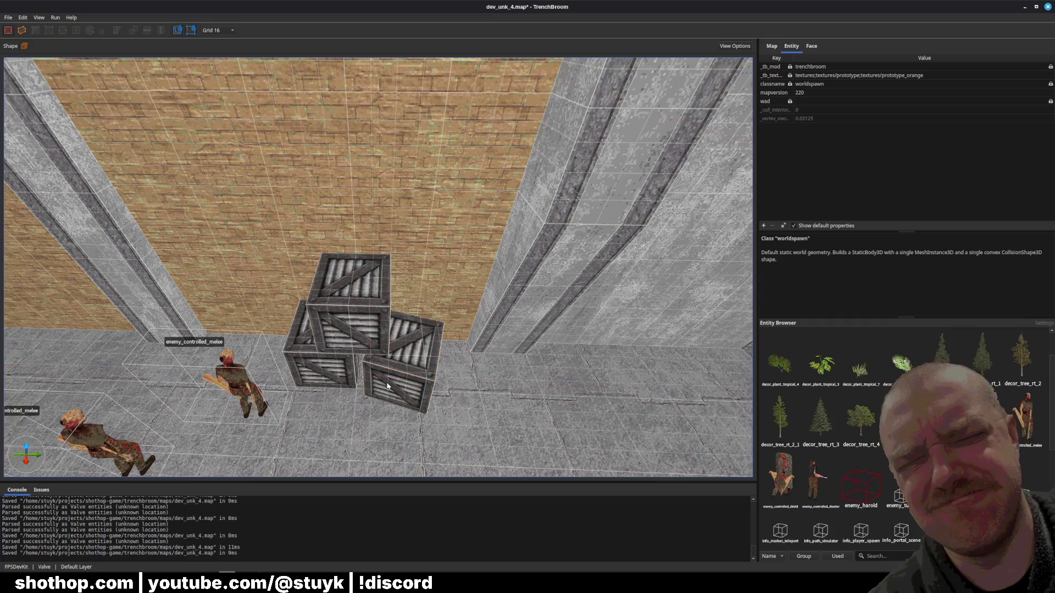
pyautogui.hotkey('ctrl', 's')
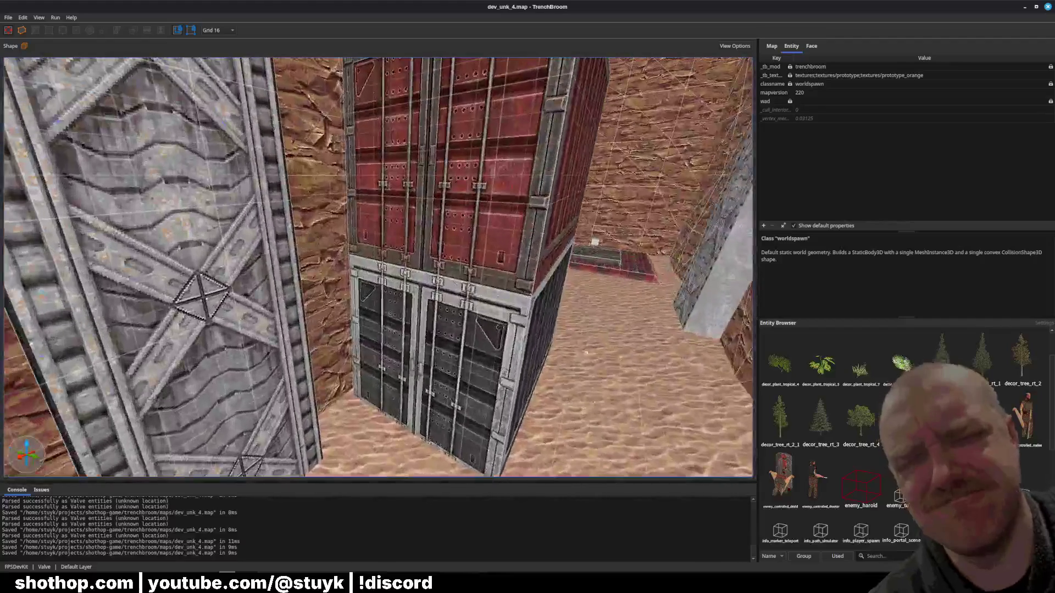
# - Raise the upper shipping container onto the lower one and save
pyautogui.click(508, 306)
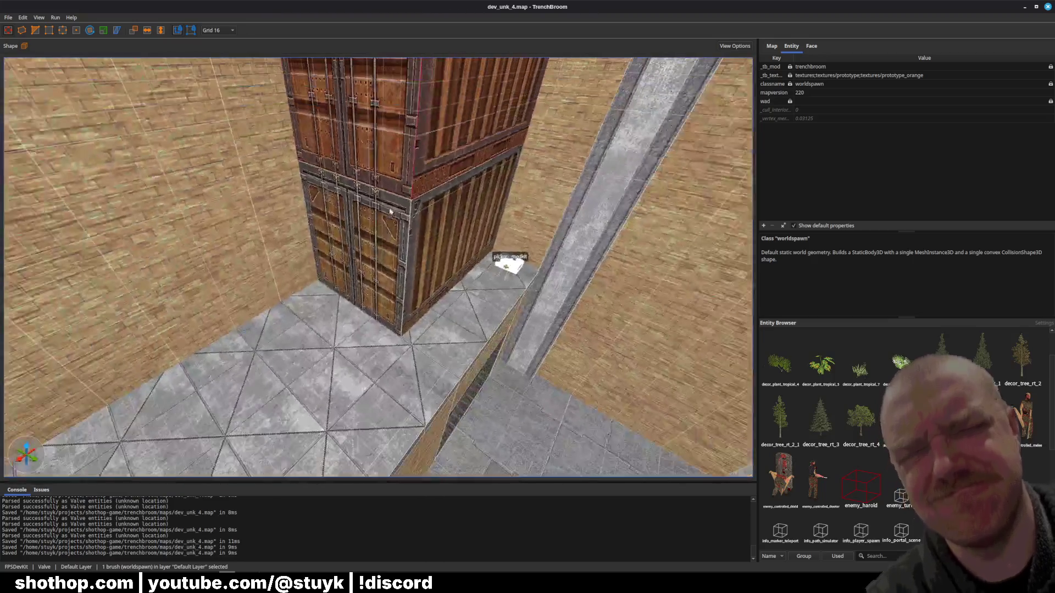
pyautogui.moveTo(390, 212); pyautogui.dragTo(396, 169)
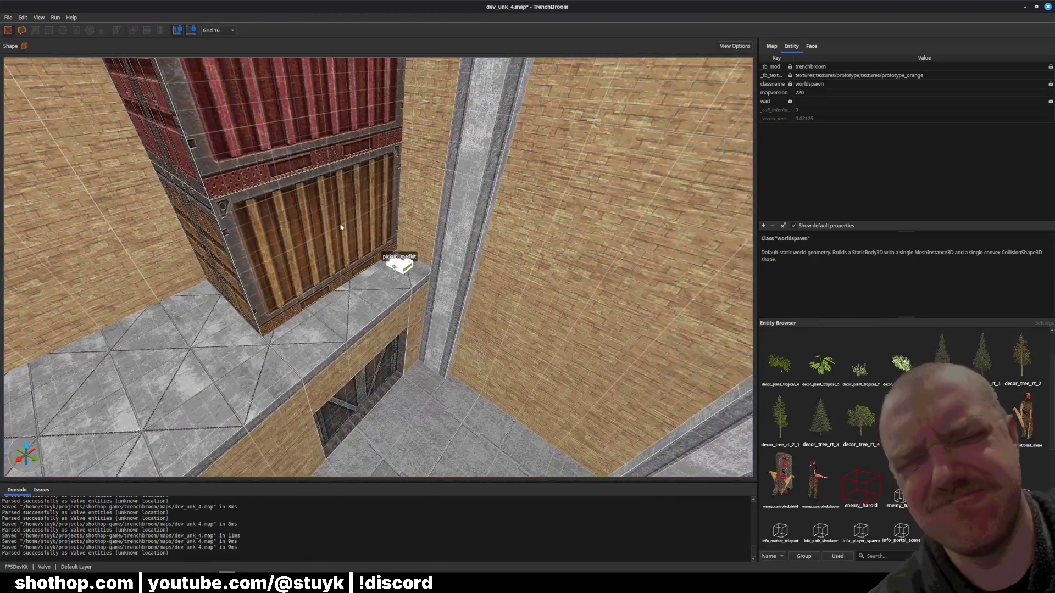
pyautogui.hotkey('ctrl', 's')
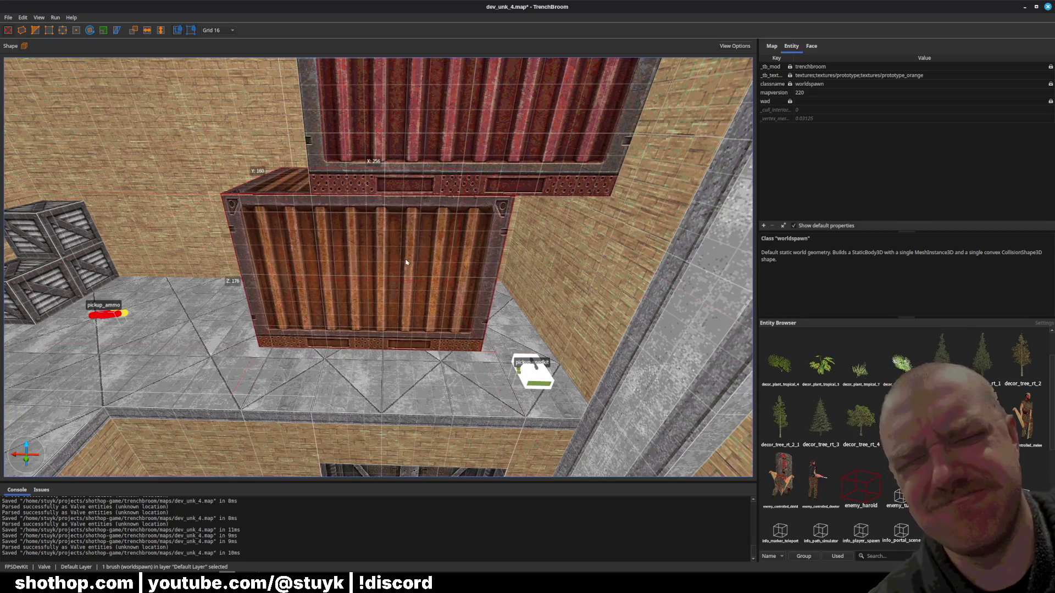
pyautogui.press('Escape')
# - Inspect the pickup_medkit beside the containers, save, and fly around the room
pyautogui.press('d')
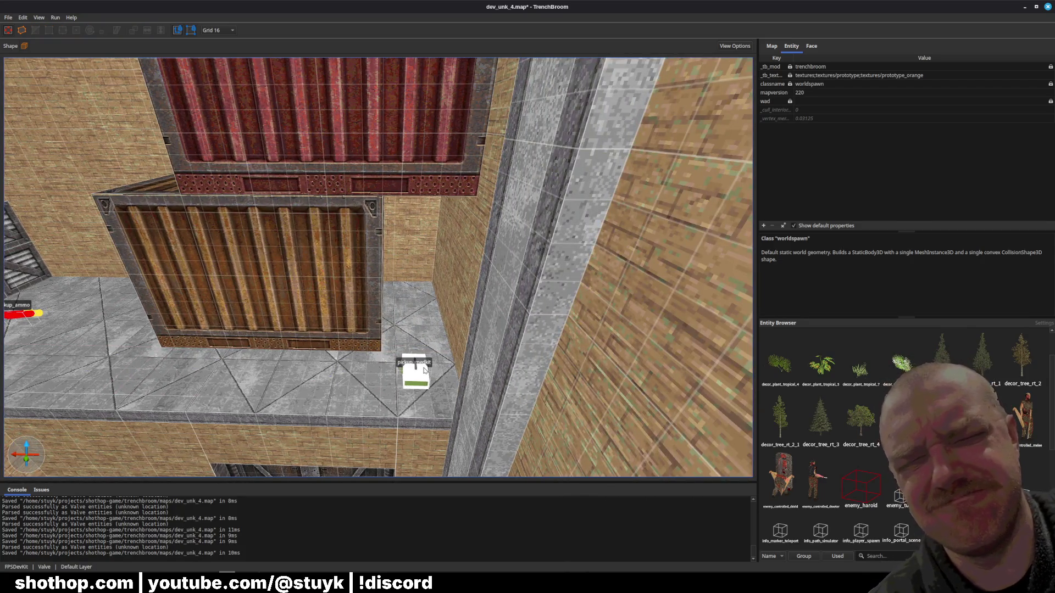
pyautogui.click(423, 370)
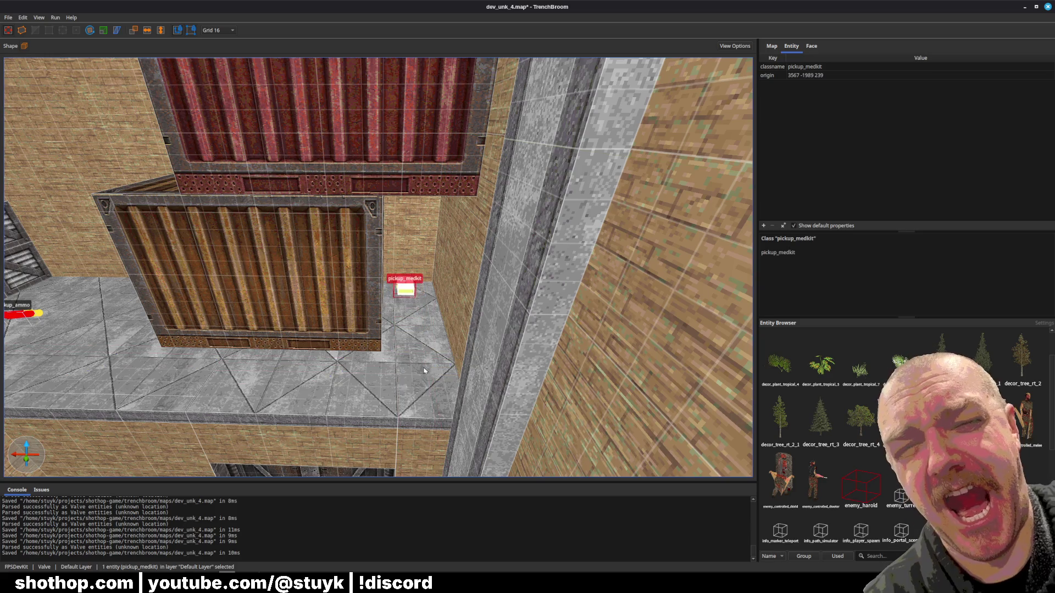
pyautogui.press('Escape')
pyautogui.press('a')
pyautogui.hotkey('ctrl', 's')
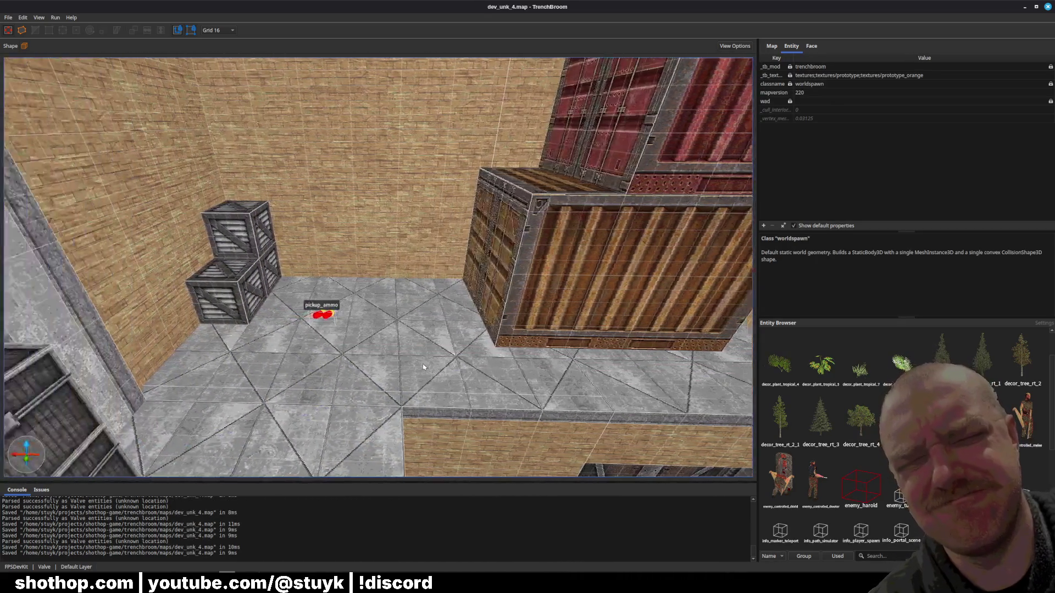
pyautogui.press('s')
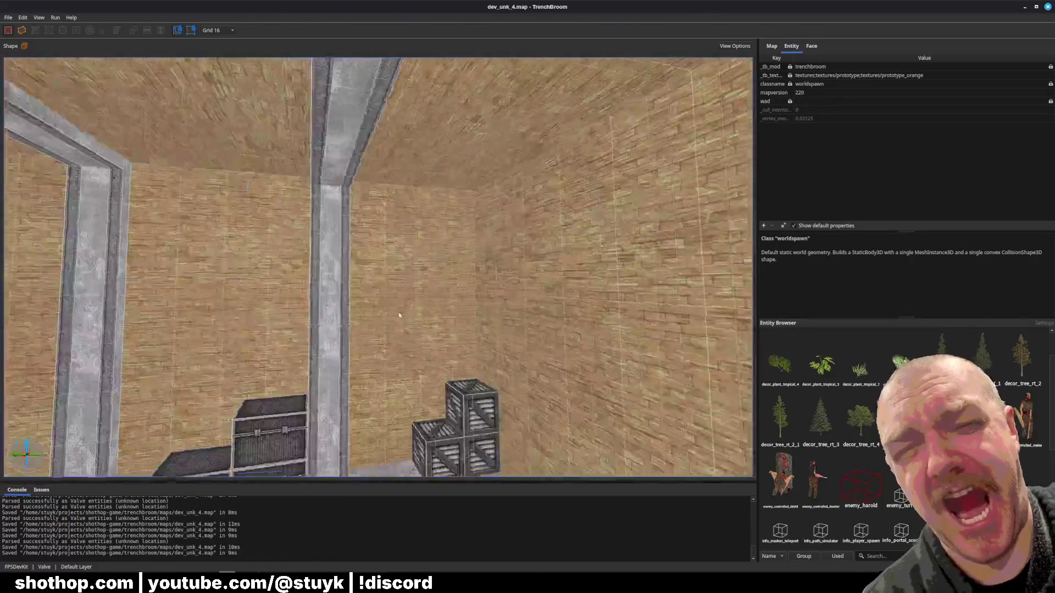
pyautogui.press('w')
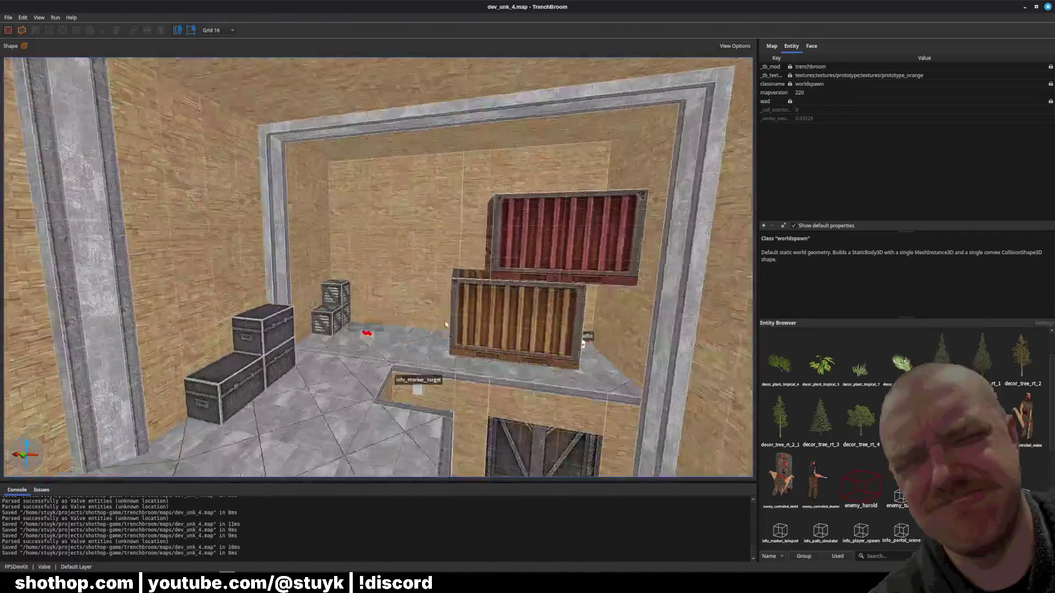
pyautogui.press('s')
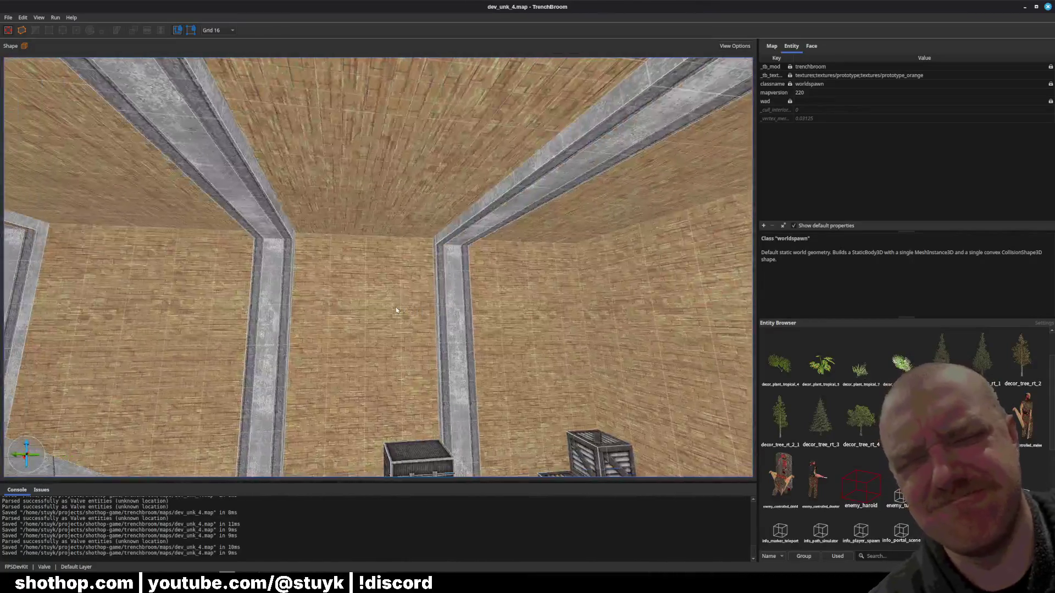
# - Draw a new rail beam brush at the pillar-beam corner along the ceiling edge
pyautogui.click(812, 47)
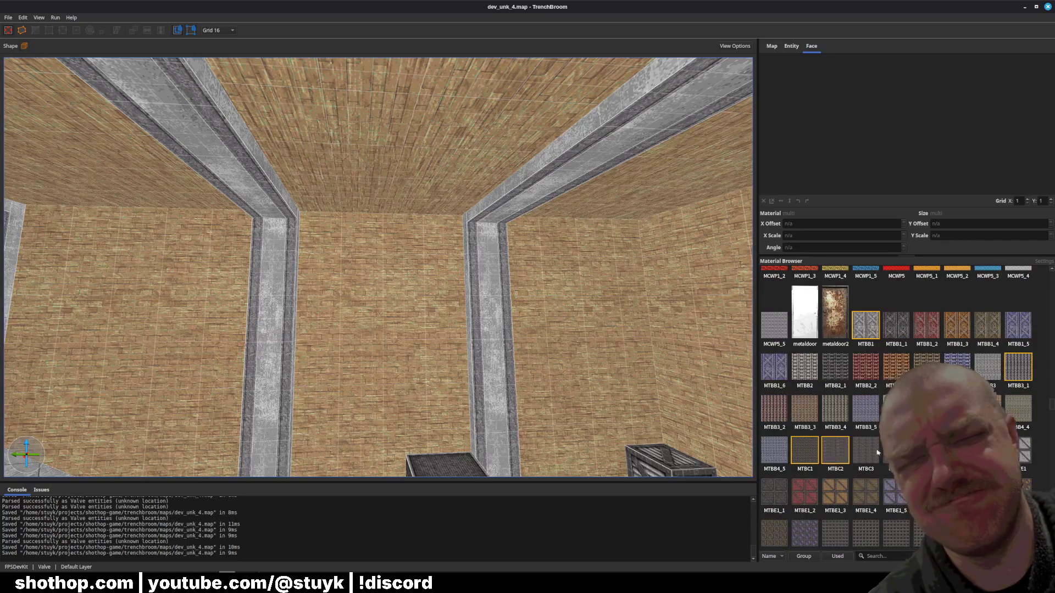
pyautogui.scroll(-3, 855, 448)
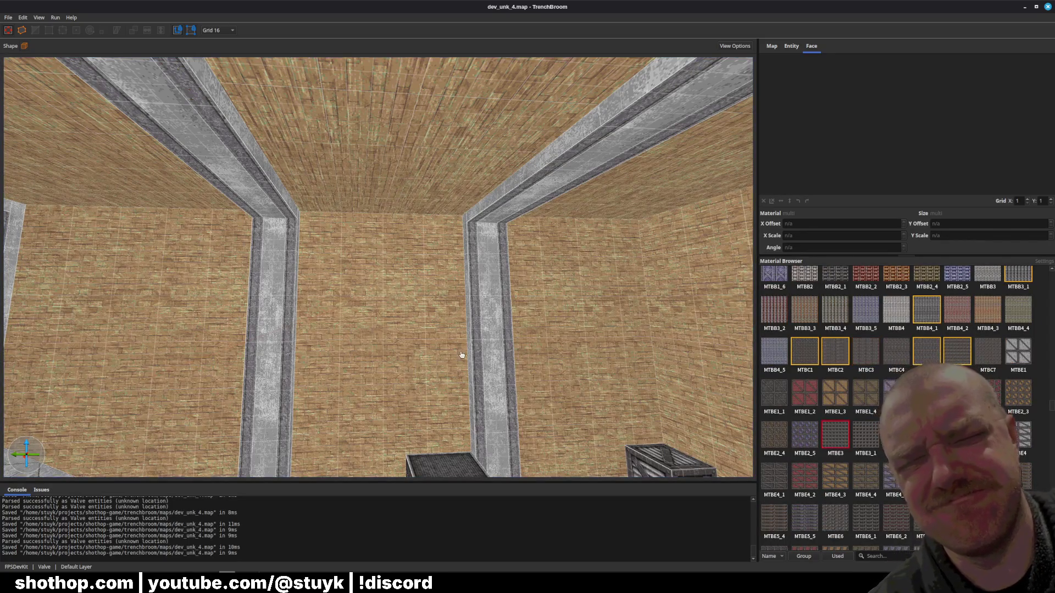
pyautogui.moveTo(461, 355); pyautogui.dragTo(486, 328)
pyautogui.moveTo(313, 202)
pyautogui.mouseDown()
pyautogui.moveTo(593, 202)
pyautogui.moveTo(577, 154)
pyautogui.moveTo(689, 153)
pyautogui.mouseUp()
pyautogui.press('Escape')
# - Shift the MTBB3_1 ladder face texture offset to X 1, Y 16
pyautogui.scroll(10, 454, 222)
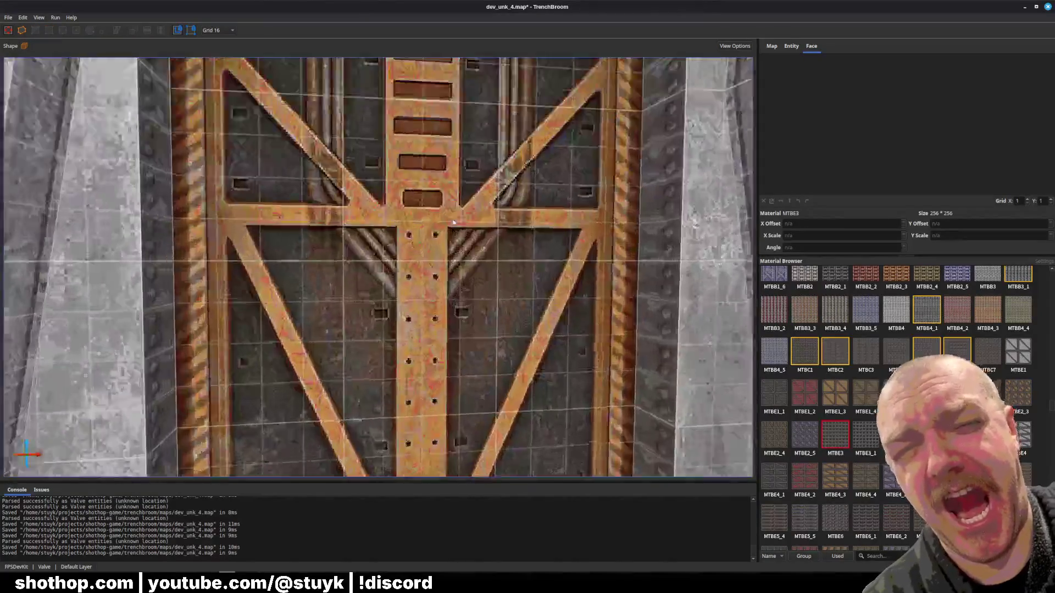
pyautogui.scroll(-5, 454, 221)
pyautogui.click(429, 285)
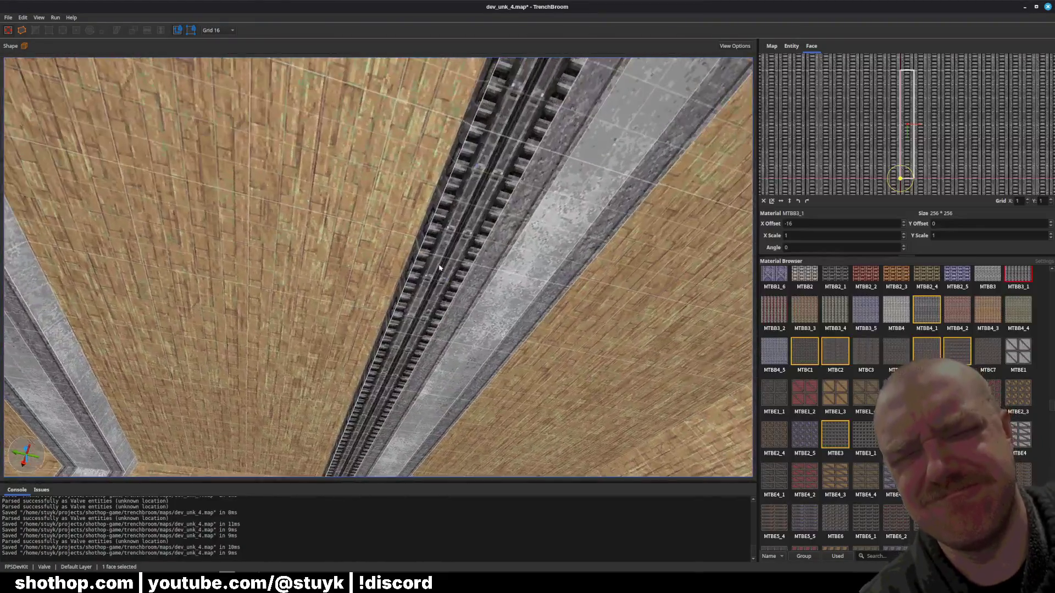
pyautogui.press('Escape')
pyautogui.keyDown('shift'); pyautogui.click(438, 269); pyautogui.keyUp('shift')
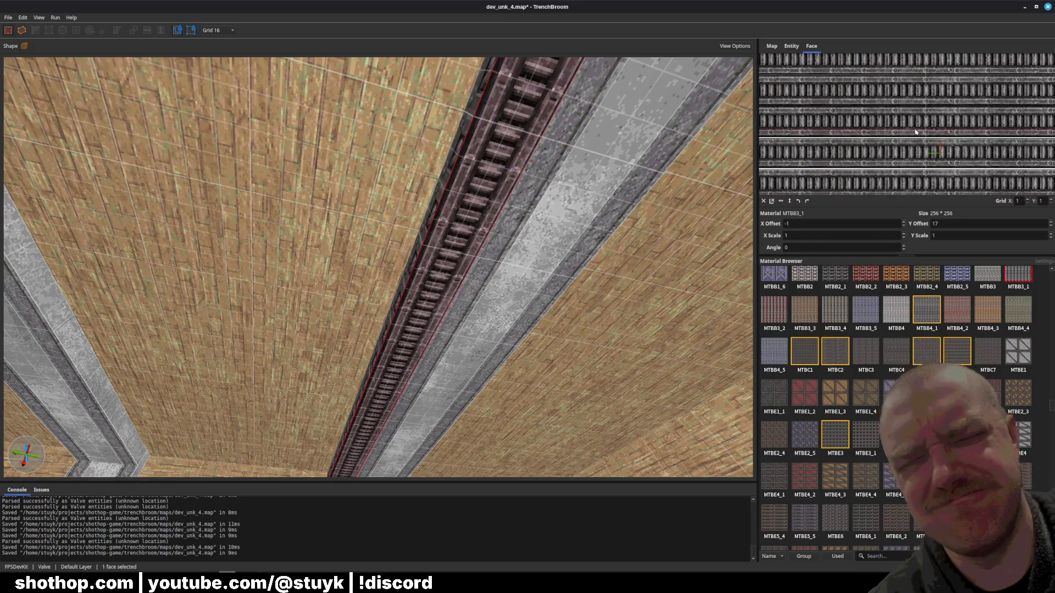
pyautogui.moveTo(912, 157); pyautogui.dragTo(910, 159)
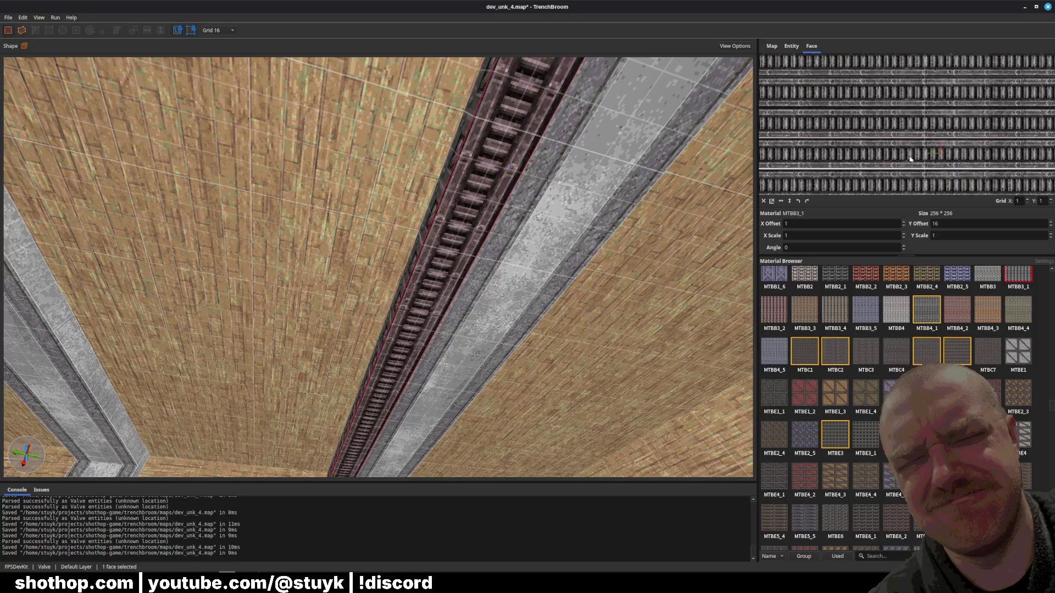
# - Select the ladder beam brush together with the pillar brush
pyautogui.click(428, 307)
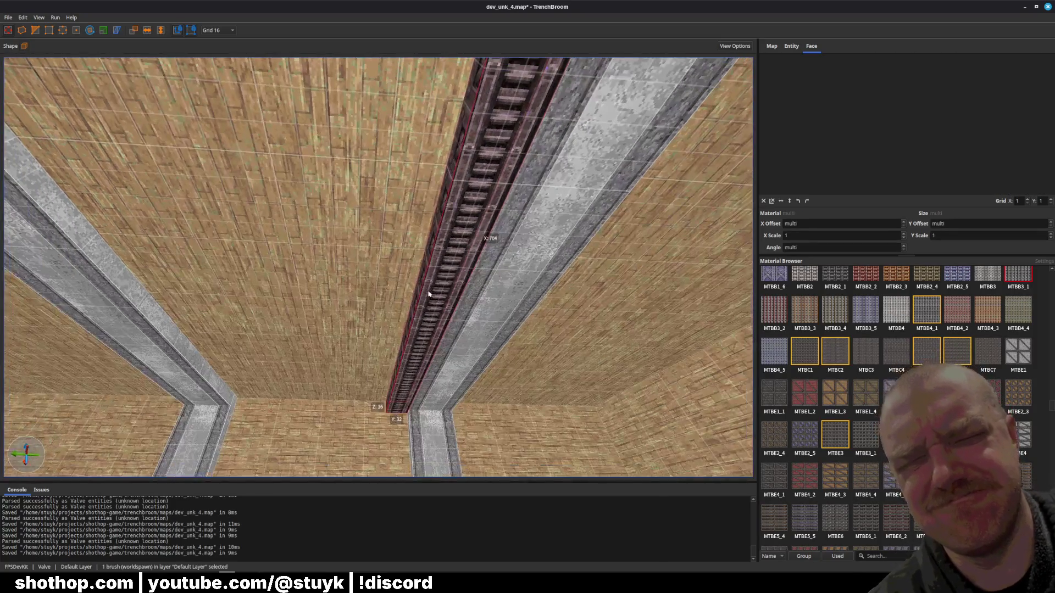
pyautogui.press('d')
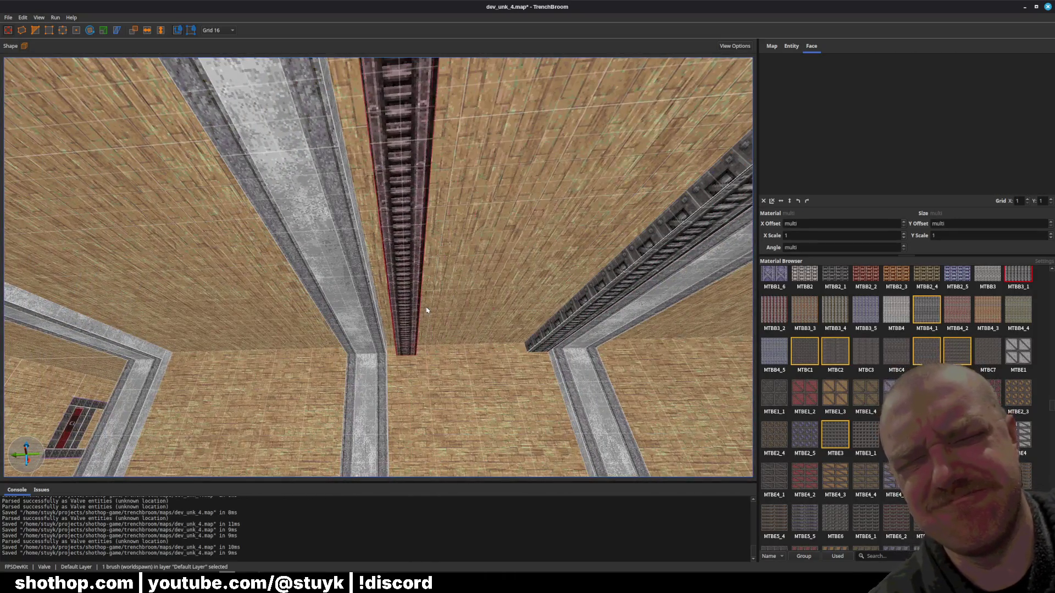
pyautogui.press('Escape')
pyautogui.press('w')
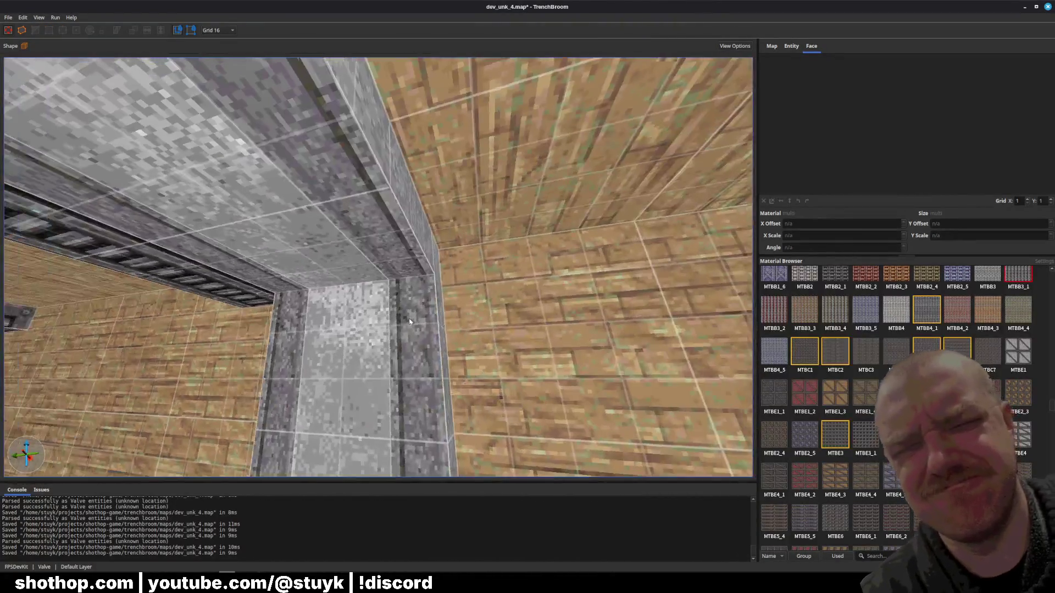
pyautogui.click(165, 165)
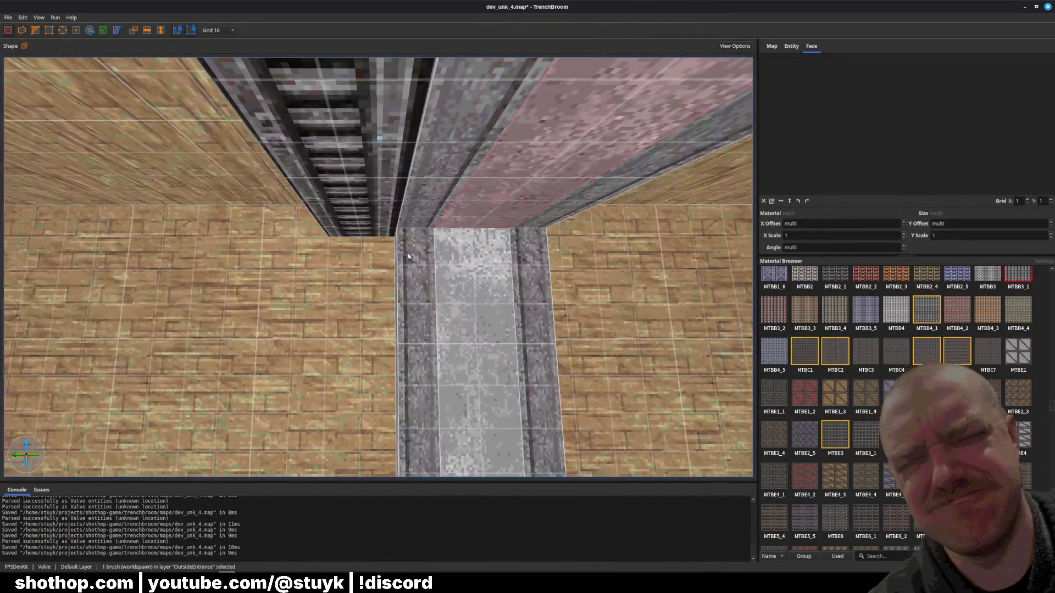
pyautogui.press('s')
pyautogui.keyDown('ctrl'); pyautogui.click(543, 217); pyautogui.keyUp('ctrl')
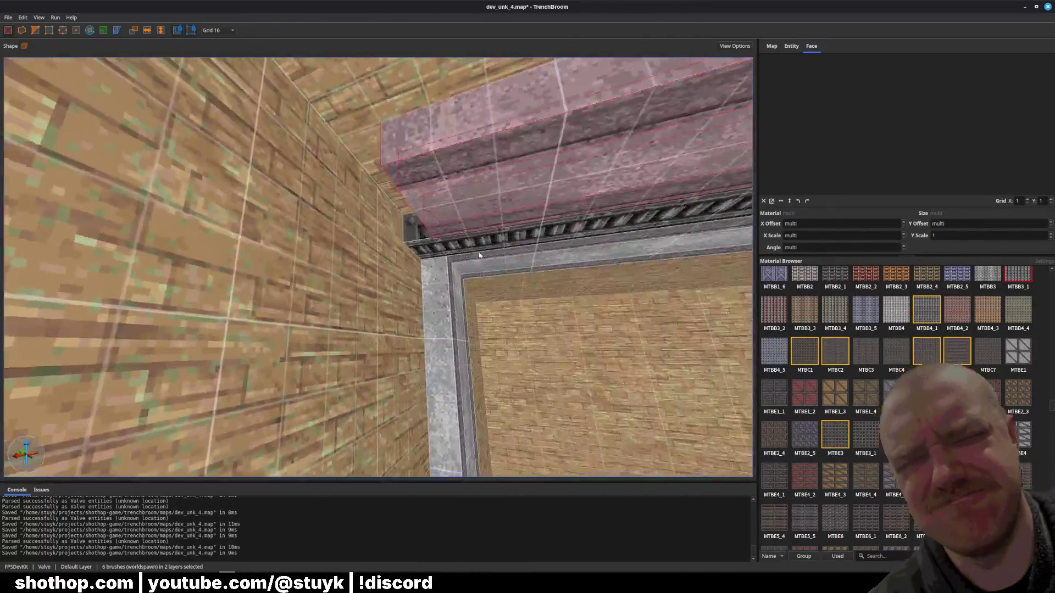
# - Clear the brush selection and save the map
pyautogui.keyDown('ctrl'); pyautogui.click(423, 238); pyautogui.keyUp('ctrl')
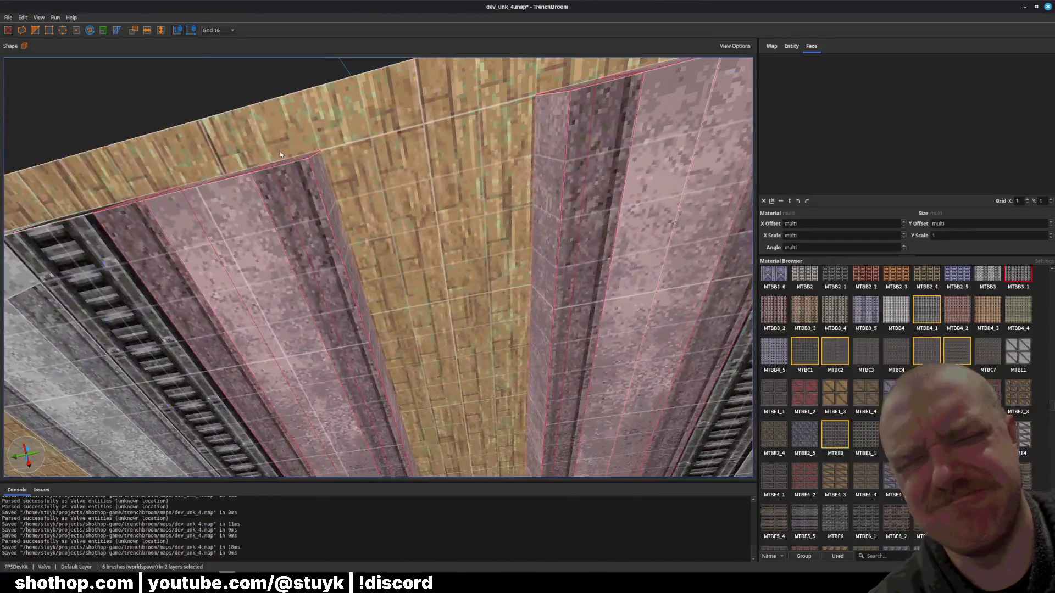
pyautogui.press('Escape')
pyautogui.hotkey('ctrl', 's')
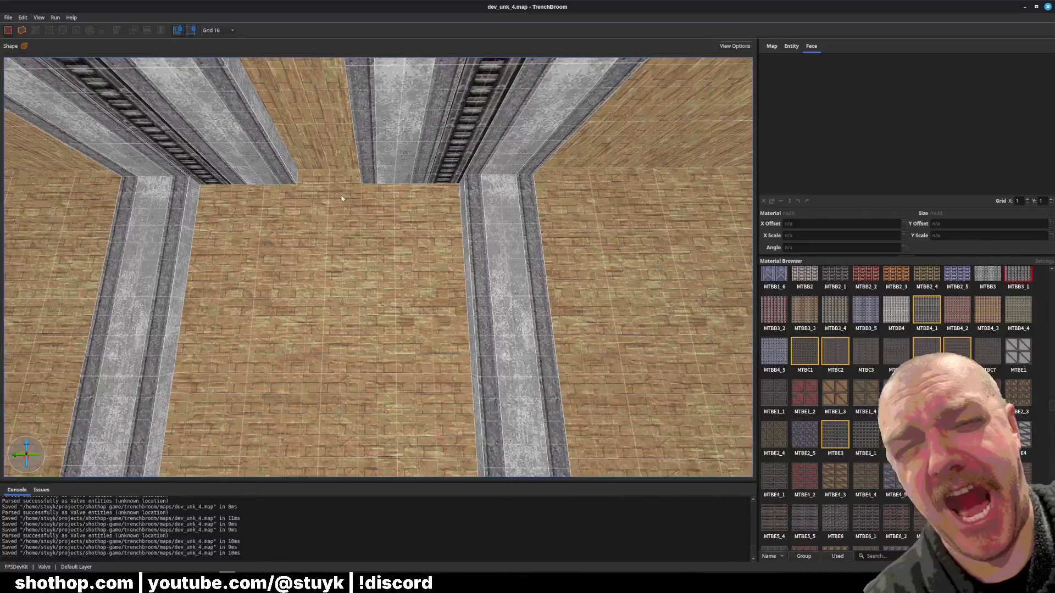
# - Draw an MTBE3_1 beam brush along the ceiling beside the rail beams, save, then select a ceiling beam
pyautogui.press('a')
pyautogui.click(861, 446)
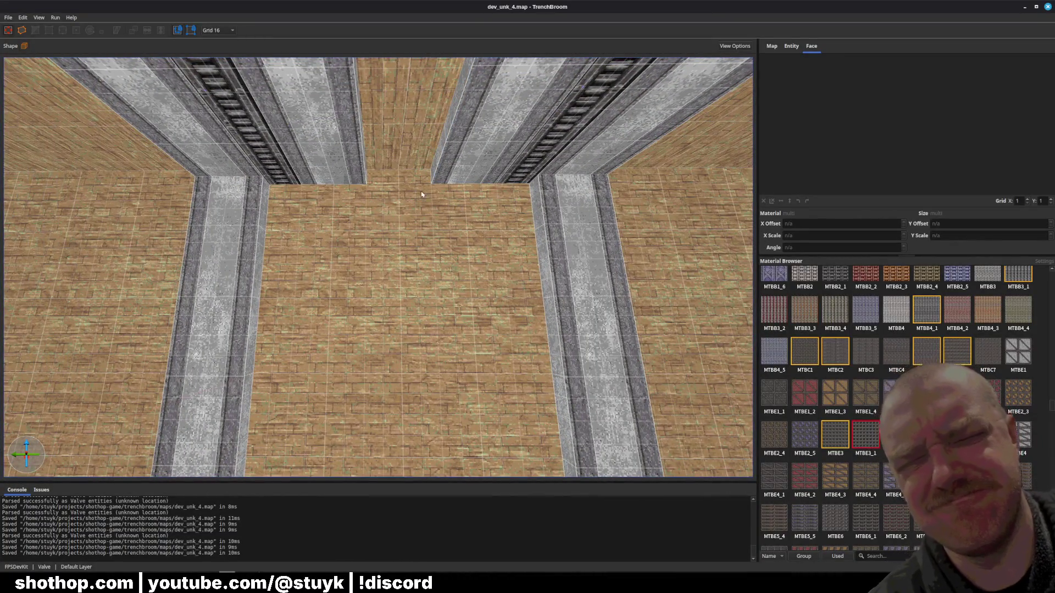
pyautogui.moveTo(410, 180); pyautogui.dragTo(409, 180)
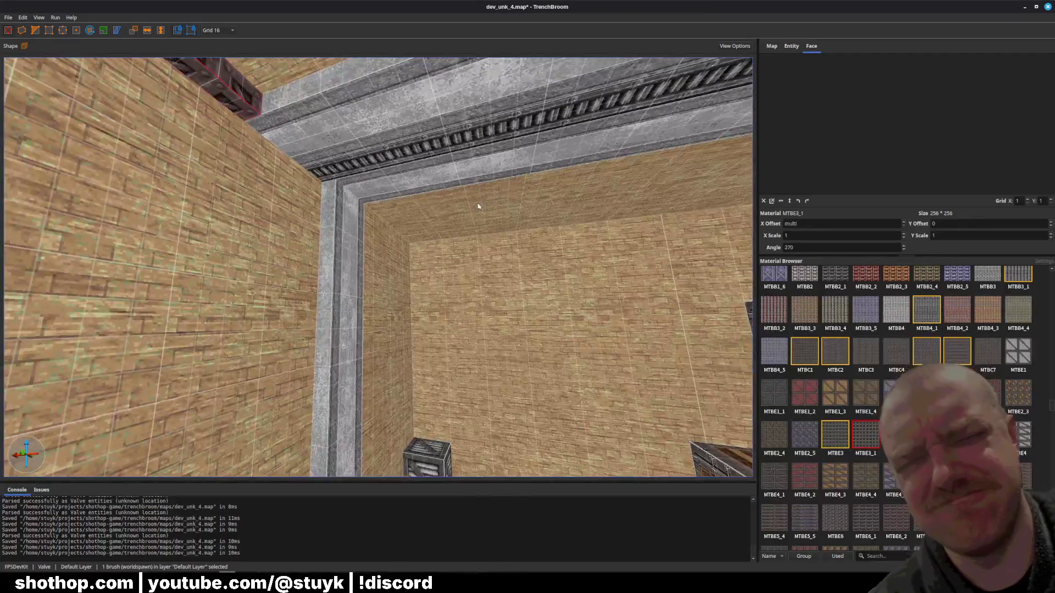
pyautogui.press('s')
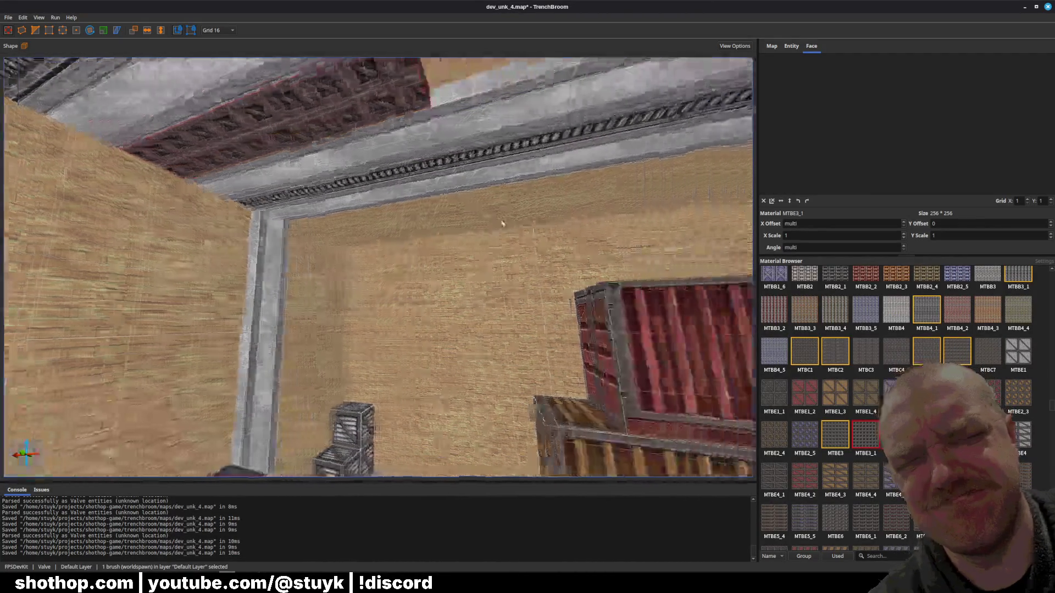
pyautogui.press('w')
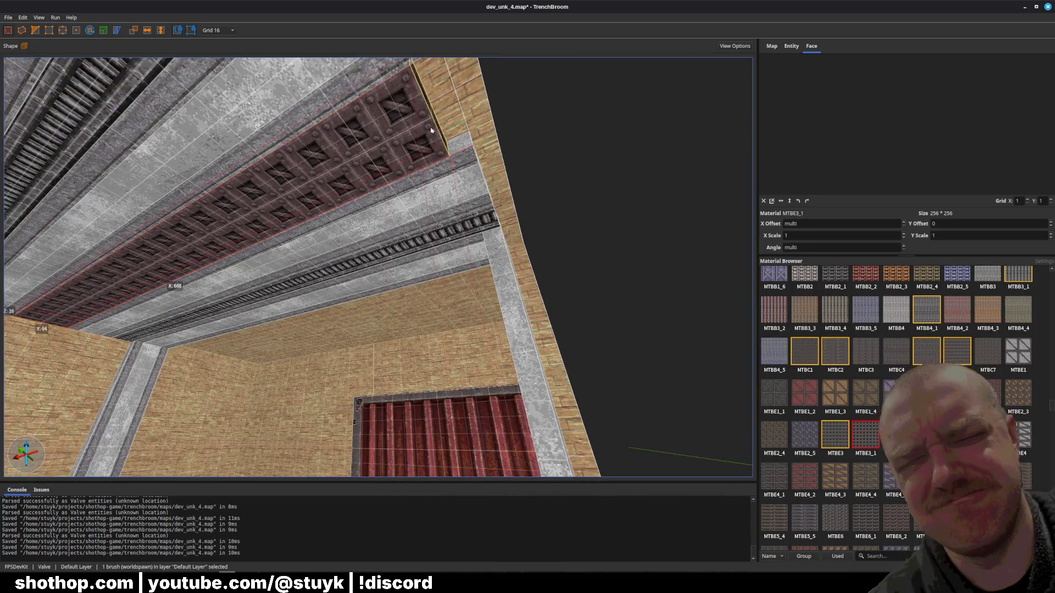
pyautogui.press('Escape')
pyautogui.hotkey('ctrl', 's')
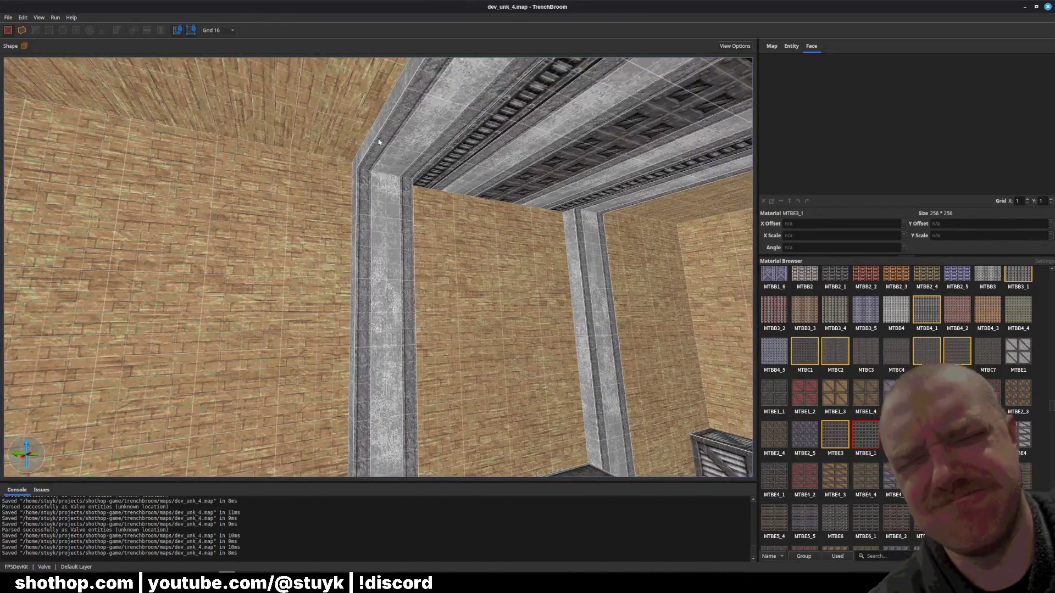
pyautogui.click(408, 153)
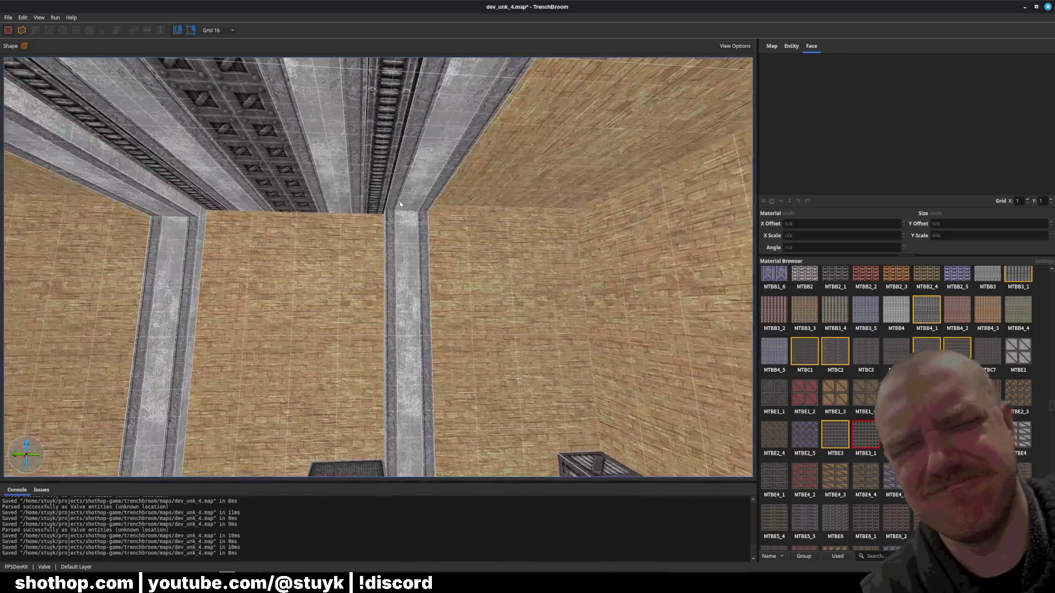
pyautogui.click(409, 205)
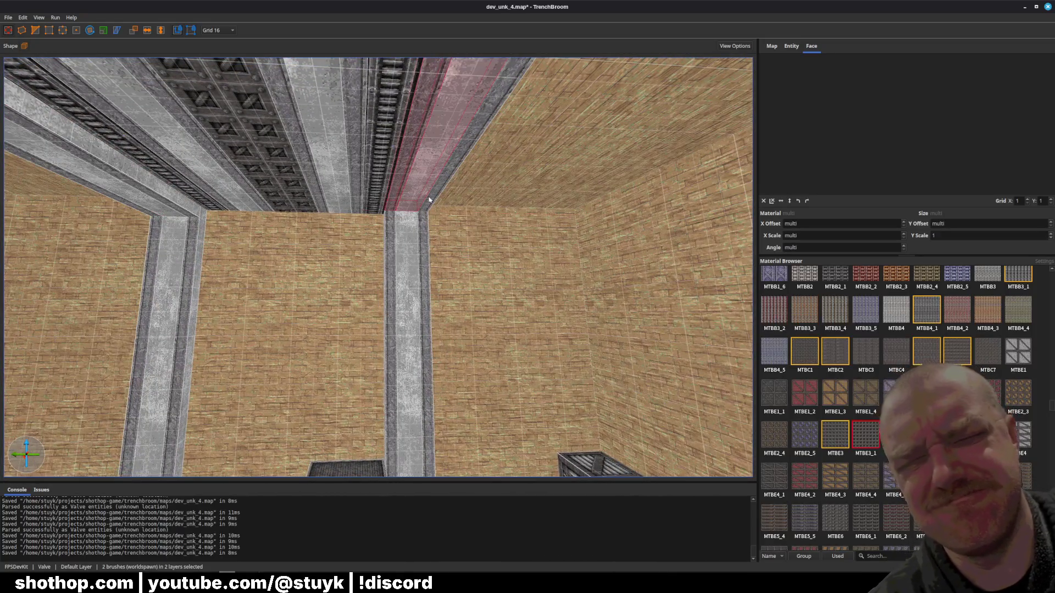
# - Inspect the ceiling beam and the brick wall's face material, saving the map
pyautogui.press('Escape')
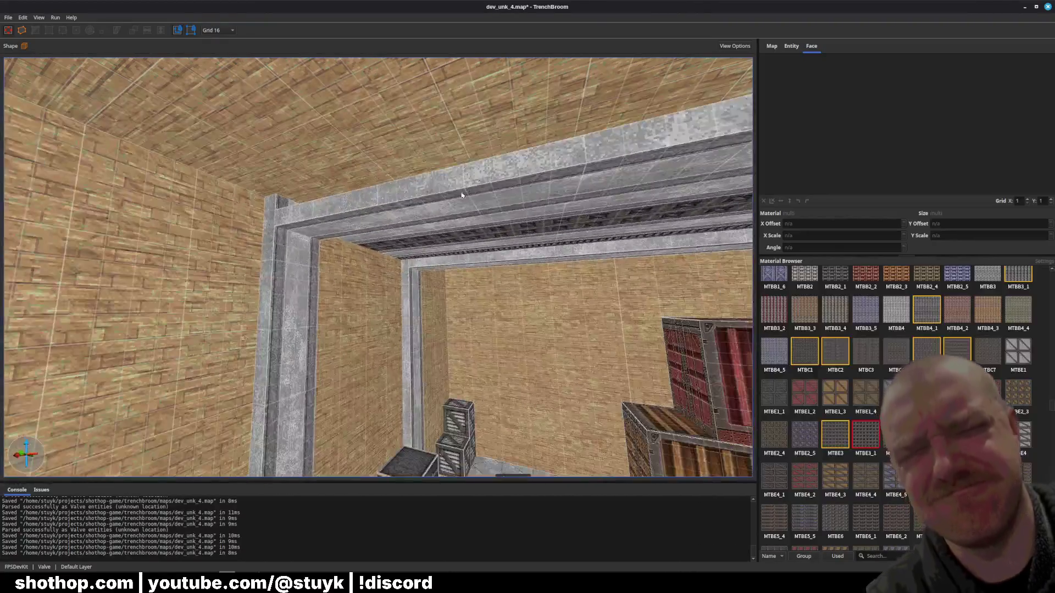
pyautogui.click(461, 195)
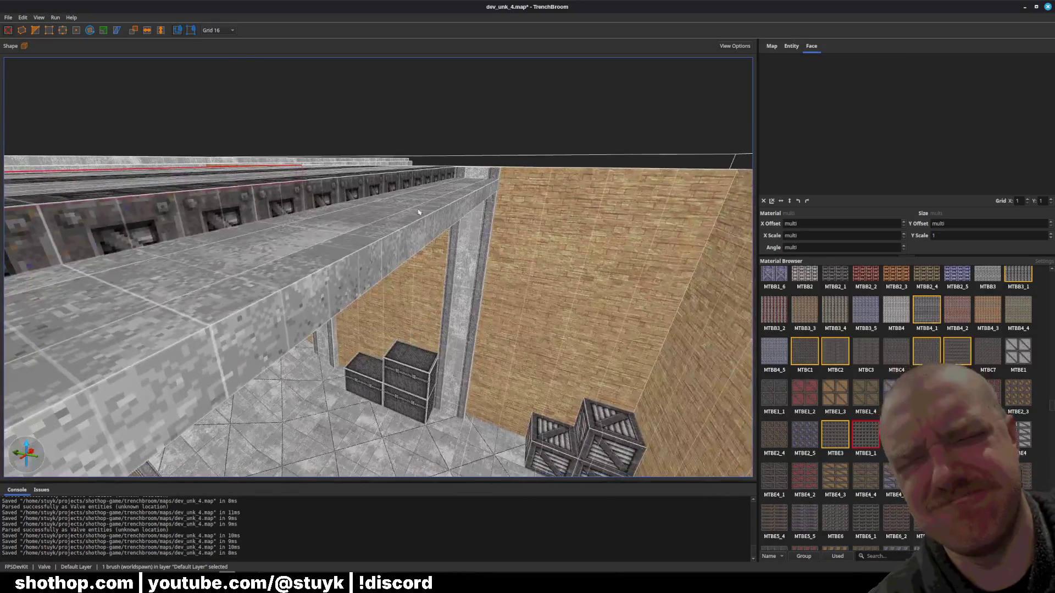
pyautogui.press('Escape')
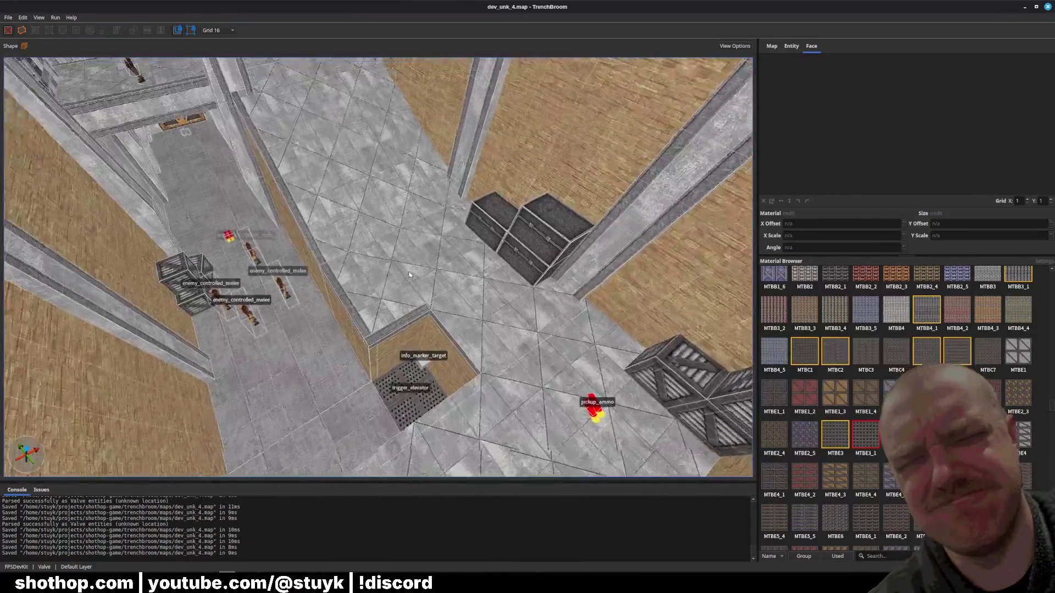
pyautogui.hotkey('ctrl', 's')
pyautogui.press('w')
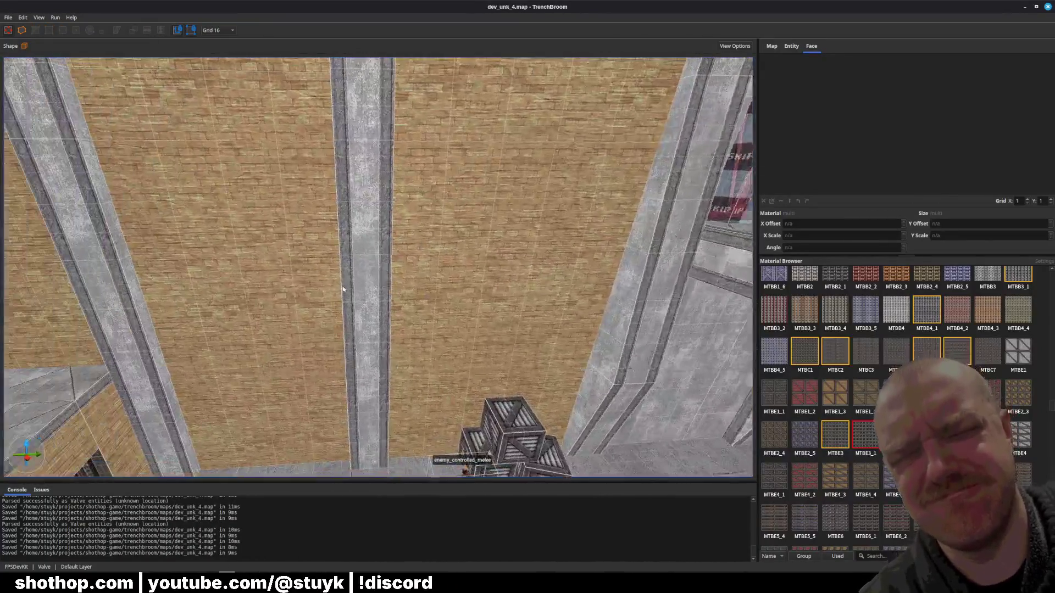
pyautogui.click(348, 280)
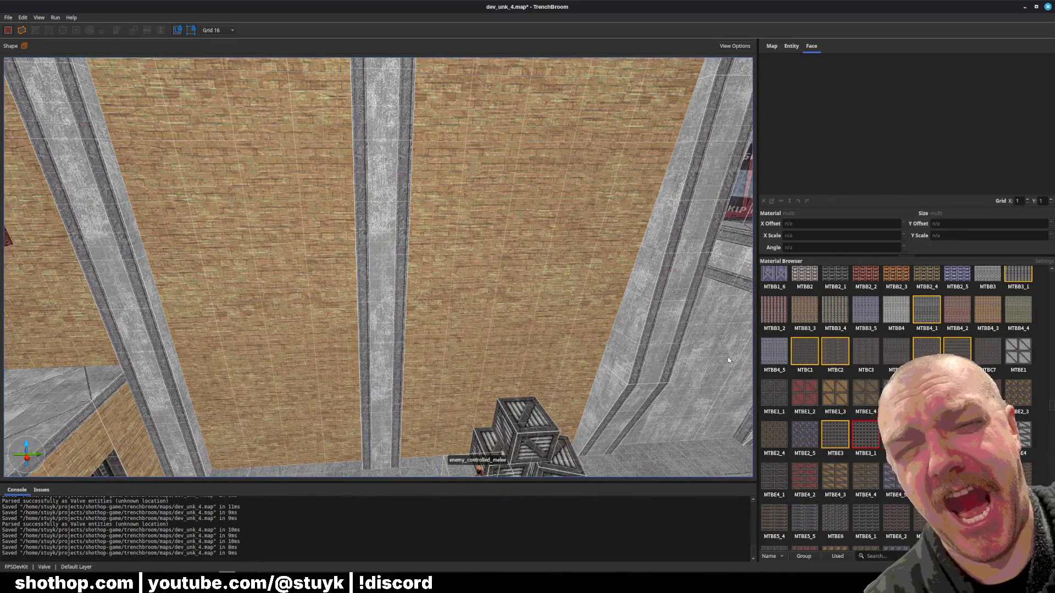
pyautogui.keyDown('shift'); pyautogui.click(377, 306); pyautogui.keyUp('shift')
pyautogui.press('Escape')
pyautogui.hotkey('ctrl', 's')
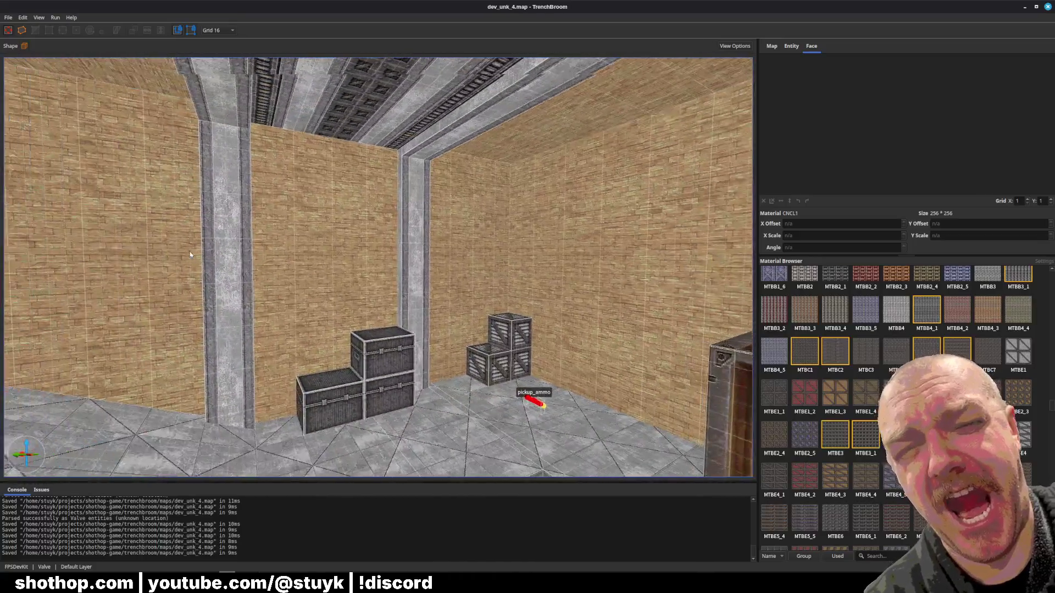
# - Stretch the wall brush behind the crates over to the pillar so the CNCL1 section spans it
pyautogui.click(230, 260)
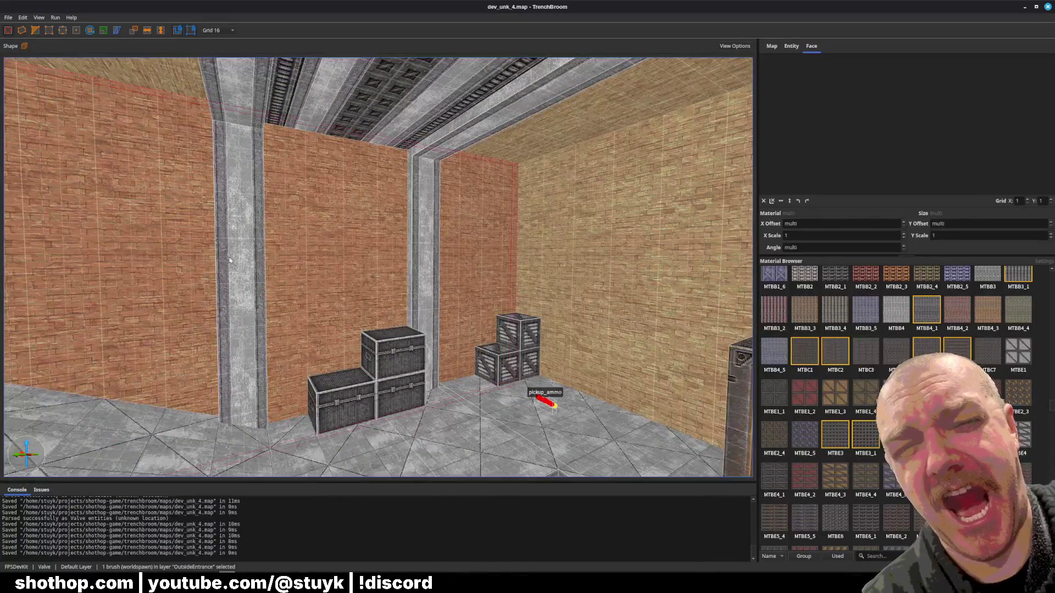
pyautogui.scroll(5, 260, 265)
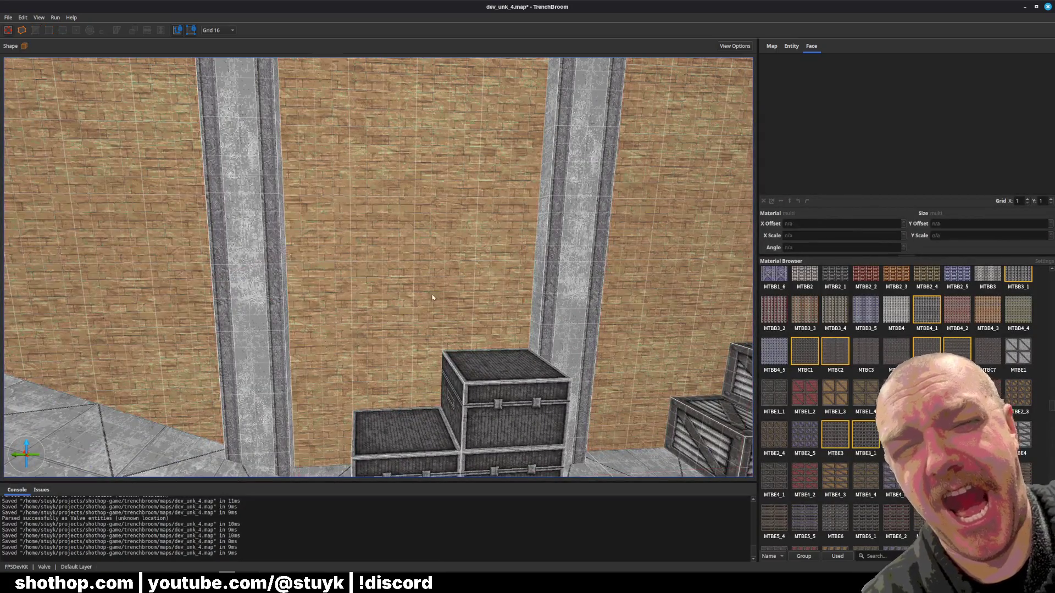
pyautogui.moveTo(280, 270); pyautogui.dragTo(537, 269)
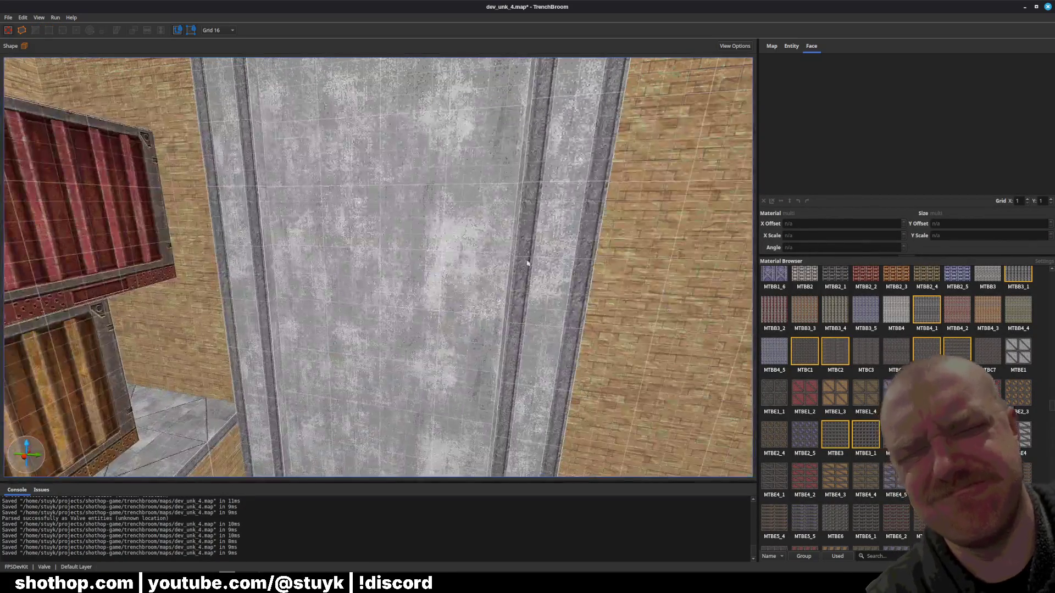
pyautogui.keyDown('shift'); pyautogui.click(294, 236); pyautogui.keyUp('shift')
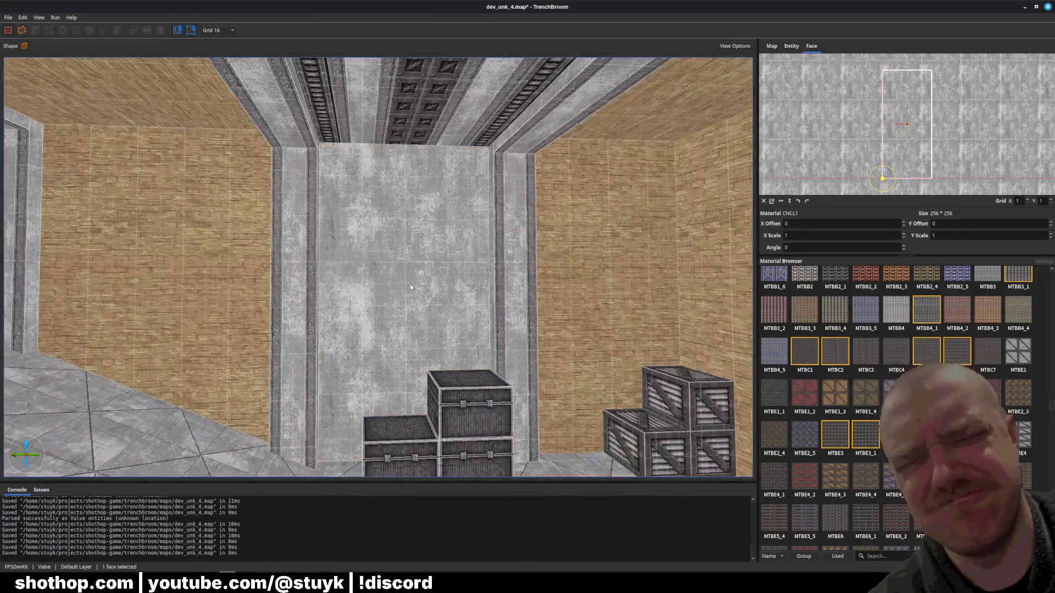
# - Save, then split the large concrete brush with two cuts
pyautogui.press('Escape')
pyautogui.hotkey('ctrl', 's')
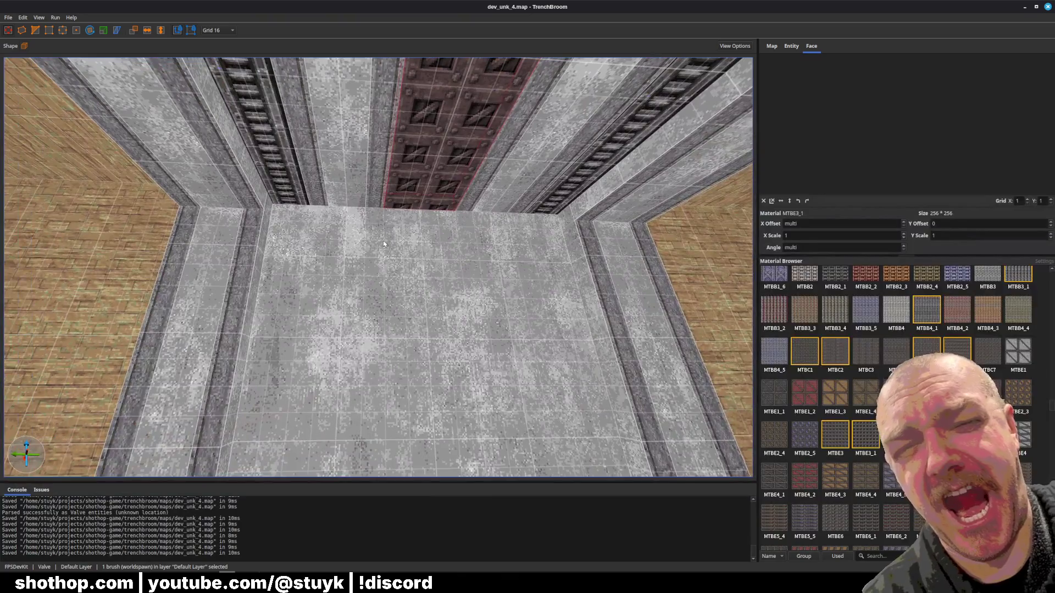
pyautogui.click(388, 228)
pyautogui.moveTo(388, 228); pyautogui.dragTo(378, 247)
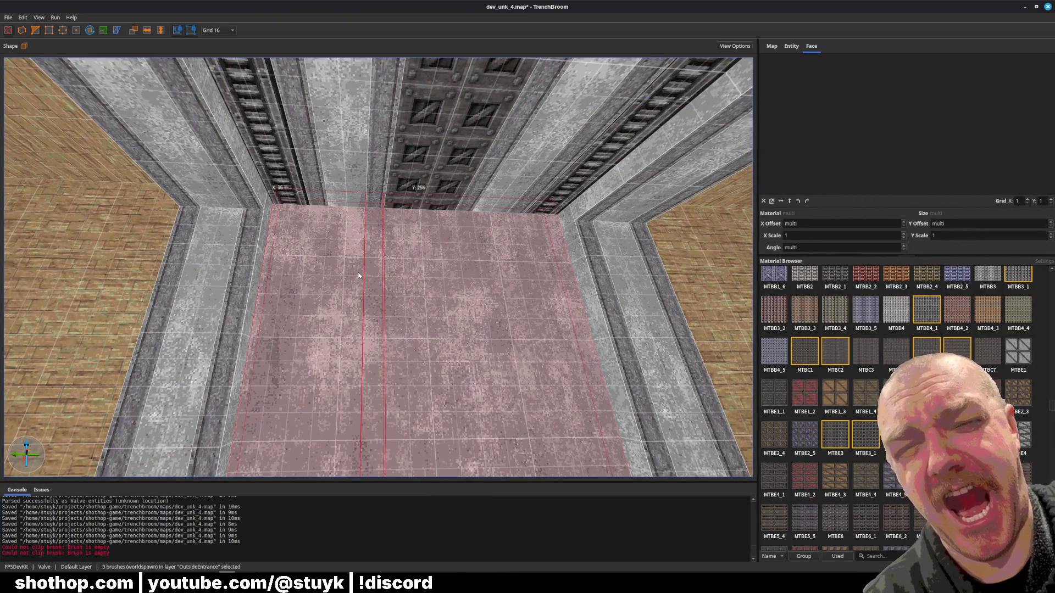
pyautogui.press('Escape')
pyautogui.click(466, 241)
pyautogui.moveTo(466, 241)
pyautogui.mouseDown()
pyautogui.moveTo(462, 260)
pyautogui.moveTo(481, 285)
pyautogui.mouseUp()
pyautogui.press('Escape')
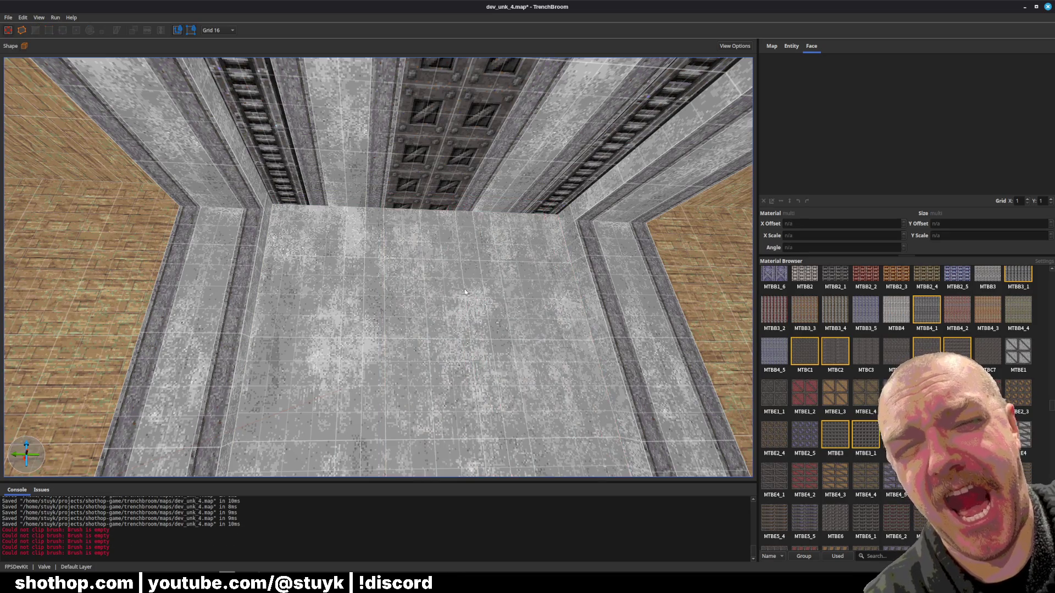
# - Apply the studded MTBE3_1 texture to the trim strip faces and save
pyautogui.keyDown('shift'); pyautogui.click(380, 194); pyautogui.keyUp('shift')
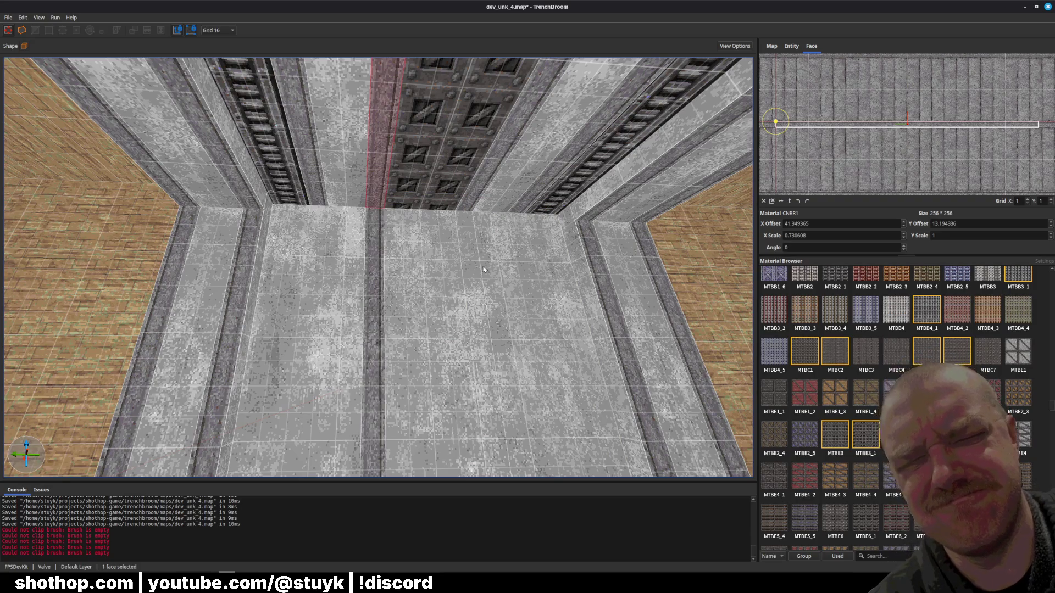
pyautogui.keyDown('shift'); pyautogui.click(473, 208); pyautogui.keyUp('shift')
pyautogui.keyDown('shift'); pyautogui.click(435, 211); pyautogui.keyUp('shift')
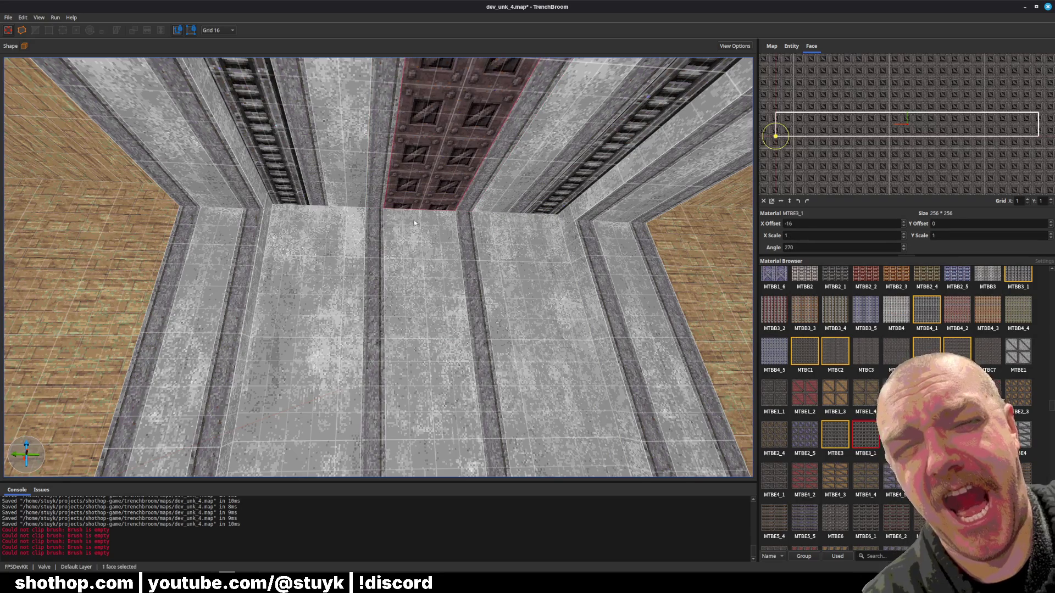
pyautogui.press('Escape')
pyautogui.hotkey('ctrl', 's')
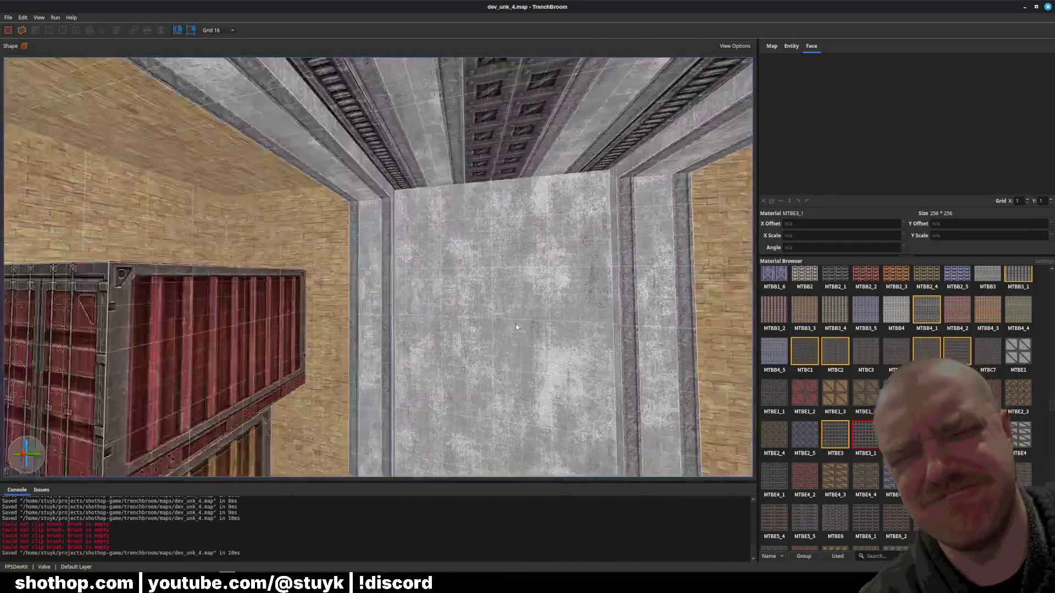
# - Clip the concrete brush near the ceiling at both edges into vertical strips
pyautogui.click(480, 226)
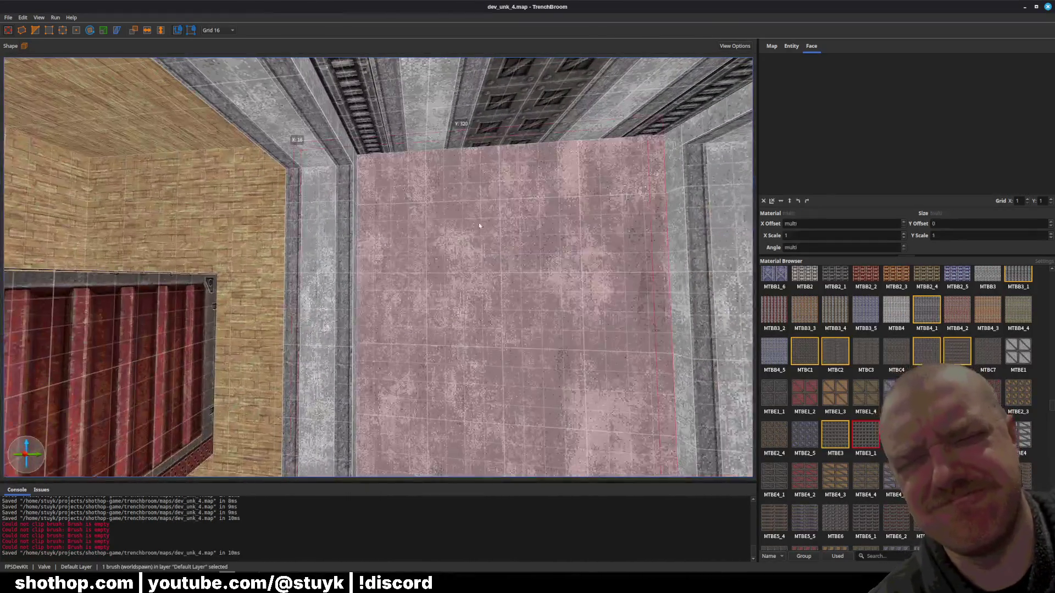
pyautogui.click(450, 159)
pyautogui.click(447, 185)
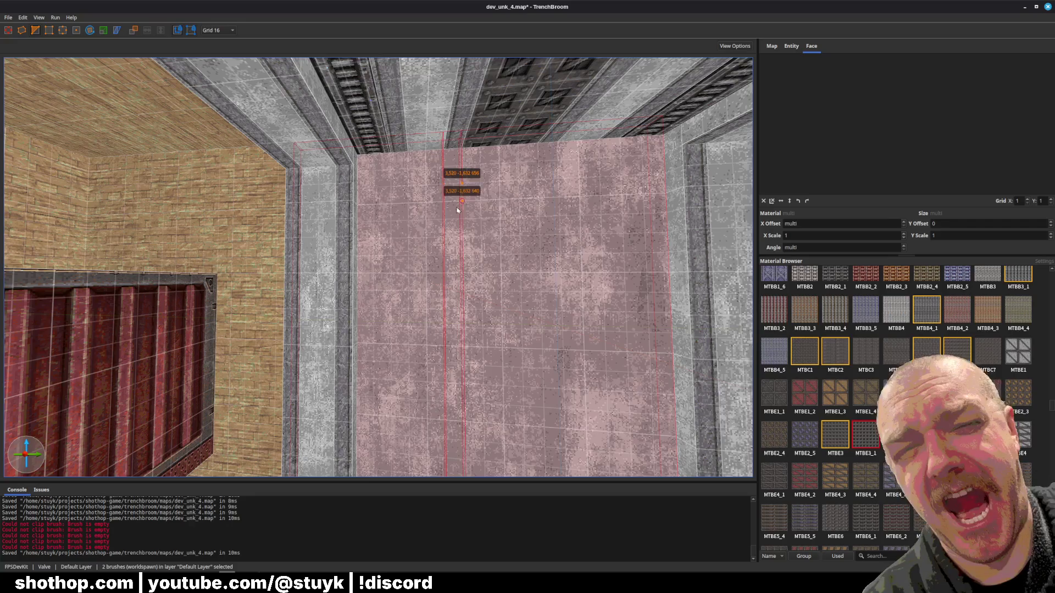
pyautogui.press('Return')
pyautogui.click(559, 177)
pyautogui.click(558, 198)
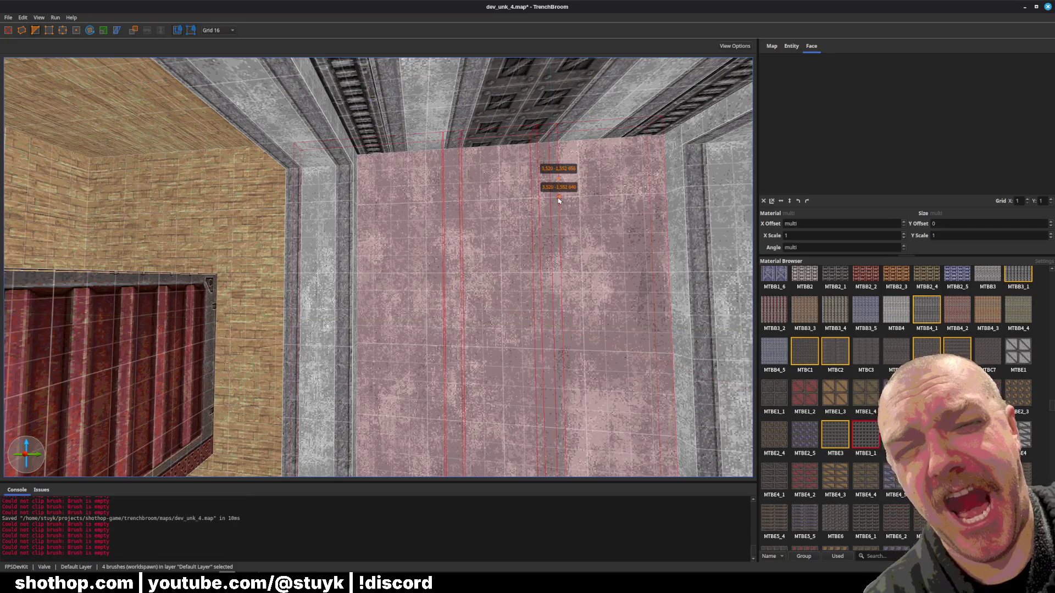
pyautogui.press('Escape')
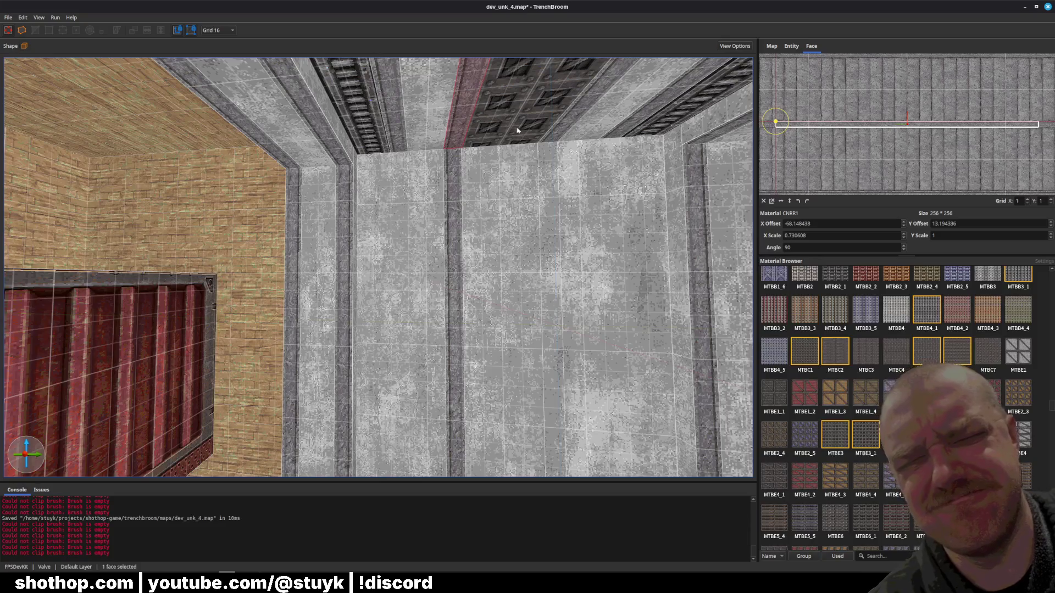
# - Give the centre strip the MTBE3_1 texture and save the map
pyautogui.click(531, 138)
pyautogui.click(511, 127)
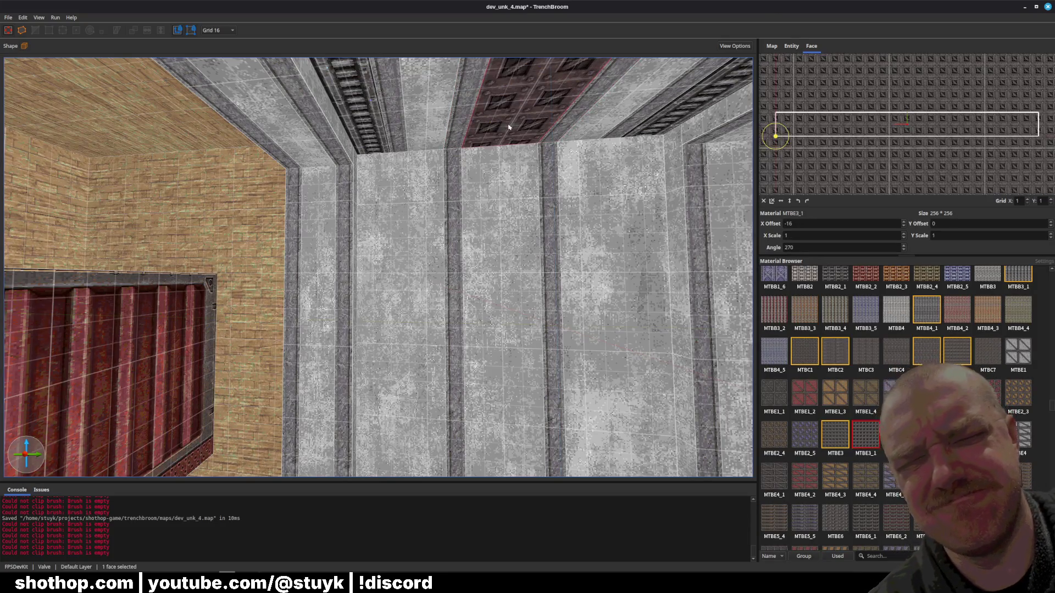
pyautogui.keyDown('alt'); pyautogui.click(494, 233); pyautogui.keyUp('alt')
pyautogui.press('Escape')
pyautogui.scroll(-3, 495, 233)
pyautogui.hotkey('ctrl', 's')
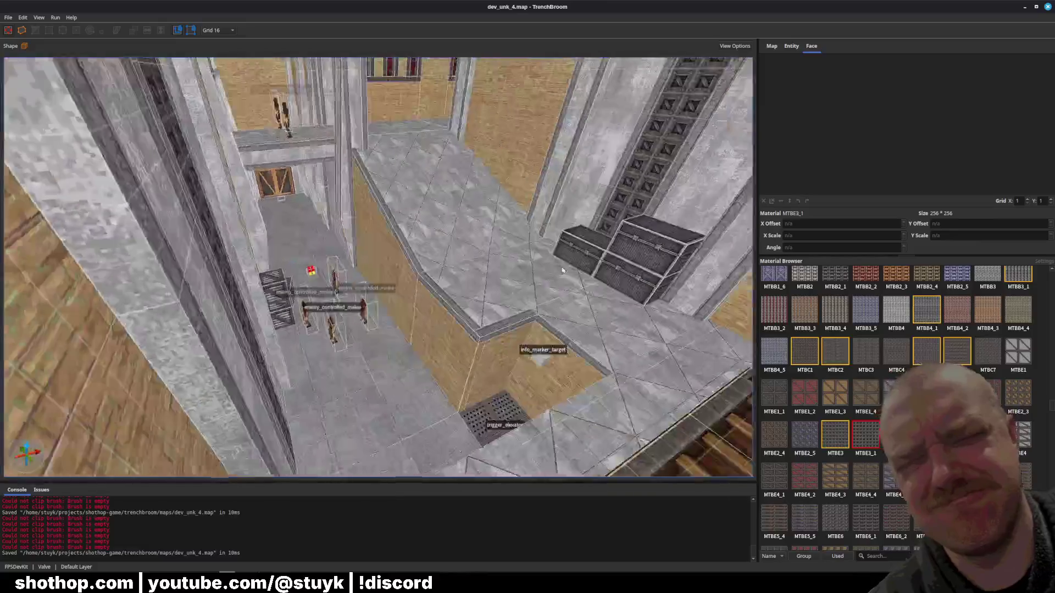
# - Save the map while scrolling the Material Browser in search of MTCC32
pyautogui.scroll(-5, 502, 251)
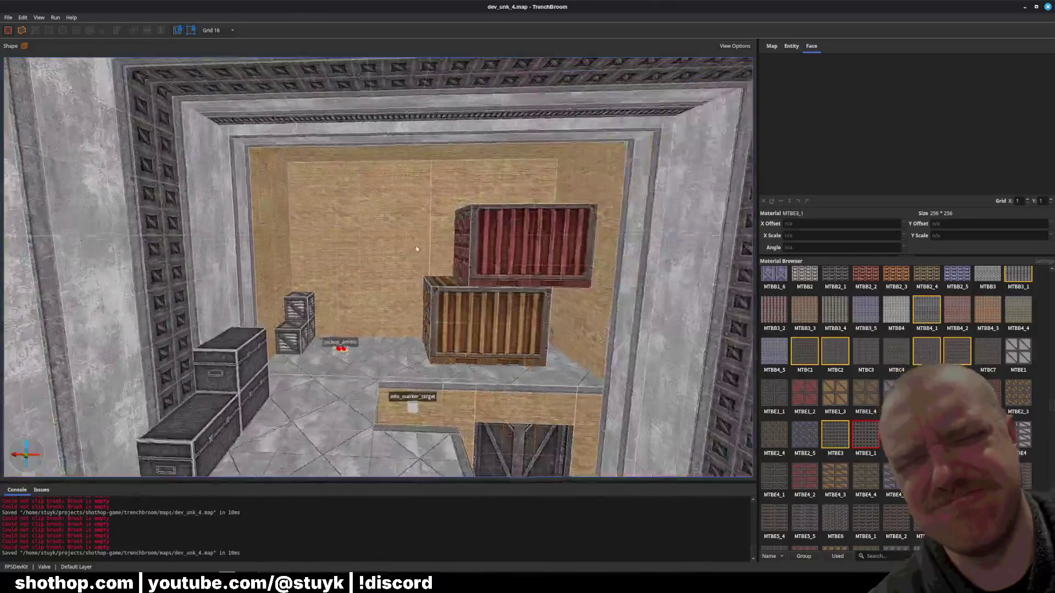
pyautogui.scroll(-10, 448, 242)
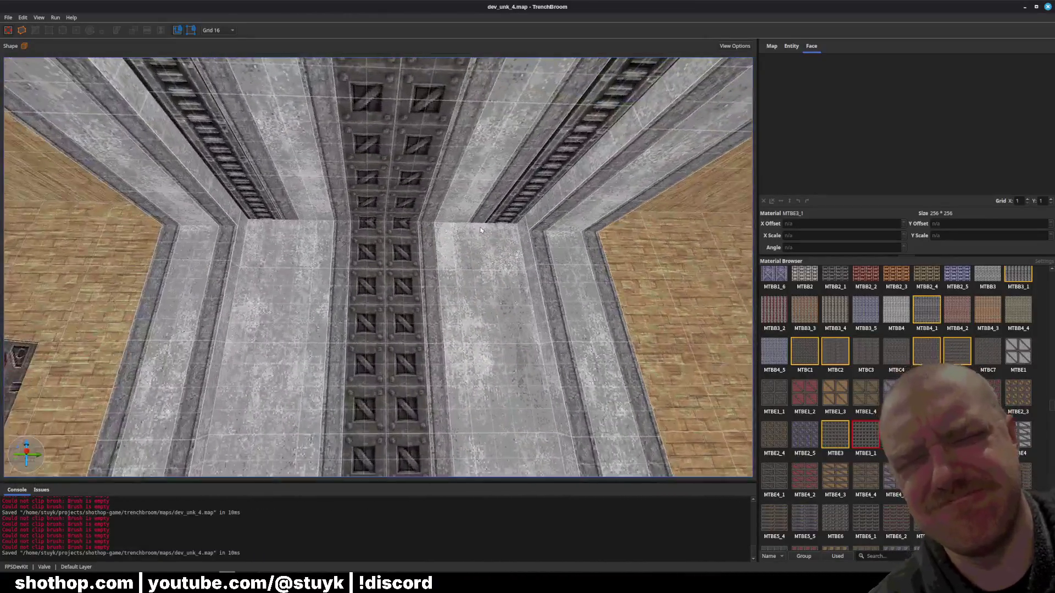
pyautogui.scroll(-10, 230, 185)
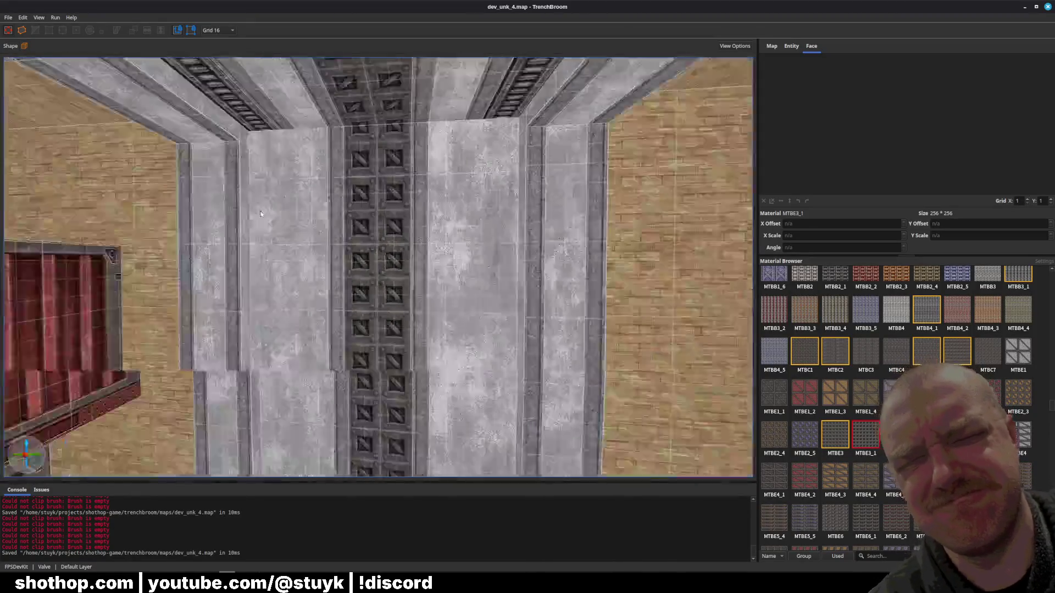
pyautogui.hotkey('ctrl', 's')
pyautogui.scroll(-5, 345, 254)
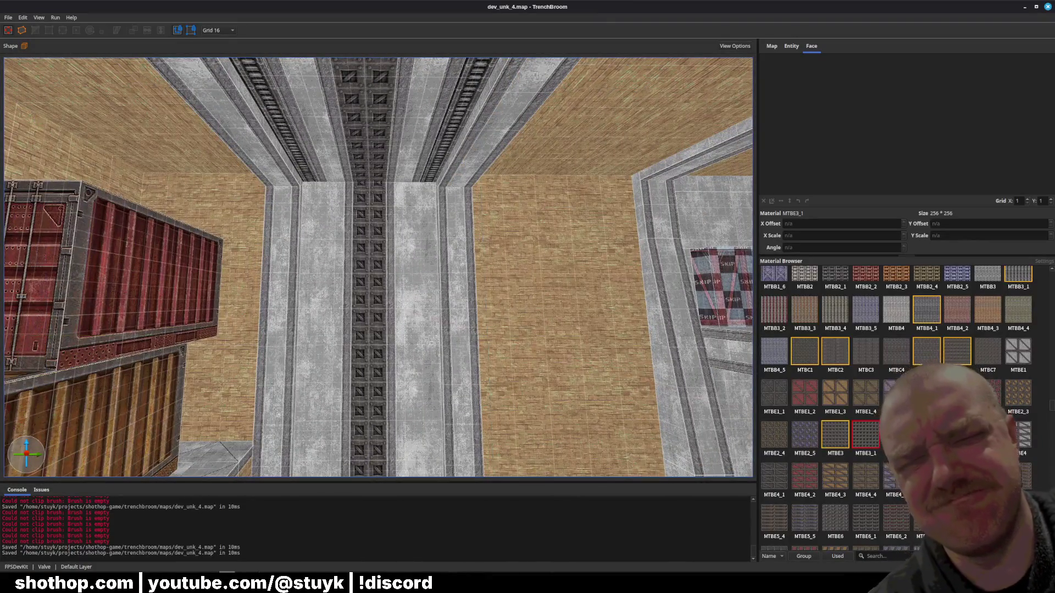
pyautogui.scroll(5, 896, 407)
pyautogui.scroll(5, 1000, 397)
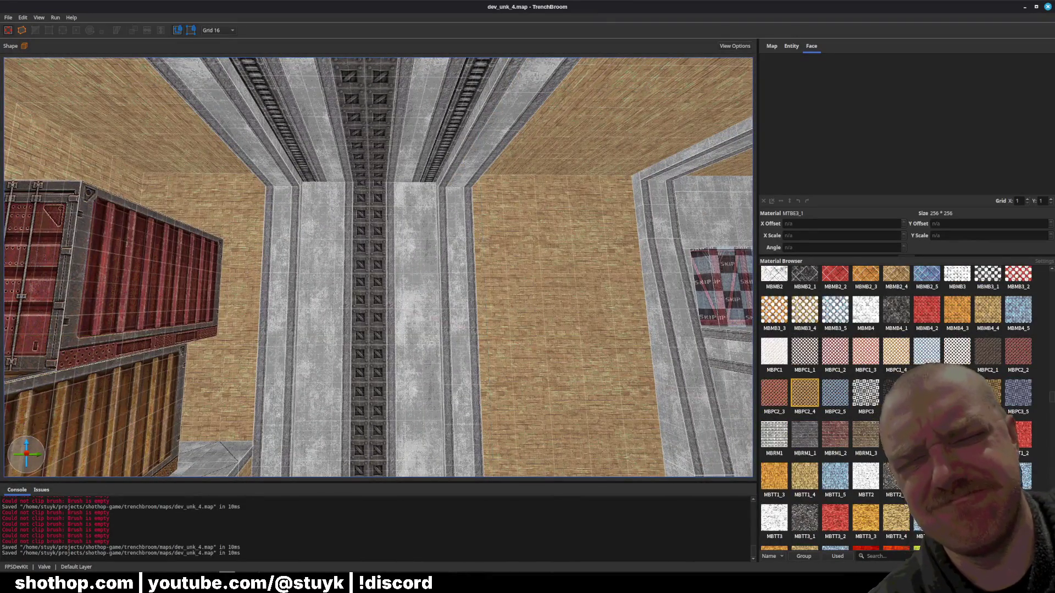
# - Scroll further to reach MTCC32 and view the tall shaft up to its ceiling
pyautogui.scroll(-6, 895, 406)
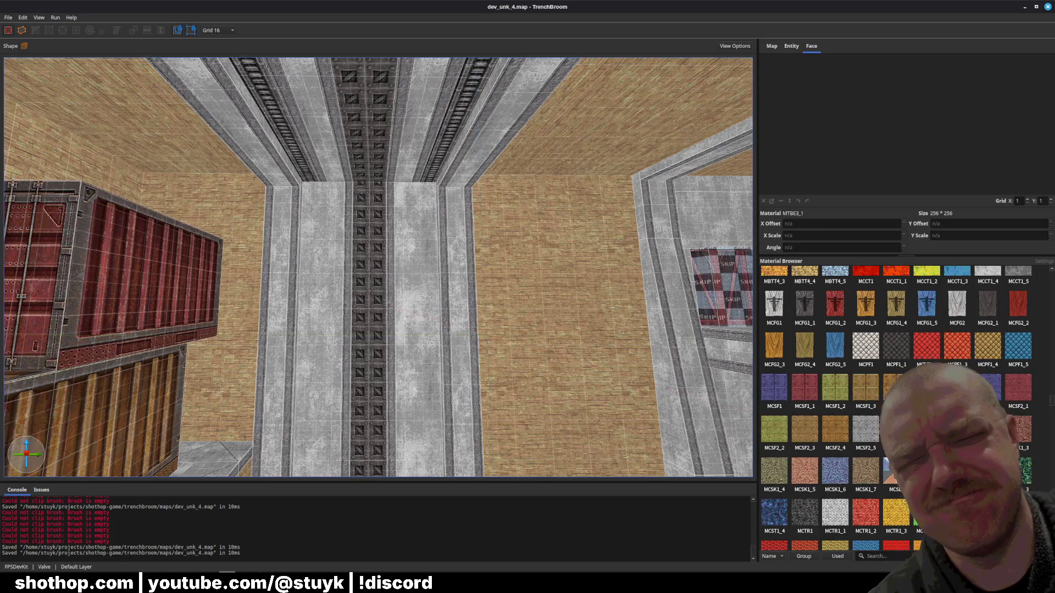
pyautogui.scroll(-15, 895, 407)
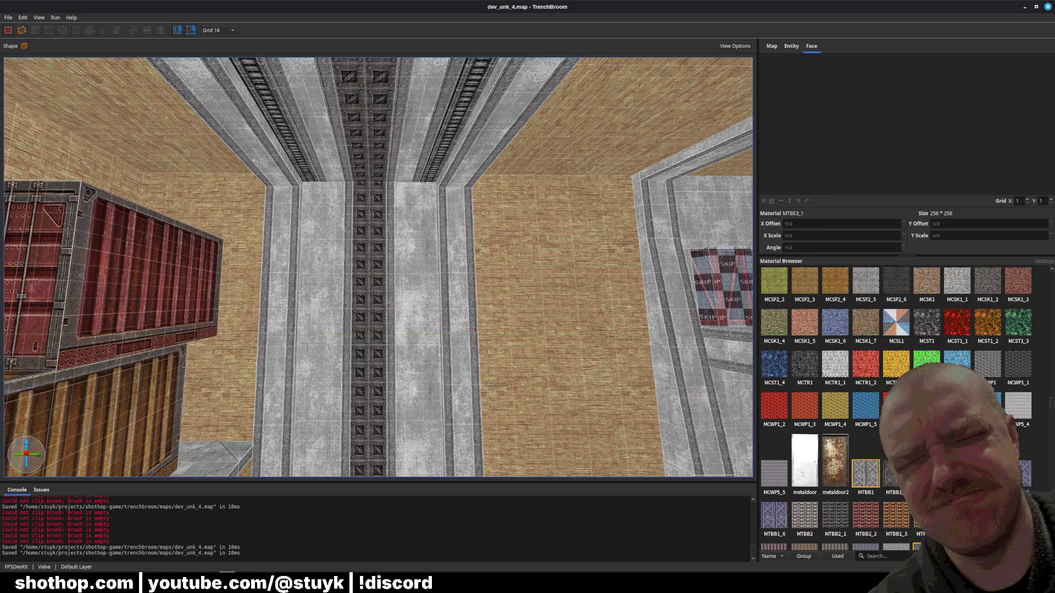
pyautogui.scroll(-9, 895, 406)
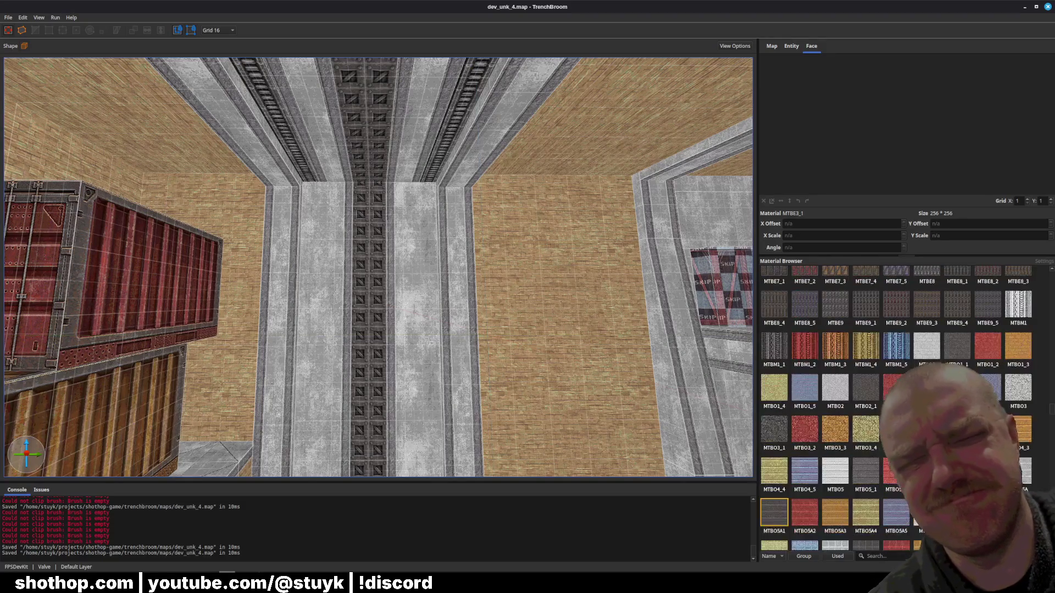
pyautogui.scroll(-3, 895, 407)
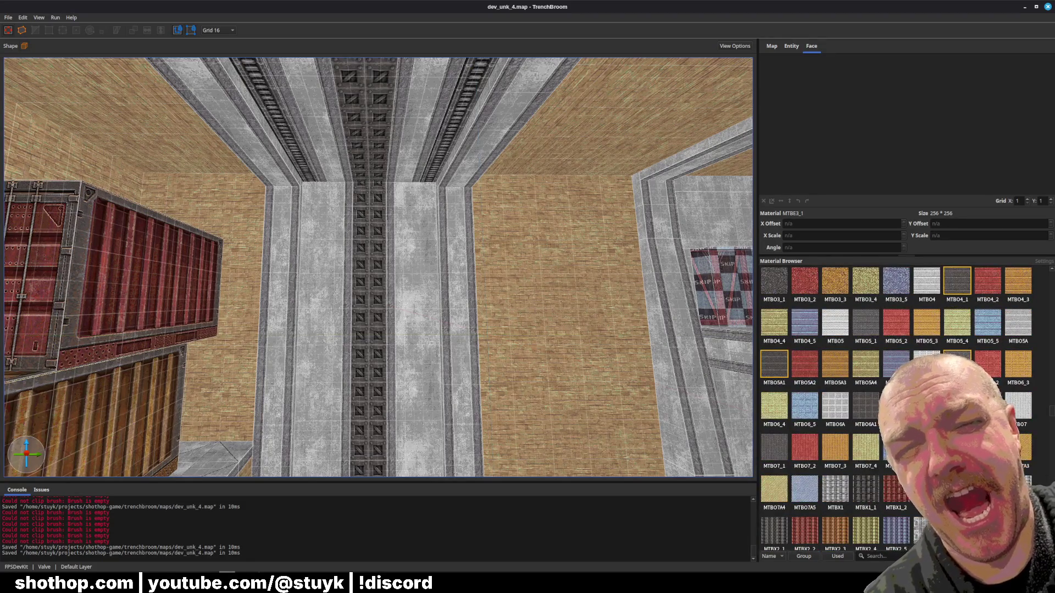
pyautogui.scroll(-10, 896, 406)
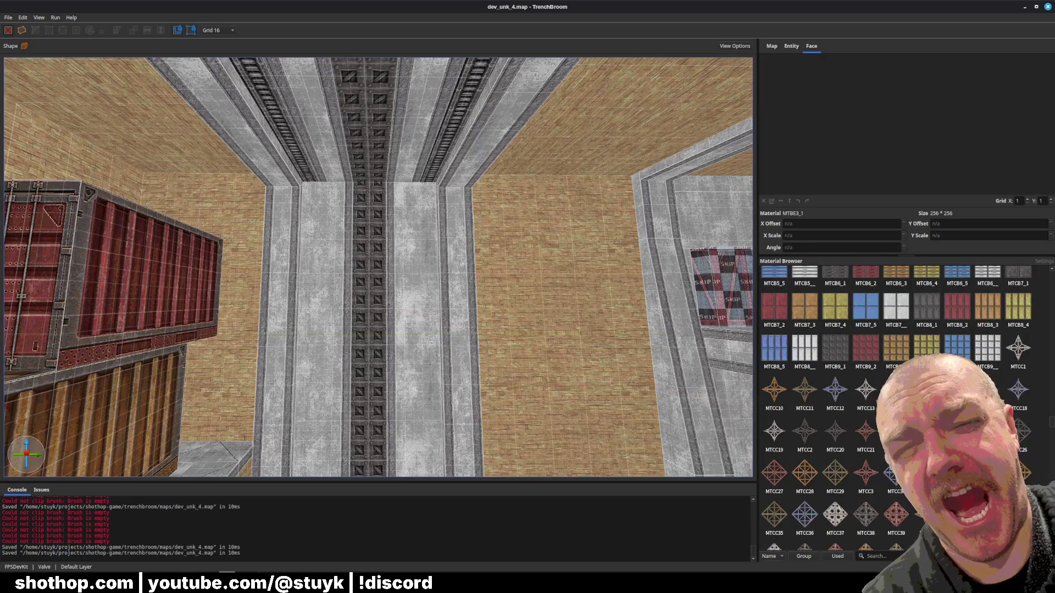
pyautogui.scroll(-4, 895, 407)
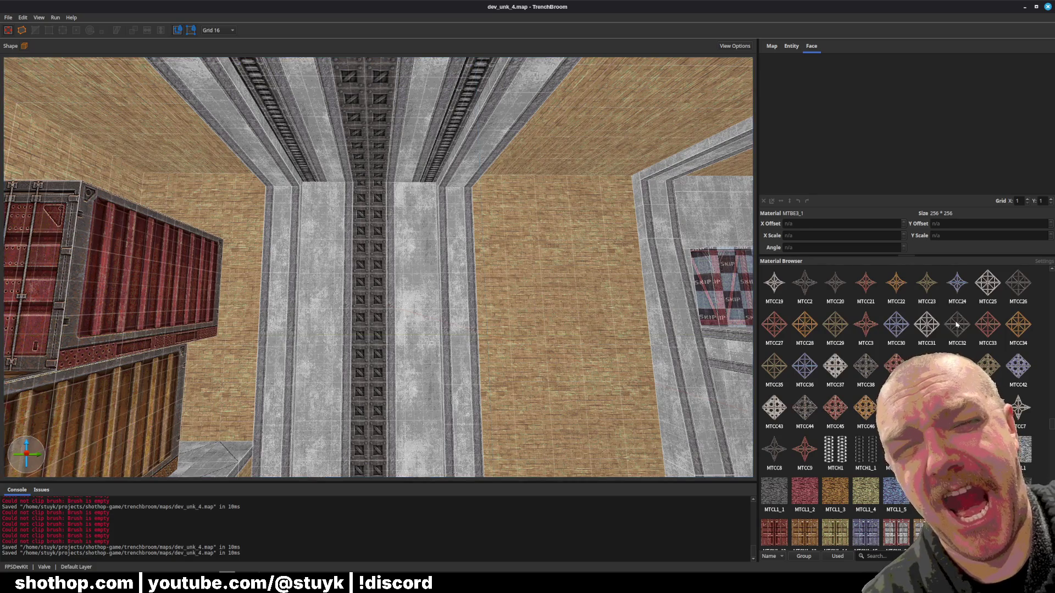
pyautogui.moveTo(550, 329)
pyautogui.mouseDown()
pyautogui.moveTo(417, 264)
pyautogui.moveTo(491, 226)
pyautogui.moveTo(501, 236)
pyautogui.moveTo(537, 448)
pyautogui.moveTo(478, 379)
pyautogui.mouseUp()
pyautogui.scroll(3, 908, 335)
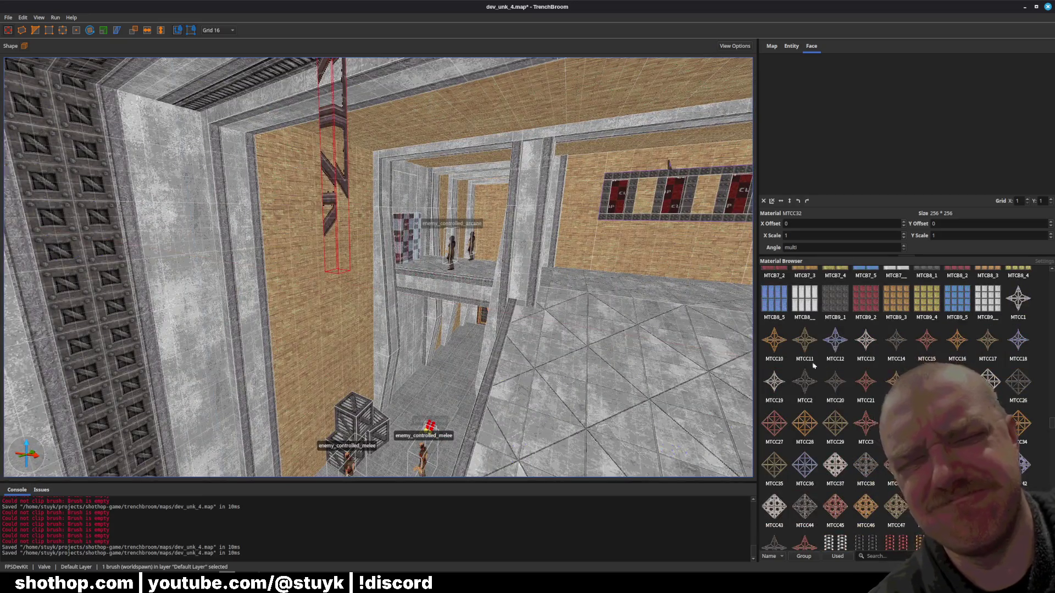
# - Try MTCC2 and MTCC19 on the thin pillar, then apply the MTCH1_1 chain material
pyautogui.click(804, 386)
pyautogui.click(780, 382)
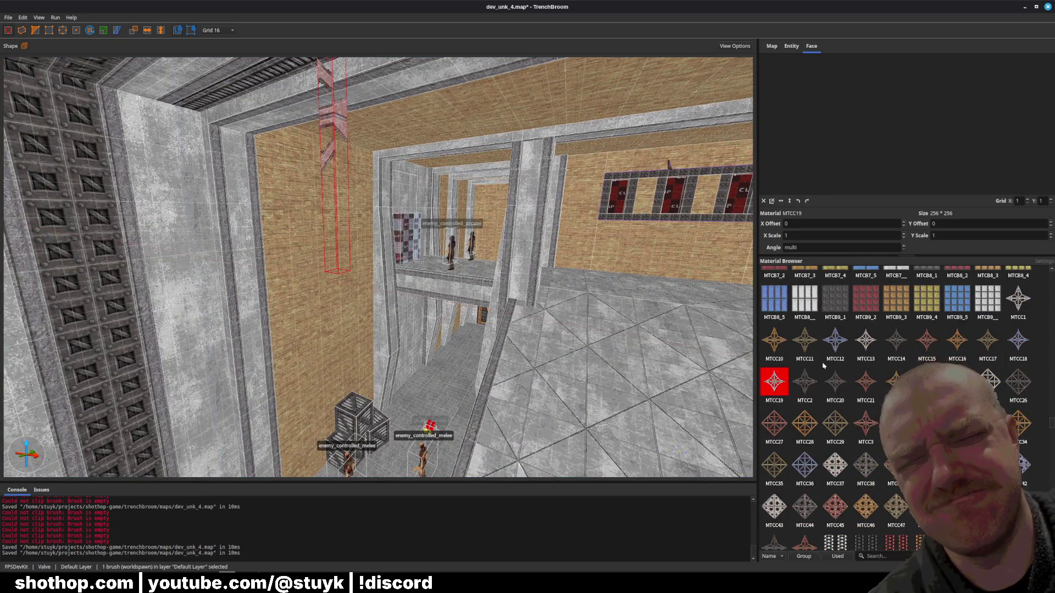
pyautogui.click(818, 384)
pyautogui.scroll(-3, 840, 388)
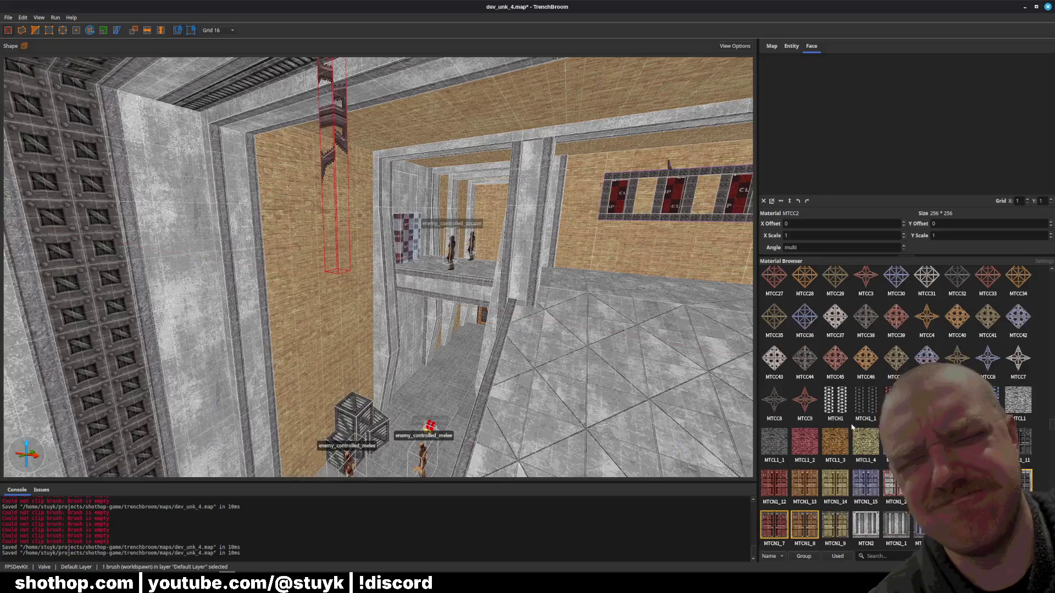
pyautogui.click(861, 406)
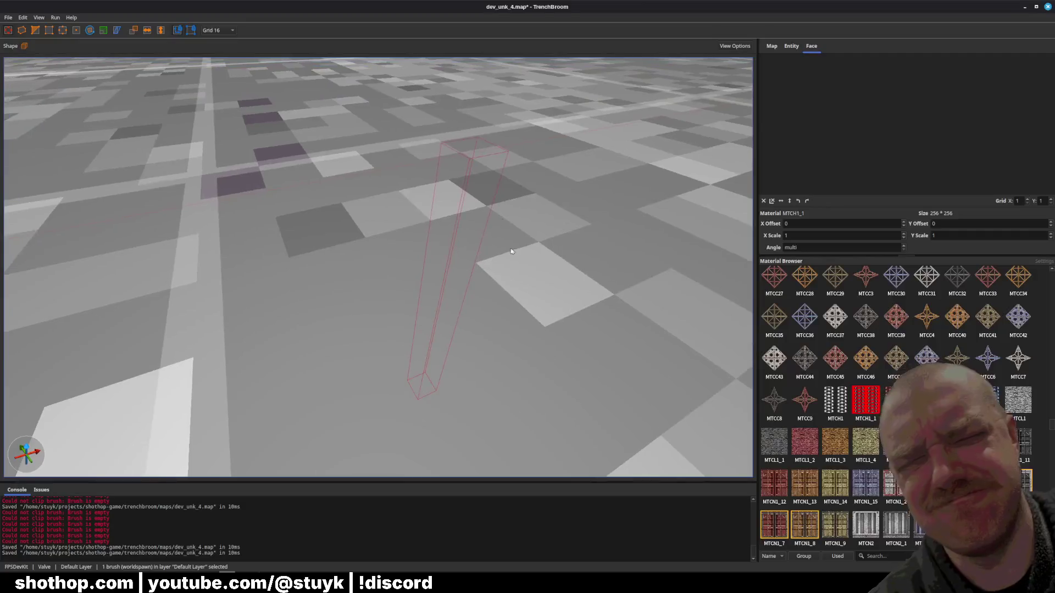
# - Move close to the chain pillar's front face and rescale the chain pattern to fit
pyautogui.press('Escape')
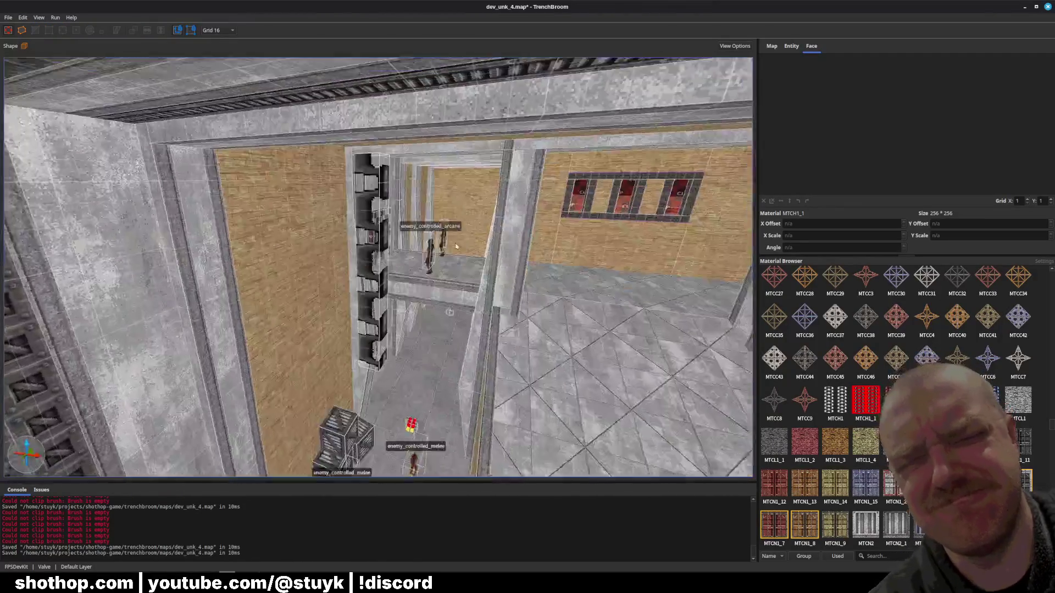
pyautogui.press('w')
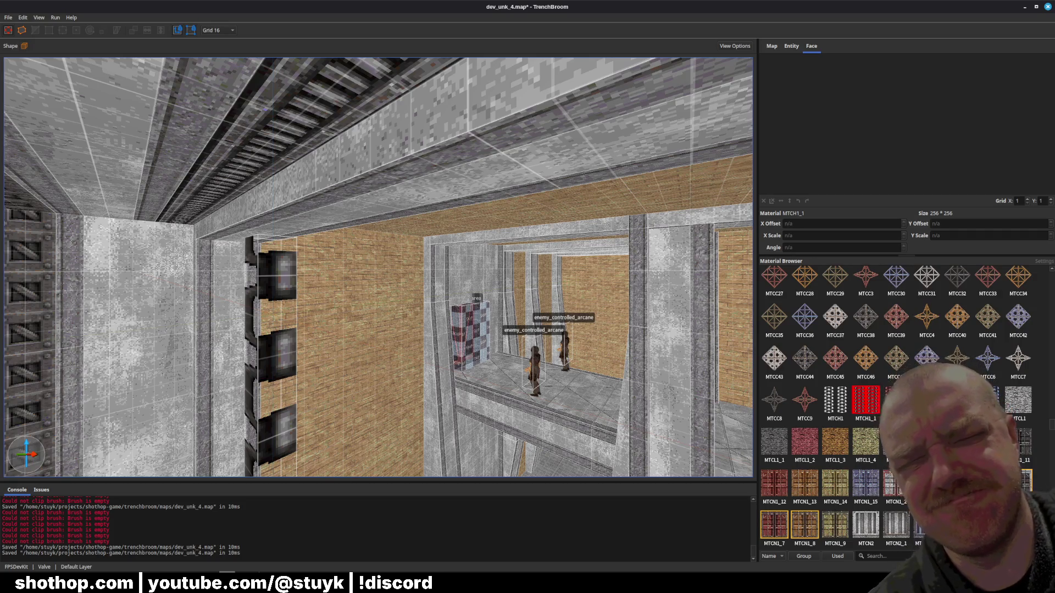
pyautogui.scroll(10, 901, 407)
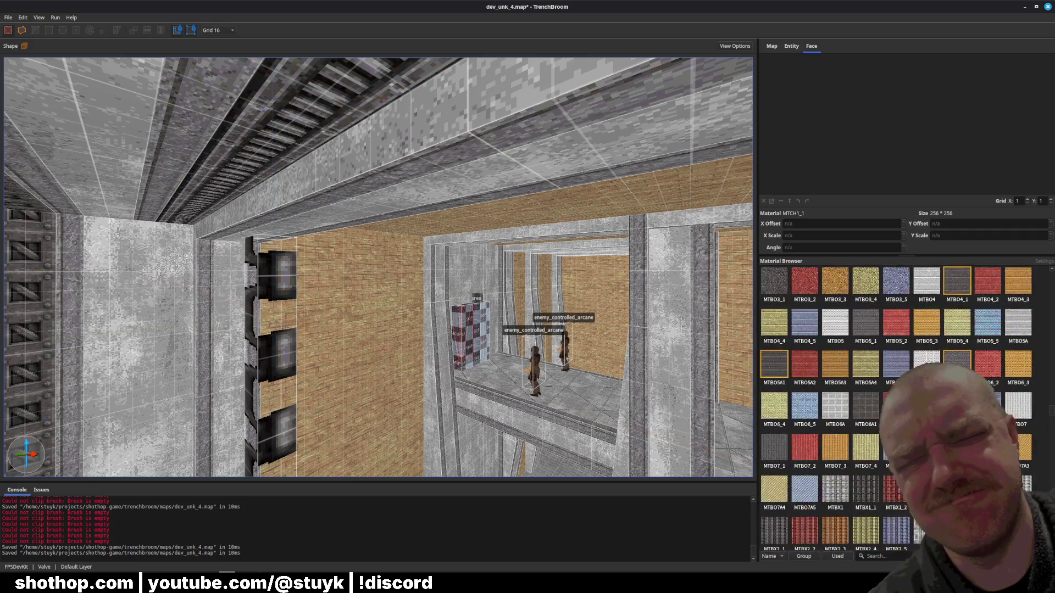
pyautogui.scroll(3, 878, 416)
pyautogui.press('w')
pyautogui.click(410, 296)
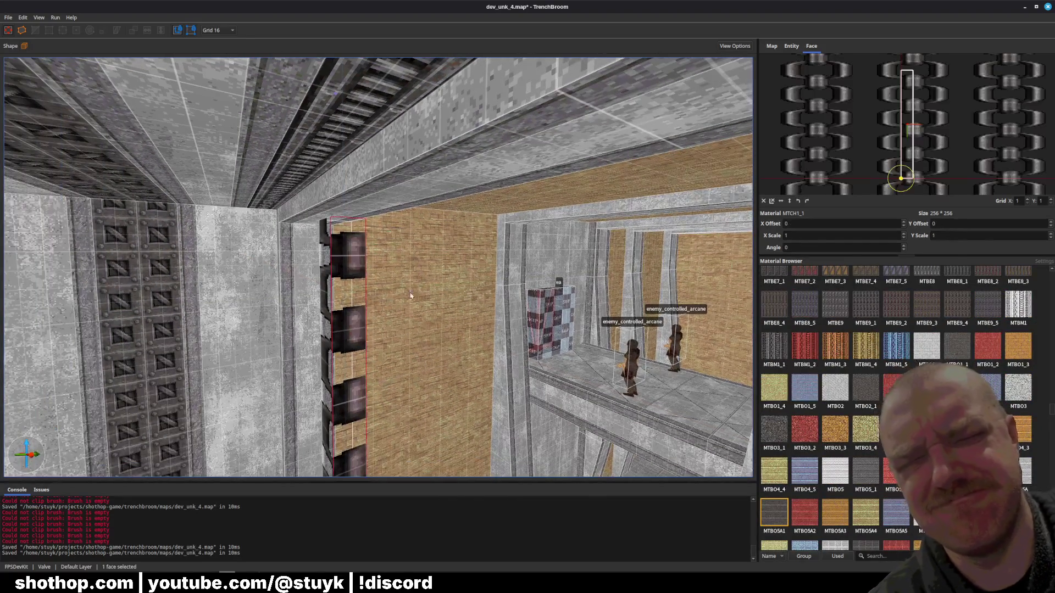
pyautogui.scroll(-6, 923, 142)
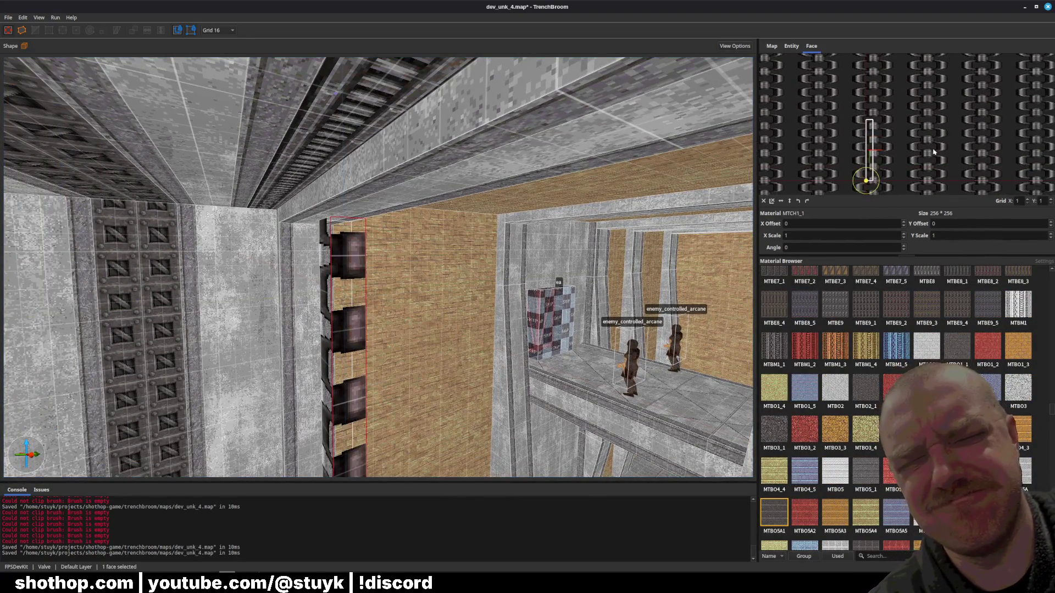
pyautogui.scroll(1, 941, 147)
pyautogui.moveTo(938, 148)
pyautogui.mouseDown()
pyautogui.moveTo(889, 147)
pyautogui.moveTo(865, 130)
pyautogui.moveTo(891, 129)
pyautogui.moveTo(868, 112)
pyautogui.mouseUp()
# - Give the ceiling block the MTBO5A1 material and view it from below
pyautogui.scroll(4, 893, 148)
pyautogui.scroll(3, 868, 116)
pyautogui.scroll(-3, 884, 143)
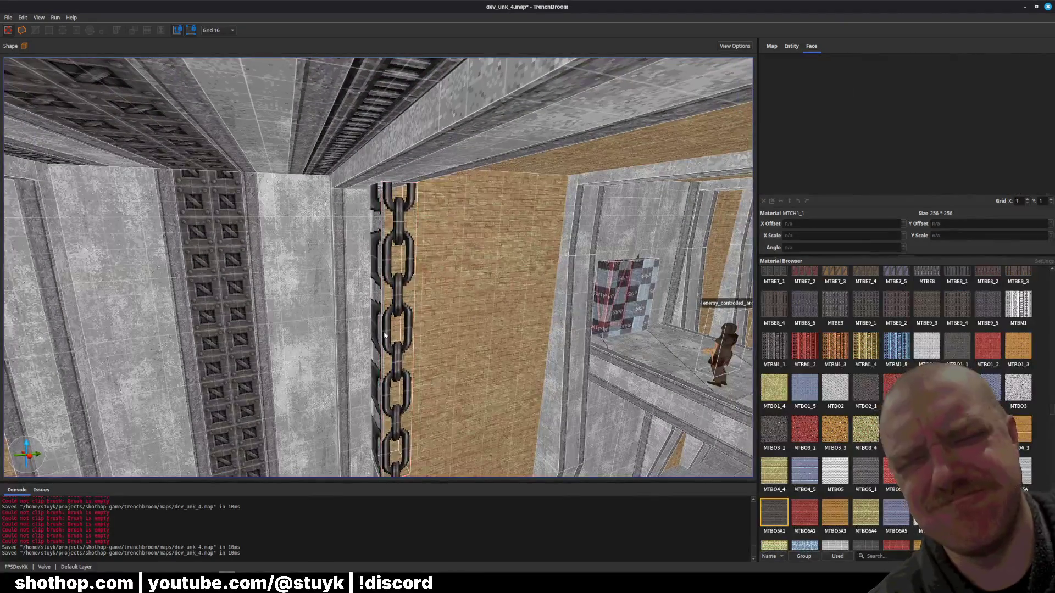
pyautogui.moveTo(403, 345)
pyautogui.mouseDown()
pyautogui.moveTo(382, 313)
pyautogui.moveTo(396, 299)
pyautogui.moveTo(611, 277)
pyautogui.mouseUp()
pyautogui.scroll(3, 428, 293)
pyautogui.press('Escape')
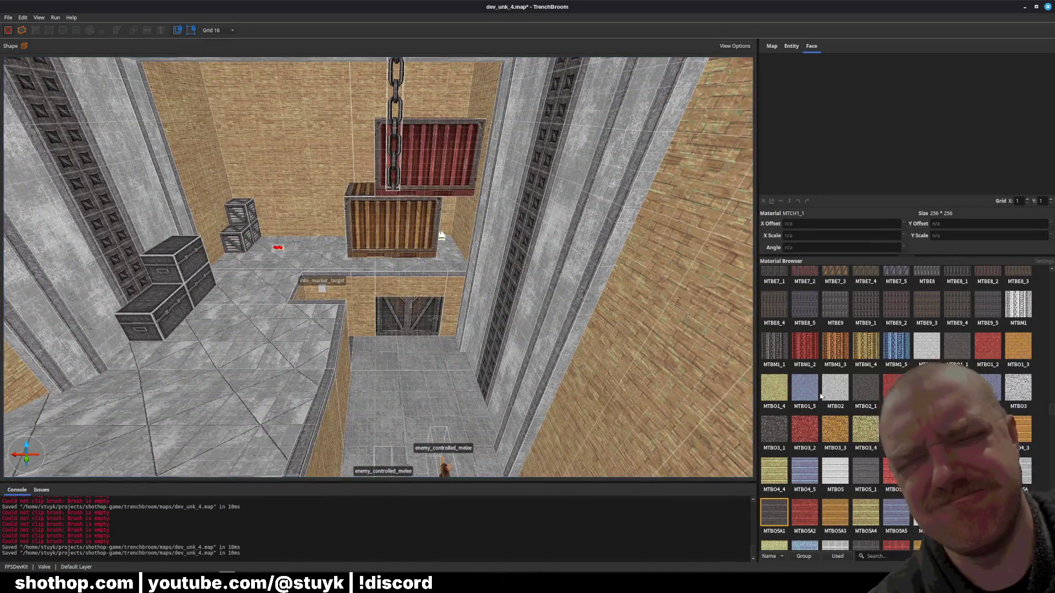
pyautogui.click(775, 523)
pyautogui.moveTo(549, 357)
pyautogui.mouseDown()
pyautogui.moveTo(527, 384)
pyautogui.moveTo(500, 326)
pyautogui.moveTo(388, 285)
pyautogui.moveTo(500, 253)
pyautogui.moveTo(602, 318)
pyautogui.mouseUp()
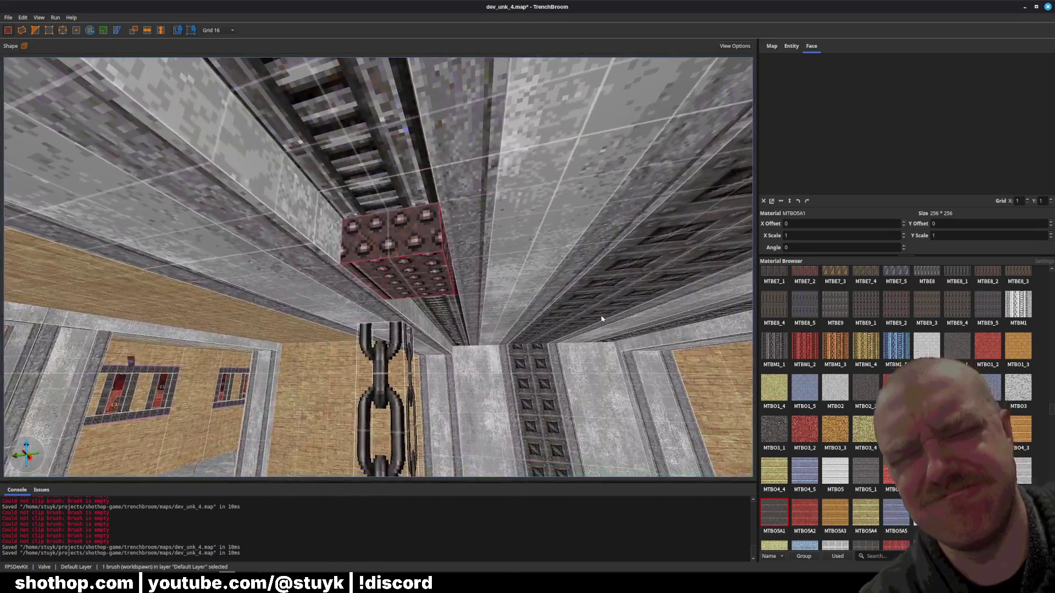
# - Try MTBO2_1 on the ceiling block, then apply the studded MTBC1 metal
pyautogui.click(853, 389)
pyautogui.scroll(10, 851, 412)
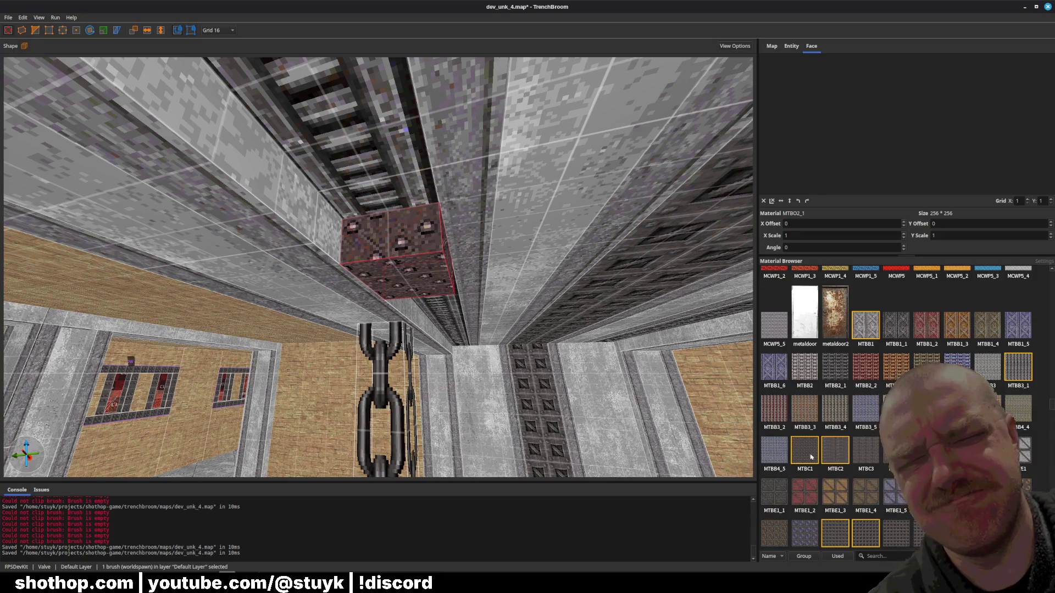
pyautogui.click(805, 455)
pyautogui.press('Escape')
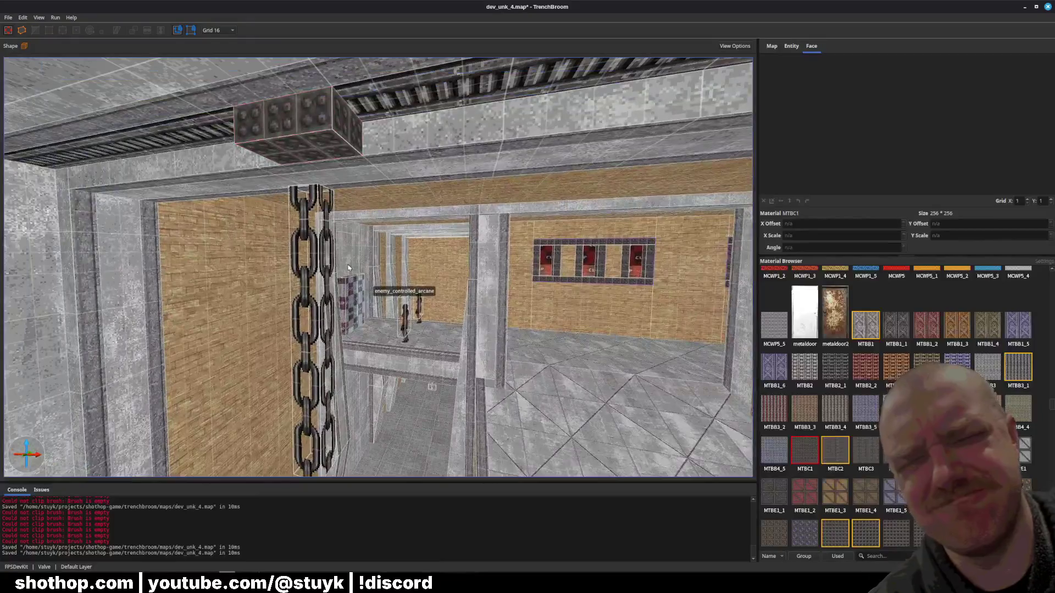
pyautogui.press('a')
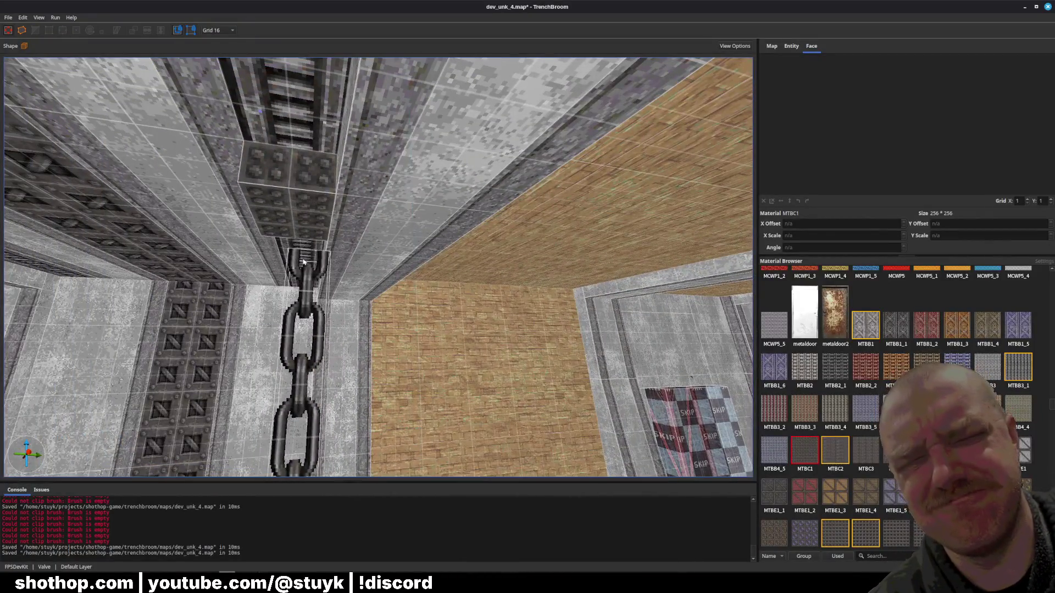
pyautogui.press('a')
pyautogui.press('a')
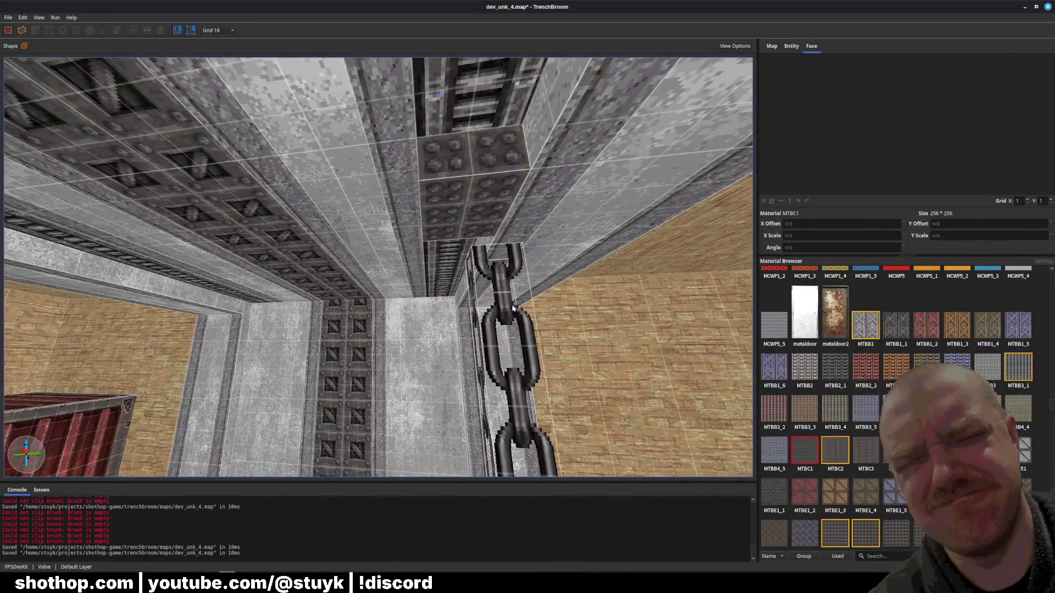
# - Select the ceiling block and widen it by editing its edges
pyautogui.click(513, 310)
pyautogui.click(467, 231)
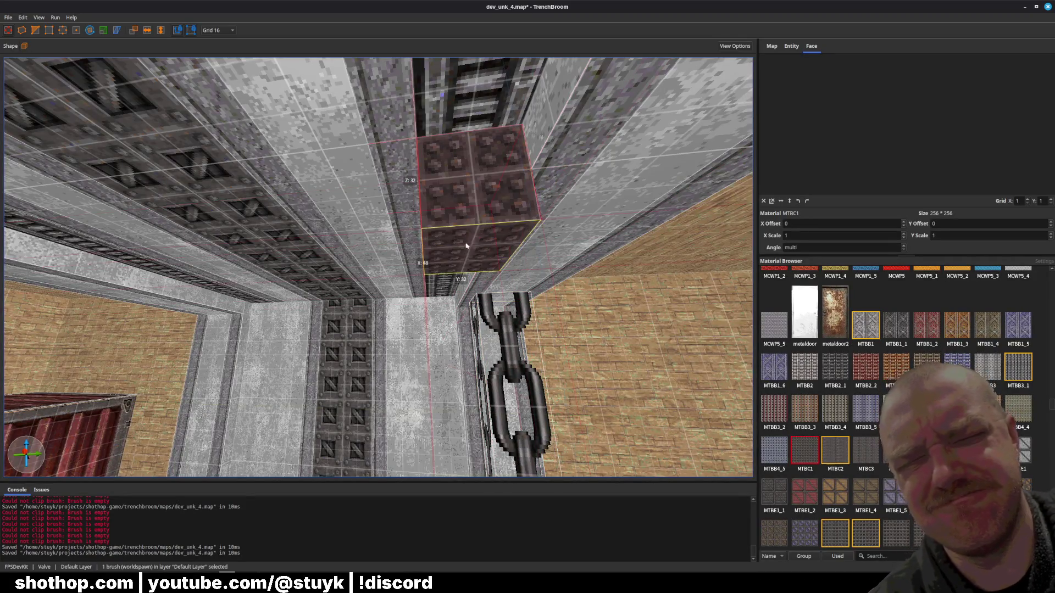
pyautogui.hotkey('ctrl', 'u')
pyautogui.press('w')
pyautogui.press('d')
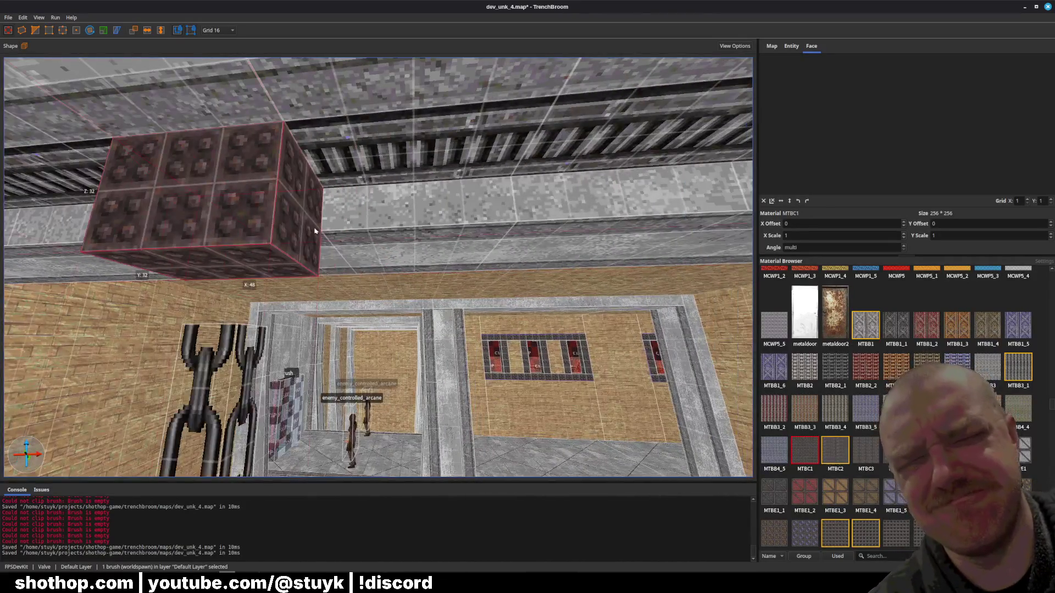
pyautogui.press('e')
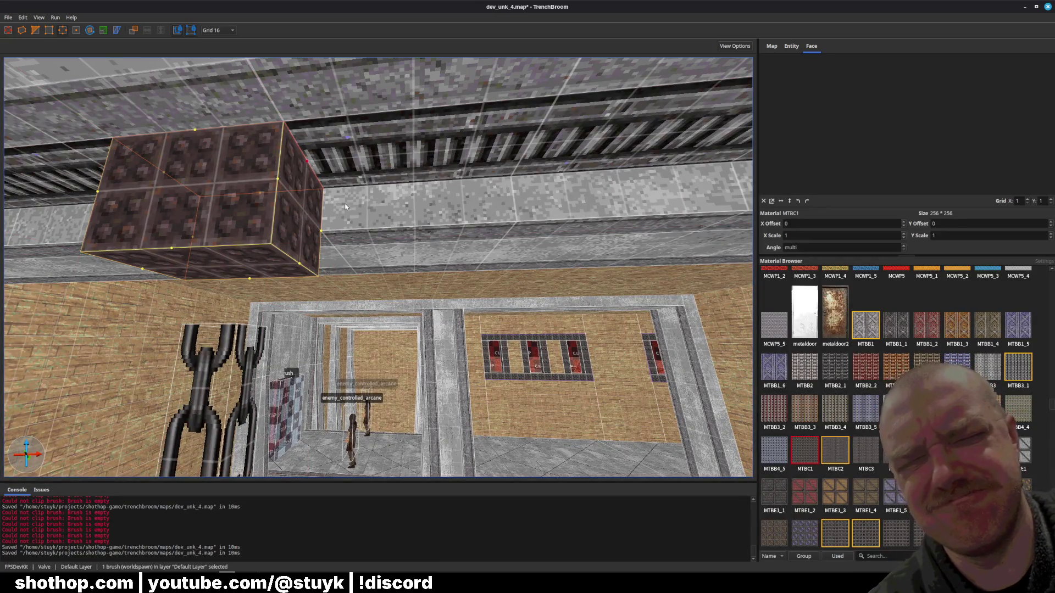
pyautogui.press('a')
pyautogui.press('Escape')
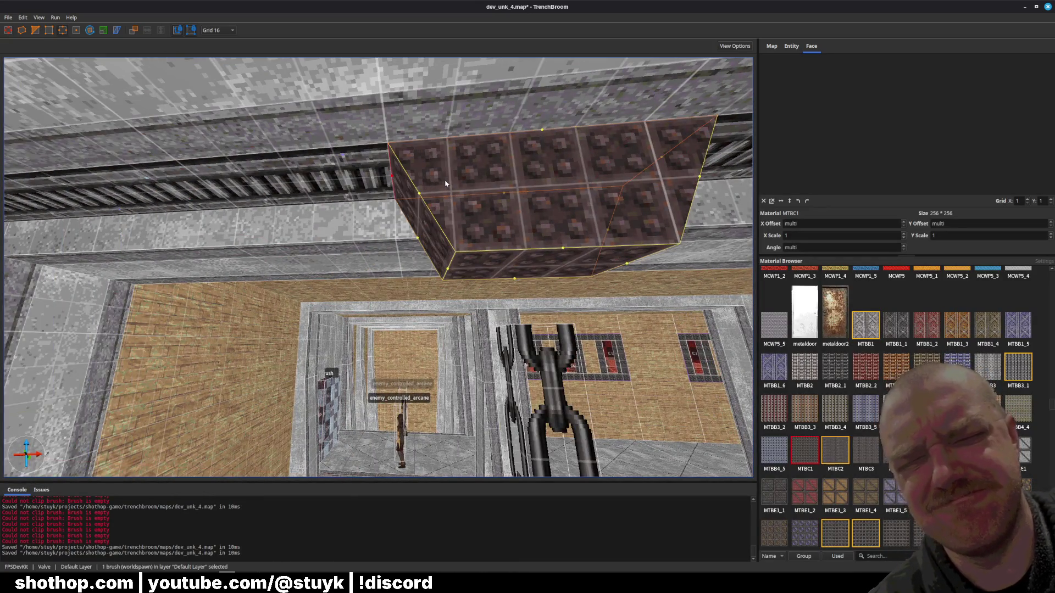
# - Select the chain and load its front face into the UV editor
pyautogui.click(548, 361)
pyautogui.moveTo(548, 361)
pyautogui.mouseDown()
pyautogui.moveTo(477, 356)
pyautogui.moveTo(459, 326)
pyautogui.mouseUp()
pyautogui.keyDown('shift'); pyautogui.click(518, 264); pyautogui.keyUp('shift')
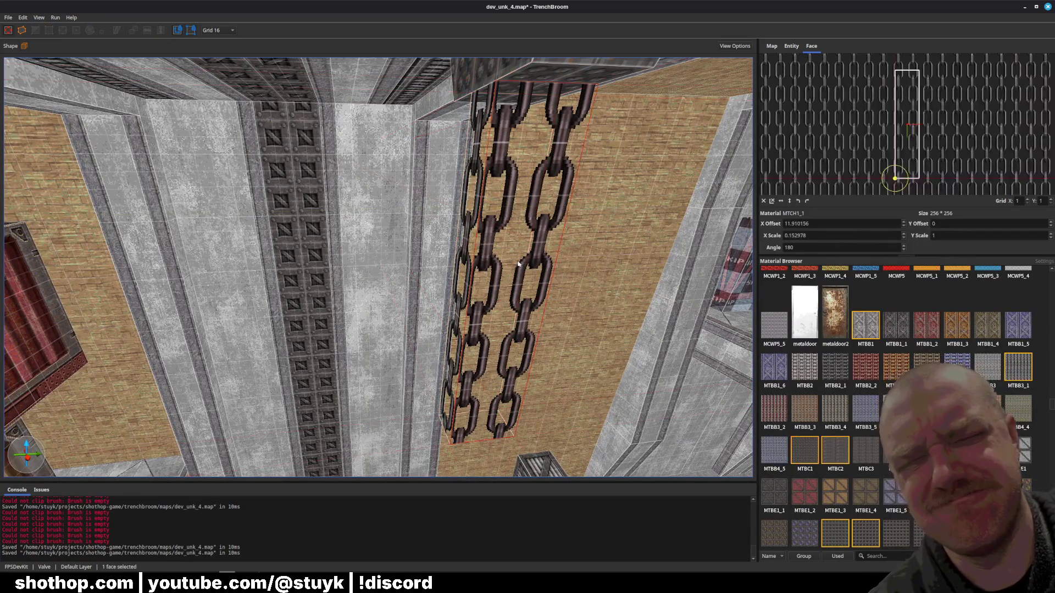
# - Narrow the chain face's horizontal texture scale to about 0.14 (0.140635) and save the map
pyautogui.scroll(5, 876, 137)
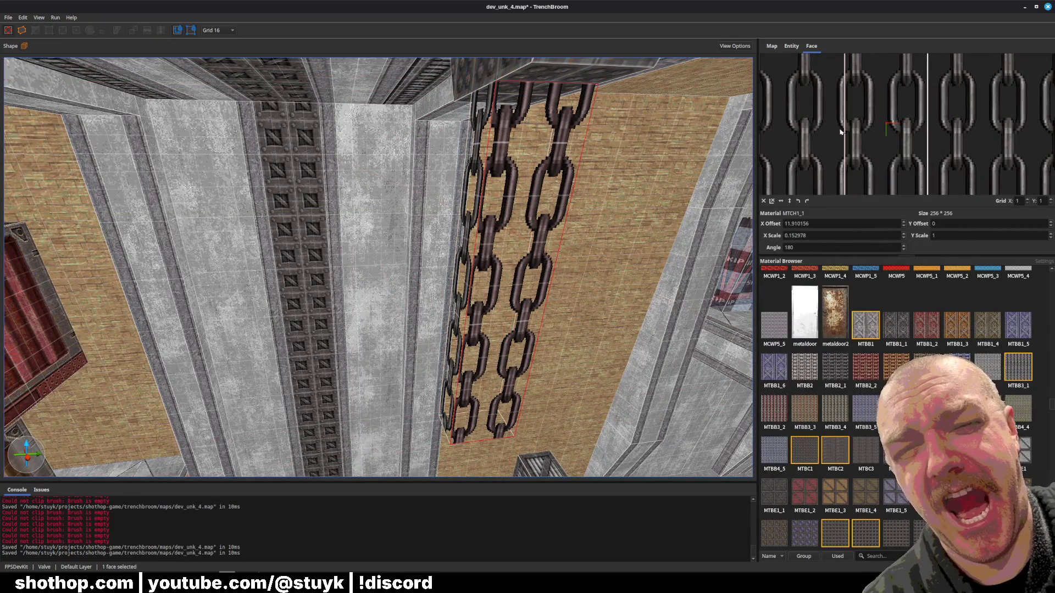
pyautogui.scroll(-3, 841, 132)
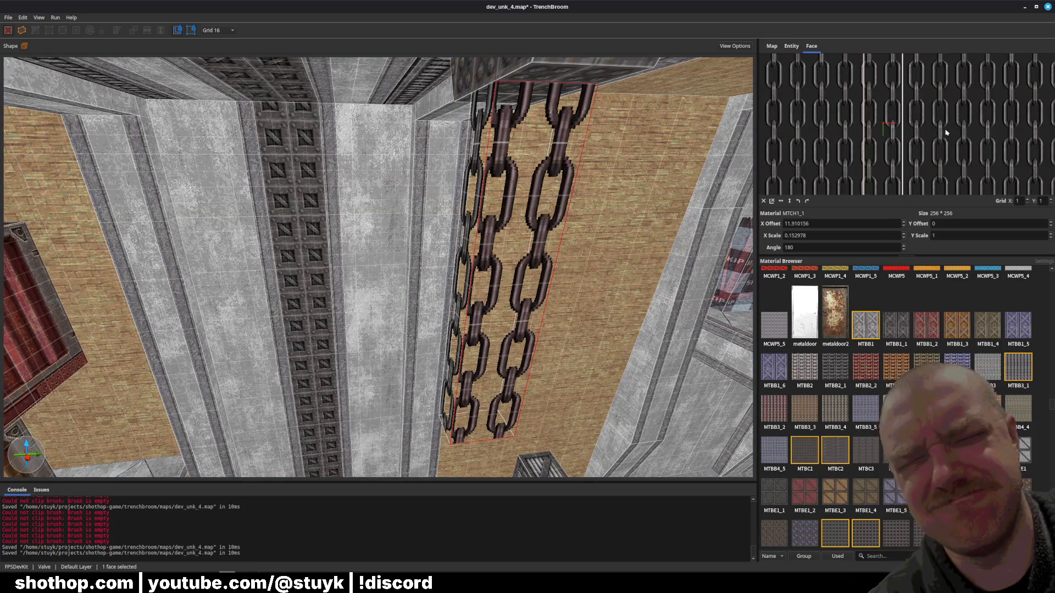
pyautogui.scroll(2, 948, 133)
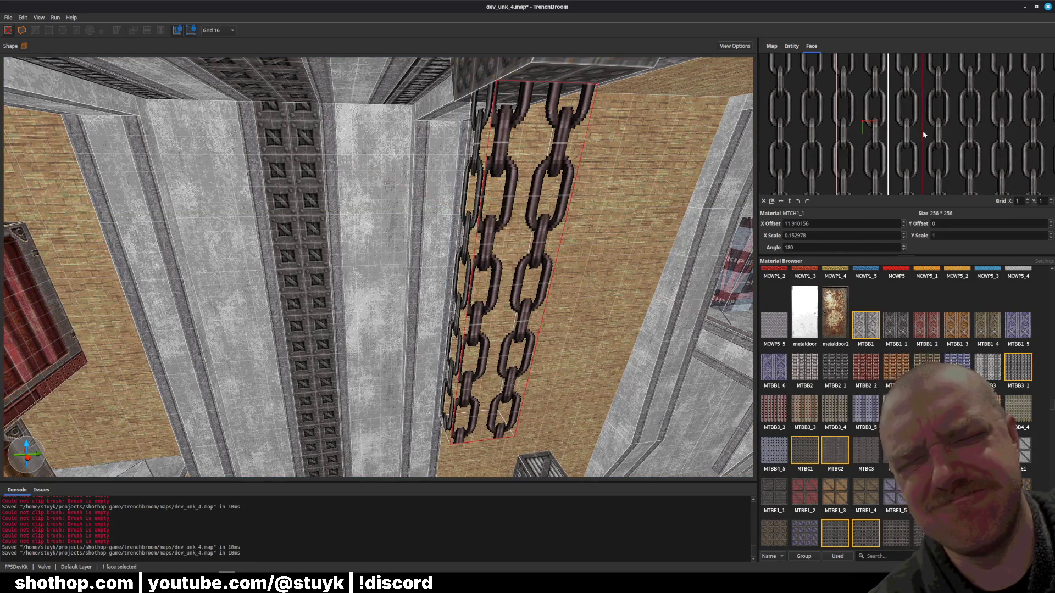
pyautogui.moveTo(924, 134)
pyautogui.mouseDown()
pyautogui.moveTo(879, 115)
pyautogui.moveTo(914, 104)
pyautogui.moveTo(876, 102)
pyautogui.mouseUp()
pyautogui.moveTo(589, 174)
pyautogui.mouseDown()
pyautogui.moveTo(352, 277)
pyautogui.moveTo(309, 278)
pyautogui.moveTo(398, 288)
pyautogui.mouseUp()
pyautogui.press('Escape')
pyautogui.hotkey('ctrl', 's')
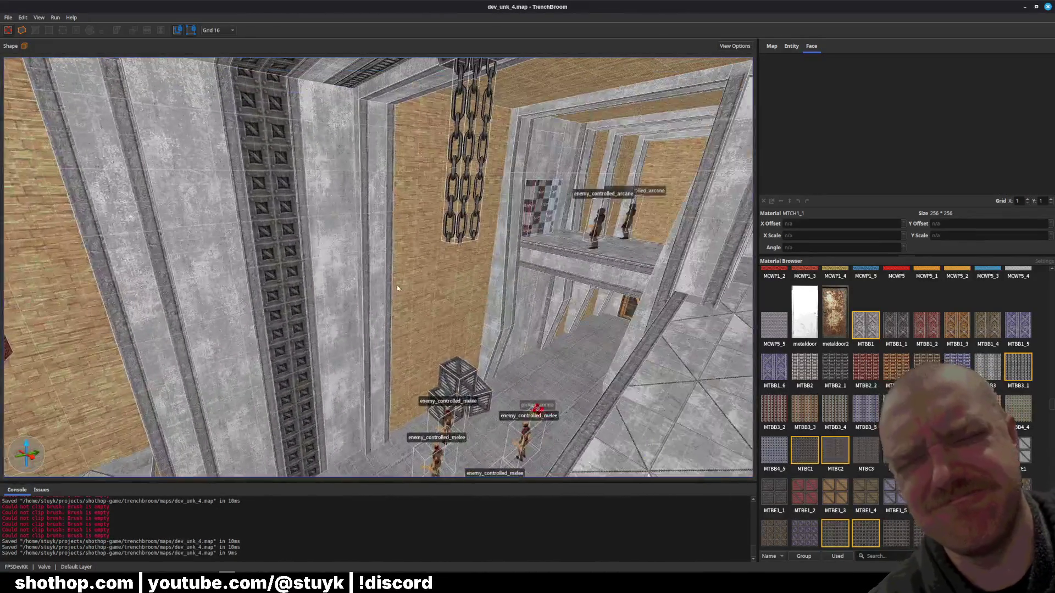
# - Move the top block down to the chain's lower end as a weight
pyautogui.click(462, 165)
pyautogui.moveTo(462, 165)
pyautogui.mouseDown()
pyautogui.moveTo(481, 212)
pyautogui.moveTo(428, 239)
pyautogui.moveTo(423, 297)
pyautogui.mouseUp()
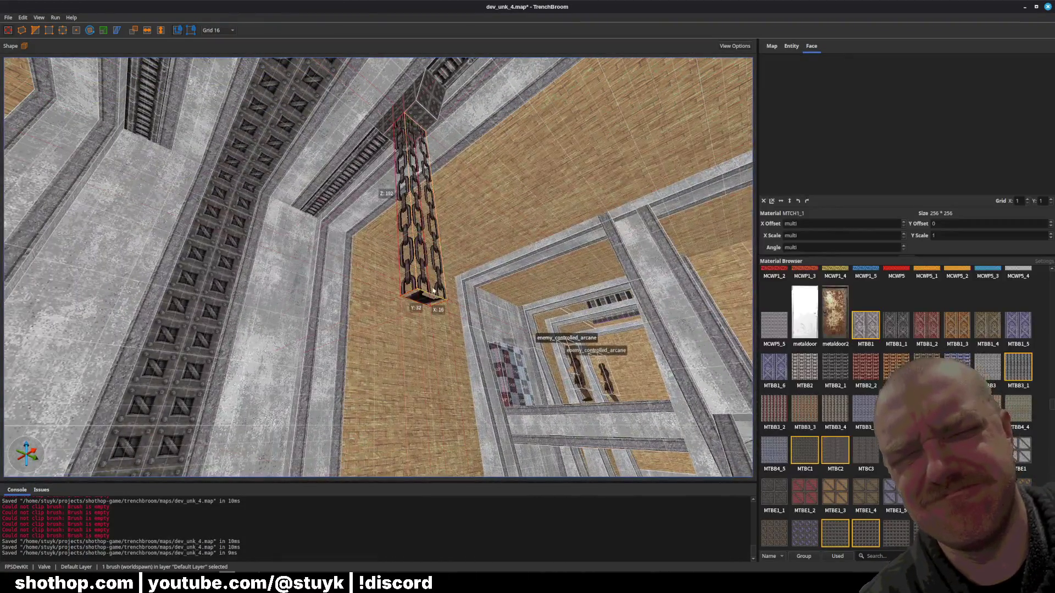
pyautogui.click(424, 120)
pyautogui.press('pagedown')
pyautogui.press('pagedown')
pyautogui.press('pagedown')
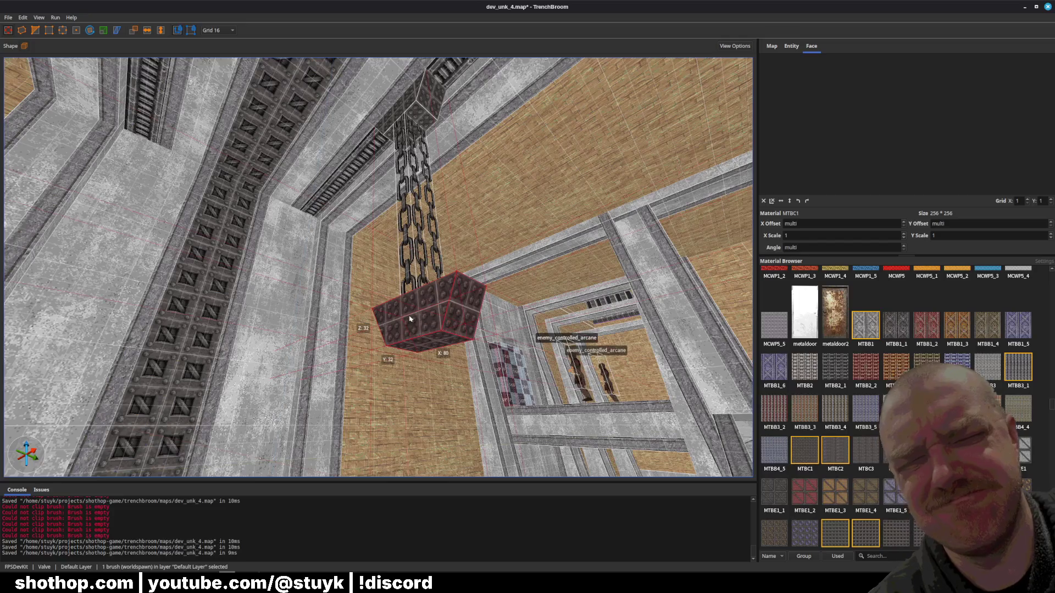
pyautogui.moveTo(492, 314)
pyautogui.mouseDown()
pyautogui.moveTo(518, 353)
pyautogui.moveTo(465, 336)
pyautogui.moveTo(495, 363)
pyautogui.moveTo(478, 270)
pyautogui.mouseUp()
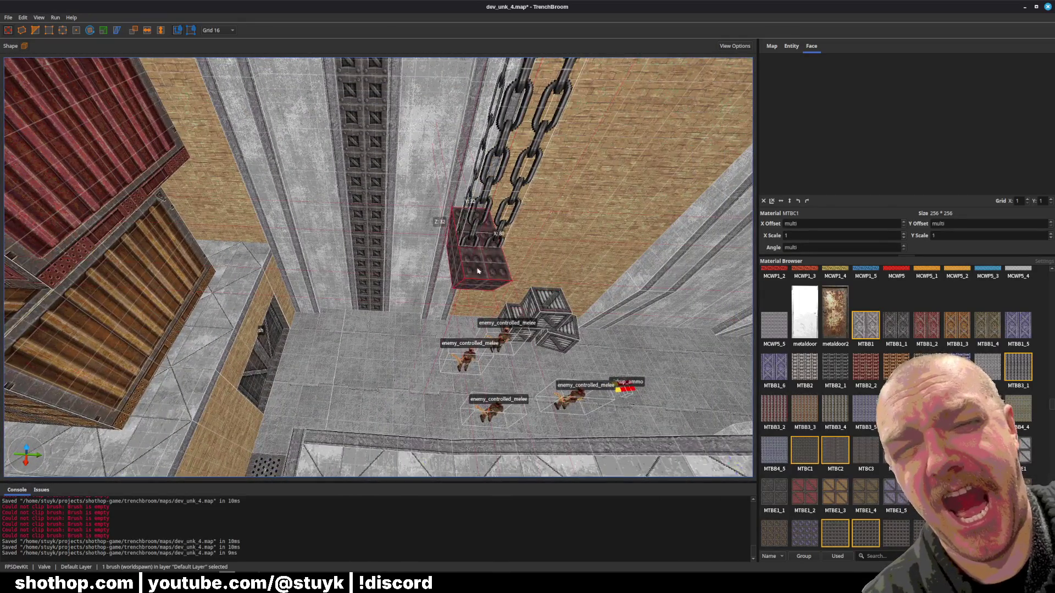
# - Browse the Edit menu's commands, then close it and clear the selection
pyautogui.click(23, 18)
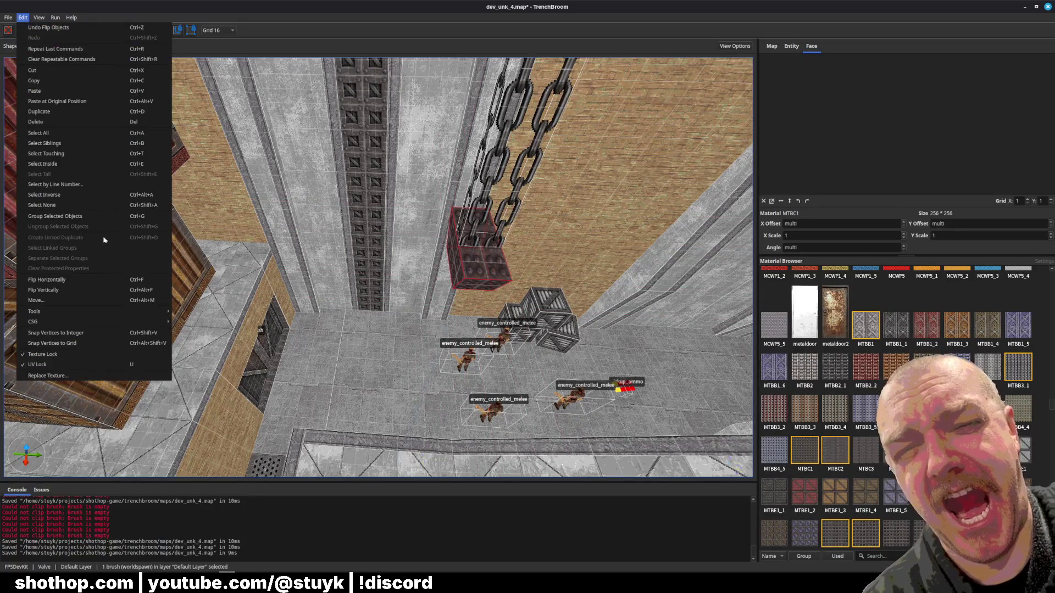
pyautogui.moveTo(104, 312)
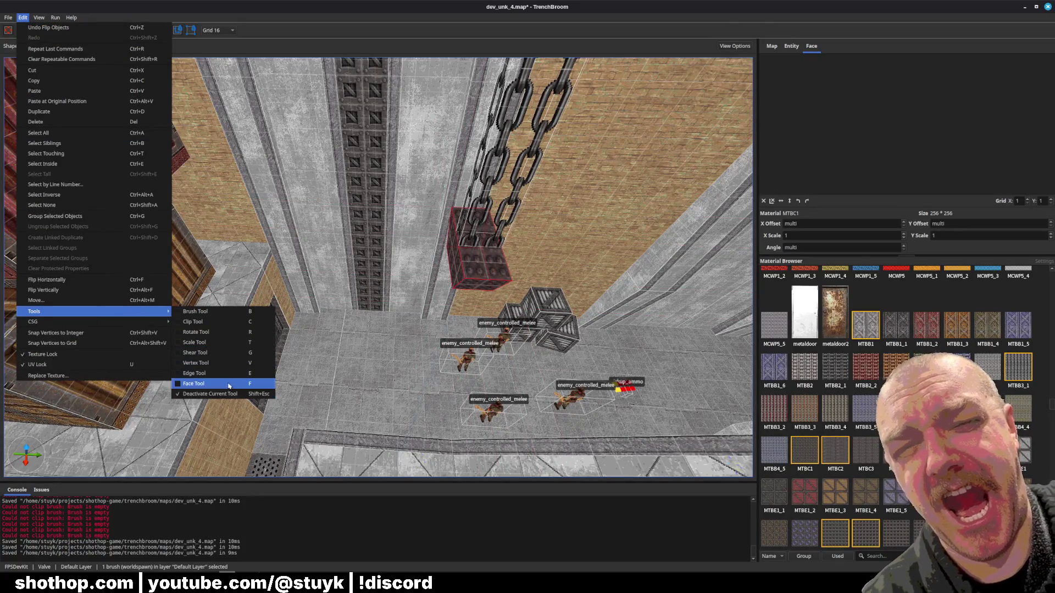
pyautogui.moveTo(122, 326)
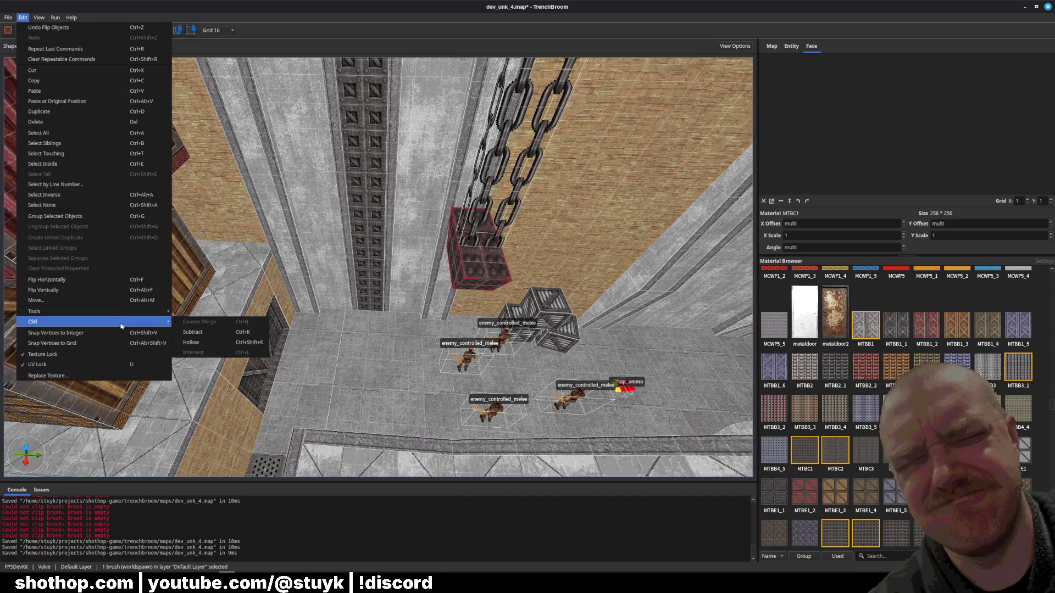
pyautogui.press('Escape')
pyautogui.press('Escape')
pyautogui.press('Escape')
pyautogui.scroll(3, 472, 338)
# - Duplicate the chain and its blocks, shift the copy left beside the pillar, and save
pyautogui.click(483, 361)
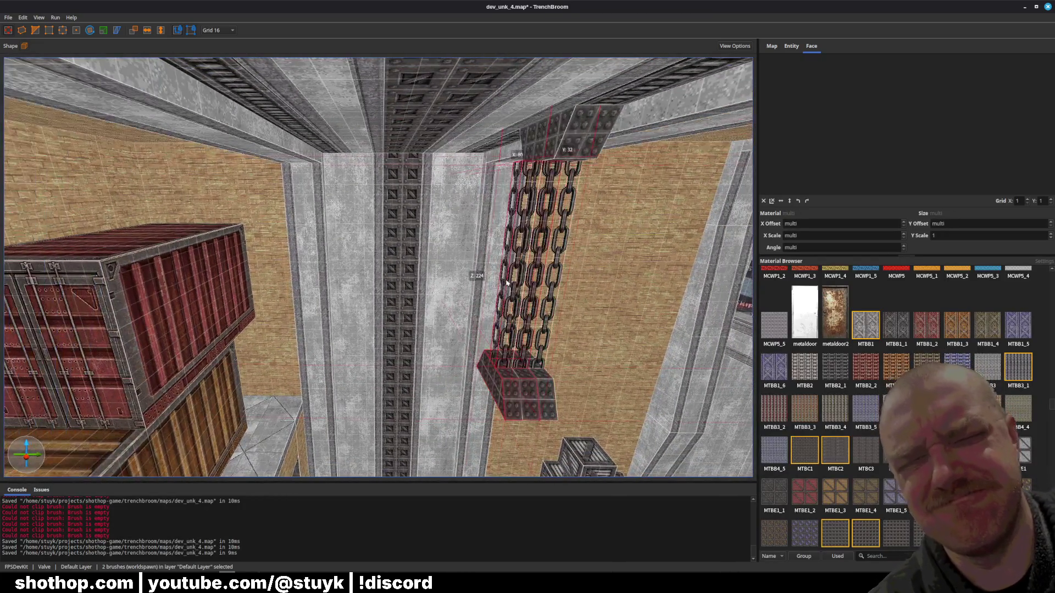
pyautogui.moveTo(508, 282)
pyautogui.mouseDown()
pyautogui.moveTo(294, 283)
pyautogui.moveTo(566, 204)
pyautogui.mouseUp()
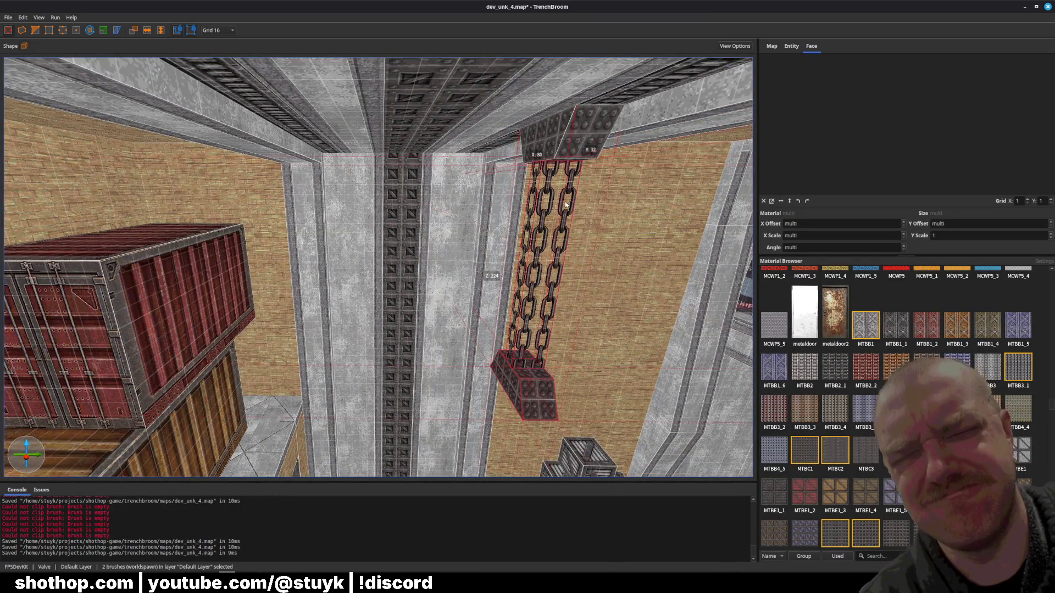
pyautogui.keyDown('shift'); pyautogui.click(571, 143); pyautogui.keyUp('shift')
pyautogui.hotkey('ctrl', 'd')
pyautogui.press('Left')
pyautogui.press('Left')
pyautogui.press('Left')
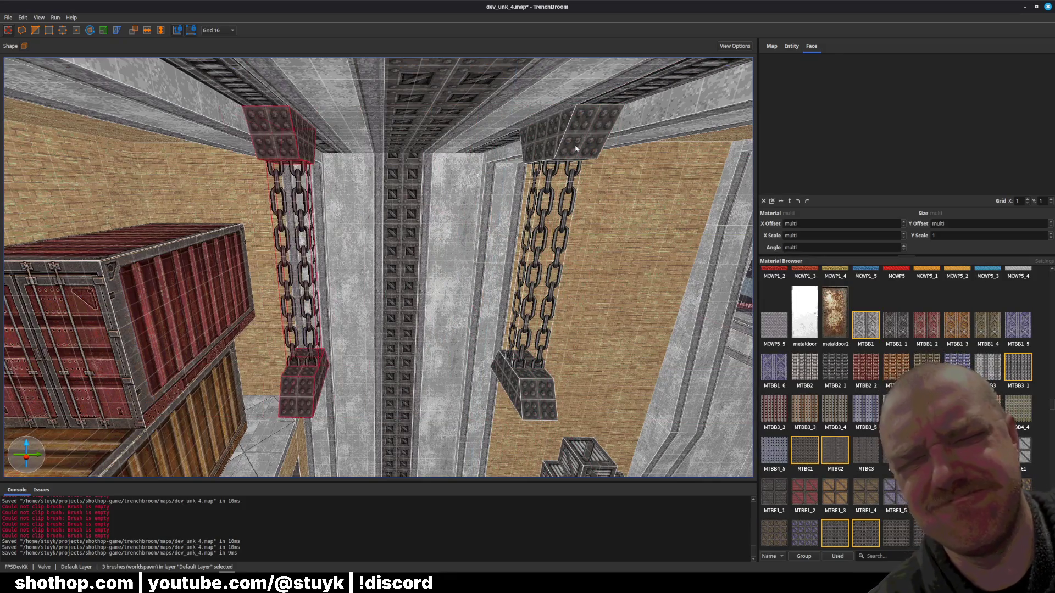
pyautogui.press('Escape')
pyautogui.hotkey('ctrl', 's')
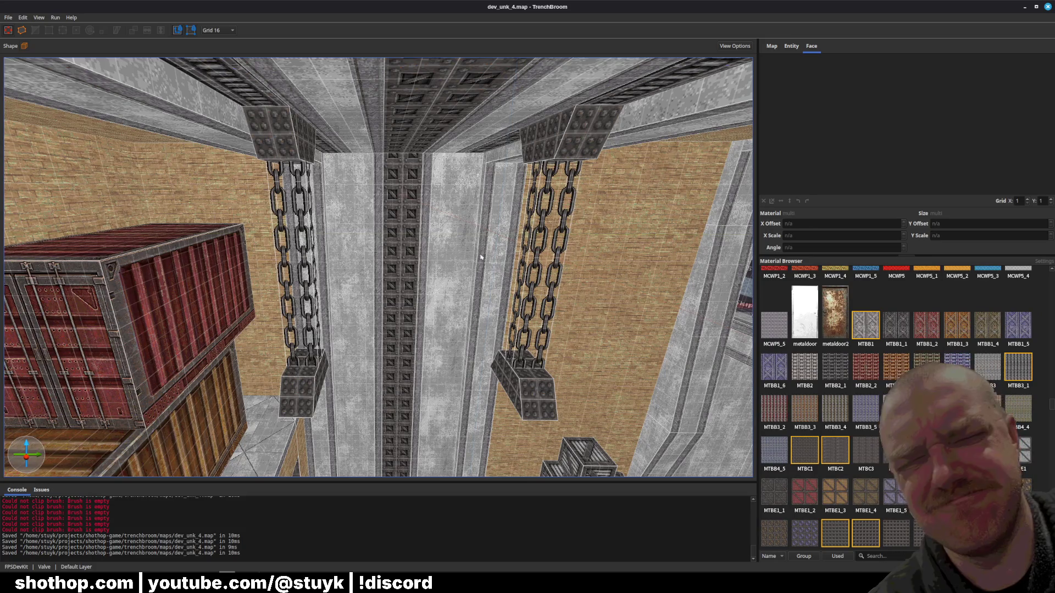
pyautogui.moveTo(359, 267)
pyautogui.mouseDown()
pyautogui.moveTo(359, 296)
pyautogui.moveTo(308, 283)
pyautogui.moveTo(420, 277)
pyautogui.mouseUp()
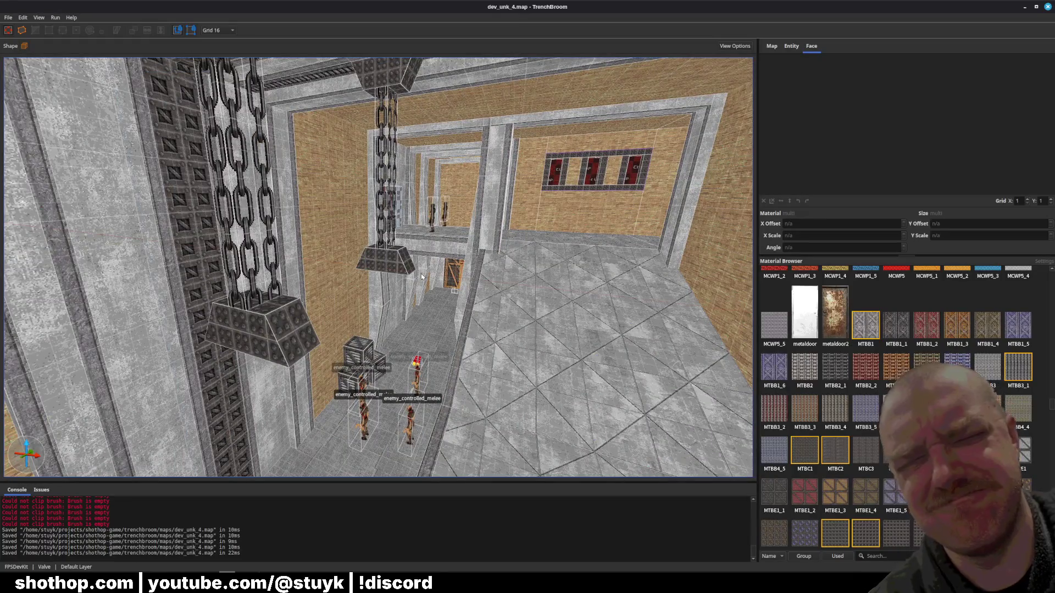
# - Duplicate the lower brown container, move it to the centre, and rotate it 90° about Z beneath the chains
pyautogui.moveTo(439, 272)
pyautogui.mouseDown()
pyautogui.moveTo(494, 236)
pyautogui.moveTo(447, 247)
pyautogui.moveTo(422, 296)
pyautogui.moveTo(367, 299)
pyautogui.mouseUp()
pyautogui.click(368, 300)
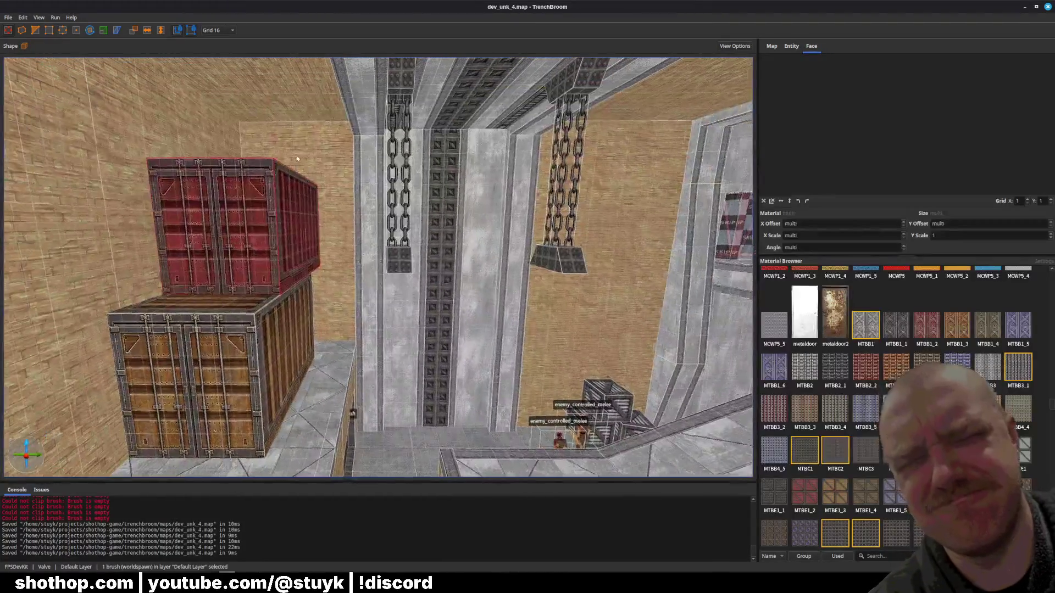
pyautogui.hotkey('ctrl', 'd')
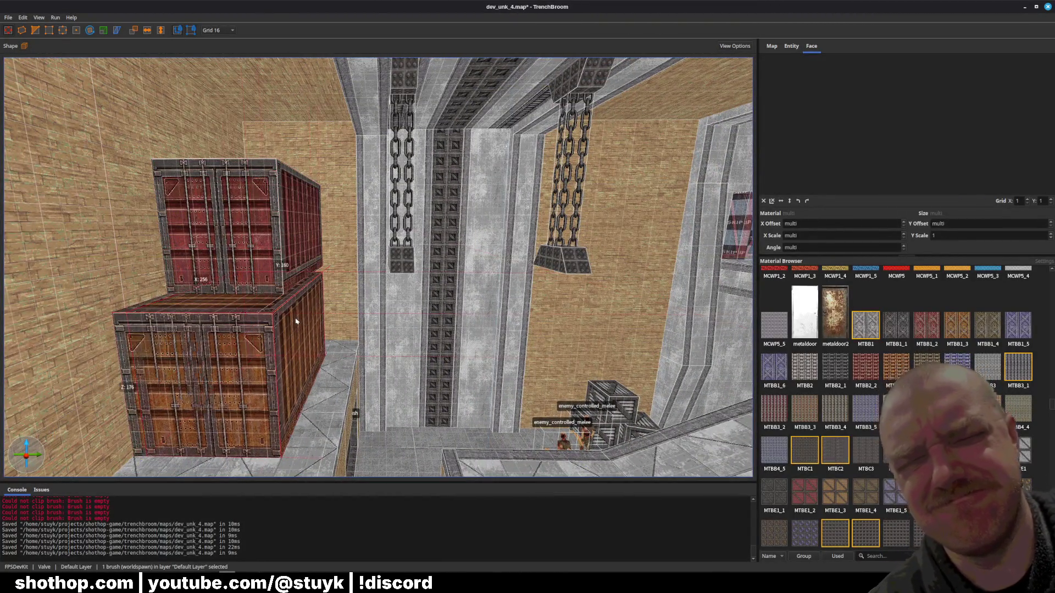
pyautogui.press('Right')
pyautogui.press('Right')
pyautogui.press('Right')
pyautogui.press('d')
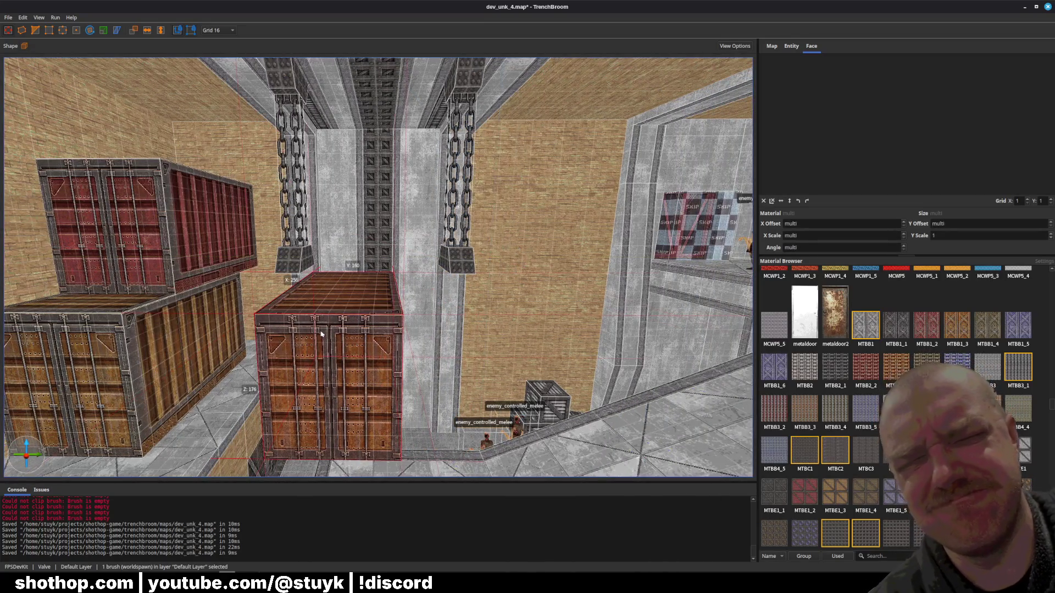
pyautogui.press('r')
pyautogui.moveTo(356, 356); pyautogui.dragTo(427, 326)
pyautogui.press('r')
pyautogui.press('Escape')
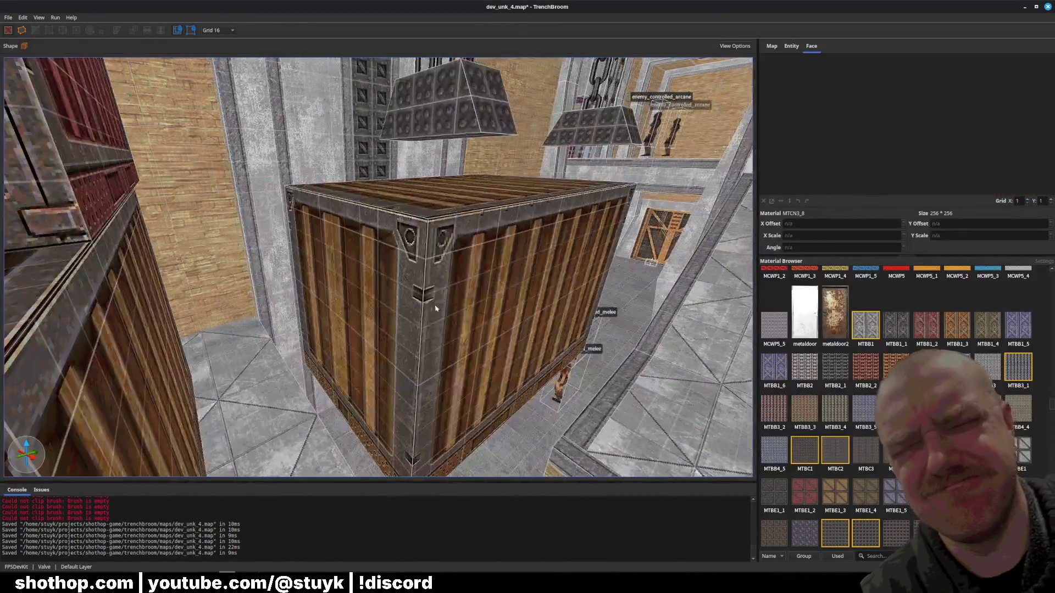
pyautogui.click(435, 309)
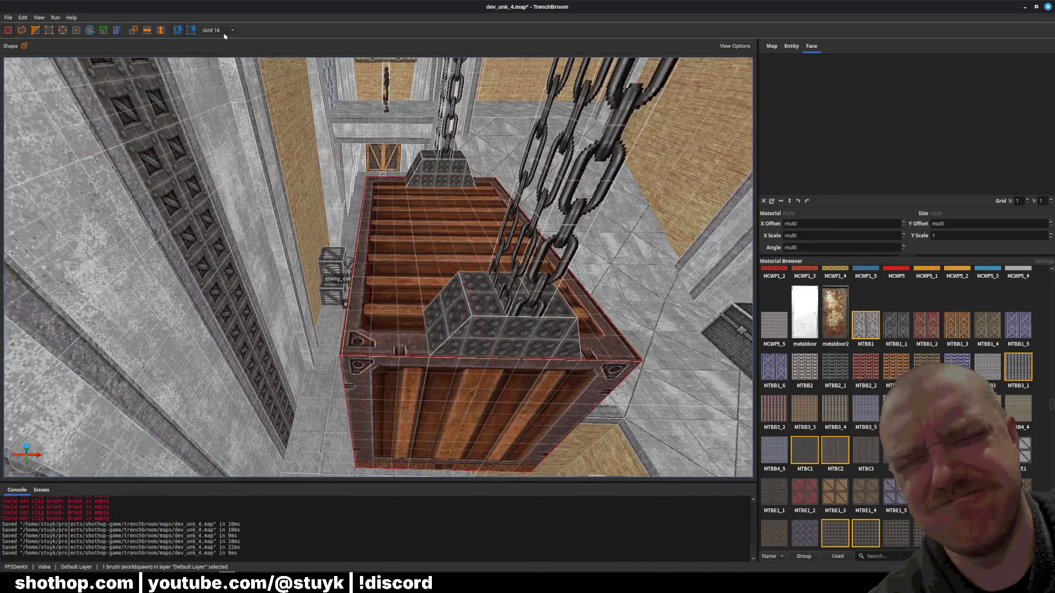
# - Nudge the hanging container right on the 8-unit grid, return to grid 16, and save
pyautogui.click(220, 32)
pyautogui.click(219, 66)
pyautogui.moveTo(390, 276); pyautogui.dragTo(399, 276)
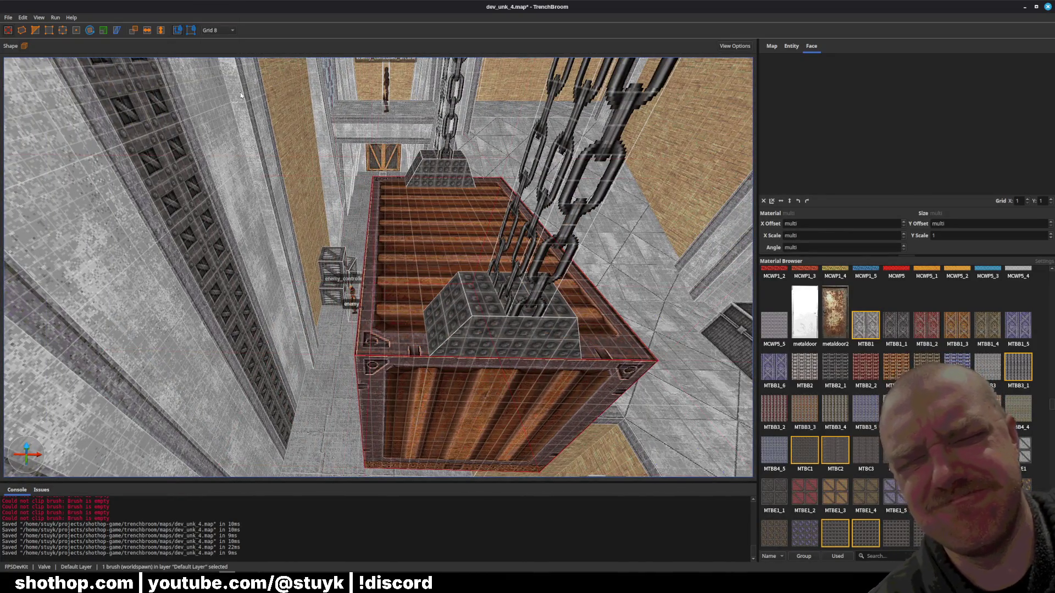
pyautogui.click(220, 30)
pyautogui.click(218, 76)
pyautogui.press('Escape')
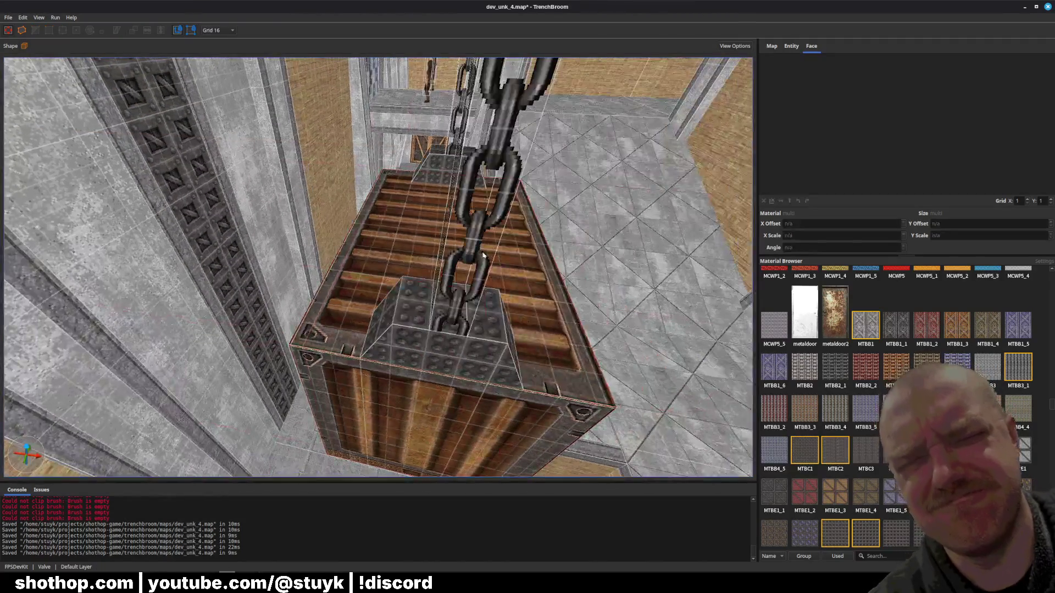
pyautogui.hotkey('ctrl', 's')
# - Shift and stretch the ceiling texture above the door vertically to fit, then save
pyautogui.press('w')
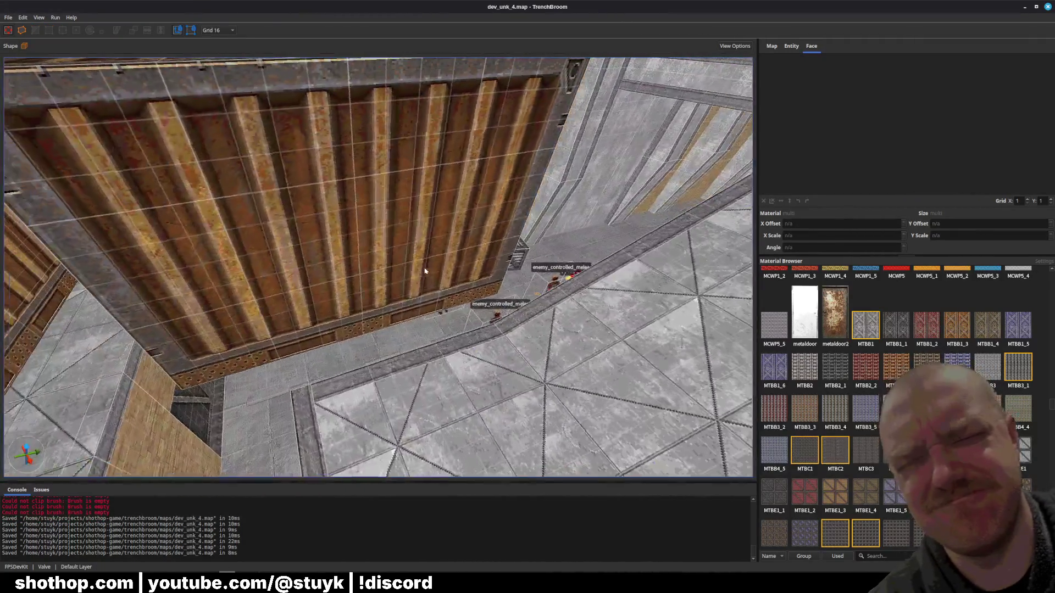
pyautogui.press('w')
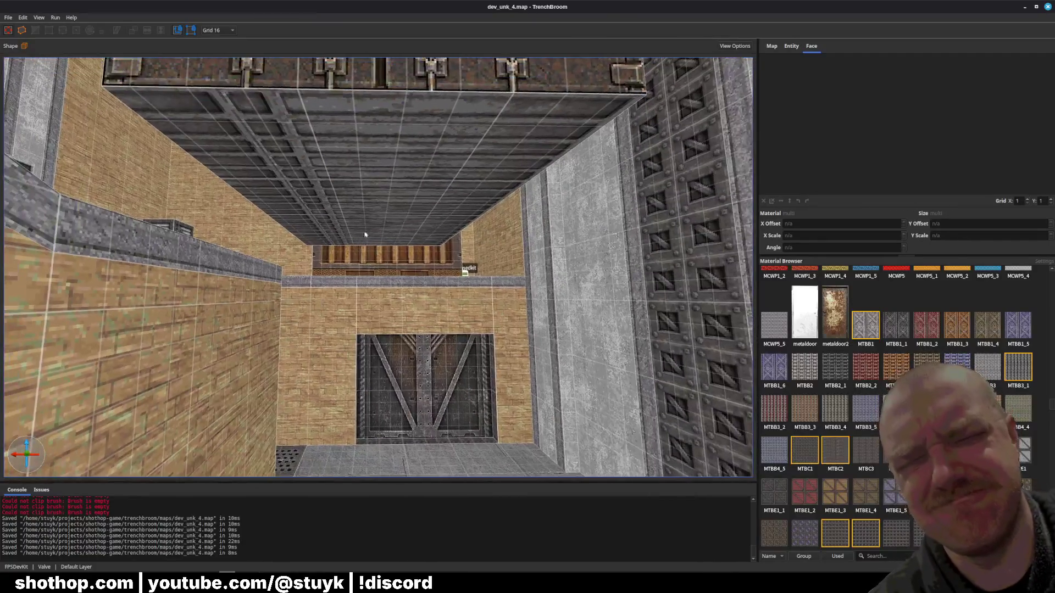
pyautogui.keyDown('shift'); pyautogui.click(422, 174); pyautogui.keyUp('shift')
pyautogui.scroll(2, 890, 123)
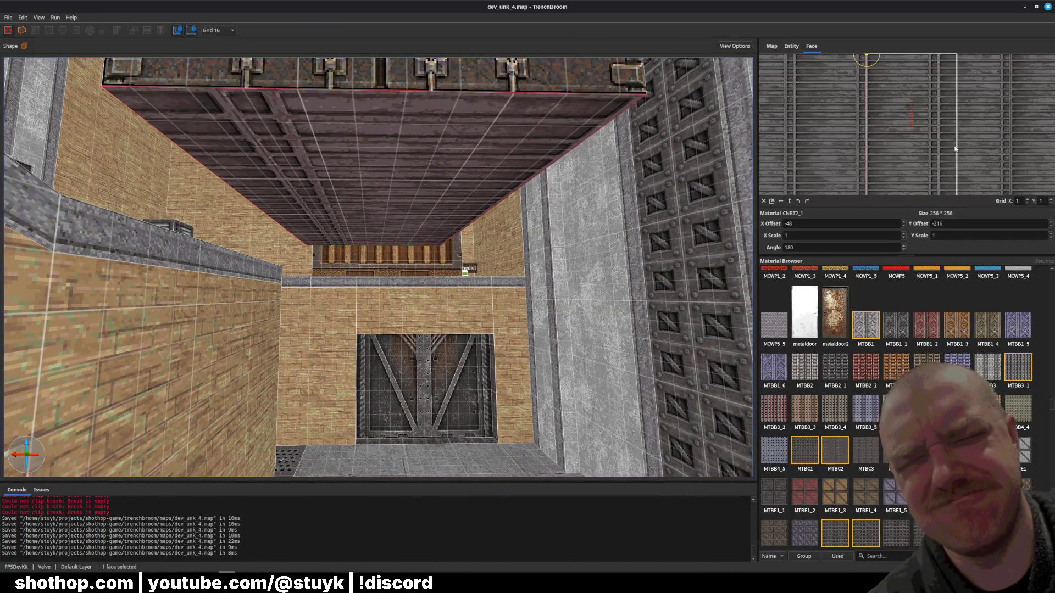
pyautogui.moveTo(965, 133)
pyautogui.mouseDown()
pyautogui.moveTo(838, 125)
pyautogui.moveTo(909, 131)
pyautogui.mouseUp()
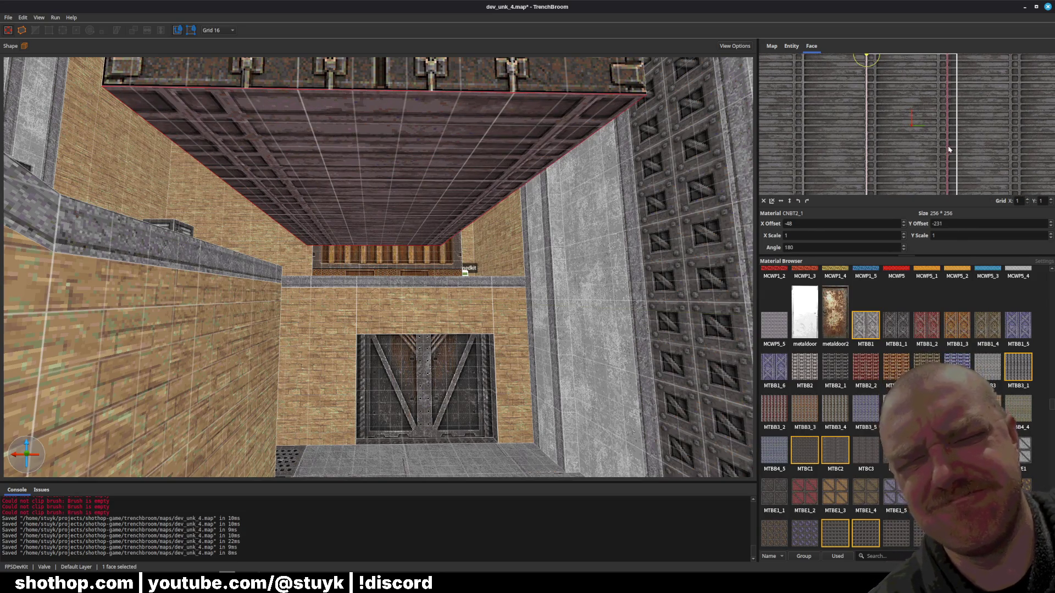
pyautogui.moveTo(951, 147); pyautogui.dragTo(956, 151)
pyautogui.press('Escape')
pyautogui.scroll(1, 473, 220)
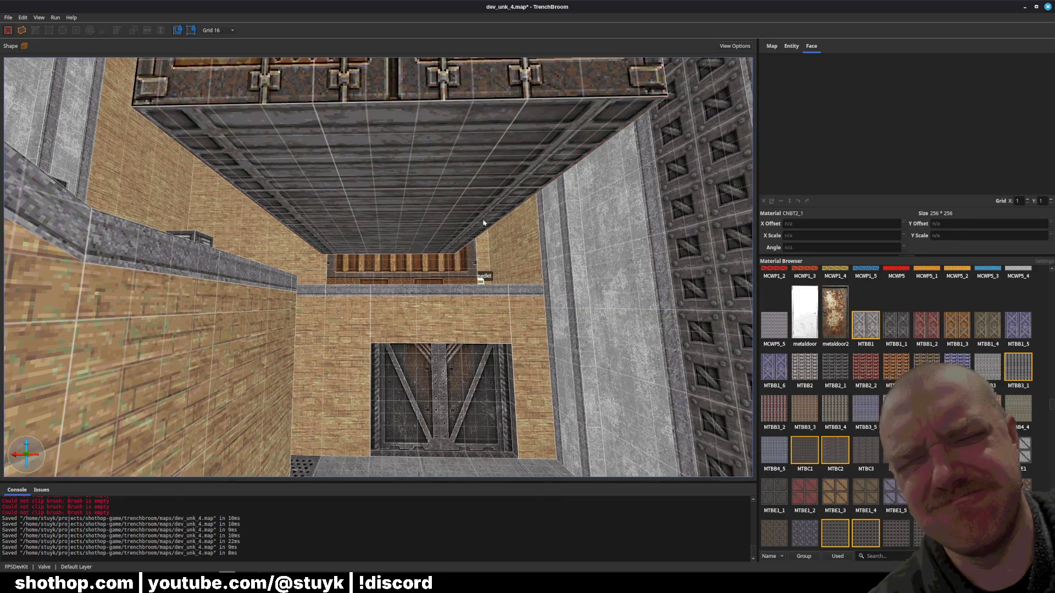
pyautogui.hotkey('ctrl', 's')
# - Give the hanging container's end face the grey MTCN3 door texture
pyautogui.moveTo(469, 234)
pyautogui.mouseDown()
pyautogui.moveTo(546, 274)
pyautogui.moveTo(518, 248)
pyautogui.moveTo(472, 302)
pyautogui.mouseUp()
pyautogui.click(472, 303)
pyautogui.rightClick(471, 302)
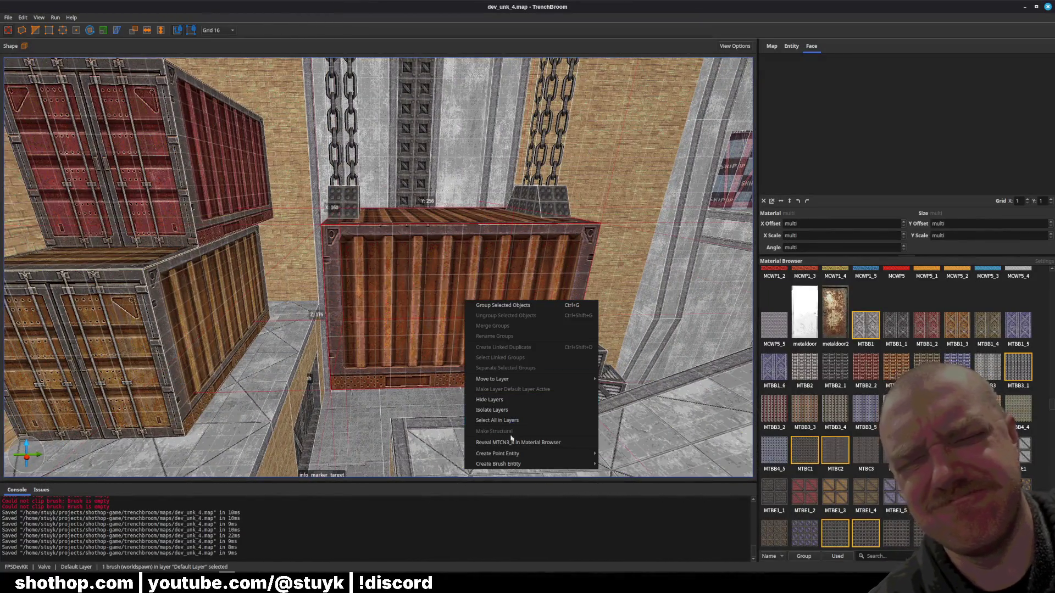
pyautogui.click(500, 442)
pyautogui.moveTo(484, 379)
pyautogui.mouseDown()
pyautogui.moveTo(471, 353)
pyautogui.moveTo(478, 360)
pyautogui.moveTo(454, 349)
pyautogui.mouseUp()
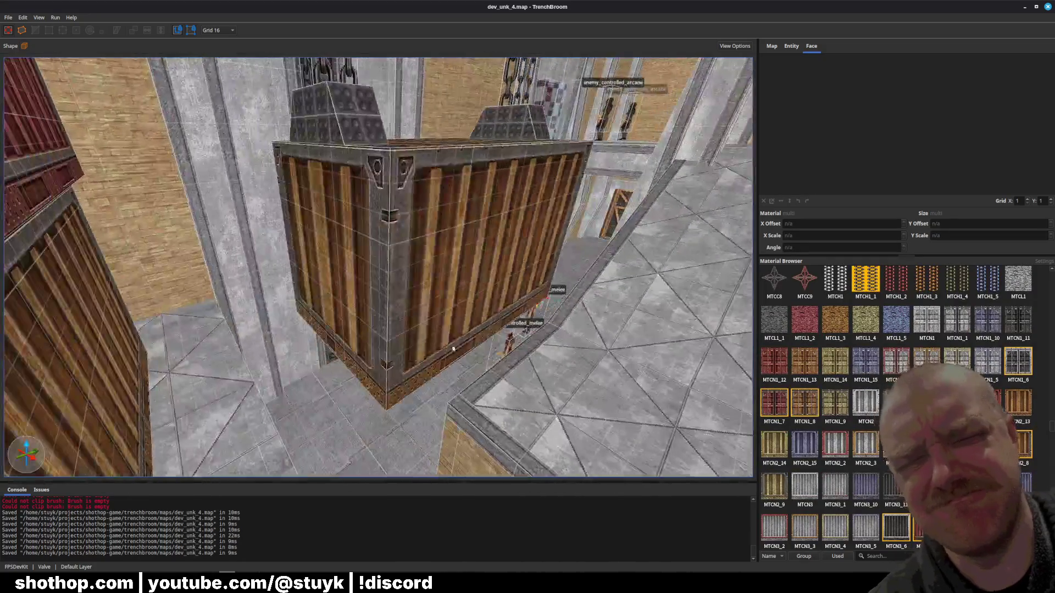
pyautogui.keyDown('shift'); pyautogui.click(362, 313); pyautogui.keyUp('shift')
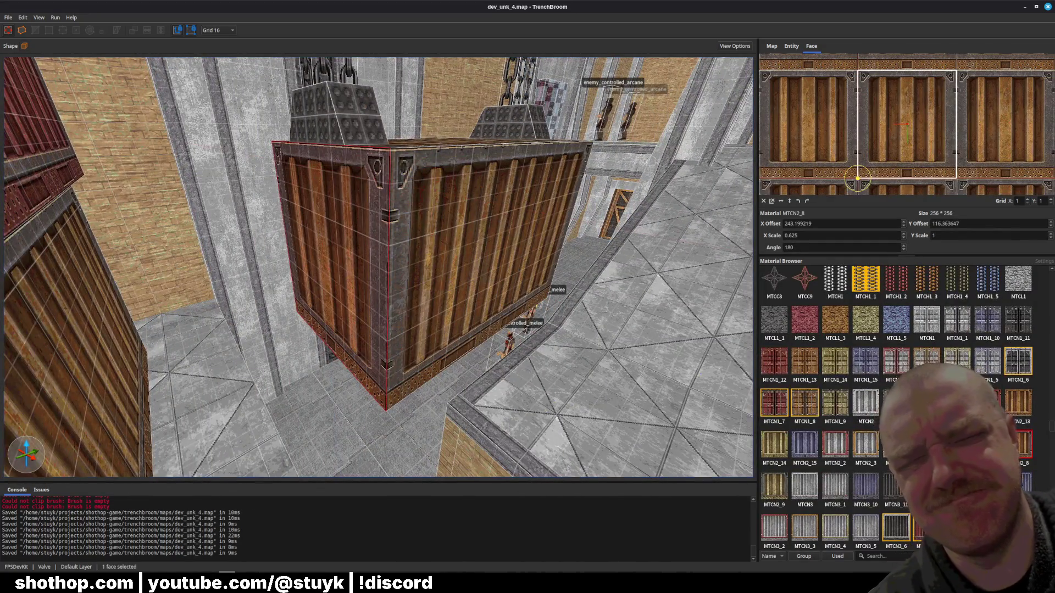
pyautogui.click(989, 444)
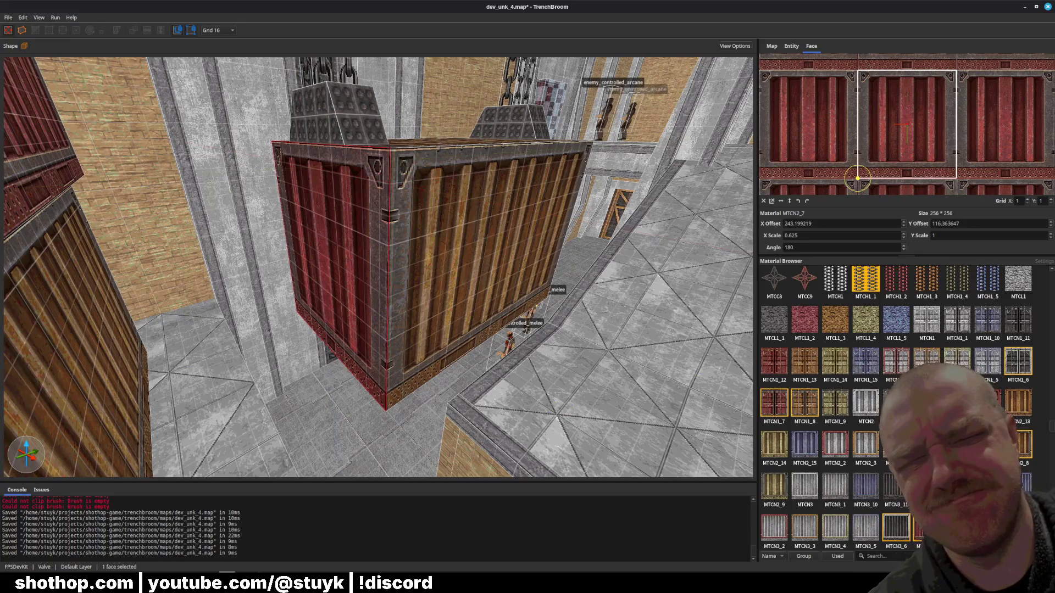
pyautogui.click(959, 444)
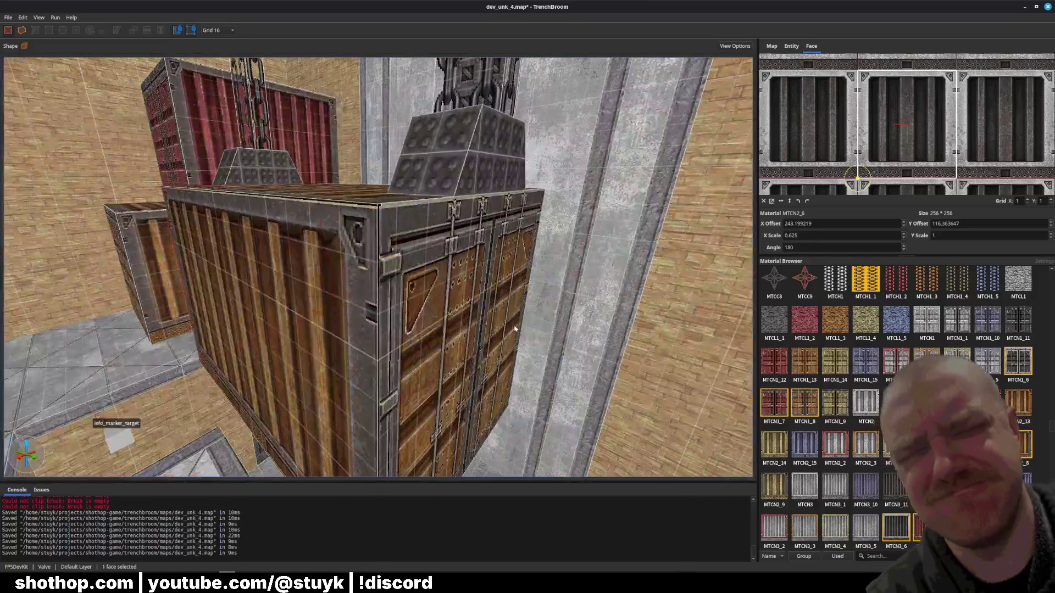
pyautogui.press('Escape')
pyautogui.click(496, 350)
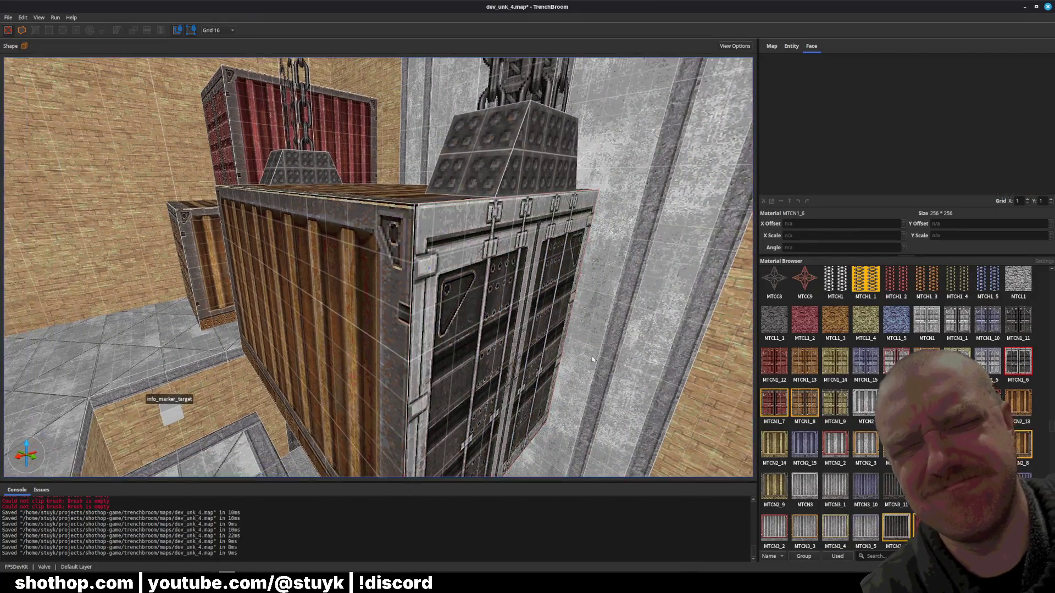
# - Select the container's side and top faces, then deselect and save the map
pyautogui.click(359, 326)
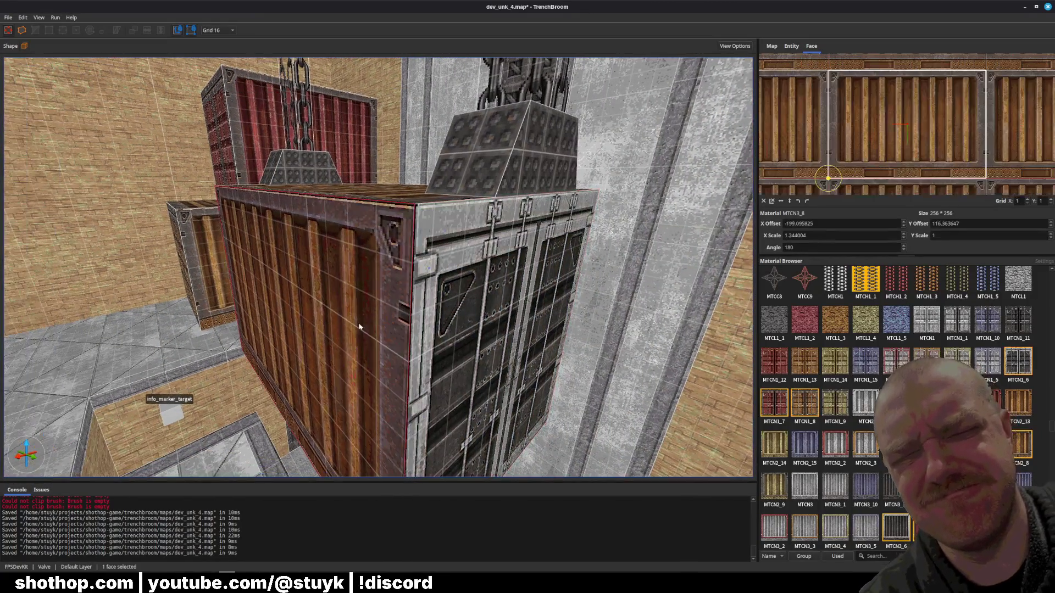
pyautogui.keyDown('ctrl'); pyautogui.keyDown('shift'); pyautogui.click(391, 195); pyautogui.keyUp('shift'); pyautogui.keyUp('ctrl')
pyautogui.keyDown('ctrl'); pyautogui.keyDown('shift'); pyautogui.click(450, 264); pyautogui.keyUp('shift'); pyautogui.keyUp('ctrl')
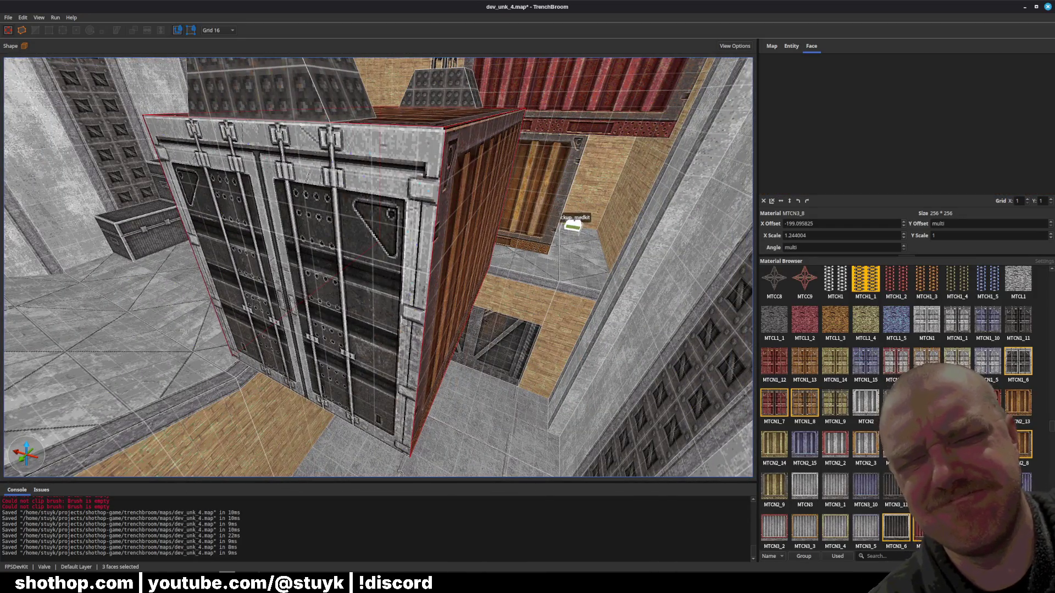
pyautogui.press('Escape')
pyautogui.hotkey('ctrl', 's')
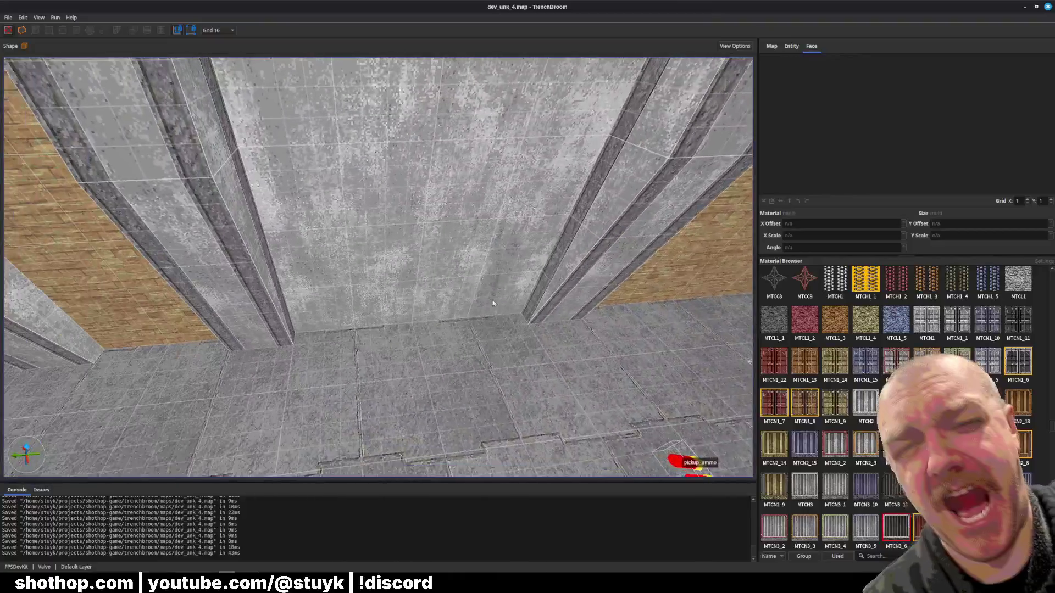
# - Move into the doorway to inspect the room with three red-framed windows, then switch to Godot
pyautogui.scroll(-10, 901, 409)
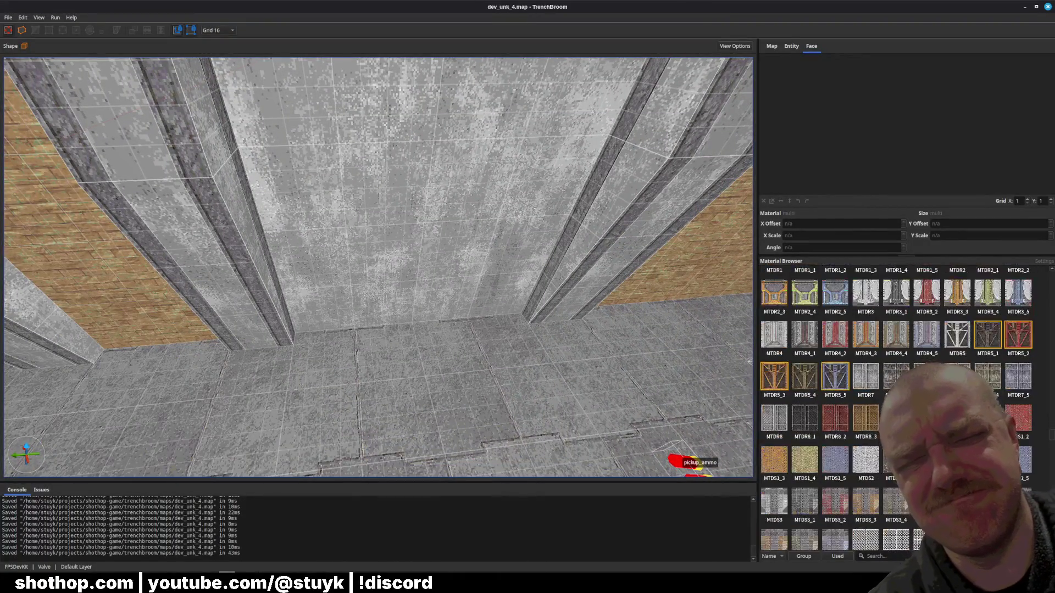
pyautogui.scroll(-10, 901, 409)
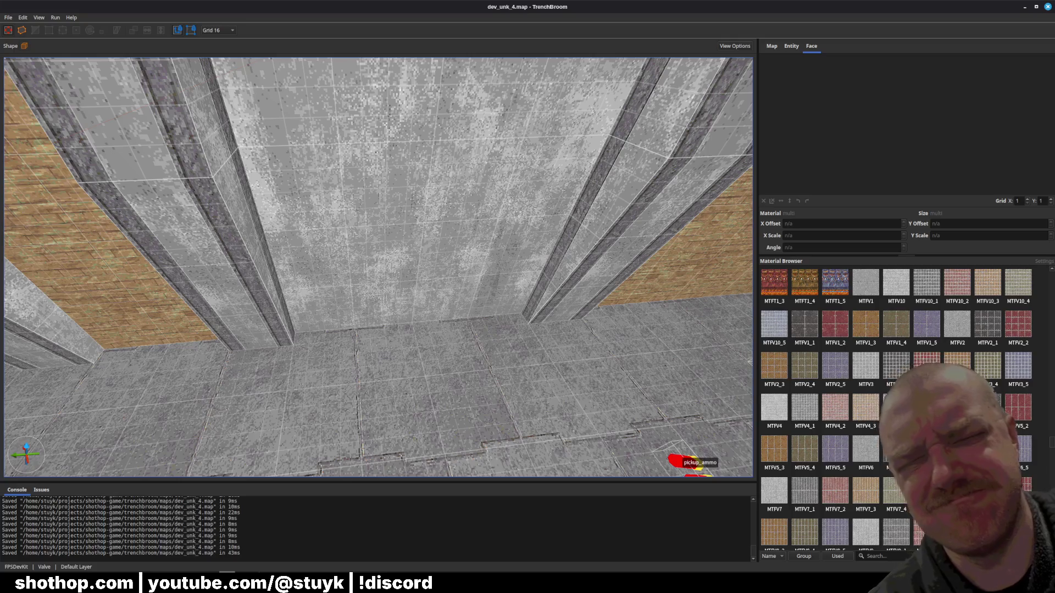
pyautogui.scroll(-5, 901, 409)
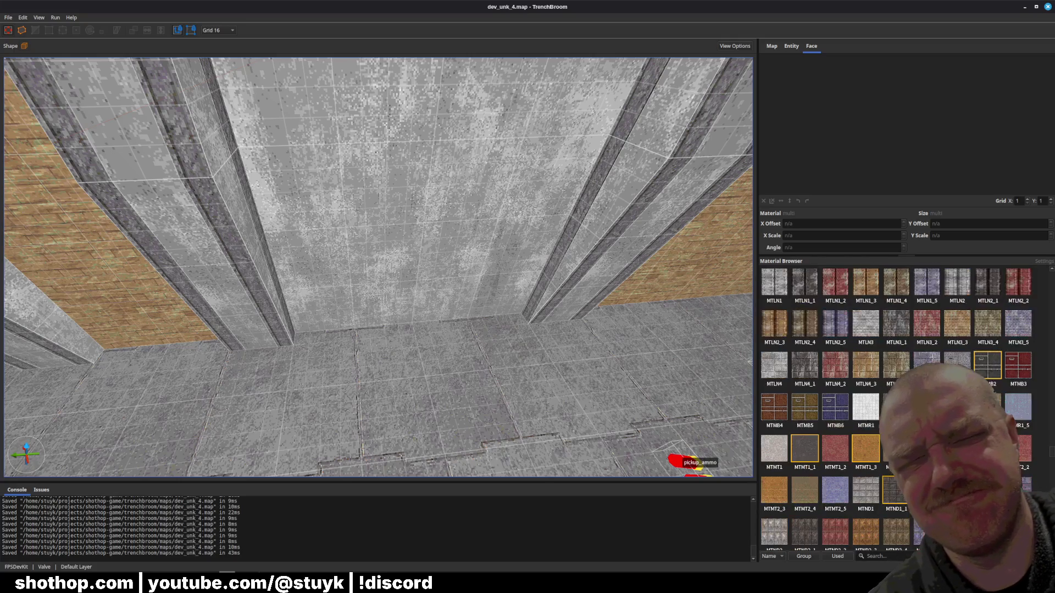
pyautogui.scroll(-5, 901, 409)
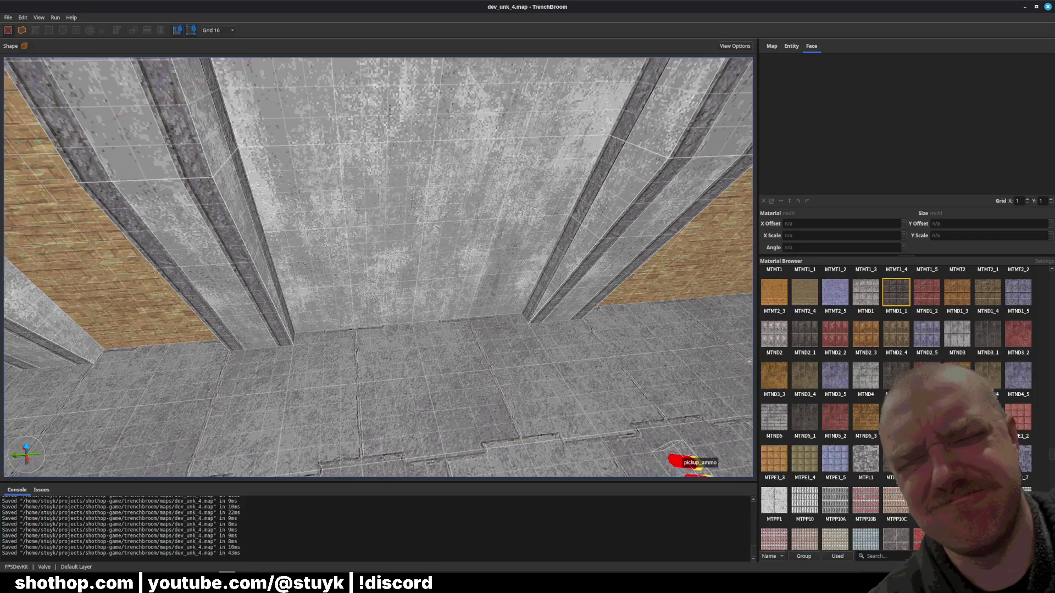
pyautogui.scroll(-5, 901, 409)
pyautogui.moveTo(750, 362)
pyautogui.mouseDown()
pyautogui.moveTo(602, 365)
pyautogui.moveTo(569, 338)
pyautogui.moveTo(466, 306)
pyautogui.moveTo(358, 293)
pyautogui.moveTo(337, 338)
pyautogui.moveTo(317, 314)
pyautogui.moveTo(432, 349)
pyautogui.moveTo(389, 304)
pyautogui.mouseUp()
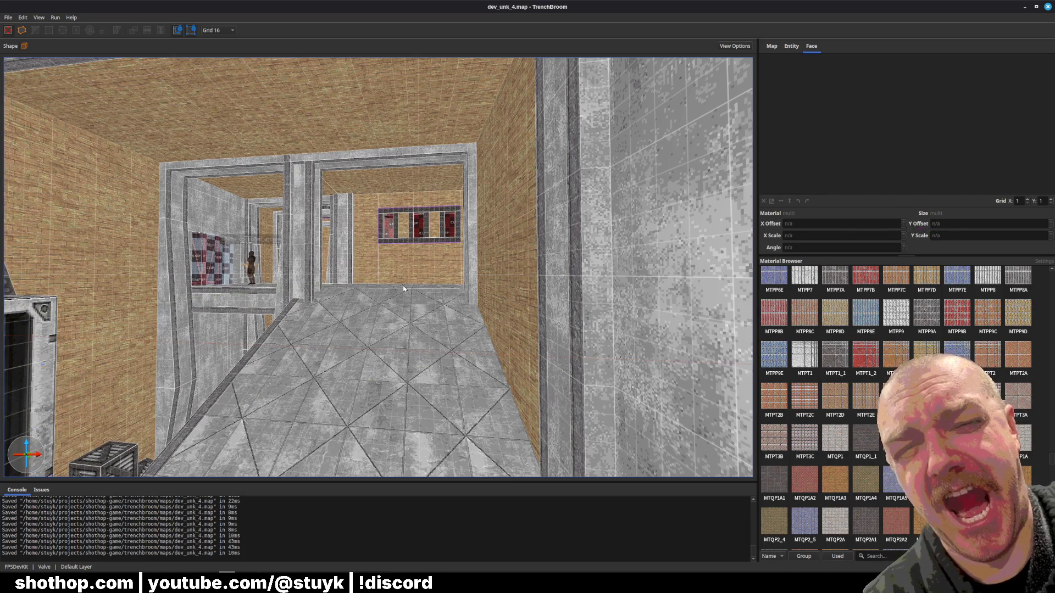
pyautogui.scroll(5, 387, 306)
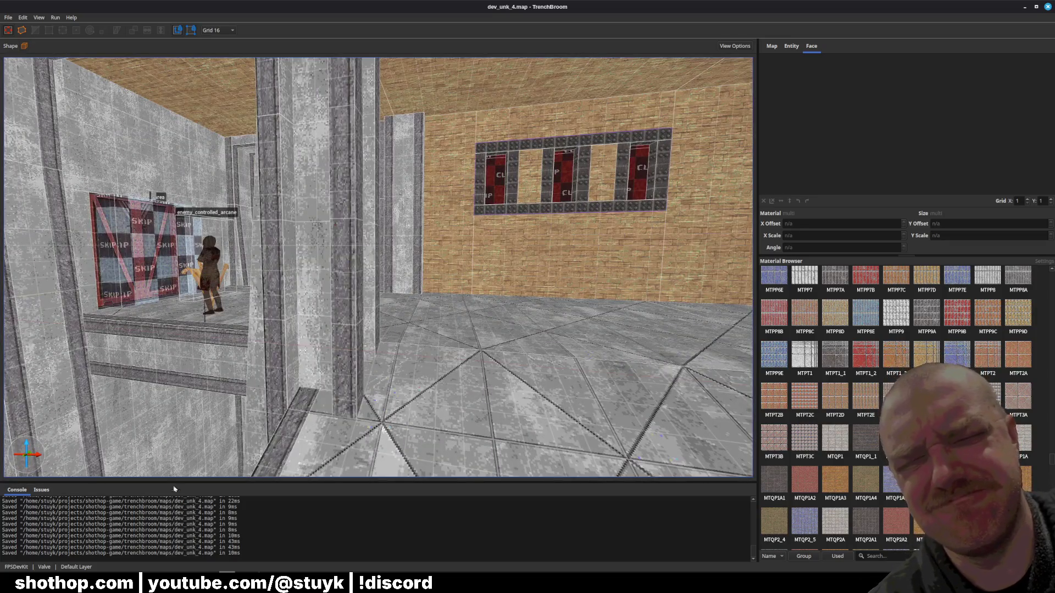
pyautogui.hotkey('alt', 'Tab')
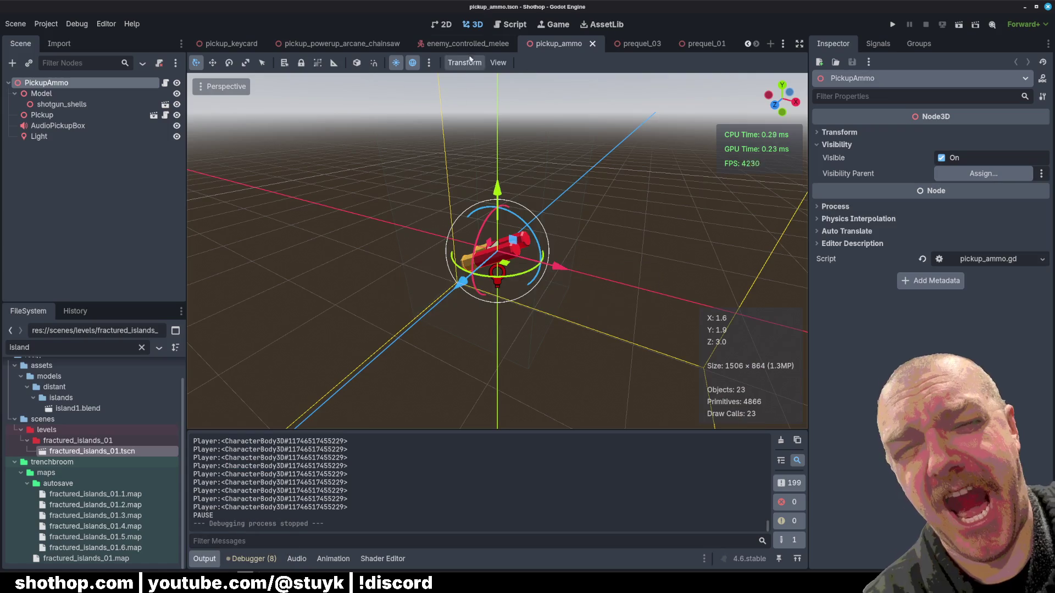
# - Save the dev_unk_4 scene, fly the viewport through the level, and run it
pyautogui.scroll(2, 412, 44)
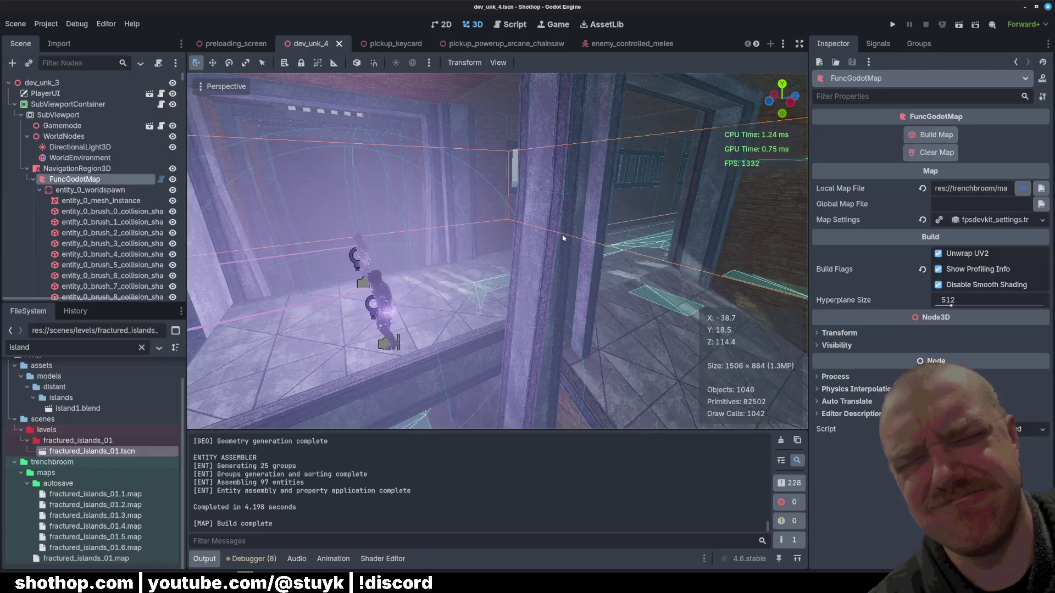
pyautogui.hotkey('ctrl', 's')
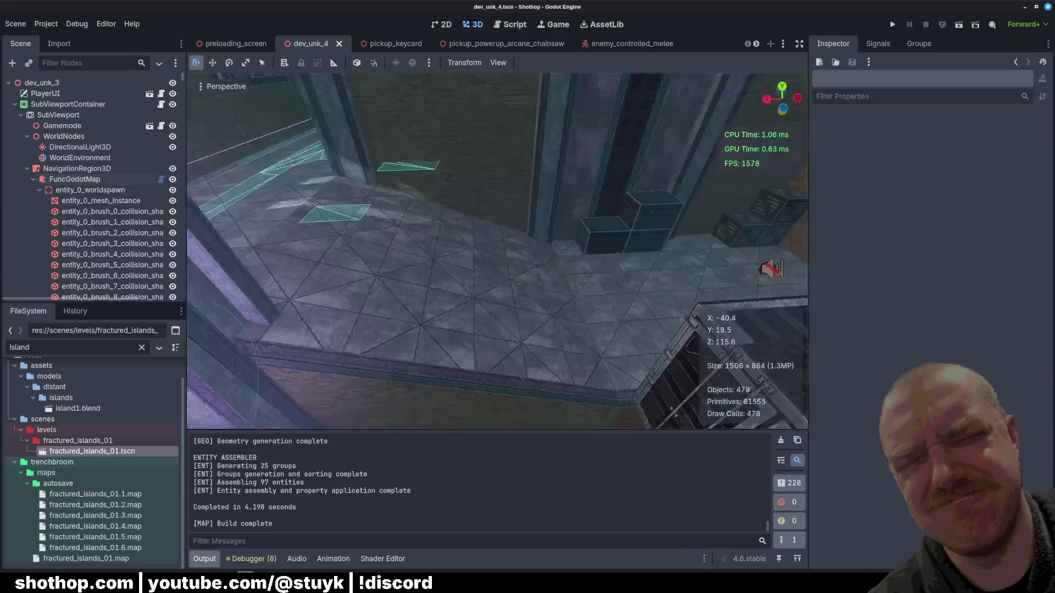
pyautogui.press('q')
pyautogui.press('d')
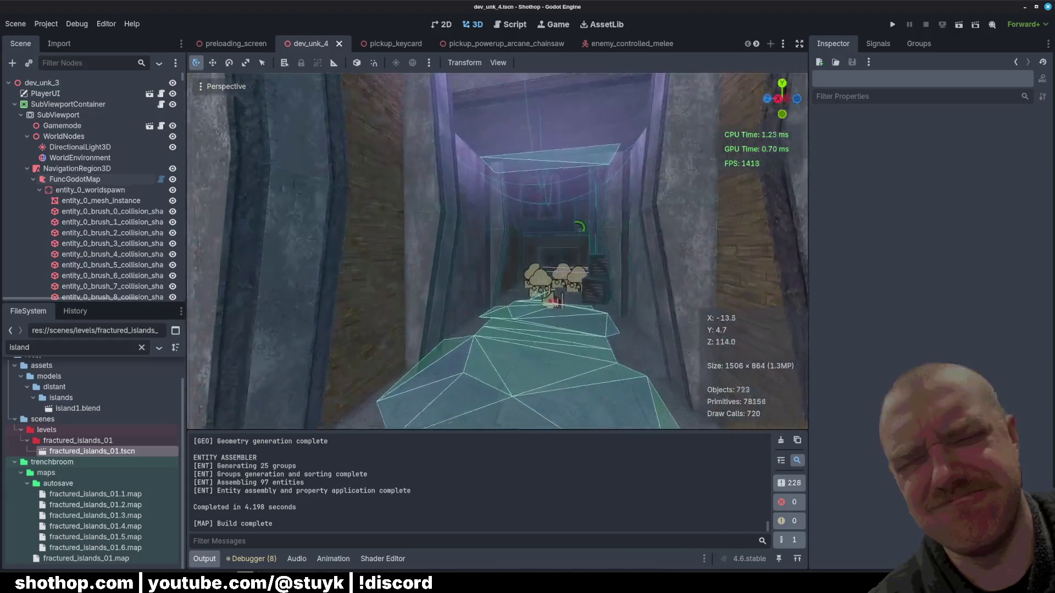
pyautogui.click(959, 24)
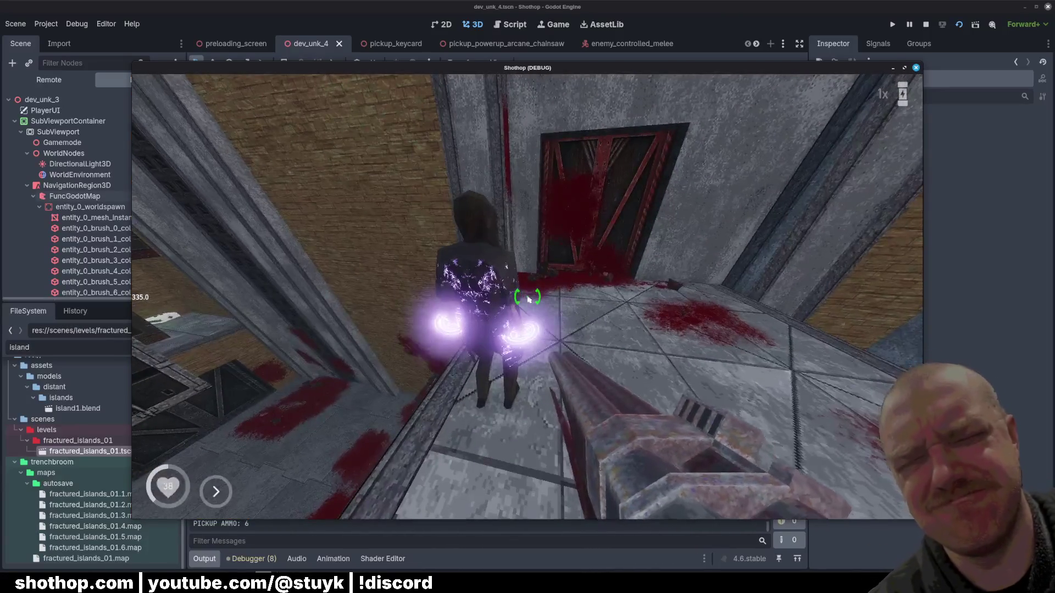
# - In TrenchBroom's crate room, view the trigger_new_enemy entity's properties, then return to Godot
pyautogui.press('F8')
pyautogui.hotkey('alt', 'Tab')
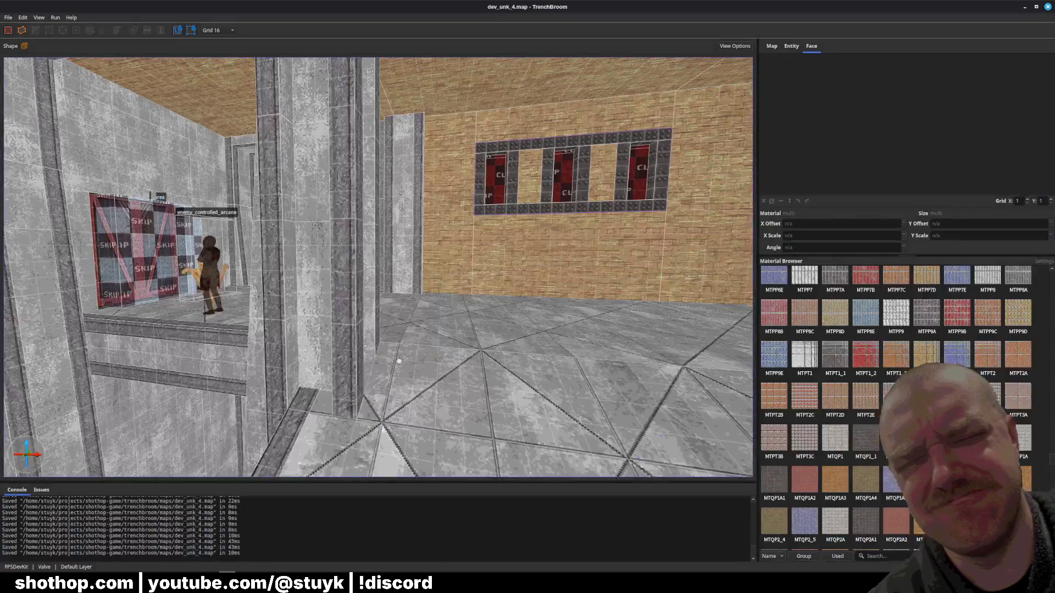
pyautogui.press('w')
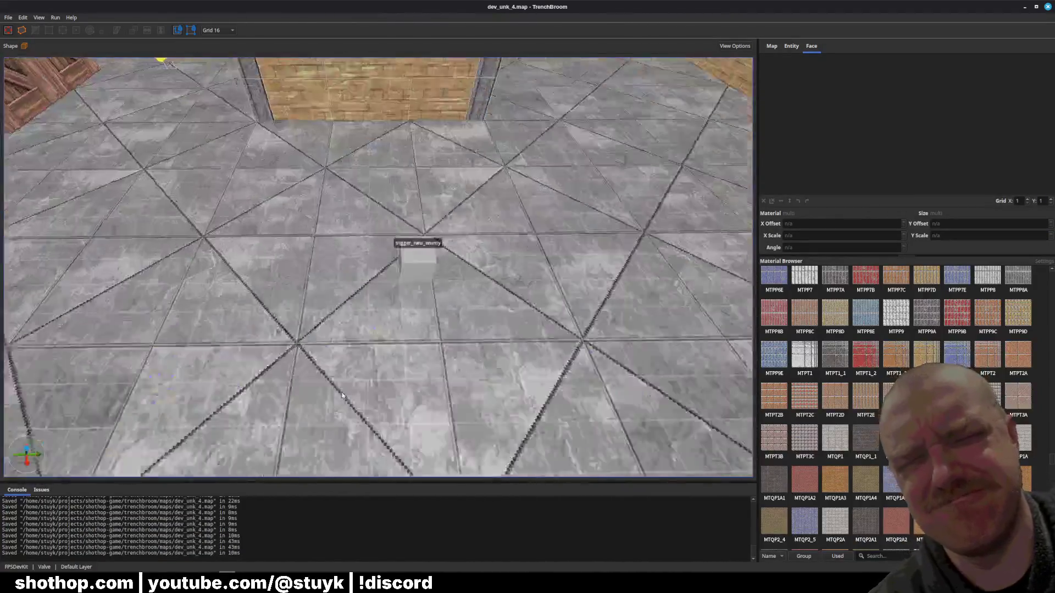
pyautogui.press('w')
pyautogui.press('w')
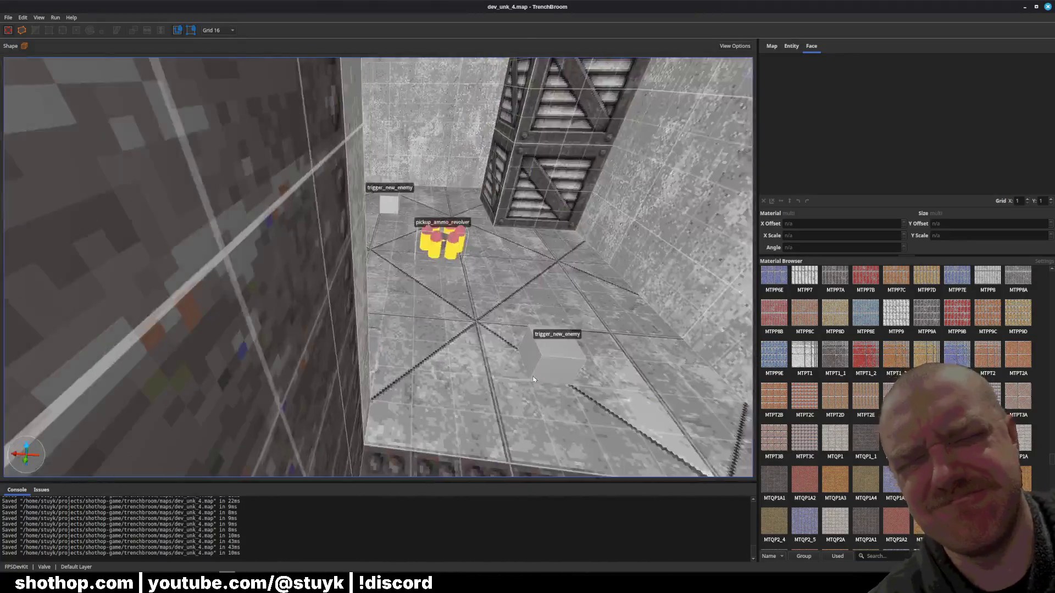
pyautogui.hotkey('ctrl', 'z')
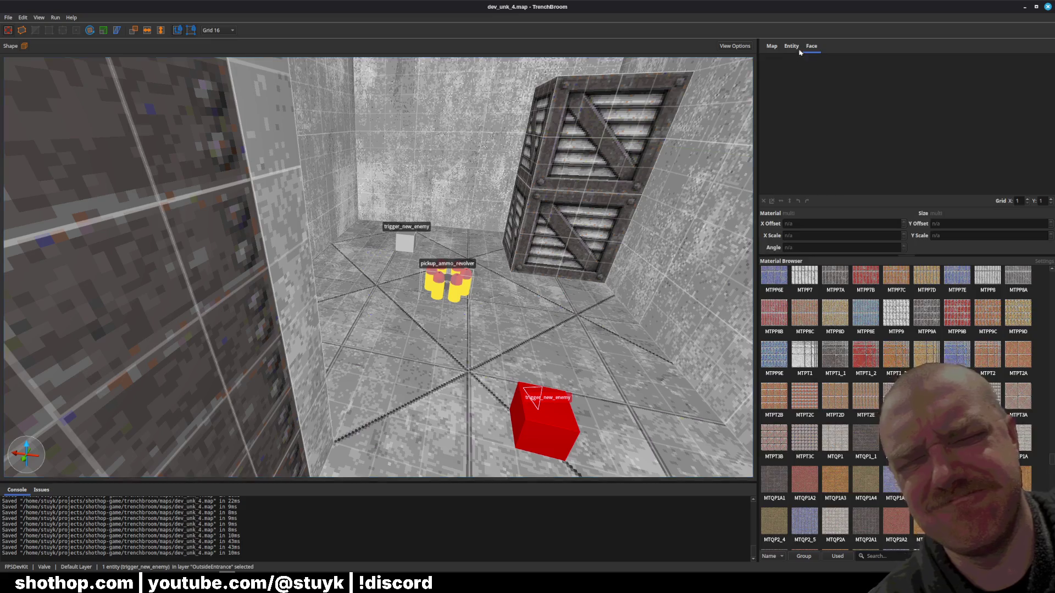
pyautogui.click(791, 45)
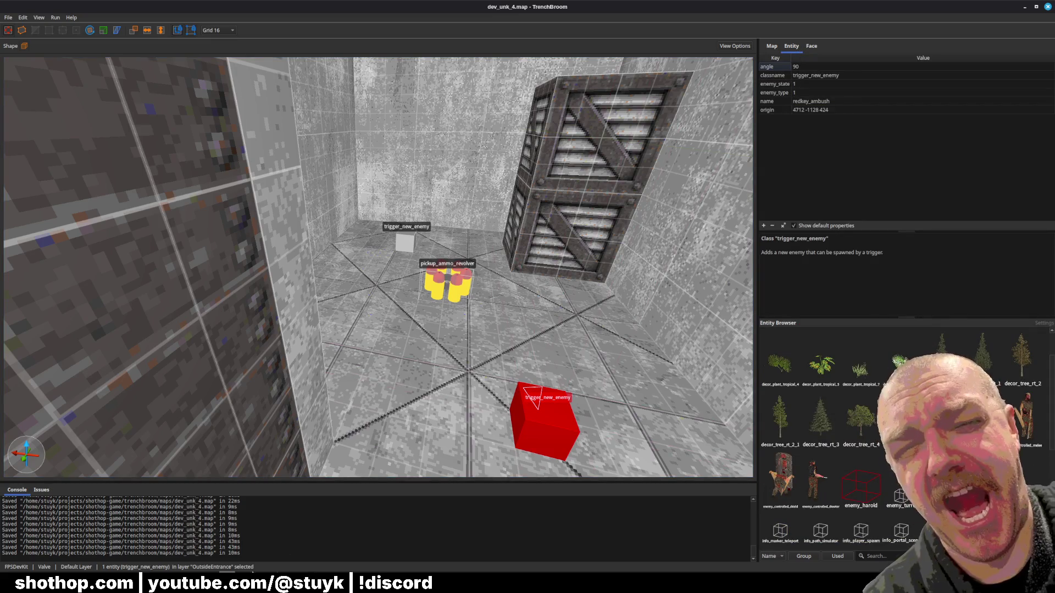
pyautogui.hotkey('alt', 'Tab')
pyautogui.rightClick(545, 7)
pyautogui.press('Escape')
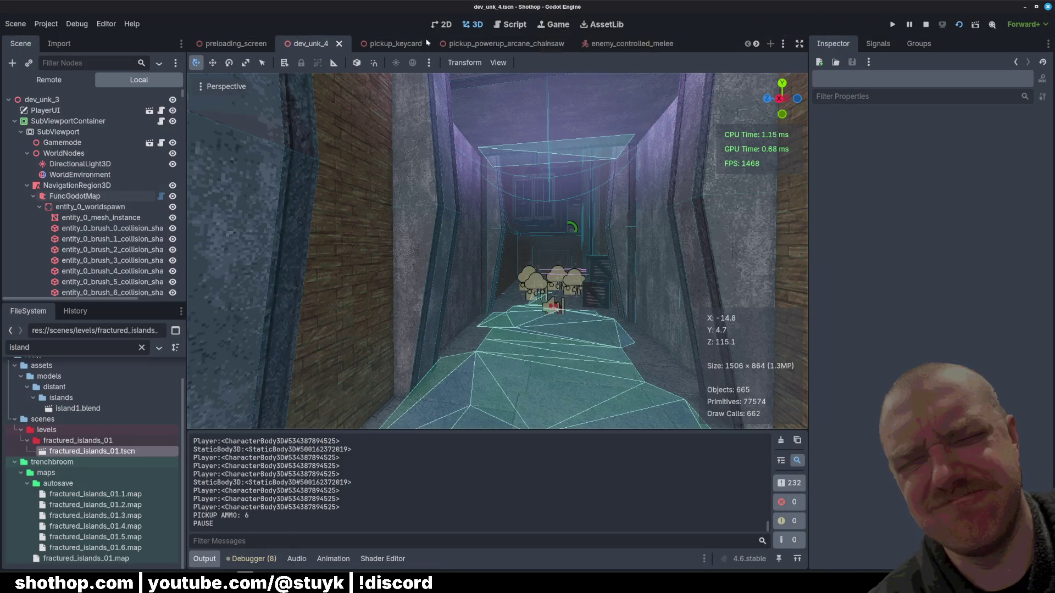
# - Open the trigger_enemy_spawn.gd script and scroll through its enemy types
pyautogui.click(387, 44)
pyautogui.hotkey('ctrl', 'Tab')
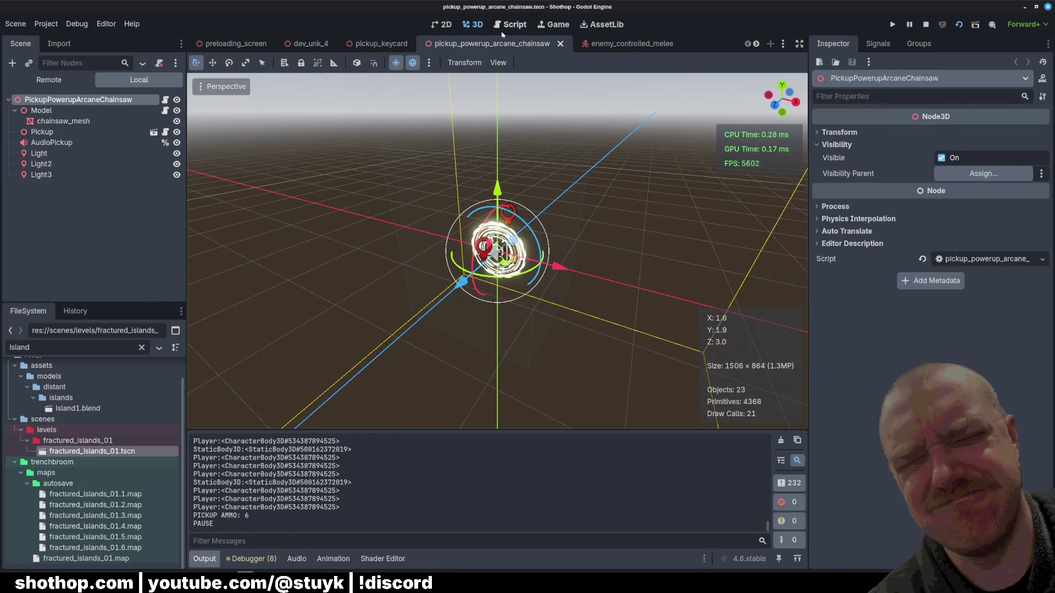
pyautogui.click(498, 24)
pyautogui.scroll(-1, 493, 251)
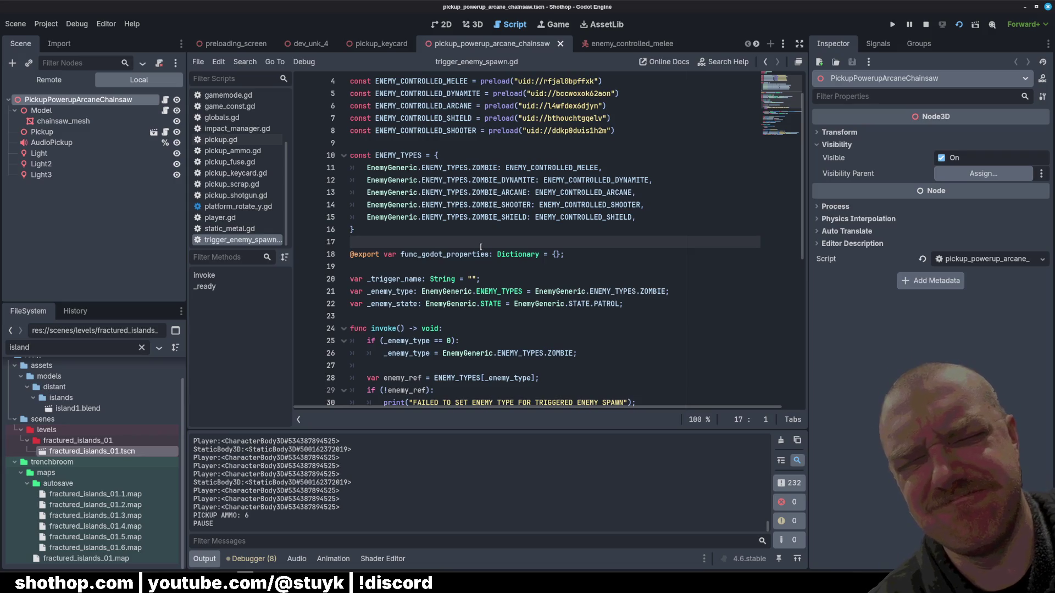
# - Bring the Shothop game back to the front, unpause it, and dash forward
pyautogui.hotkey('alt', 'Tab')
pyautogui.press('Escape')
pyautogui.press('shift')
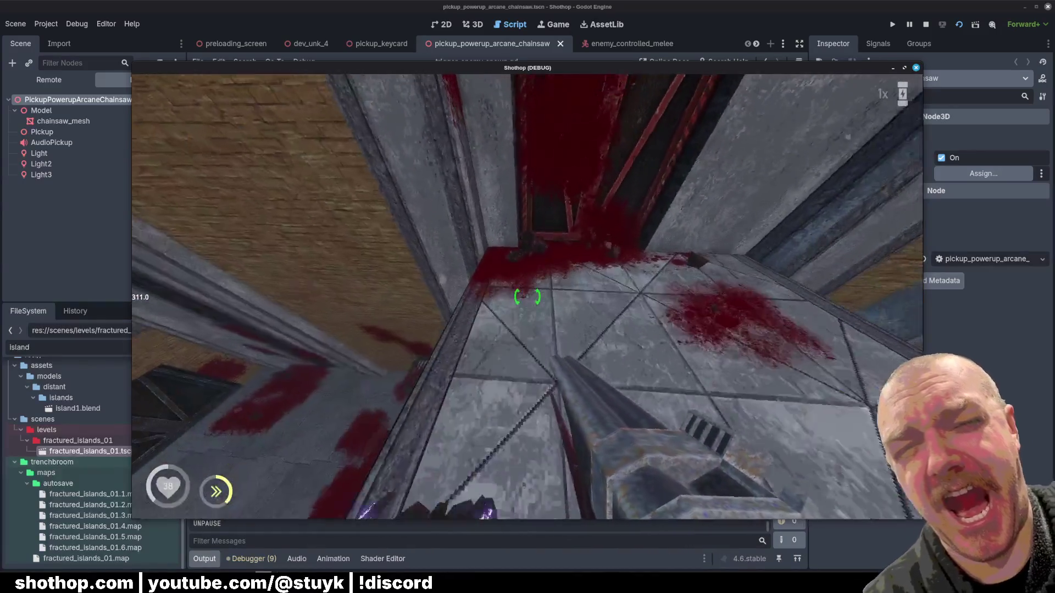
# - Dash through the bloody corridors past the enemy, pause, and return to the script editor
pyautogui.press('shift')
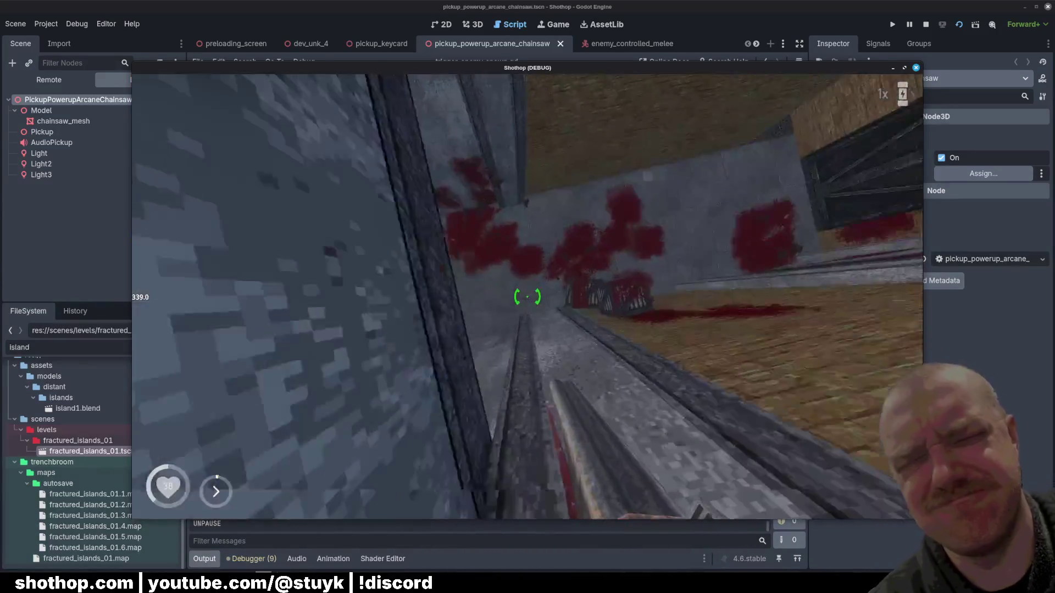
pyautogui.press('shift')
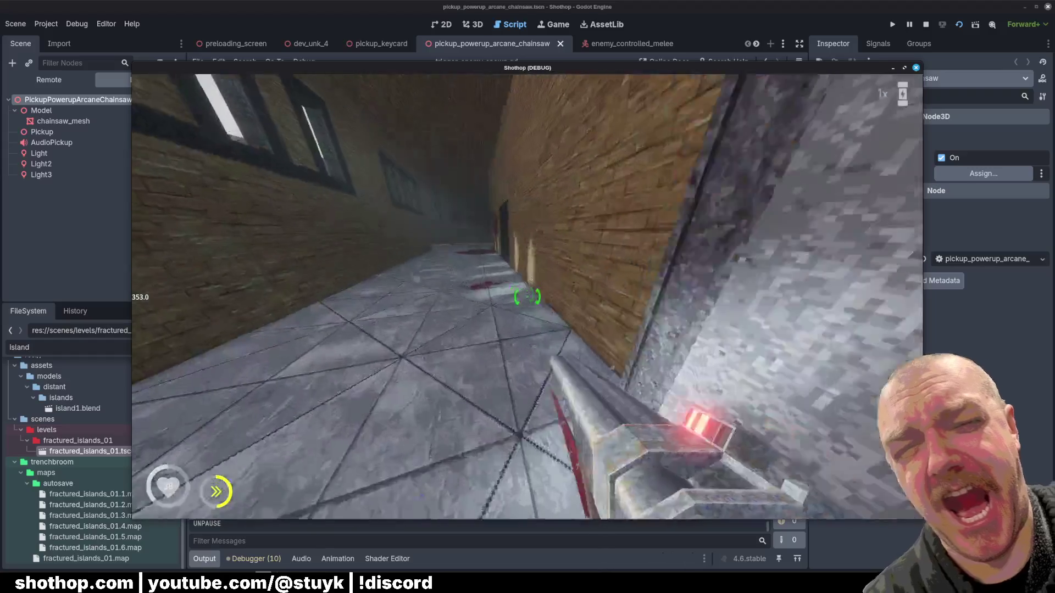
pyautogui.press('Escape')
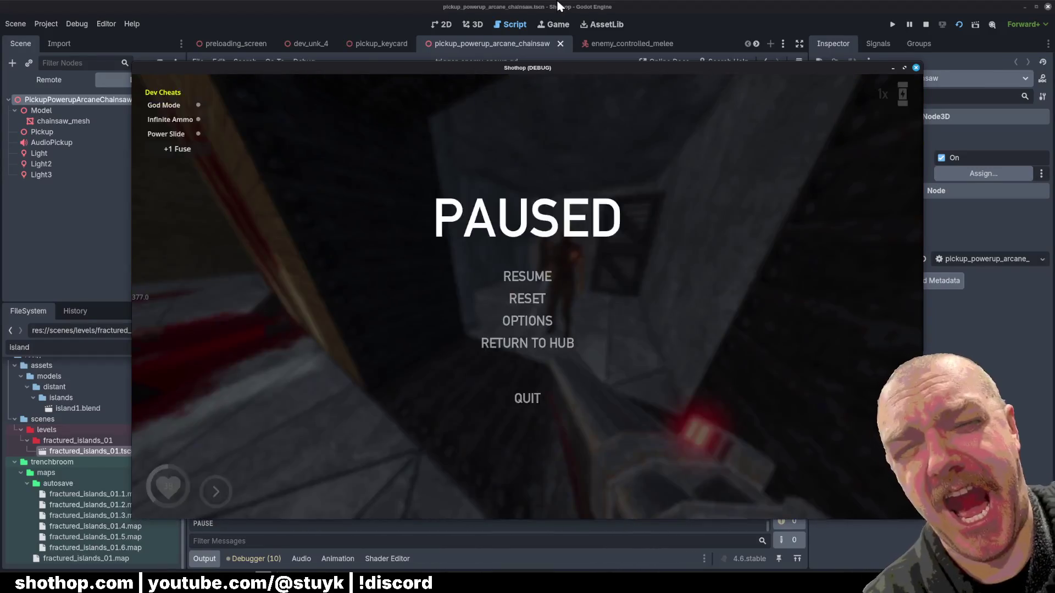
pyautogui.hotkey('alt', 'Tab')
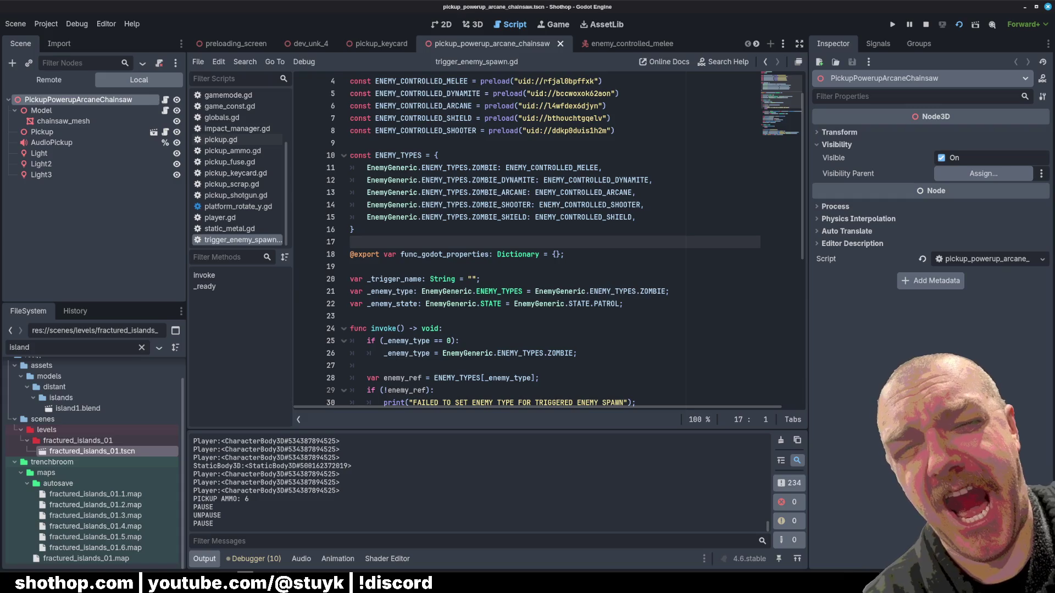
# - Play on to the sandy outdoor buildings, pause, and stop the running game
pyautogui.hotkey('alt', 'Tab')
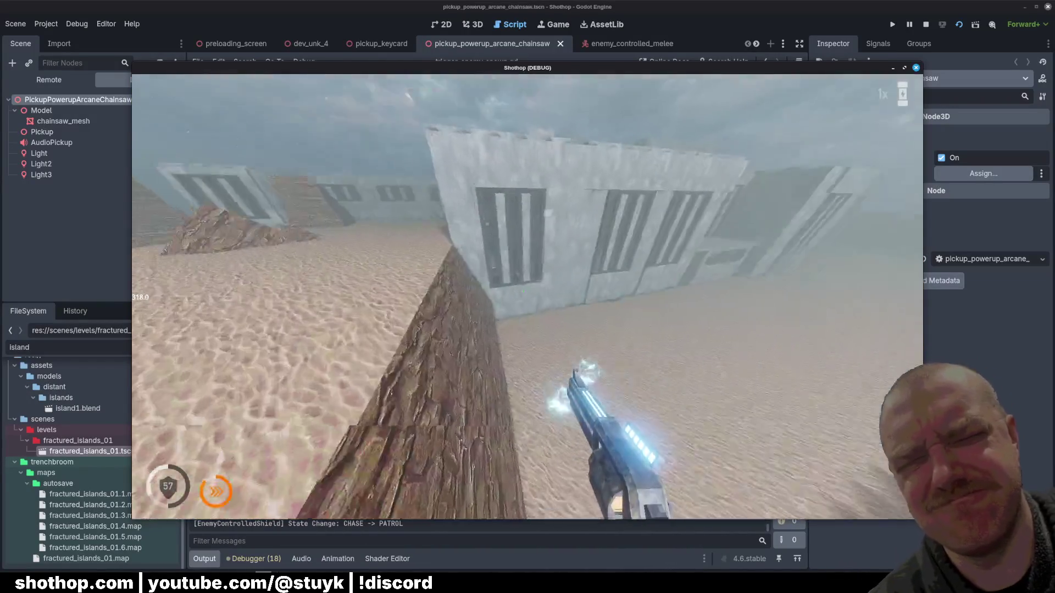
pyautogui.press('Escape')
pyautogui.click(925, 27)
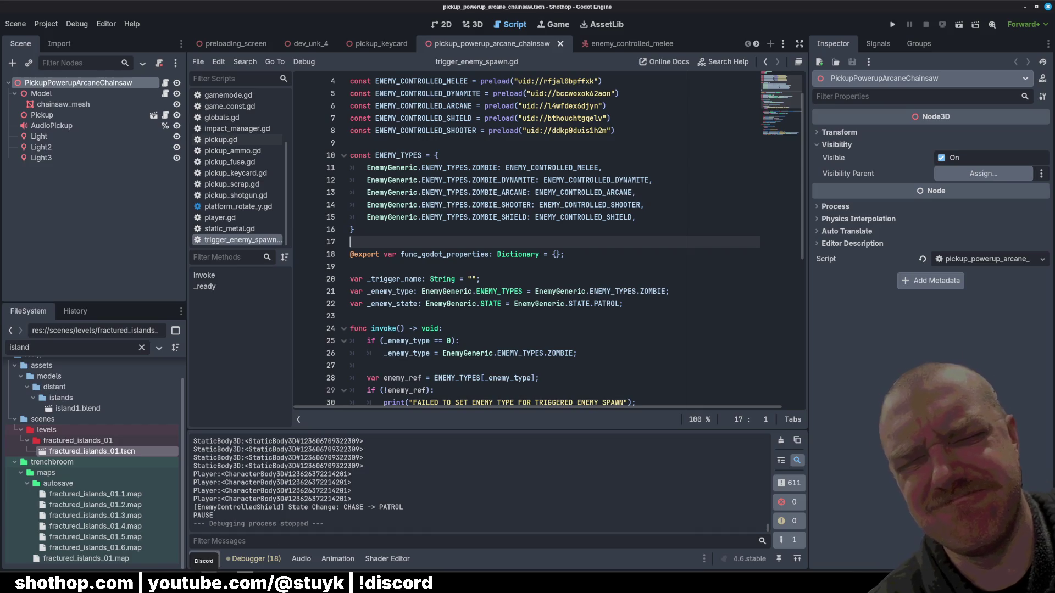
# - Fly past the SKIP room, shooter and melee enemies to the trigger_new_enemy cube
pyautogui.hotkey('alt', 'Tab')
pyautogui.press('Escape')
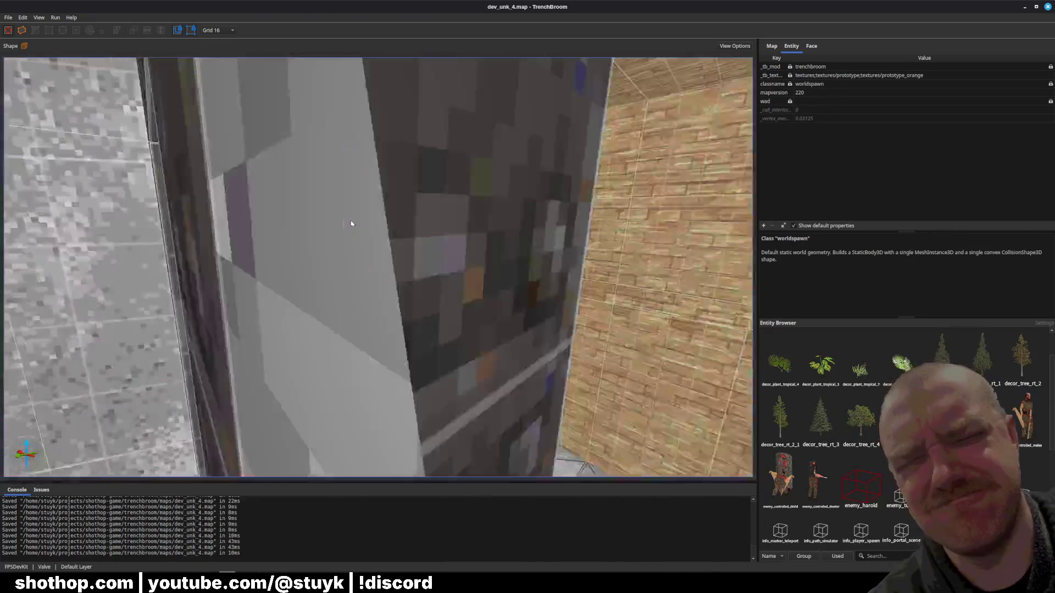
pyautogui.press('w')
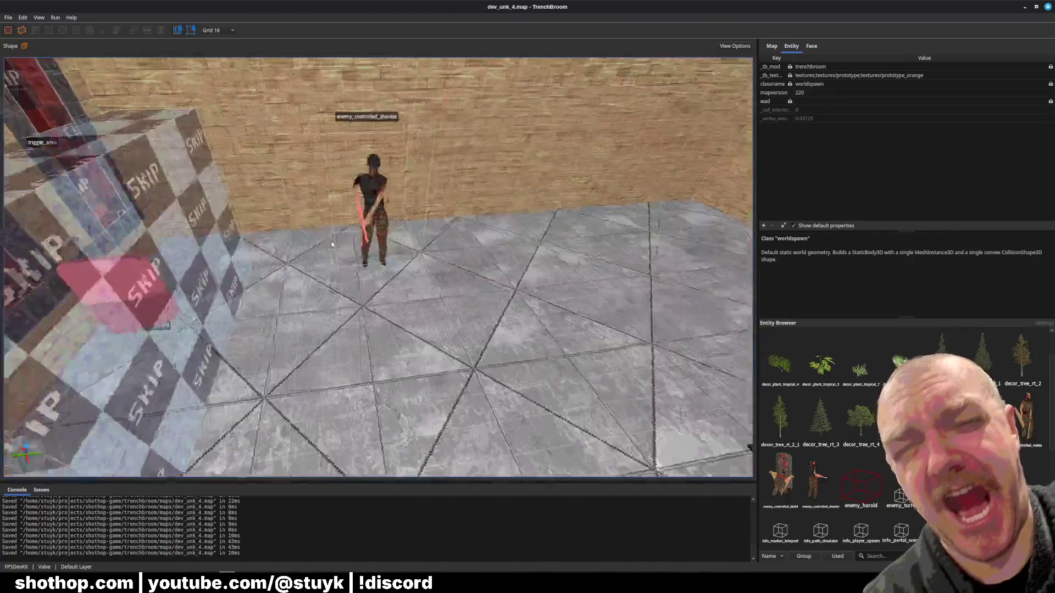
pyautogui.press('w')
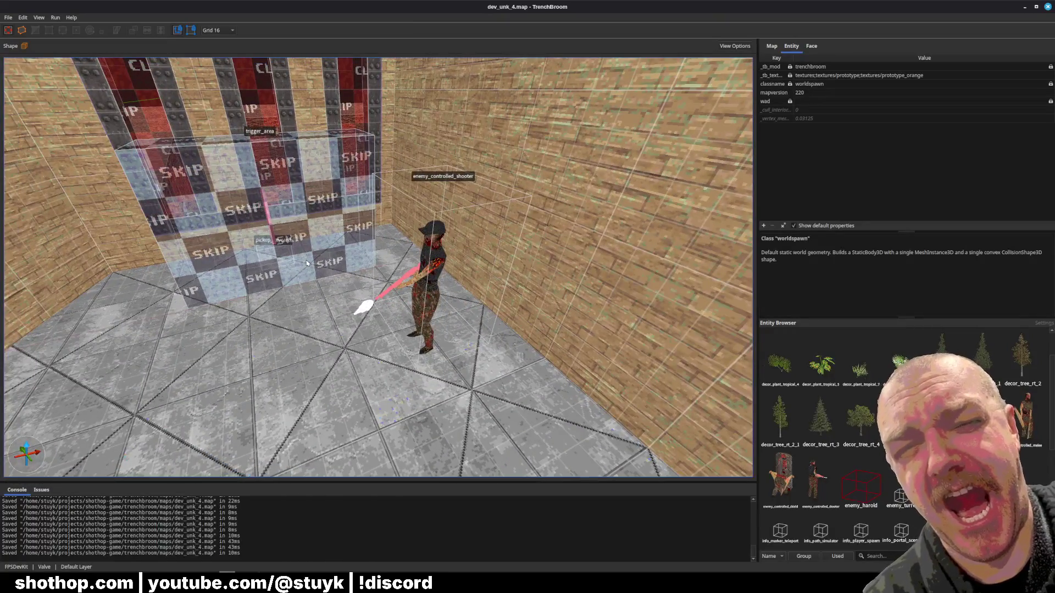
pyautogui.press('w')
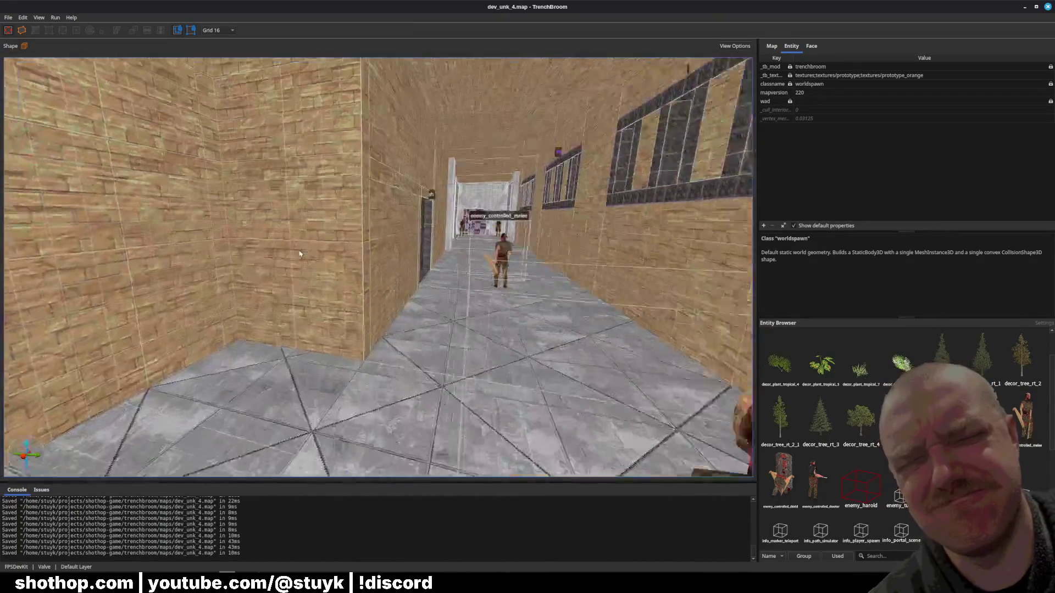
pyautogui.press('w')
pyautogui.click(266, 415)
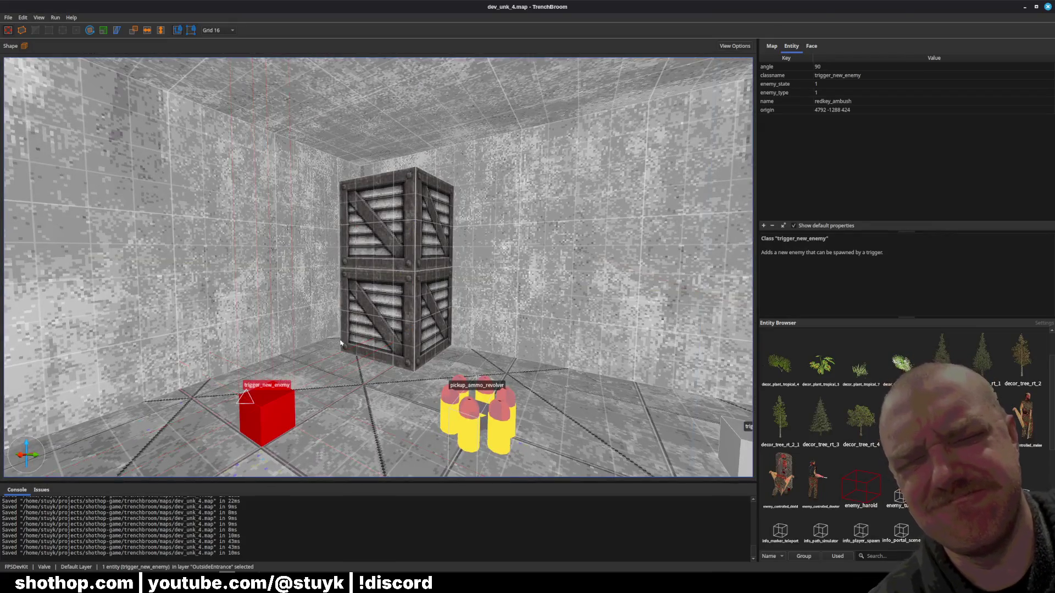
# - Fly on into the hanging-crates room and select the pillar beside the metal doorway
pyautogui.press('w')
pyautogui.press('Escape')
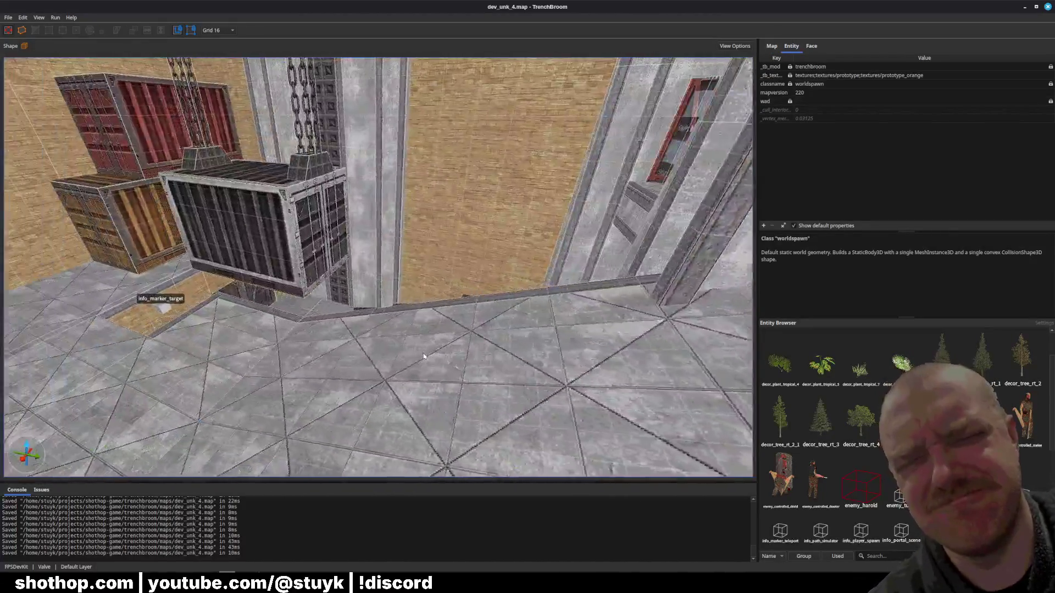
pyautogui.press('a')
pyautogui.press('a')
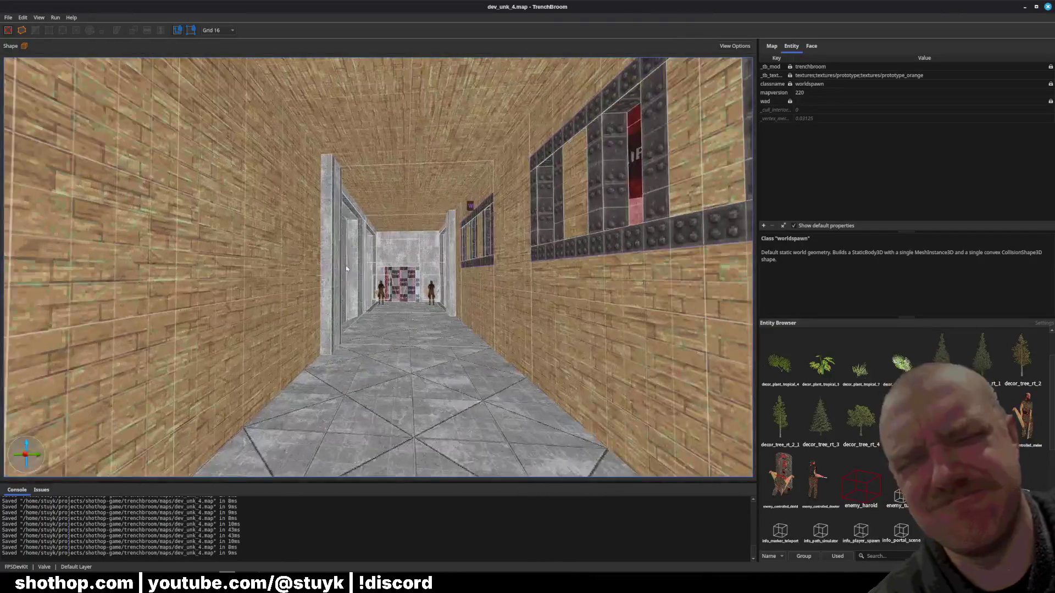
pyautogui.scroll(5, 271, 273)
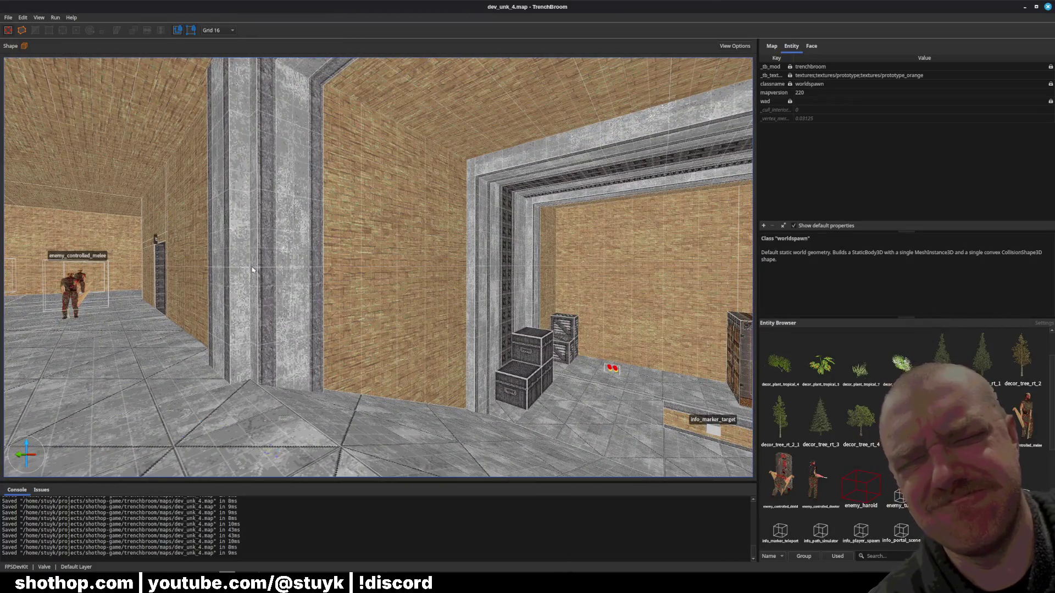
pyautogui.click(245, 301)
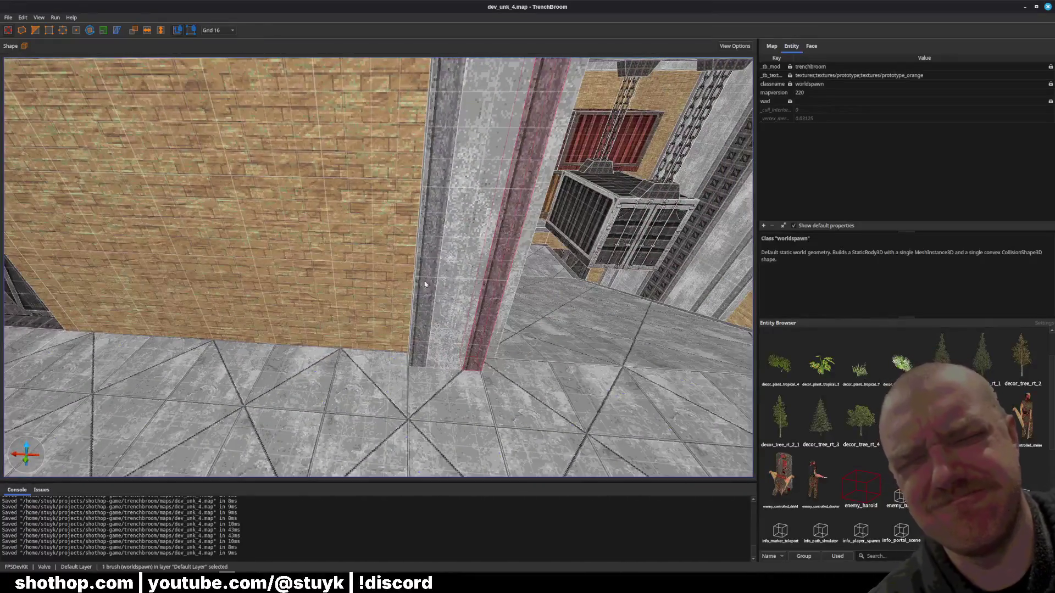
# - Select the pillars by the metal door, then the wall brushes beside and above it
pyautogui.keyDown('ctrl'); pyautogui.click(425, 284); pyautogui.keyUp('ctrl')
pyautogui.keyDown('ctrl'); pyautogui.click(455, 294); pyautogui.keyUp('ctrl')
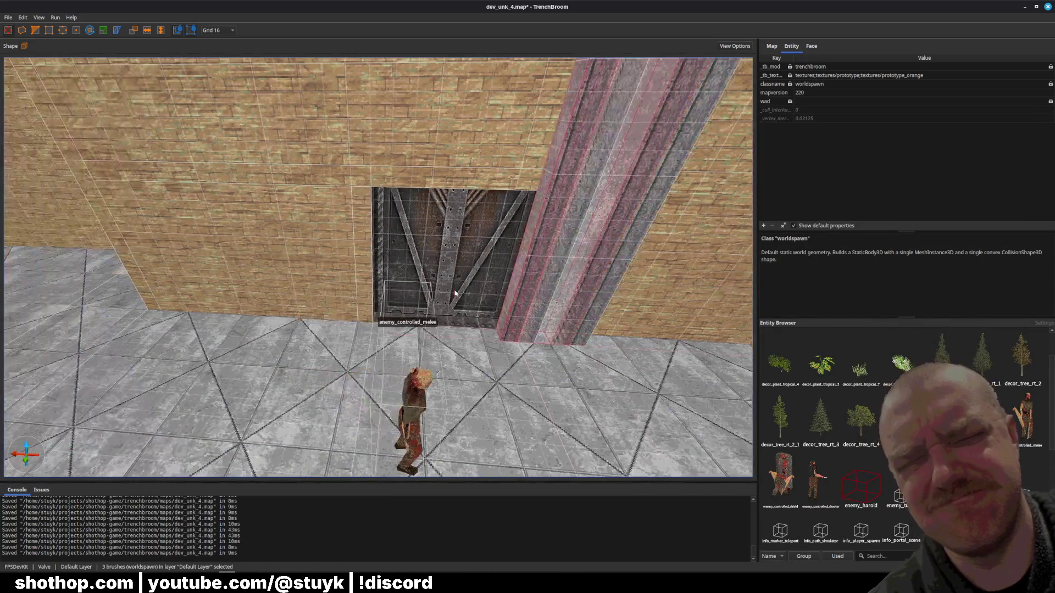
pyautogui.press('Escape')
pyautogui.click(282, 160)
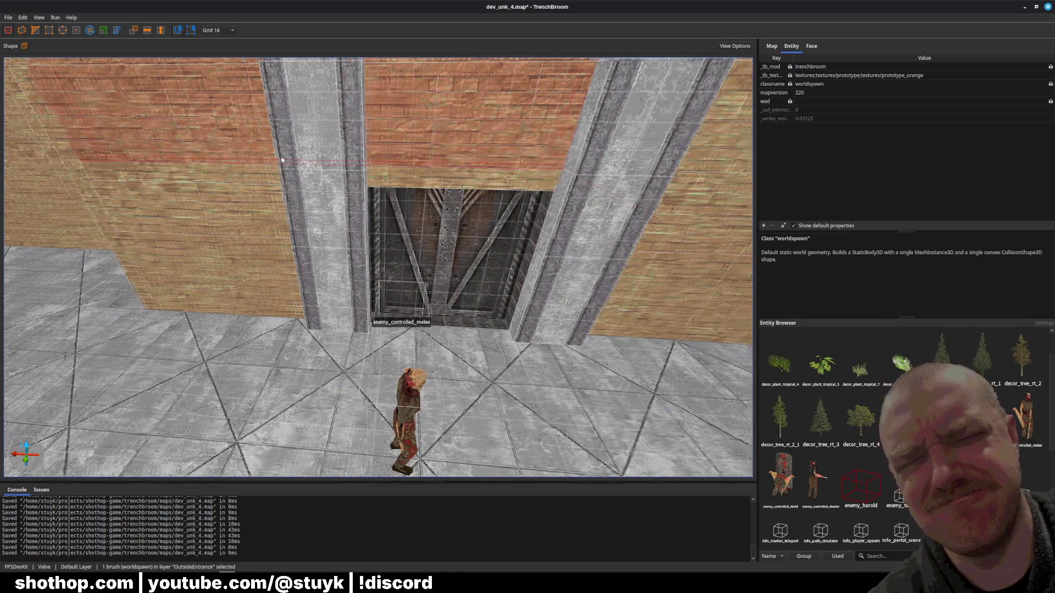
pyautogui.keyDown('ctrl'); pyautogui.click(301, 184); pyautogui.keyUp('ctrl')
# - Try clipping the wall above the door, cancel the split, and save the map
pyautogui.press('c')
pyautogui.click(289, 182)
pyautogui.click(290, 212)
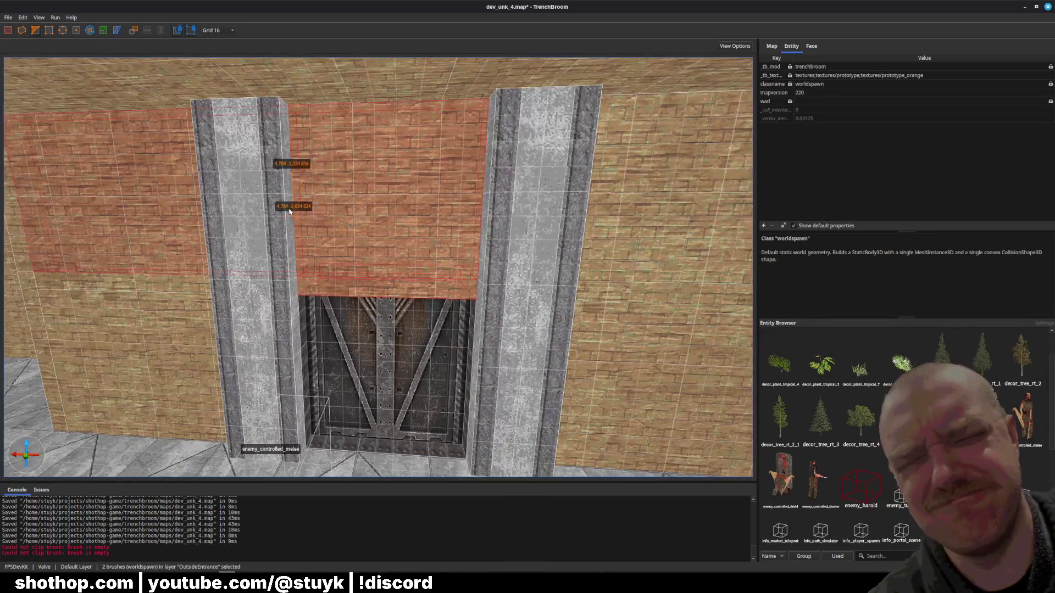
pyautogui.press('Escape')
pyautogui.hotkey('ctrl', 'z')
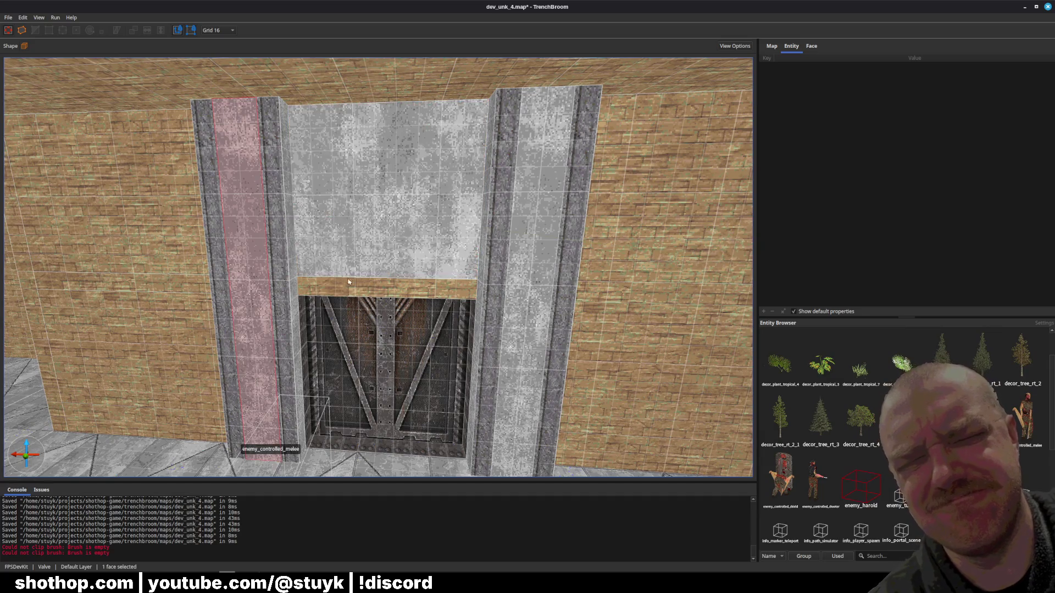
pyautogui.press('Escape')
pyautogui.hotkey('ctrl', 's')
pyautogui.scroll(5, 357, 282)
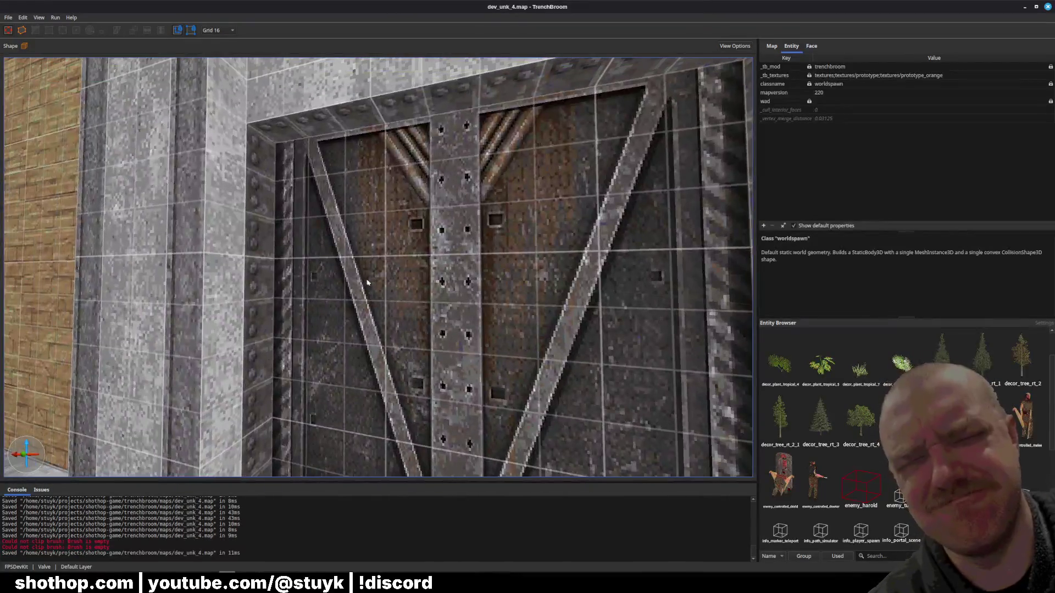
# - Fly to the SKIP doorway and nudge the trigger_area brush right, clear of the red door
pyautogui.hotkey('ctrl', 's')
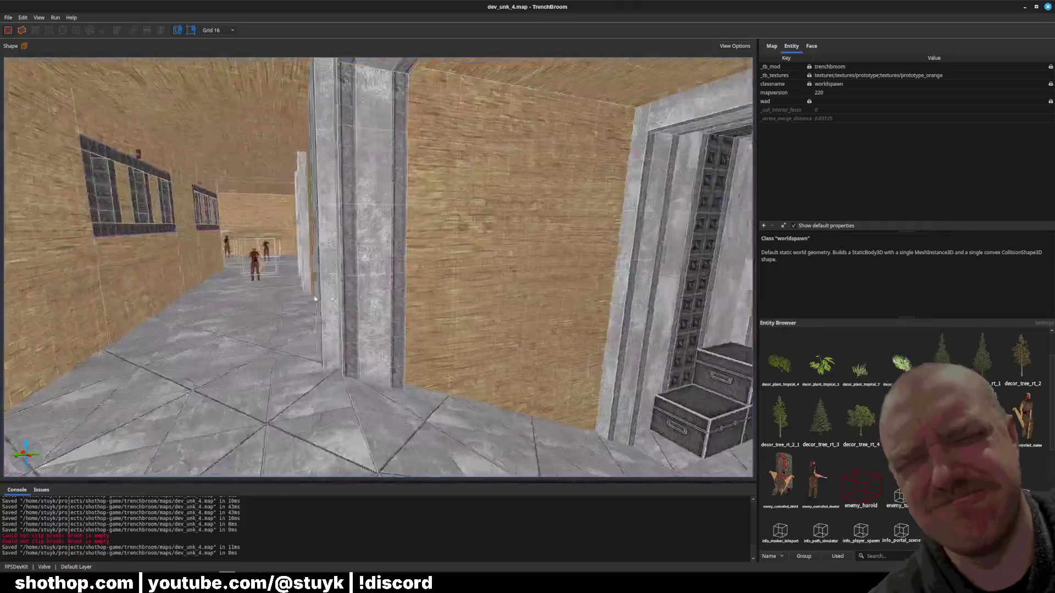
pyautogui.press('w')
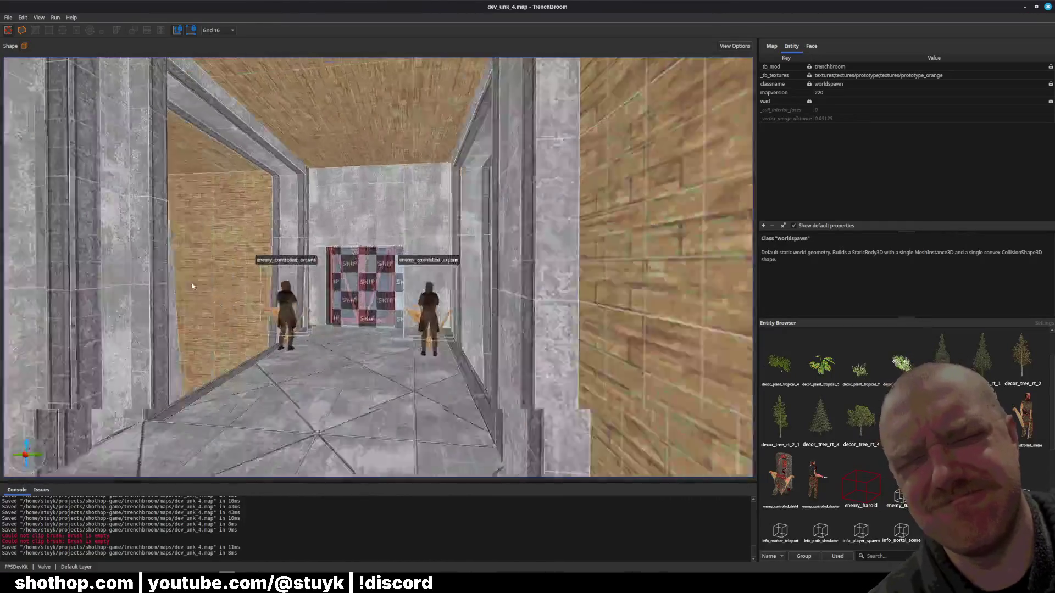
pyautogui.press('w')
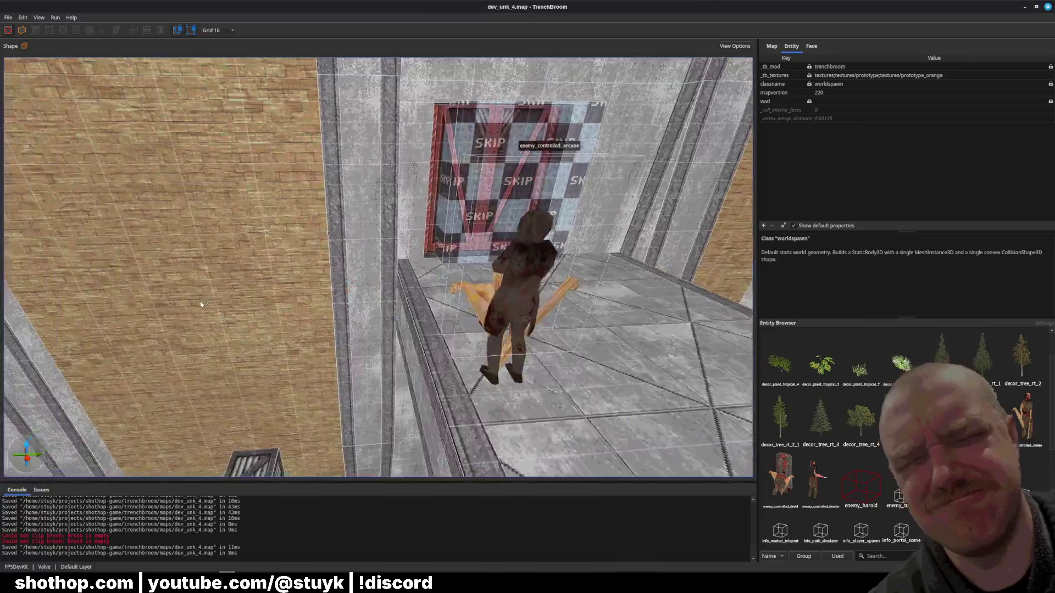
pyautogui.press('w')
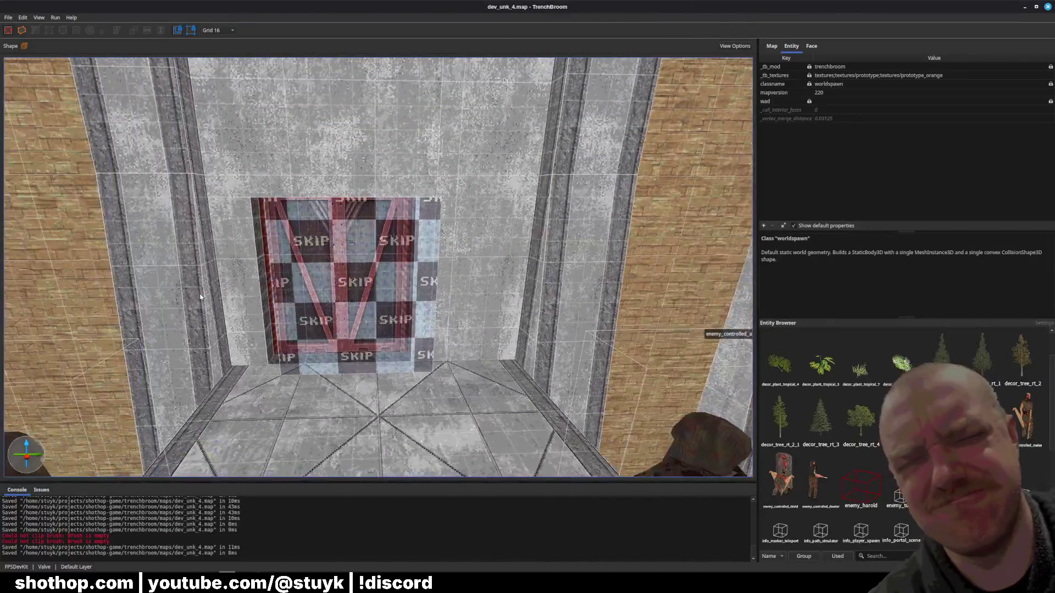
pyautogui.press('w')
pyautogui.press('s')
pyautogui.press('w')
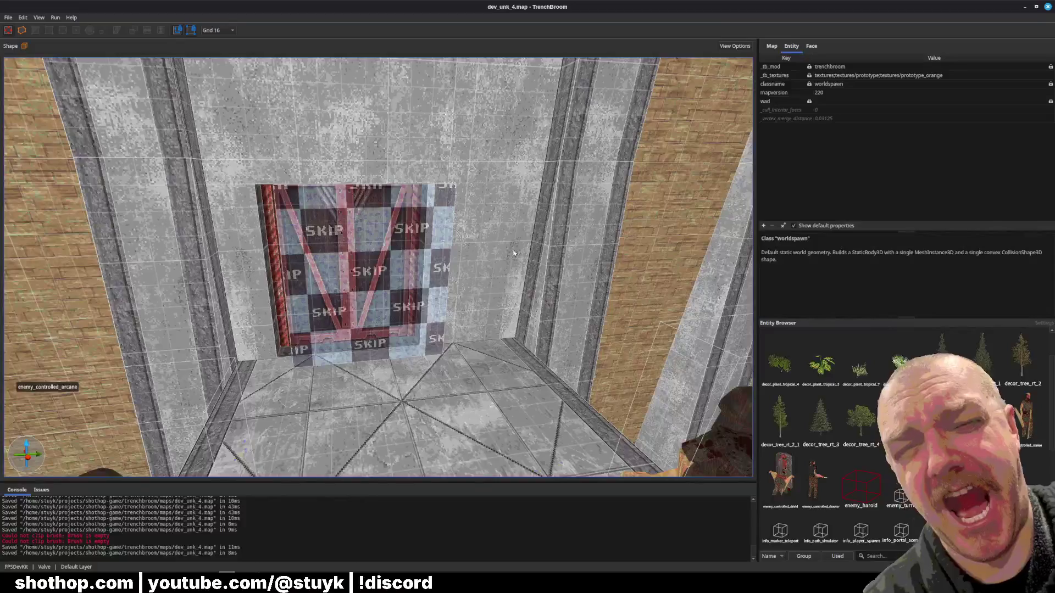
pyautogui.click(407, 278)
pyautogui.press('Right')
pyautogui.press('Right')
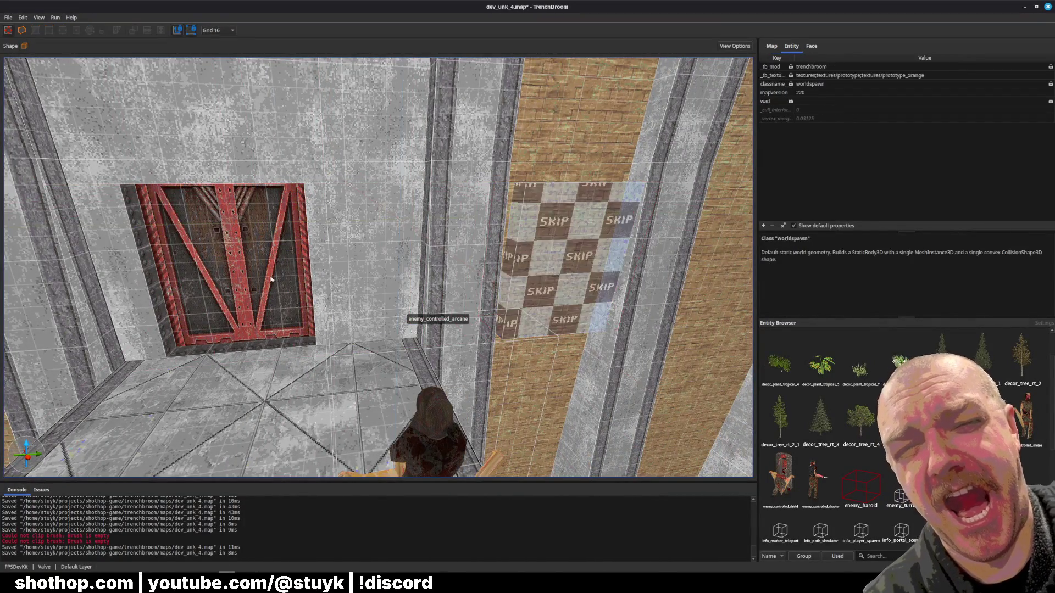
pyautogui.click(398, 281)
# - Narrow the wall brush beside the red door and check the brush above it
pyautogui.press('w')
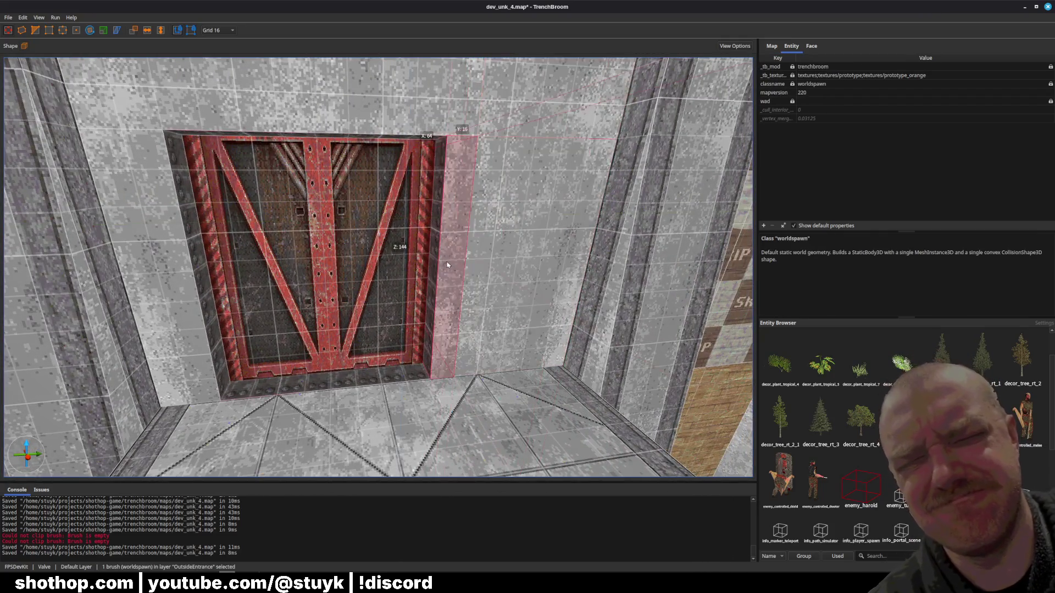
pyautogui.moveTo(446, 264); pyautogui.dragTo(492, 269)
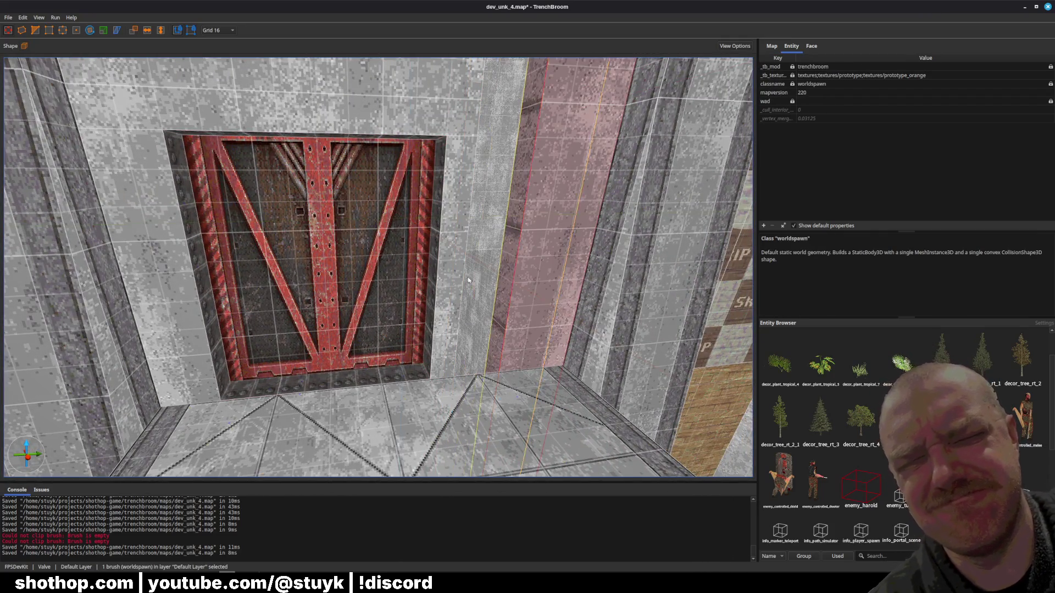
pyautogui.click(473, 272)
pyautogui.hotkey('ctrl', 'u')
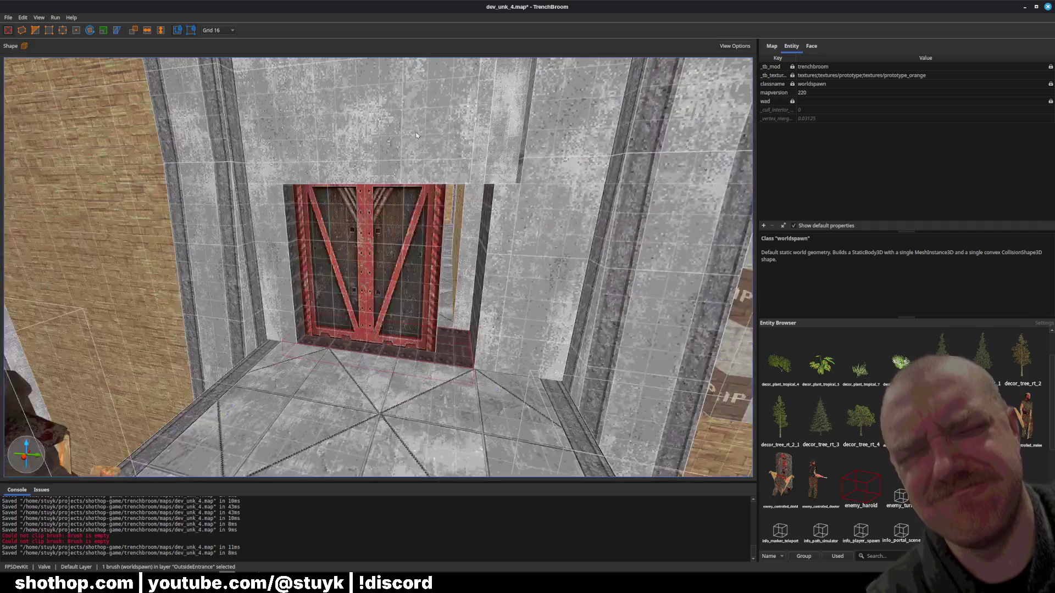
pyautogui.click(426, 171)
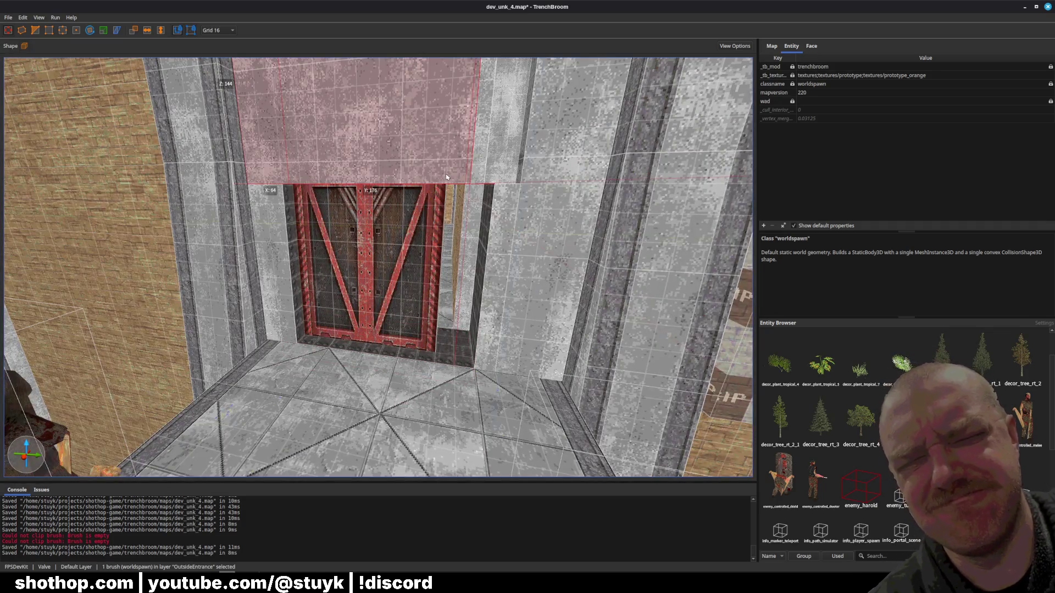
pyautogui.scroll(5, 447, 177)
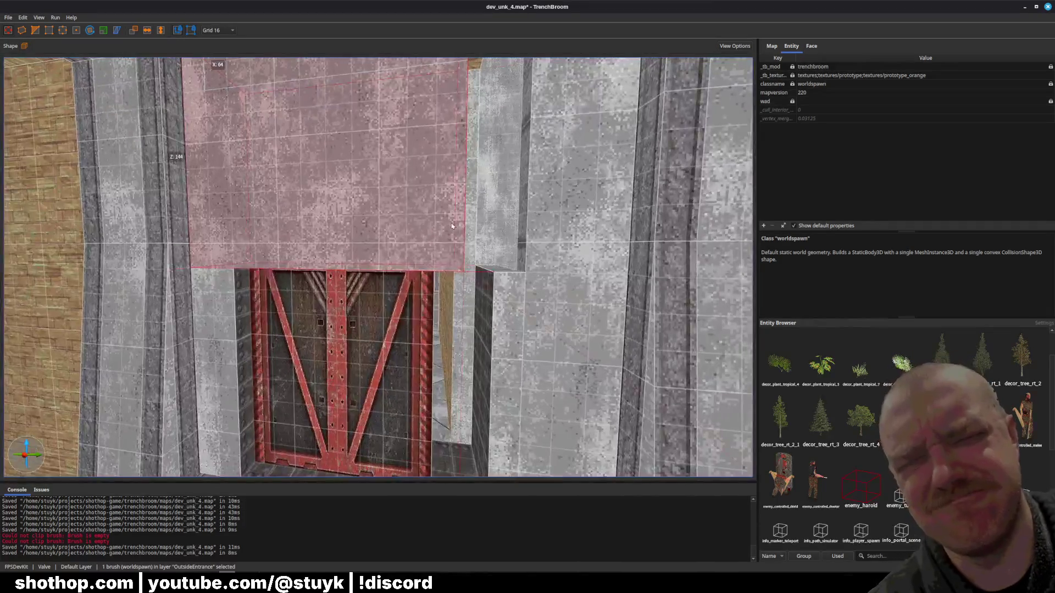
pyautogui.scroll(3, 435, 266)
pyautogui.scroll(-6, 429, 247)
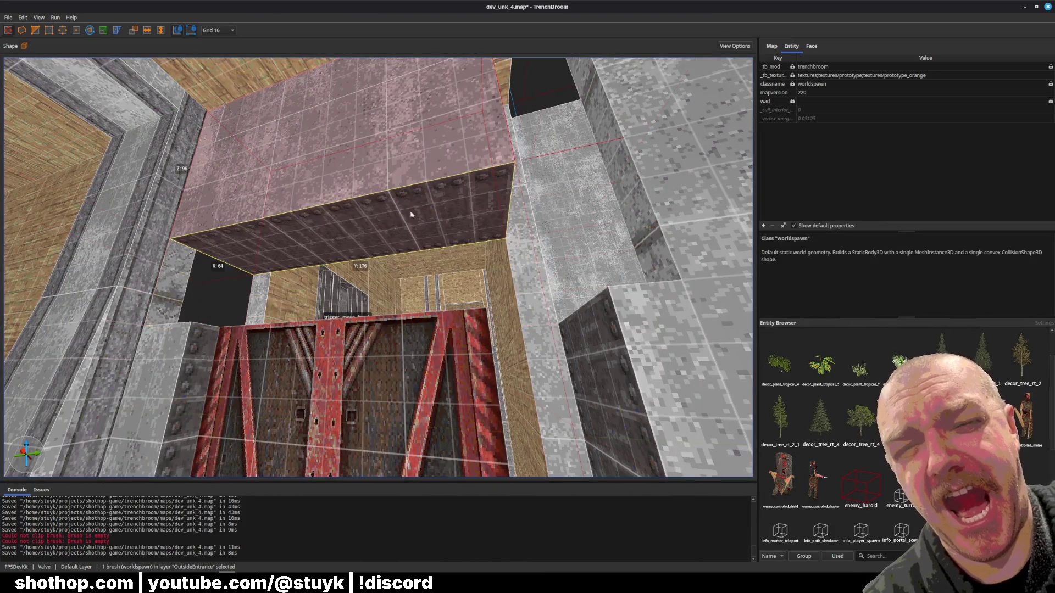
pyautogui.press('Escape')
pyautogui.scroll(-5, 219, 363)
# - Make the tall column right of the door narrower
pyautogui.click(271, 232)
pyautogui.scroll(4, 271, 232)
pyautogui.click(334, 383)
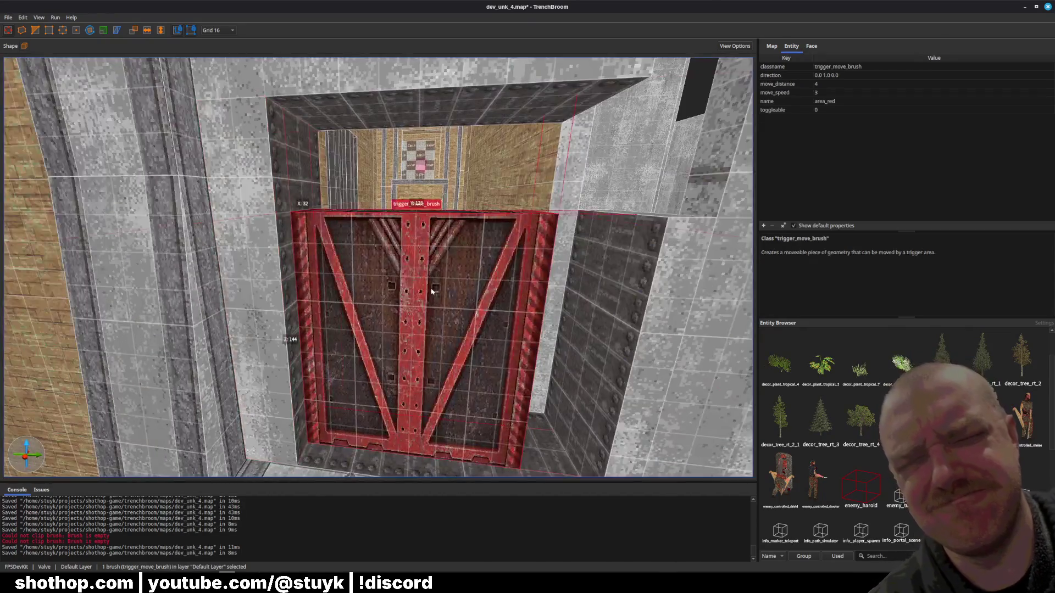
pyautogui.scroll(-5, 333, 383)
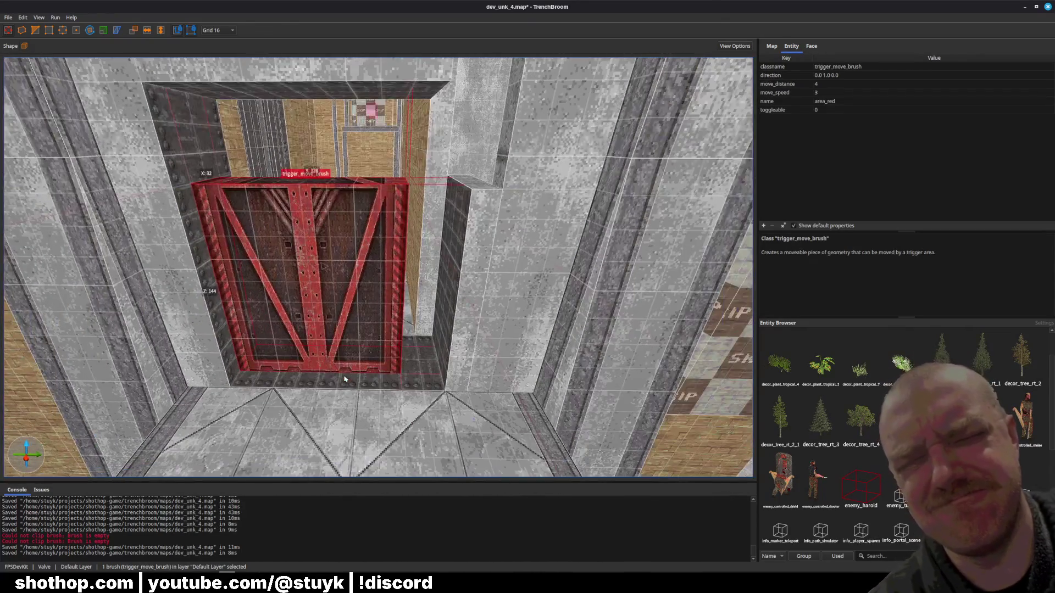
pyautogui.click(464, 341)
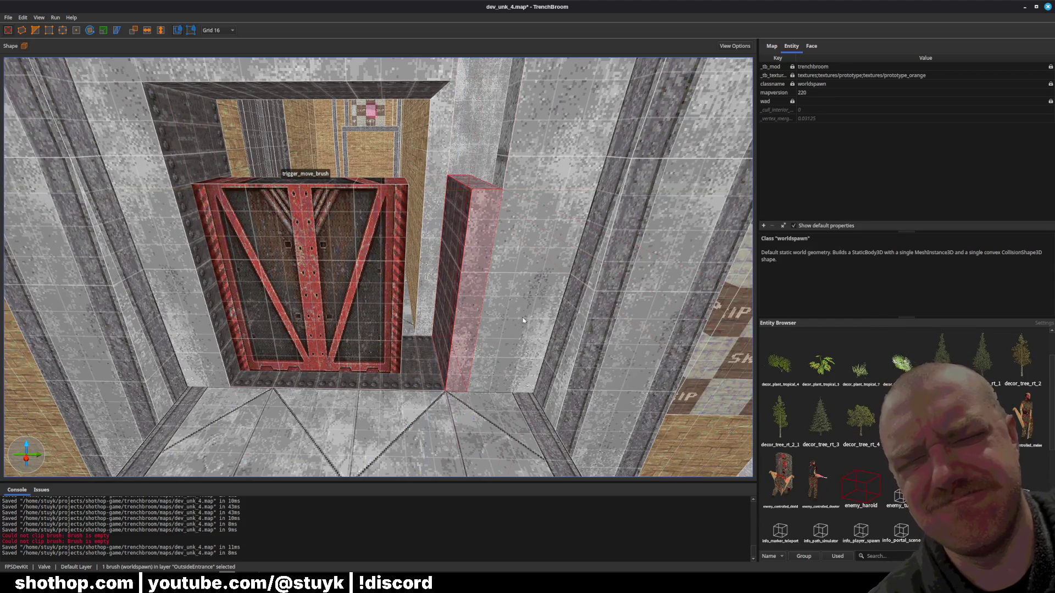
pyautogui.click(470, 312)
pyautogui.moveTo(470, 312); pyautogui.dragTo(523, 317)
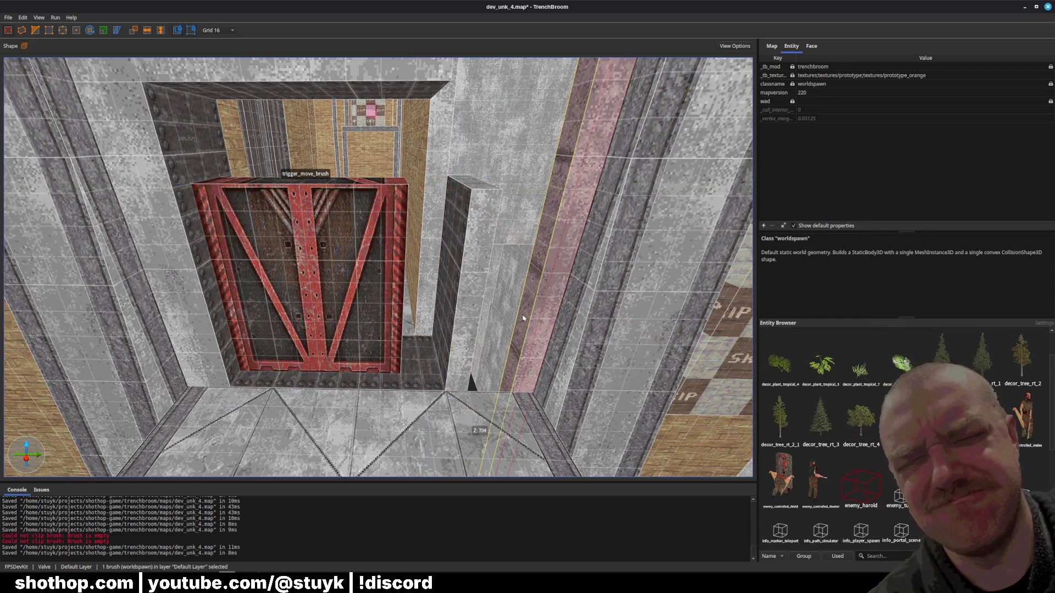
# - Nudge the door and left wall right, thickening the left wall from 32 to 64 units
pyautogui.click(357, 306)
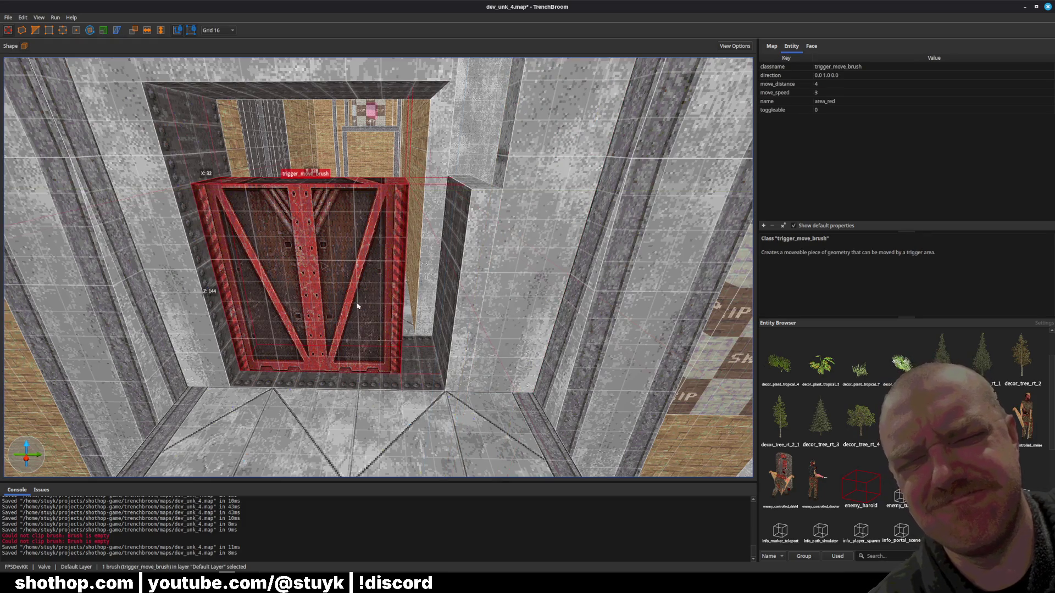
pyautogui.press('Right')
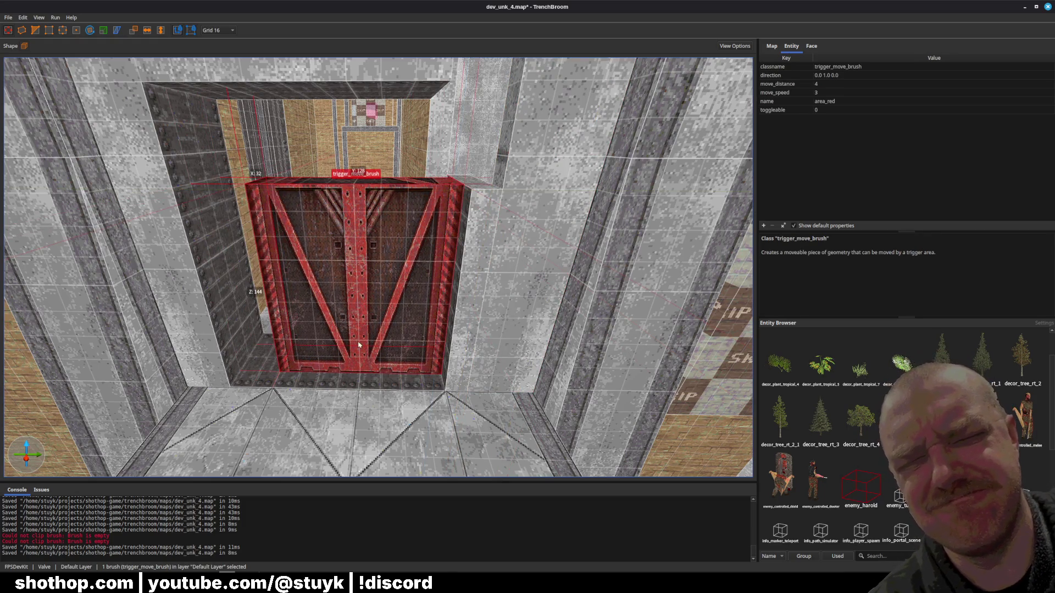
pyautogui.click(246, 347)
pyautogui.press('Right')
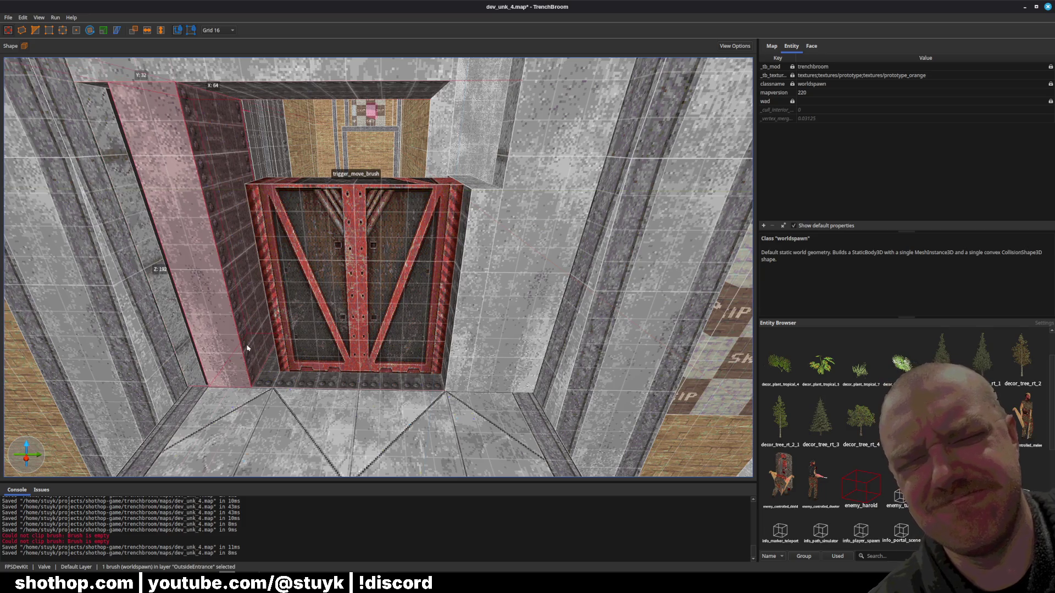
pyautogui.moveTo(247, 347); pyautogui.dragTo(268, 339)
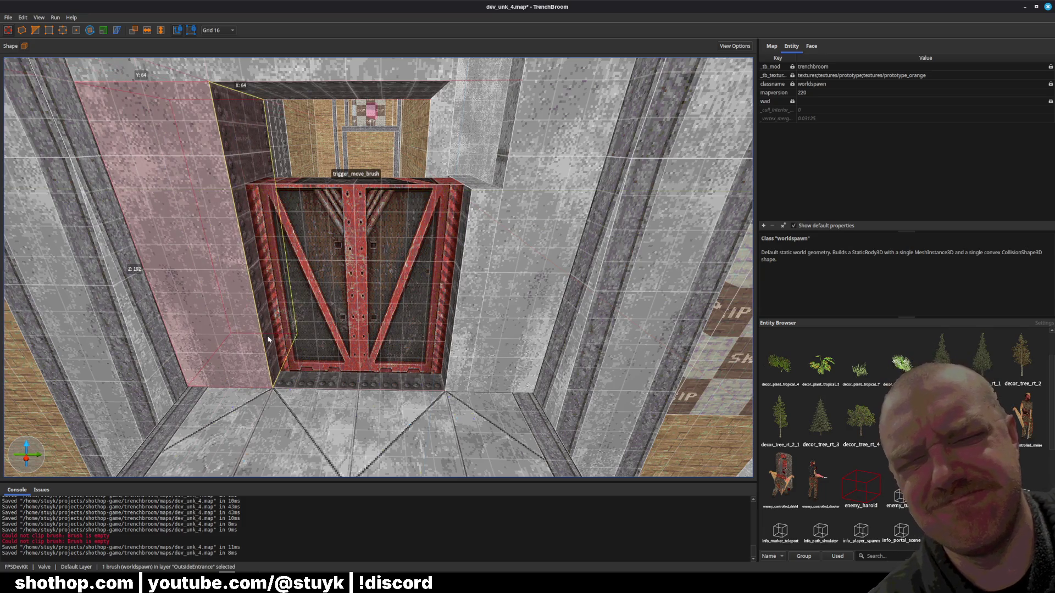
# - Drag the red door's top face up so it fills the opening
pyautogui.click(478, 263)
pyautogui.click(441, 266)
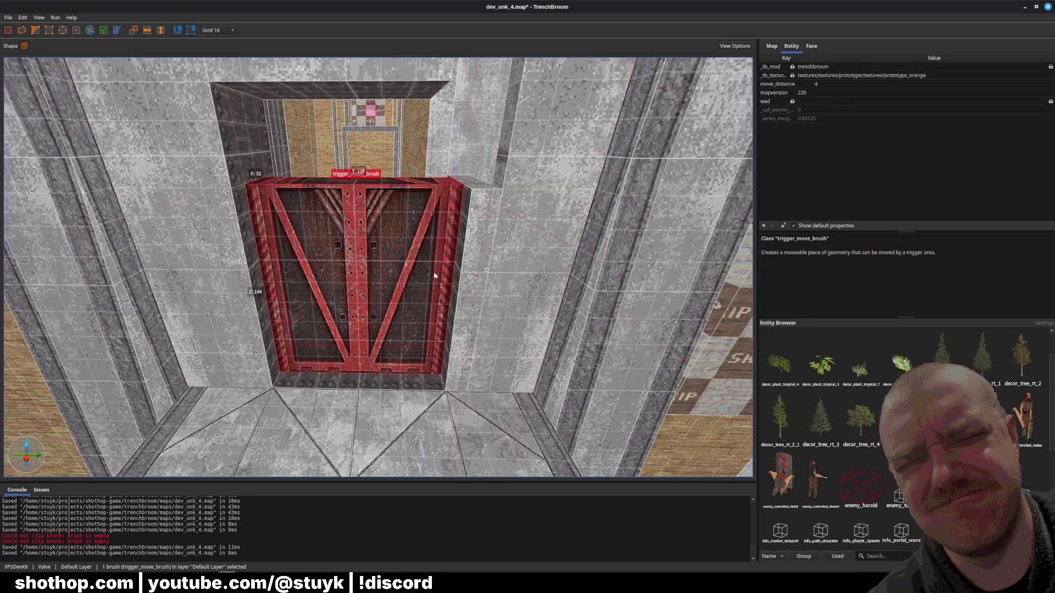
pyautogui.moveTo(339, 179); pyautogui.dragTo(372, 127)
pyautogui.press('Escape')
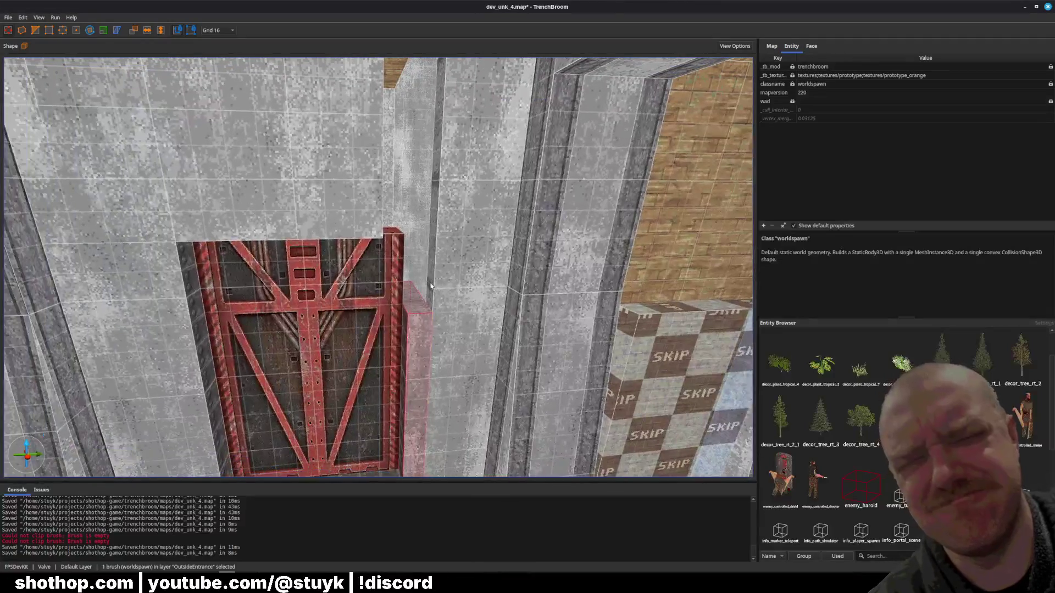
# - Widen the brush above the door and raise its bottom edge
pyautogui.click(424, 145)
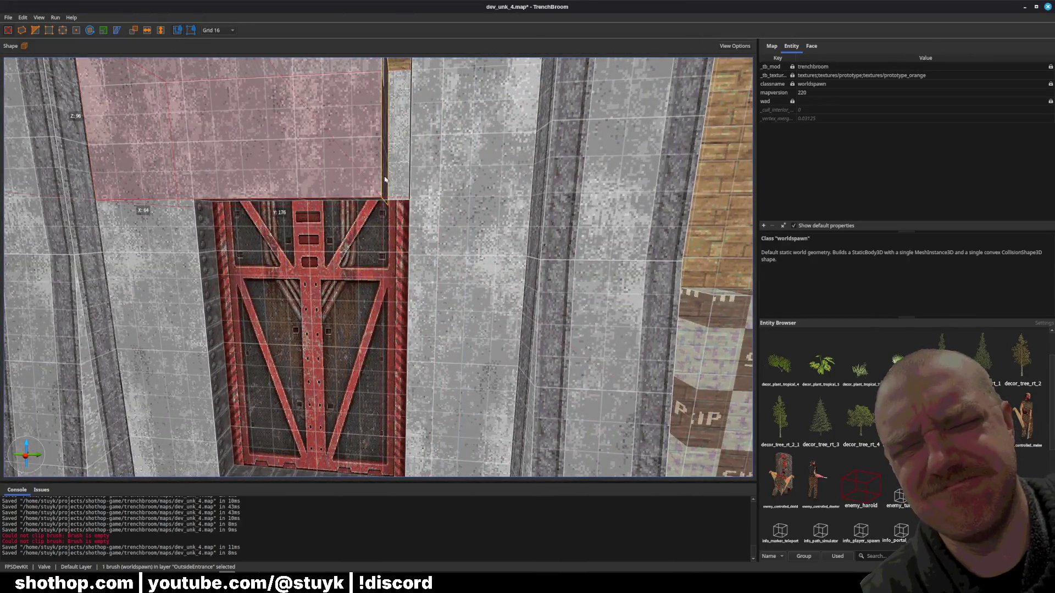
pyautogui.moveTo(388, 177)
pyautogui.mouseDown()
pyautogui.moveTo(412, 177)
pyautogui.moveTo(365, 182)
pyautogui.mouseUp()
pyautogui.click(365, 182)
pyautogui.hotkey('ctrl', 'u')
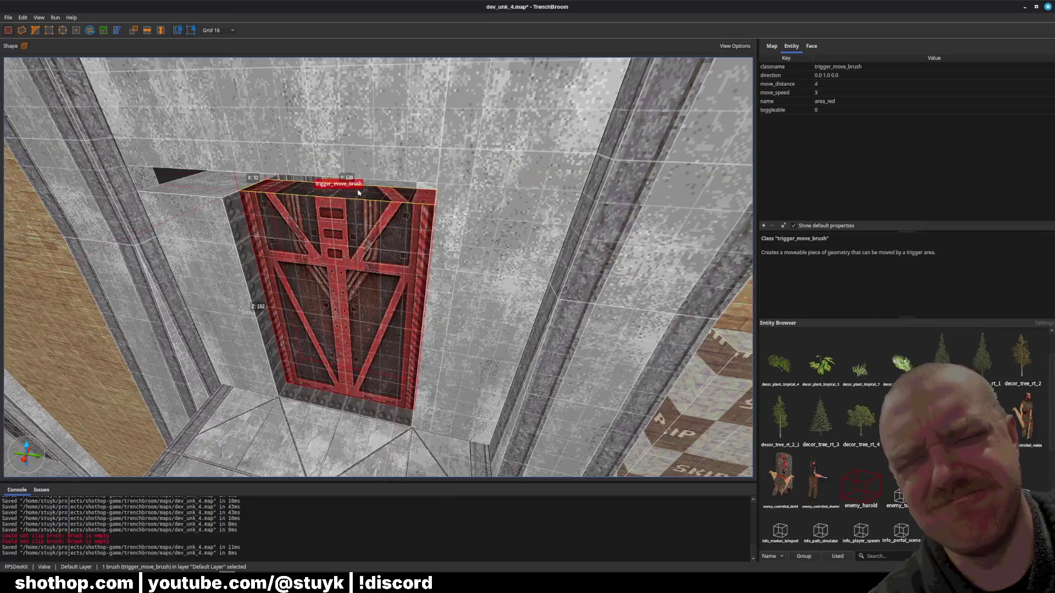
pyautogui.click(365, 159)
pyautogui.hotkey('ctrl', 'u')
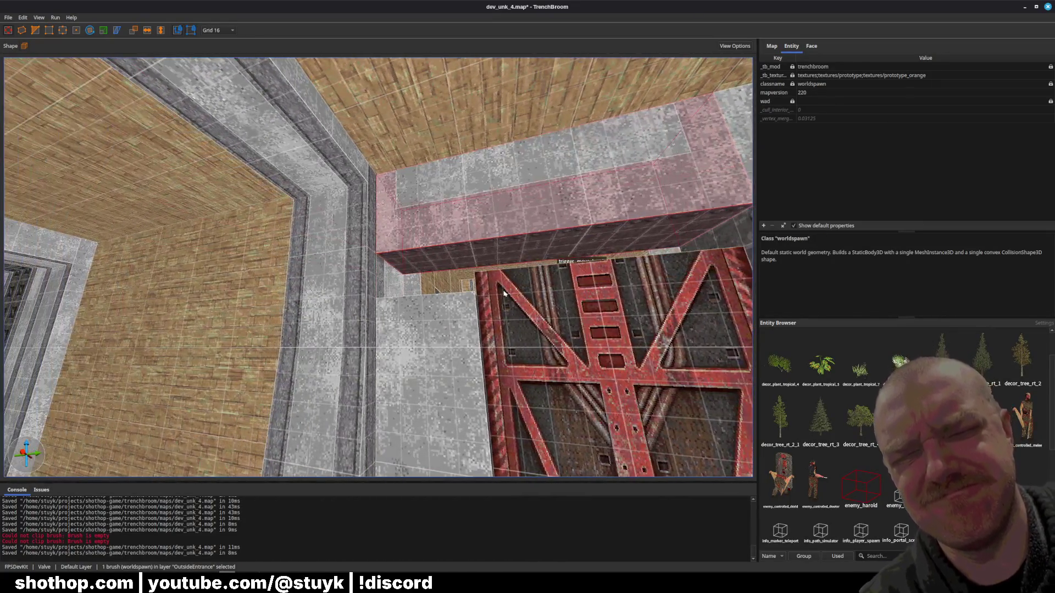
# - Frame and inspect the door and its neighbouring pillars, then save the map
pyautogui.click(483, 274)
pyautogui.hotkey('ctrl', 'u')
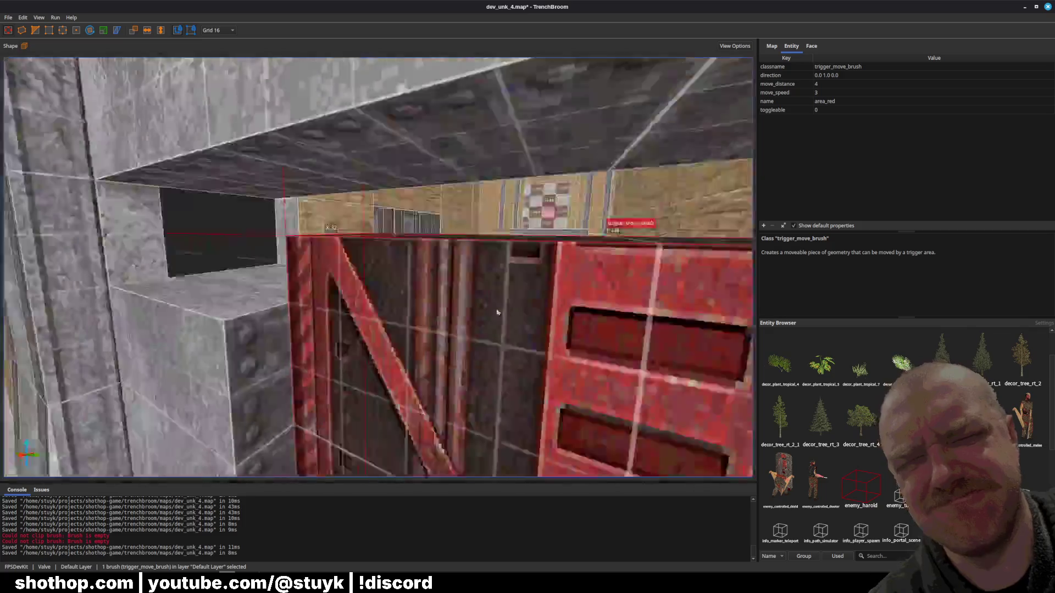
pyautogui.click(334, 196)
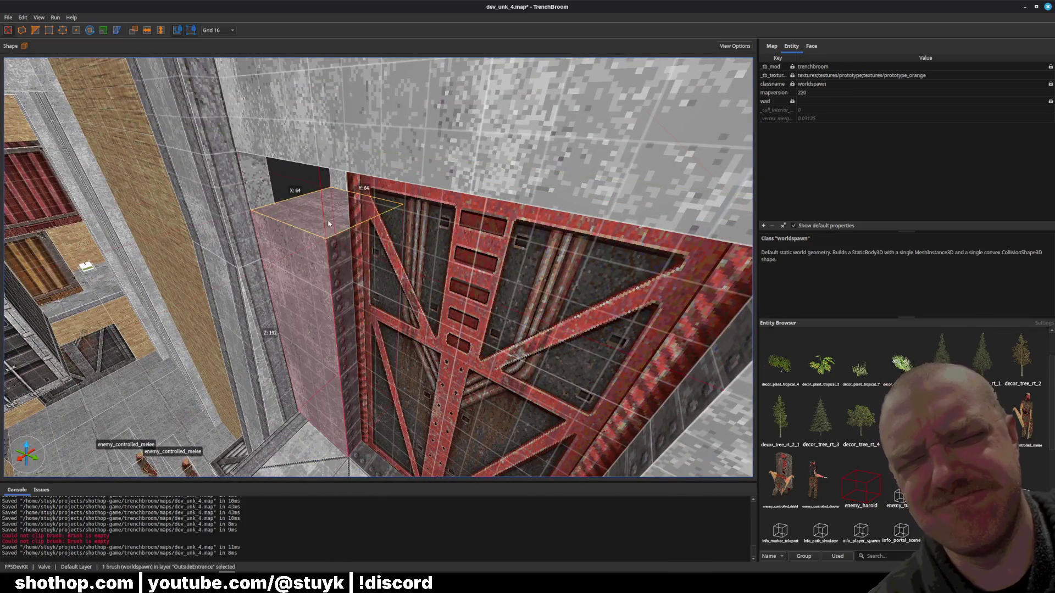
pyautogui.hotkey('ctrl', 'u')
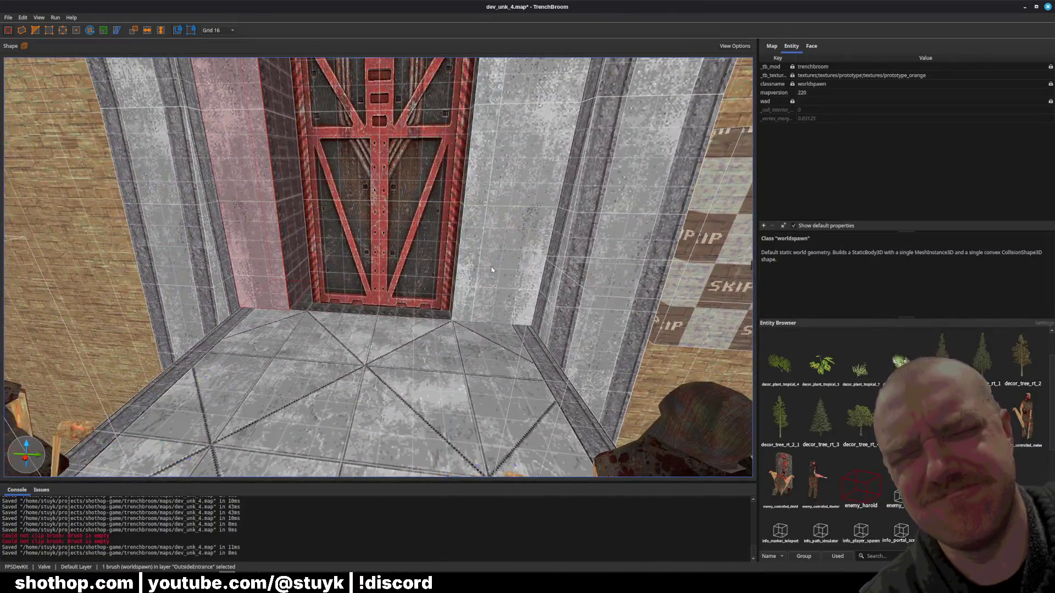
pyautogui.click(483, 273)
pyautogui.hotkey('ctrl', 'u')
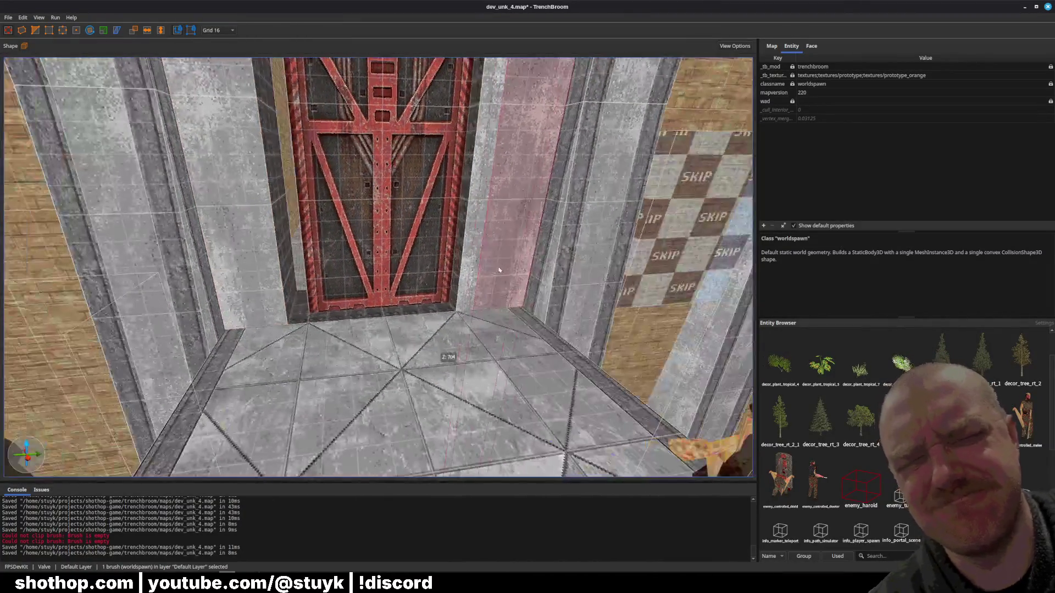
pyautogui.click(493, 282)
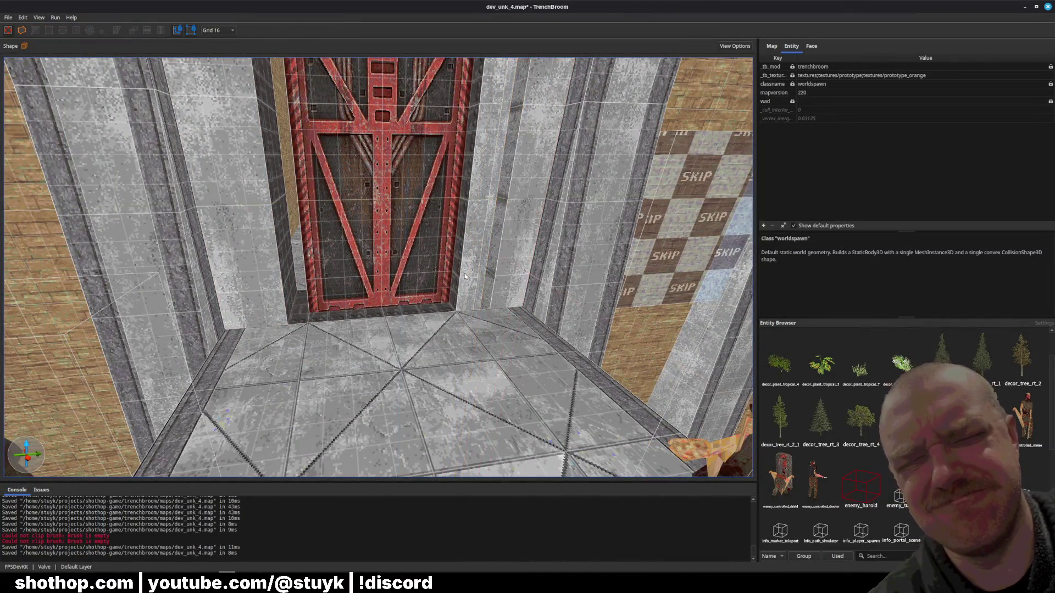
pyautogui.press('Escape')
pyautogui.scroll(5, 417, 312)
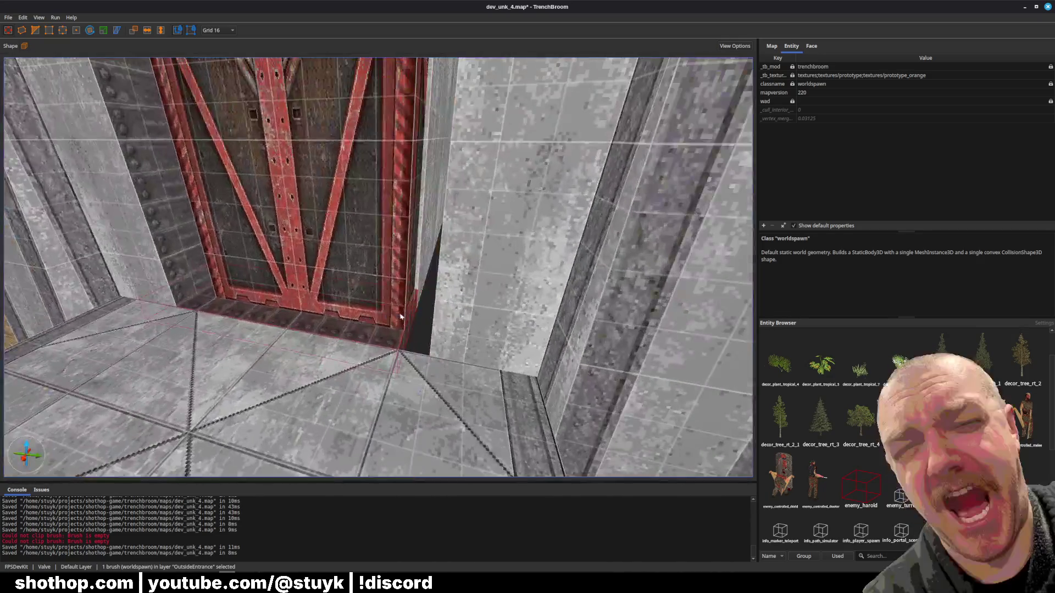
pyautogui.hotkey('ctrl', 's')
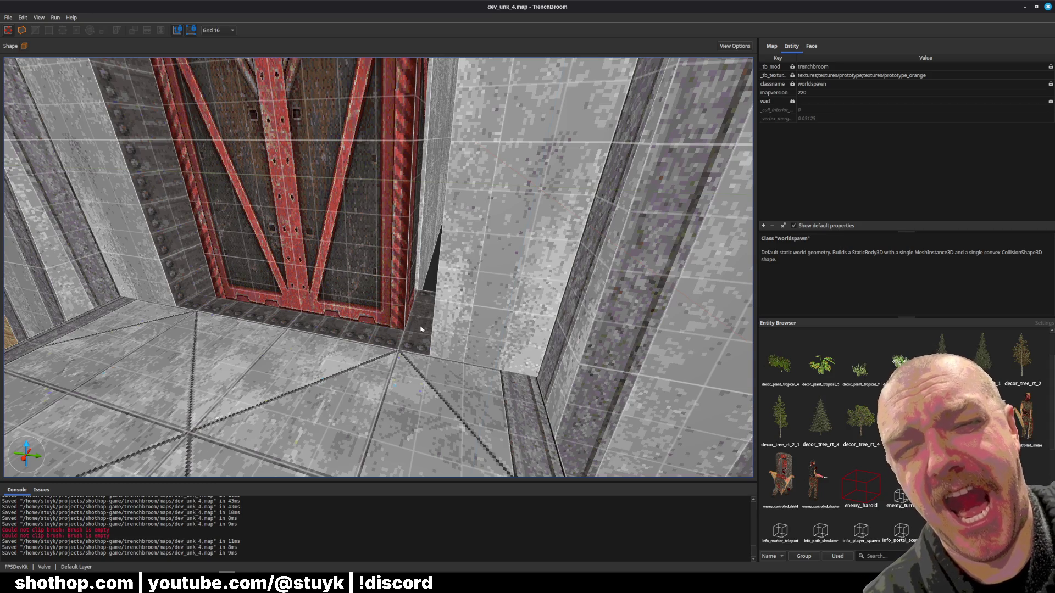
# - Resize the red door brush
pyautogui.scroll(5, 417, 341)
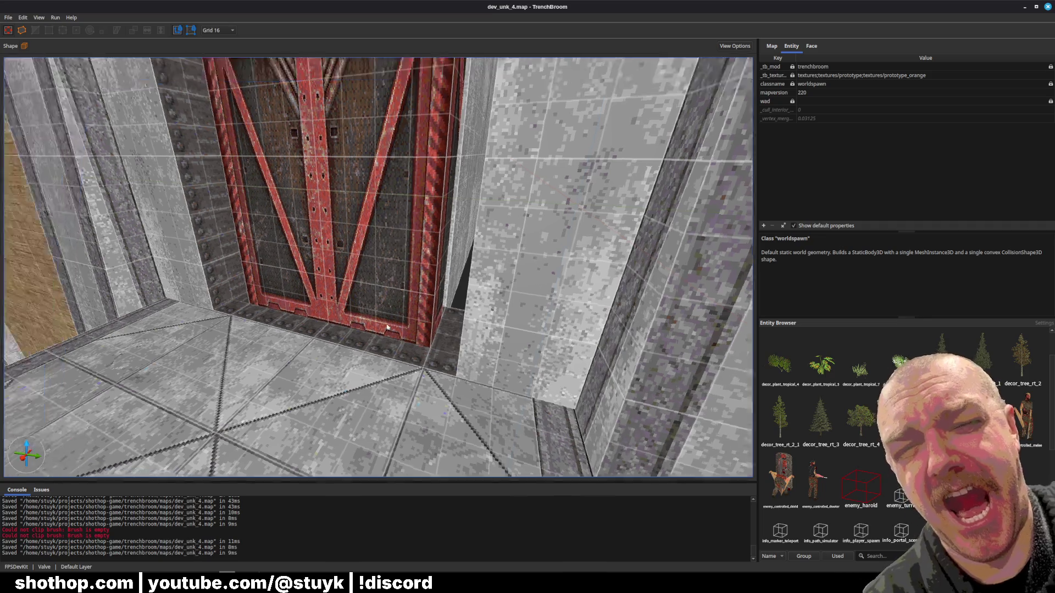
pyautogui.click(362, 284)
pyautogui.moveTo(384, 325)
pyautogui.mouseDown()
pyautogui.moveTo(417, 338)
pyautogui.moveTo(367, 361)
pyautogui.moveTo(394, 356)
pyautogui.mouseUp()
pyautogui.scroll(-5, 396, 353)
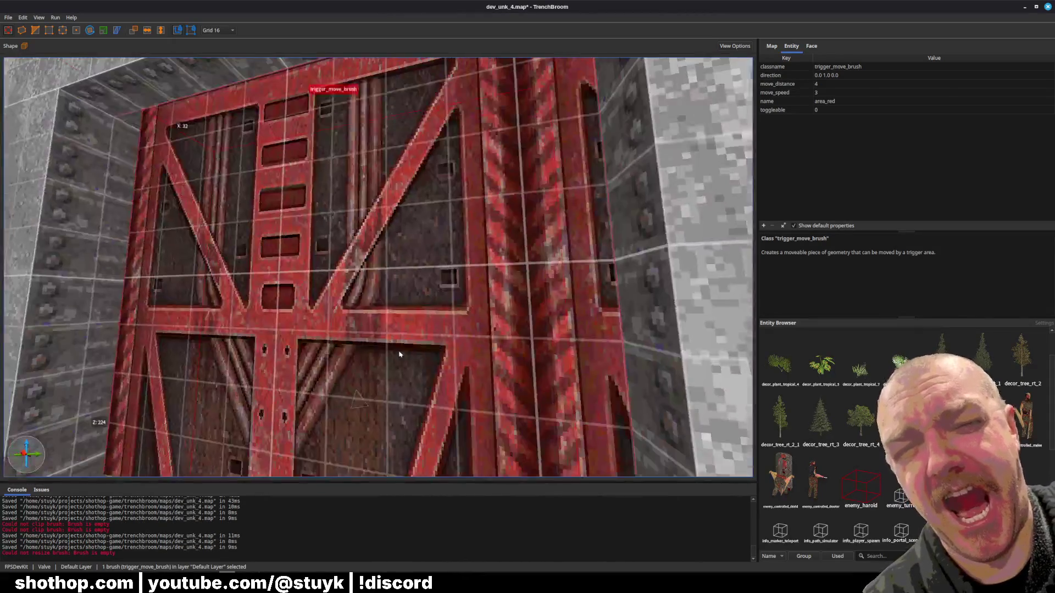
# - Rescale the door face's MTDR5_2 texture to X scale 0.561868 and save
pyautogui.keyDown('shift'); pyautogui.click(405, 348); pyautogui.keyUp('shift')
pyautogui.click(812, 46)
pyautogui.moveTo(857, 110); pyautogui.dragTo(966, 146)
pyautogui.press('Escape')
pyautogui.hotkey('ctrl', 's')
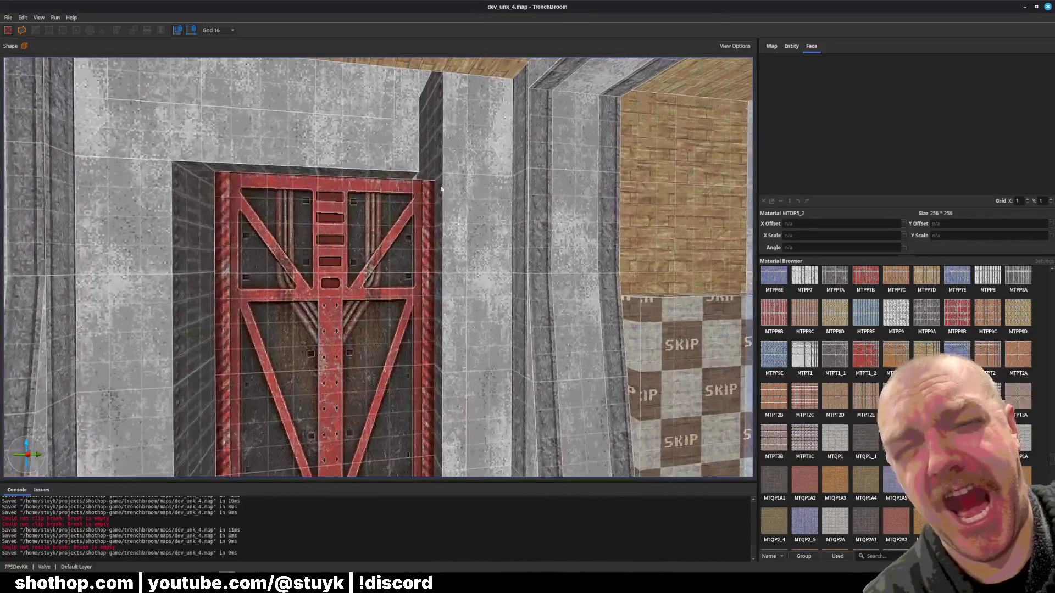
# - Check the brush above the door and save the map
pyautogui.click(117, 174)
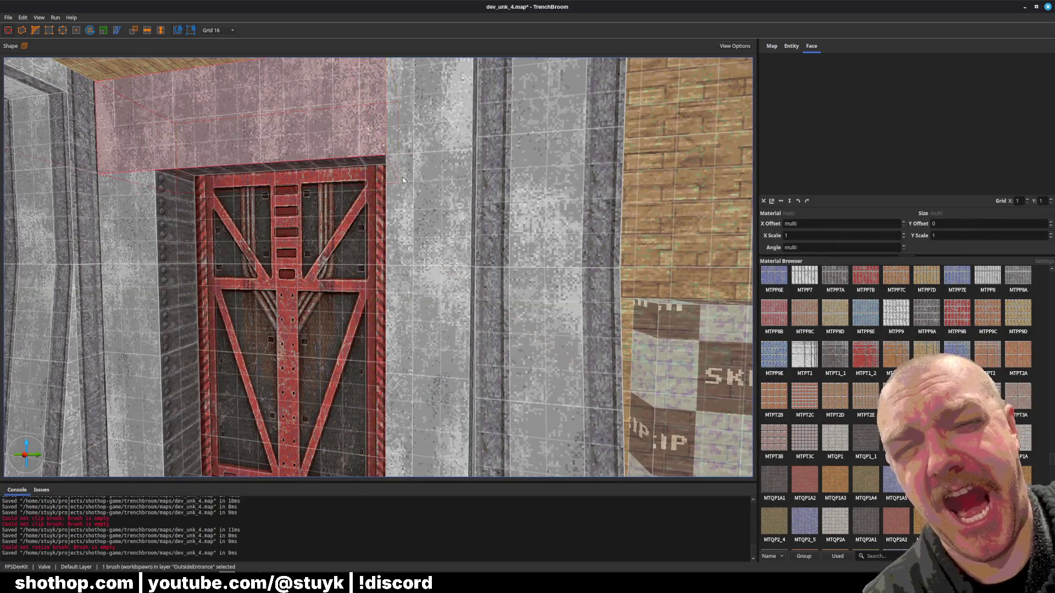
pyautogui.scroll(5, 375, 150)
pyautogui.press('Escape')
pyautogui.hotkey('ctrl', 's')
pyautogui.scroll(-5, 283, 253)
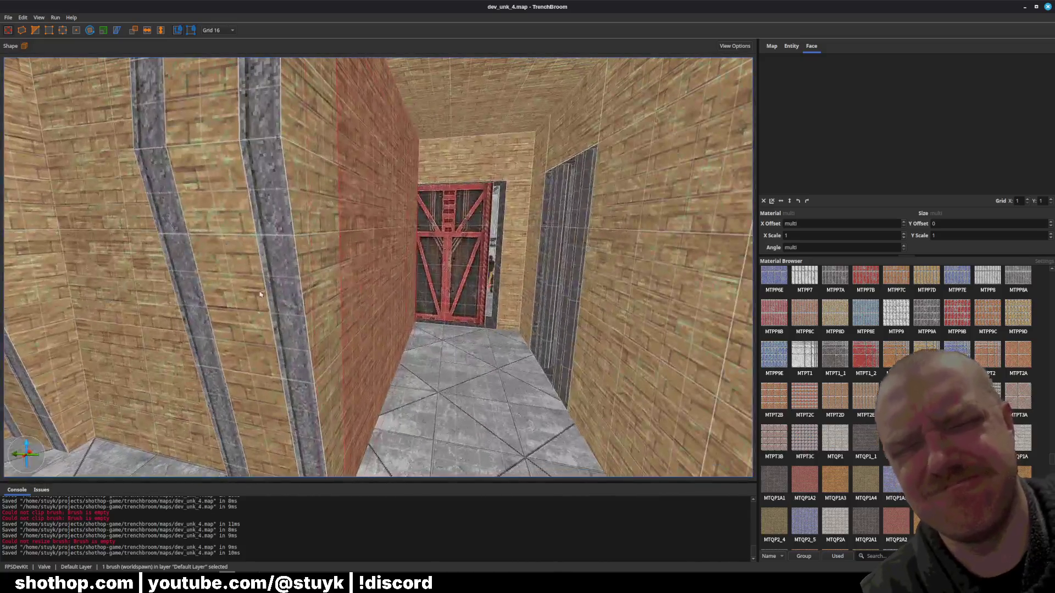
# - Nudge the wall brushes by the corridor sideways into place
pyautogui.click(261, 281)
pyautogui.keyDown('ctrl'); pyautogui.click(173, 295); pyautogui.keyUp('ctrl')
pyautogui.keyDown('ctrl'); pyautogui.click(143, 292); pyautogui.keyUp('ctrl')
pyautogui.press('Left')
pyautogui.press('Left')
pyautogui.press('Left')
pyautogui.press('Right')
pyautogui.press('Right')
pyautogui.press('Right')
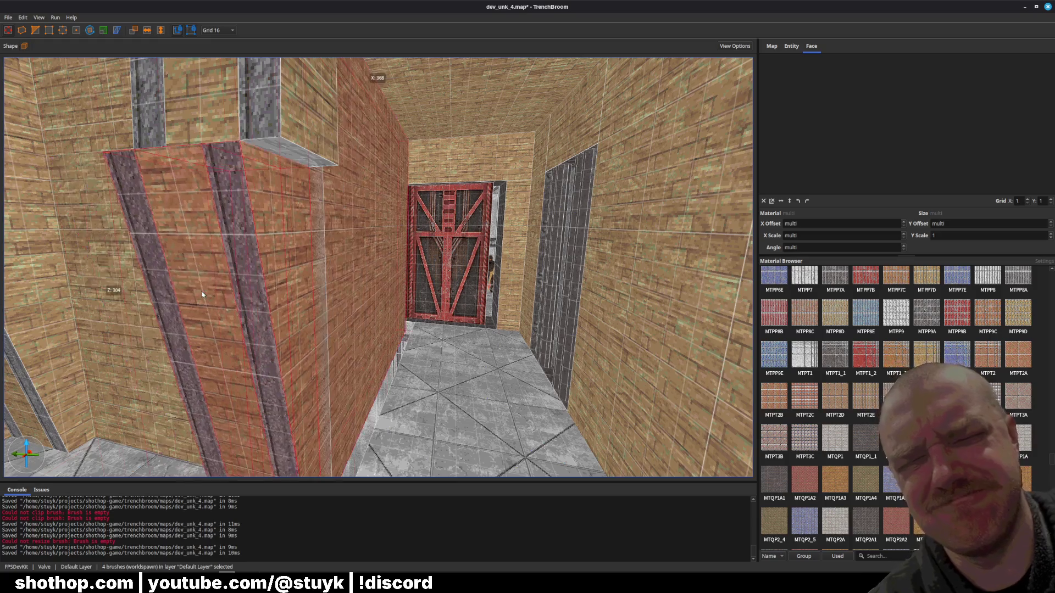
pyautogui.scroll(3, 363, 339)
pyautogui.scroll(4, 363, 339)
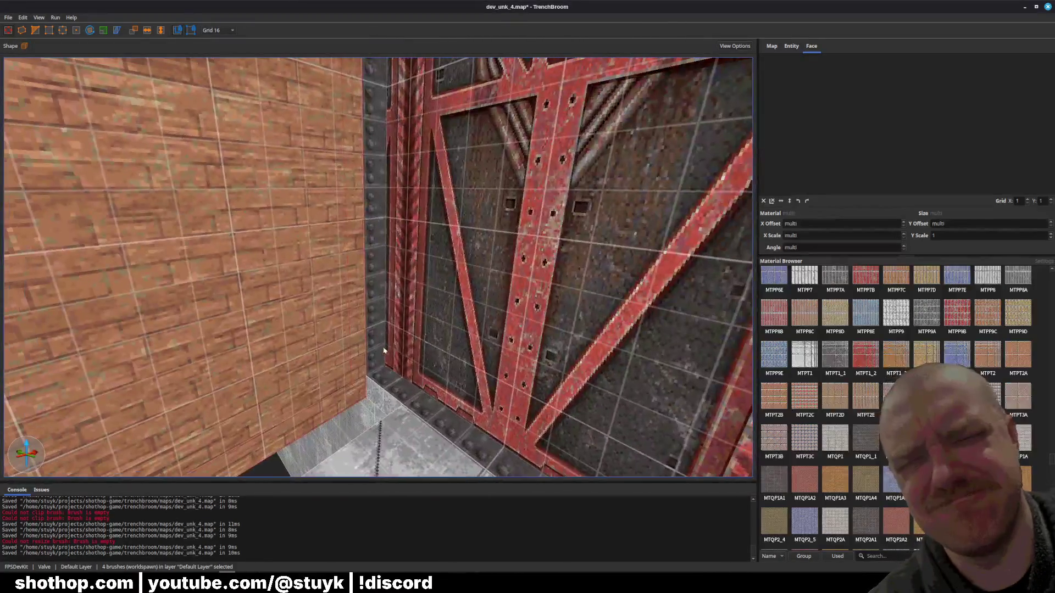
pyautogui.scroll(-5, 393, 351)
pyautogui.press('Escape')
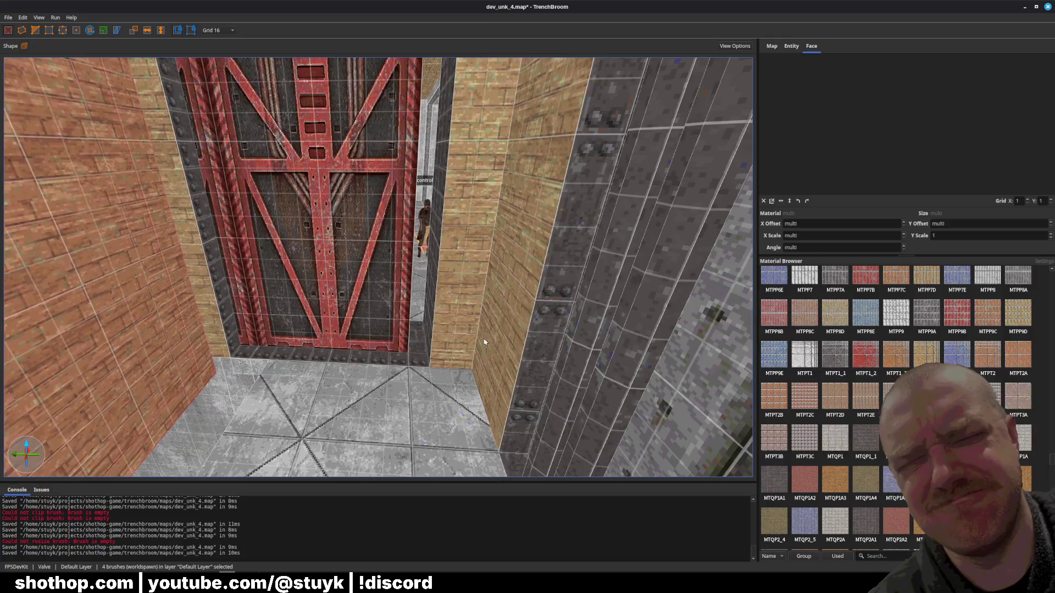
# - Inspect the grey wall and the thin wall brush beside the door, undoing the last change
pyautogui.scroll(2, 470, 345)
pyautogui.scroll(5, 461, 338)
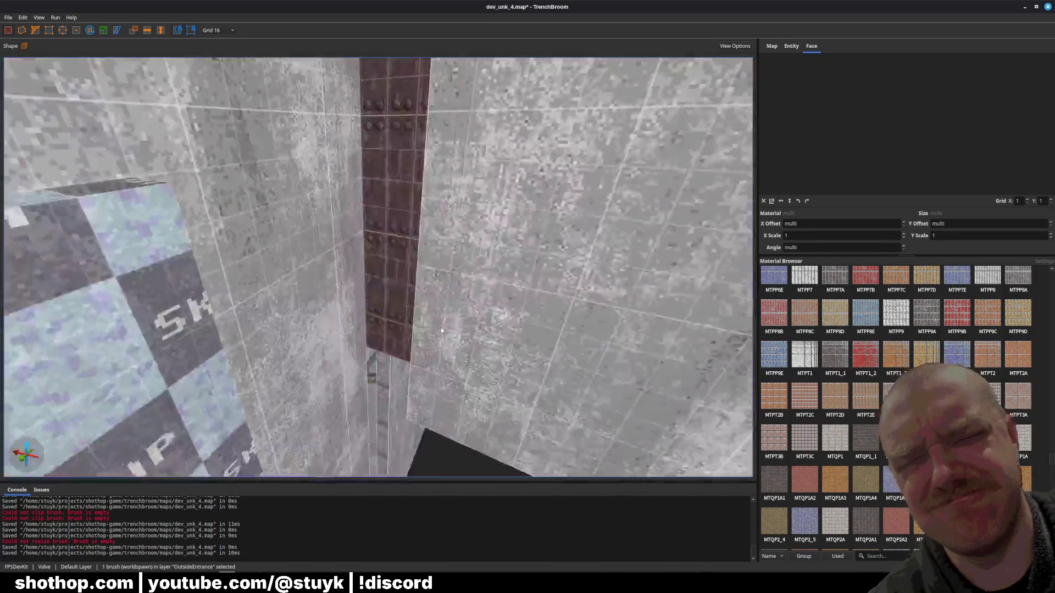
pyautogui.click(453, 331)
pyautogui.scroll(3, 454, 331)
pyautogui.press('Escape')
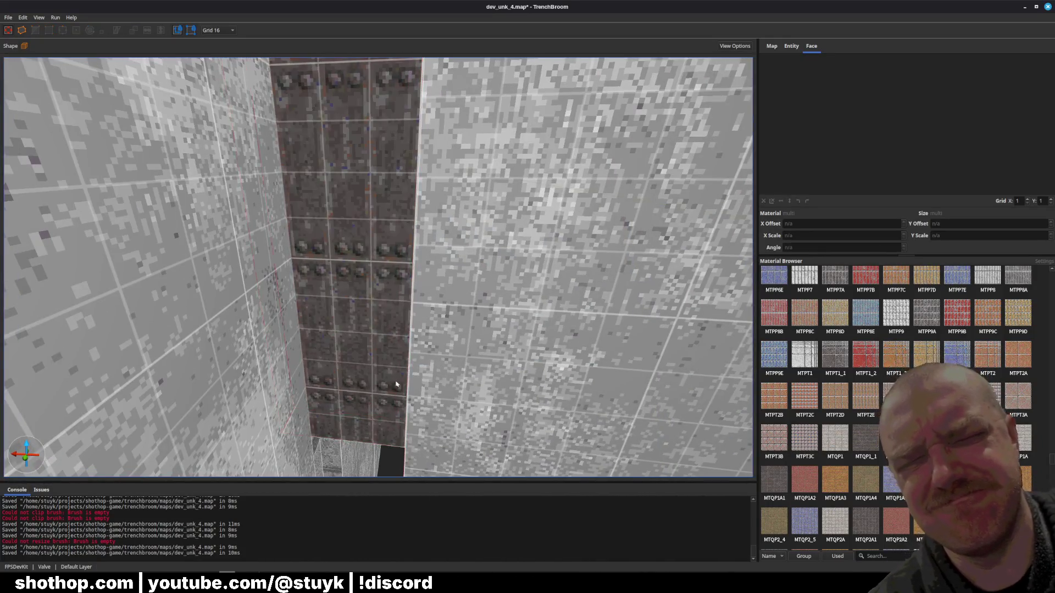
pyautogui.scroll(-6, 433, 388)
pyautogui.scroll(3, 433, 388)
pyautogui.click(332, 339)
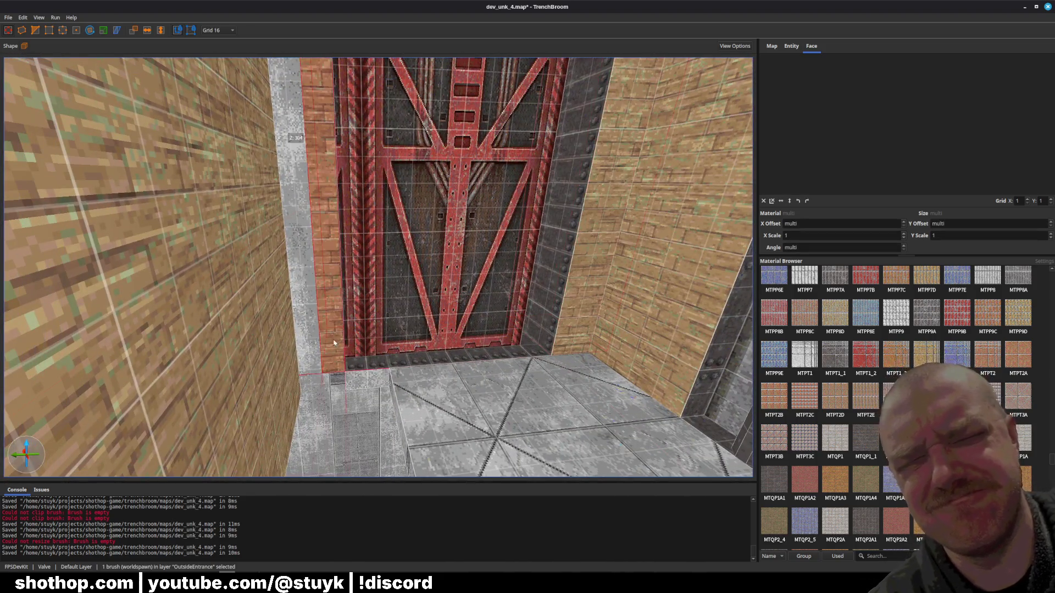
pyautogui.scroll(3, 332, 351)
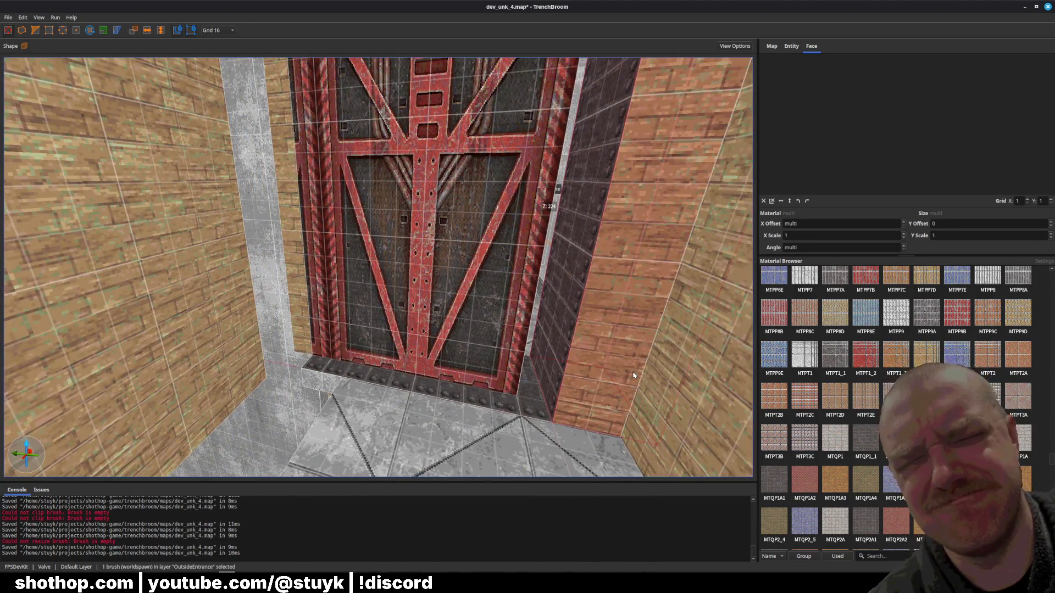
pyautogui.hotkey('ctrl', 'z')
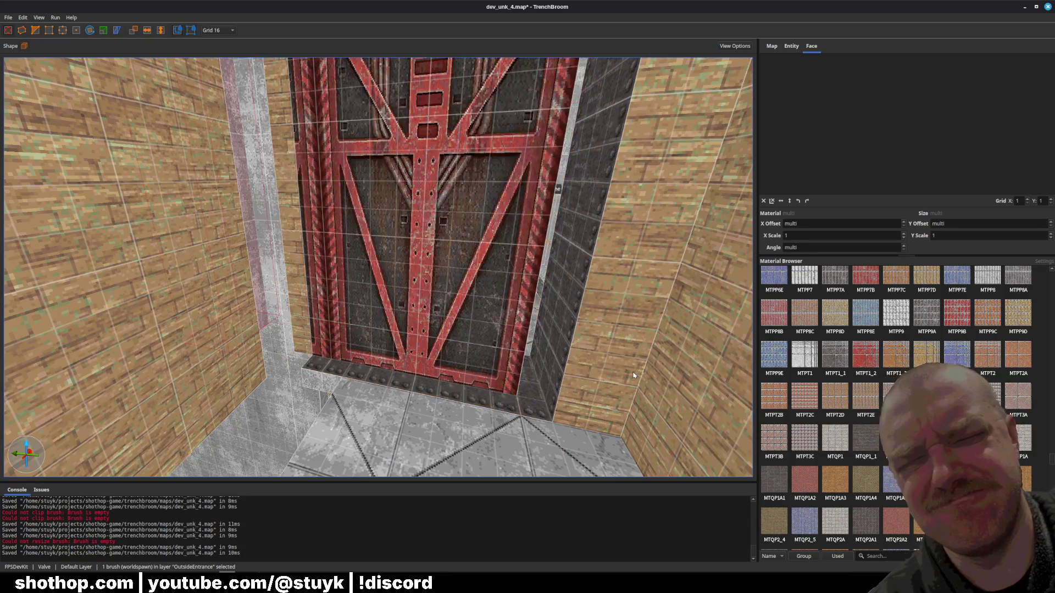
# - Inspect the pillar and grey wall next to the door
pyautogui.scroll(4, 632, 368)
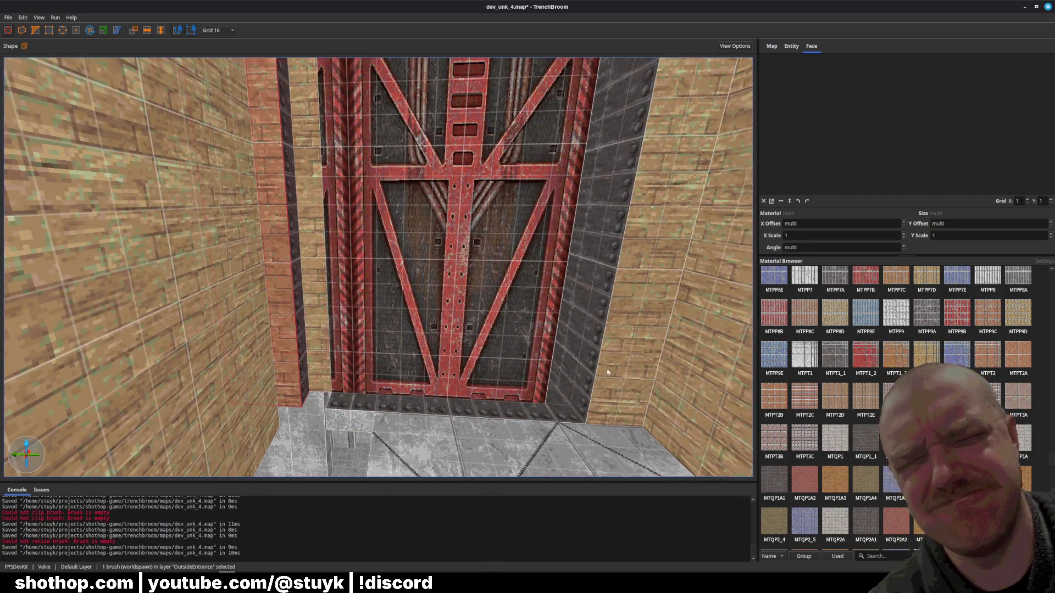
pyautogui.scroll(3, 530, 368)
pyautogui.click(301, 317)
pyautogui.press('Escape')
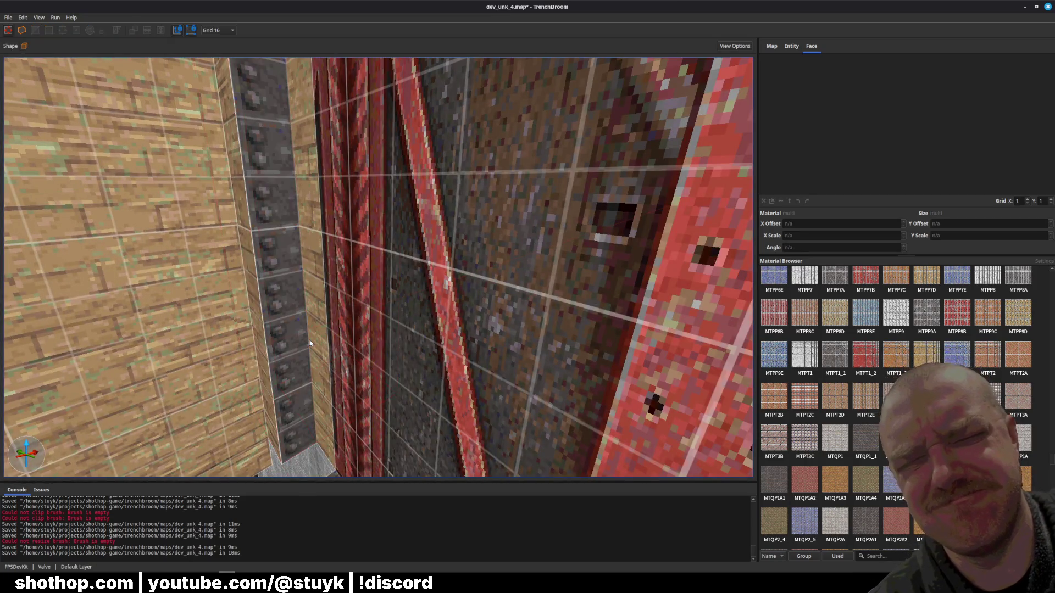
pyautogui.scroll(-5, 324, 344)
pyautogui.click(342, 345)
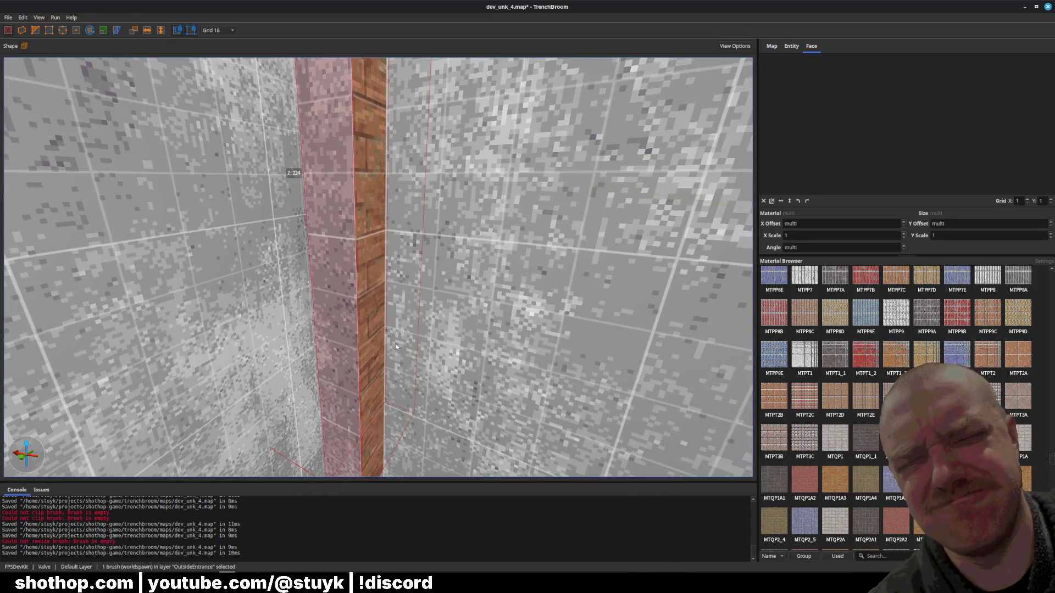
pyautogui.scroll(-5, 357, 342)
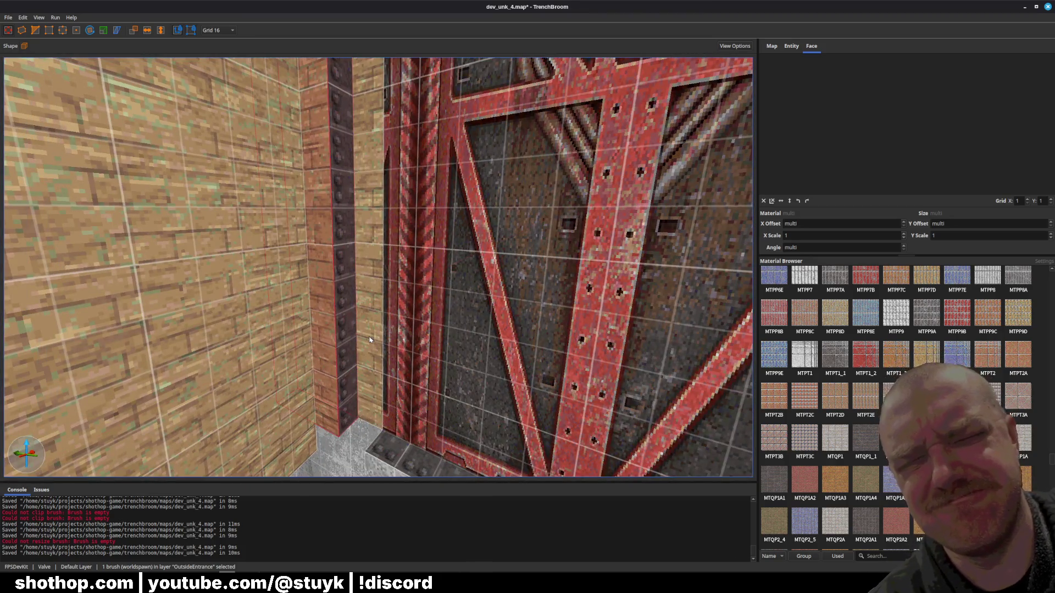
pyautogui.press('Escape')
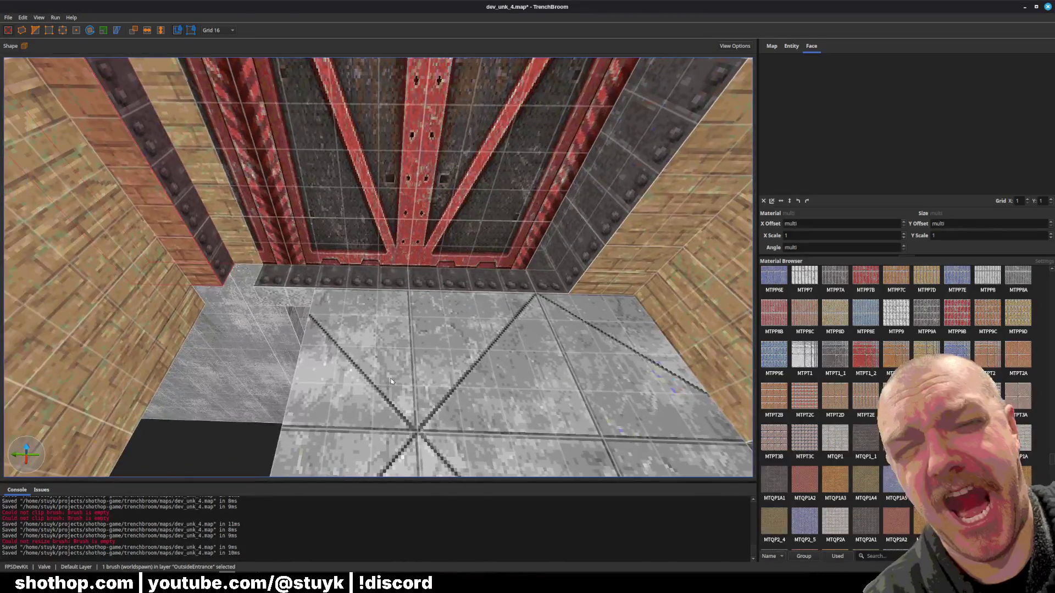
# - Check the floor brush before the door and save dev_unk_4.map
pyautogui.scroll(-2, 416, 330)
pyautogui.click(416, 330)
pyautogui.scroll(-3, 438, 353)
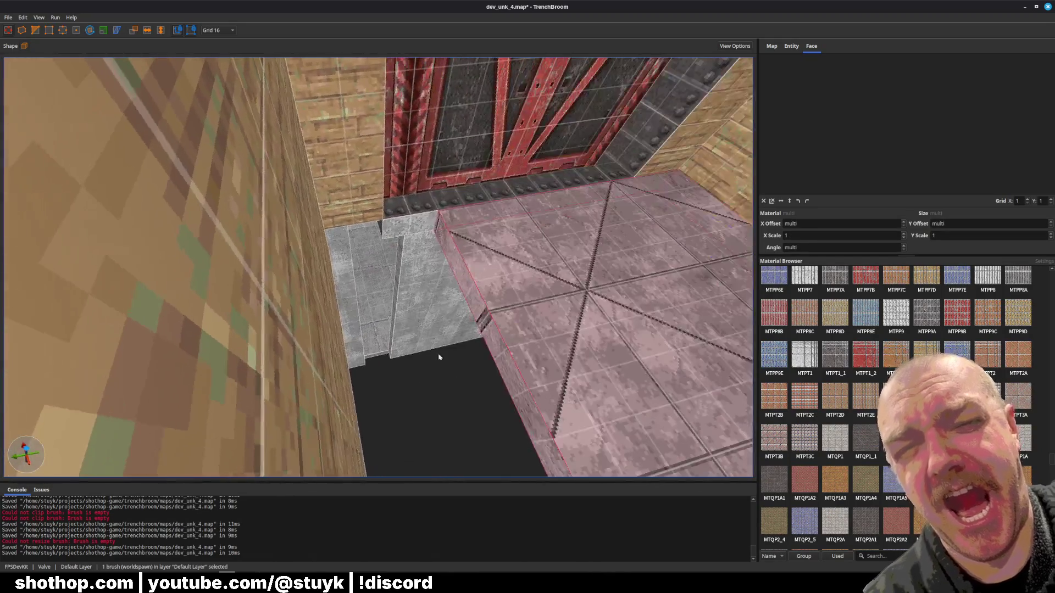
pyautogui.press('Escape')
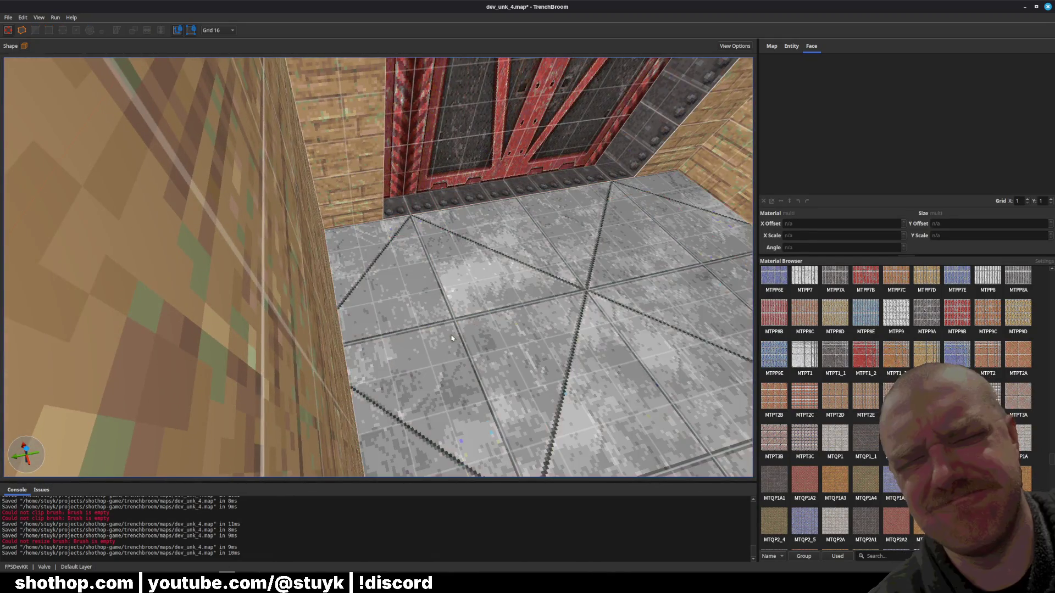
pyautogui.scroll(-3, 378, 330)
pyautogui.hotkey('ctrl', 's')
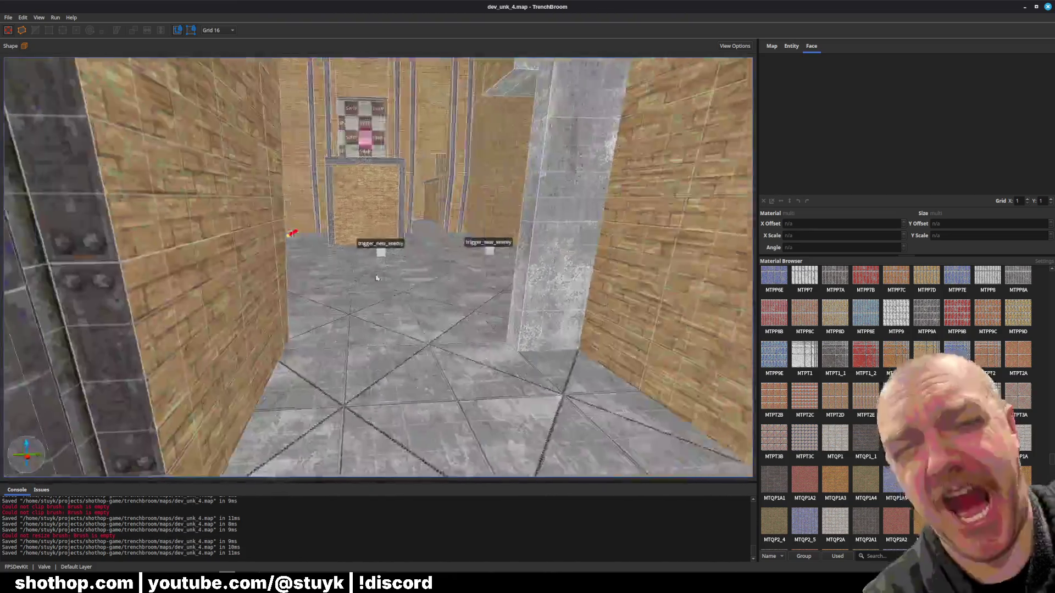
pyautogui.scroll(-5, 267, 289)
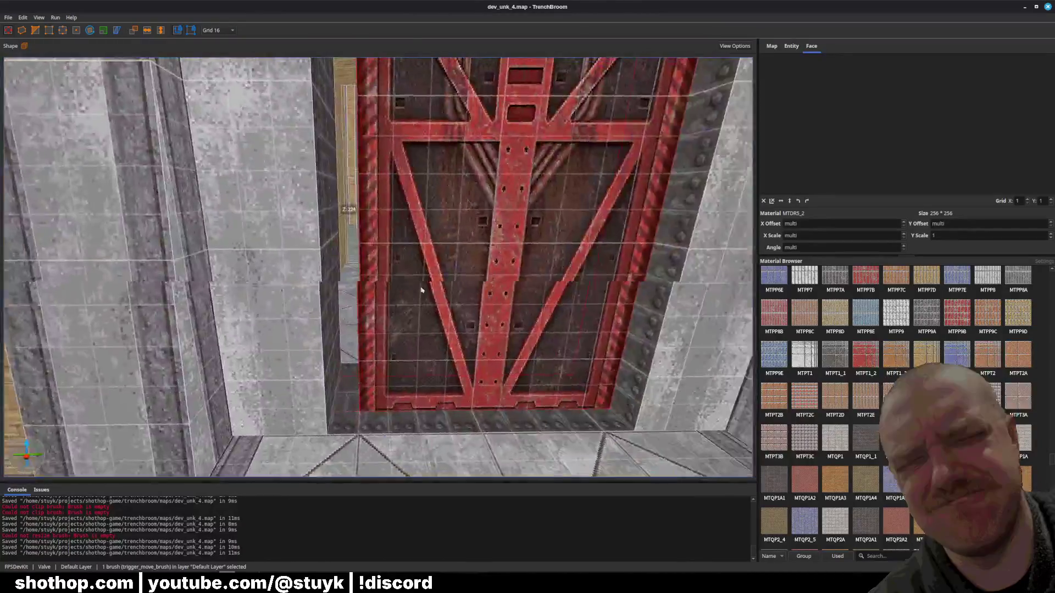
# - Set the door's MTDR5_2 texture to X offset 230.4 and X scale 0.625, then save
pyautogui.click(446, 293)
pyautogui.keyDown('shift'); pyautogui.click(347, 330); pyautogui.keyUp('shift')
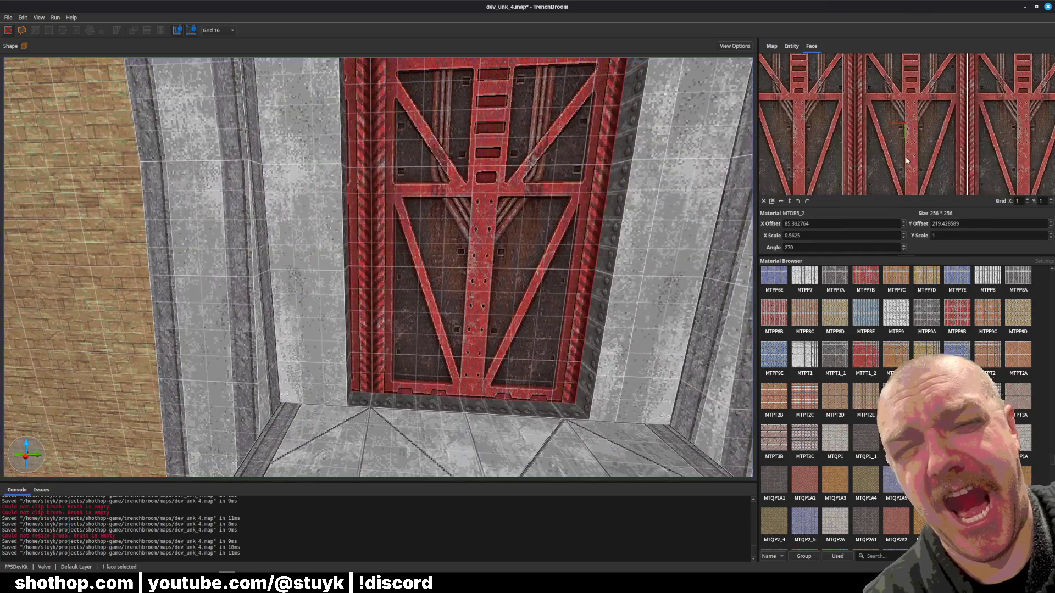
pyautogui.moveTo(907, 160); pyautogui.dragTo(894, 158)
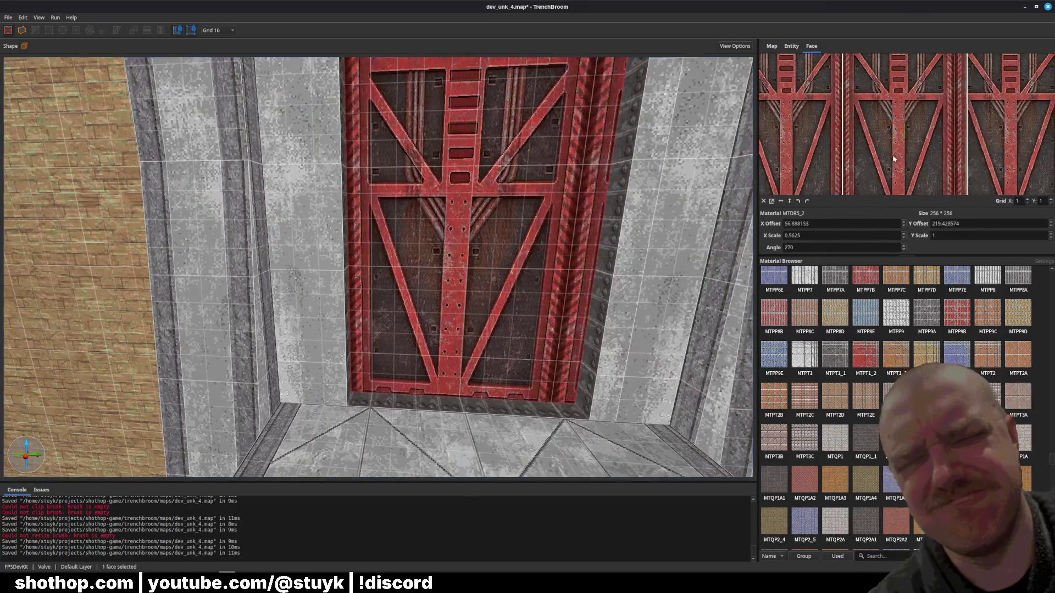
pyautogui.moveTo(956, 132); pyautogui.dragTo(932, 128)
pyautogui.scroll(-2, 933, 128)
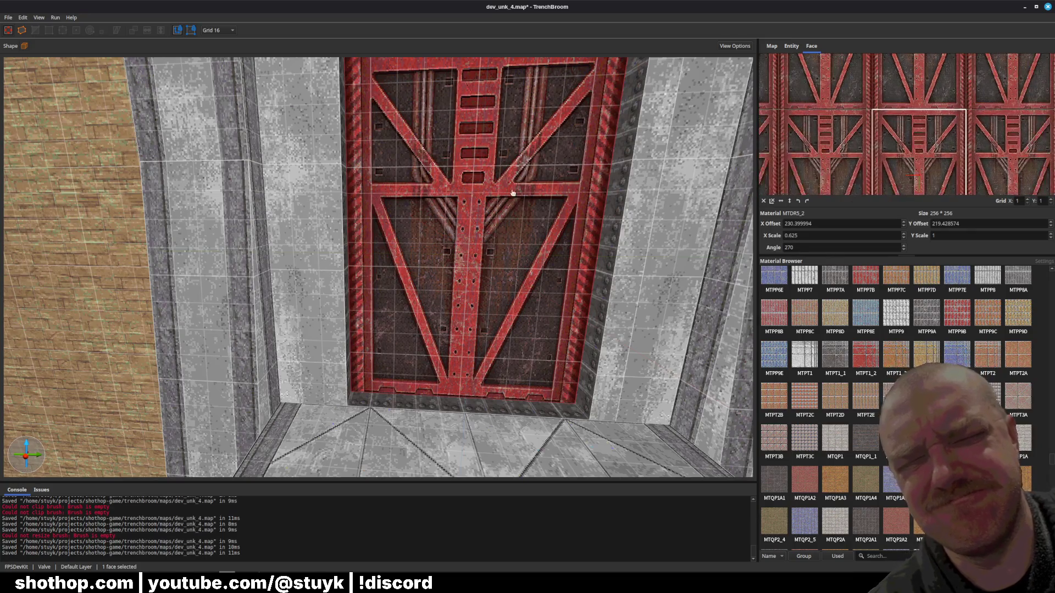
pyautogui.press('Escape')
pyautogui.scroll(-5, 521, 254)
pyautogui.hotkey('ctrl', 's')
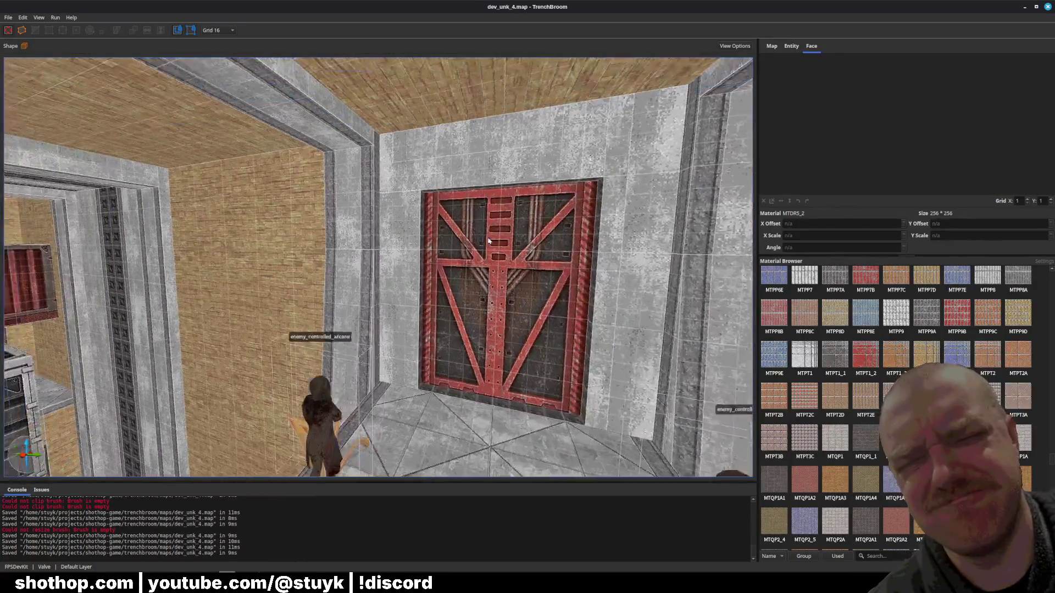
# - Look over the grey wall and open-ceiling brushes, then save the map
pyautogui.scroll(-3, 506, 240)
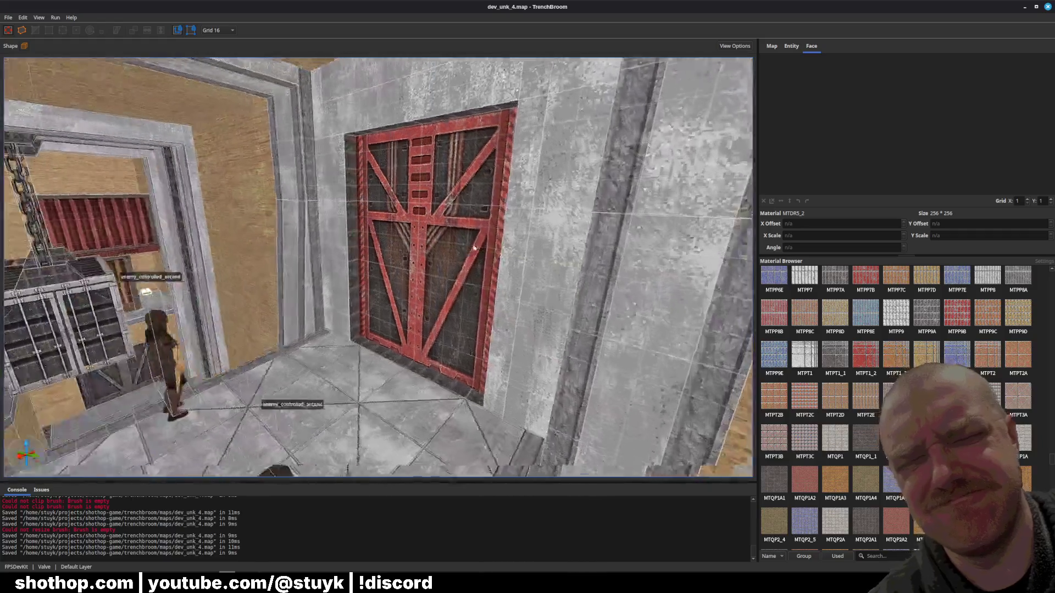
pyautogui.scroll(5, 414, 248)
pyautogui.scroll(-5, 415, 248)
pyautogui.scroll(4, 357, 240)
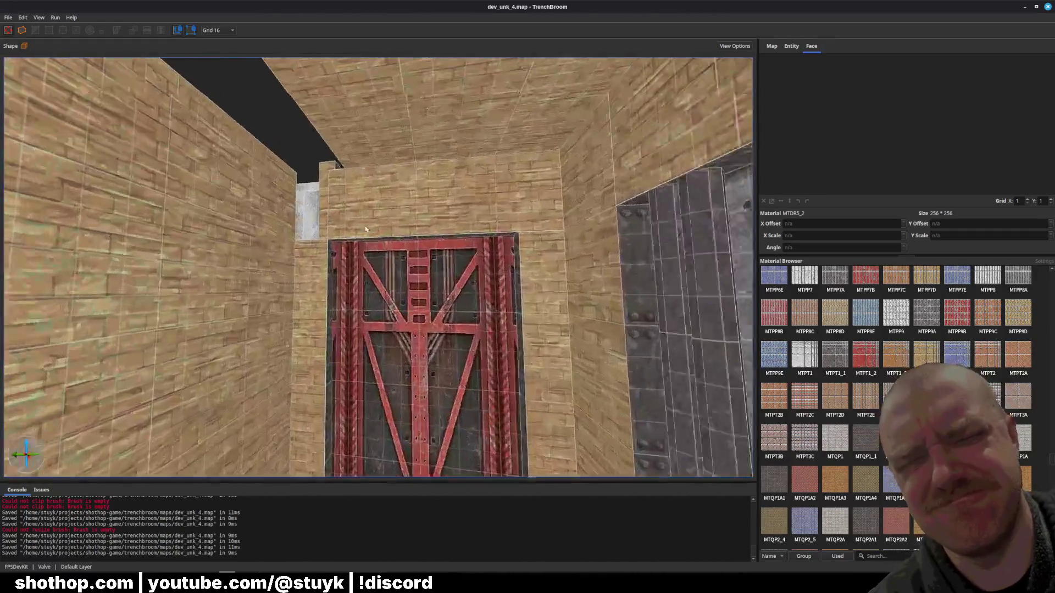
pyautogui.scroll(4, 357, 240)
pyautogui.click(396, 271)
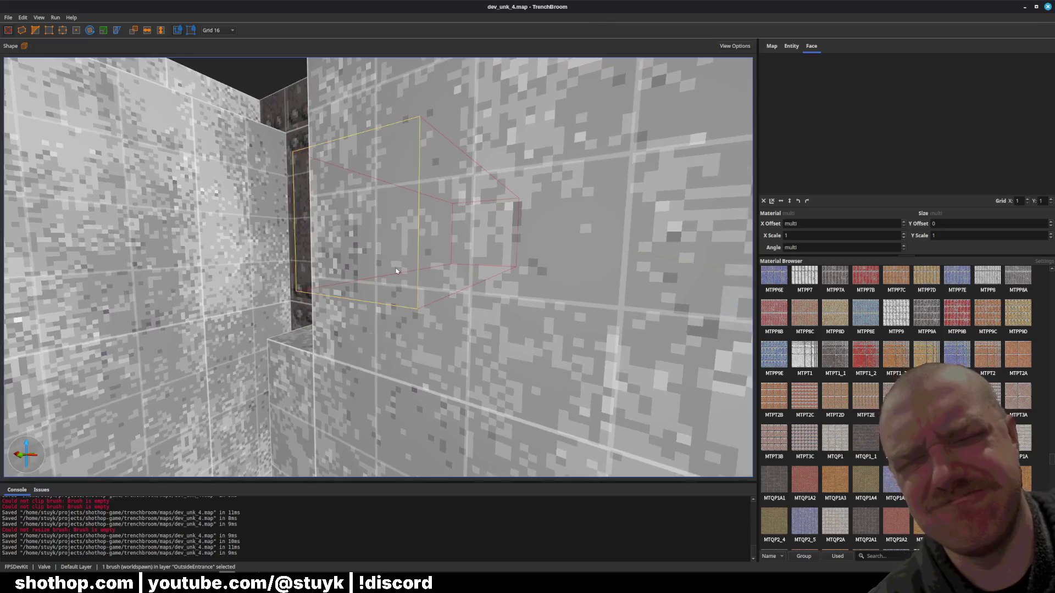
pyautogui.scroll(-5, 418, 282)
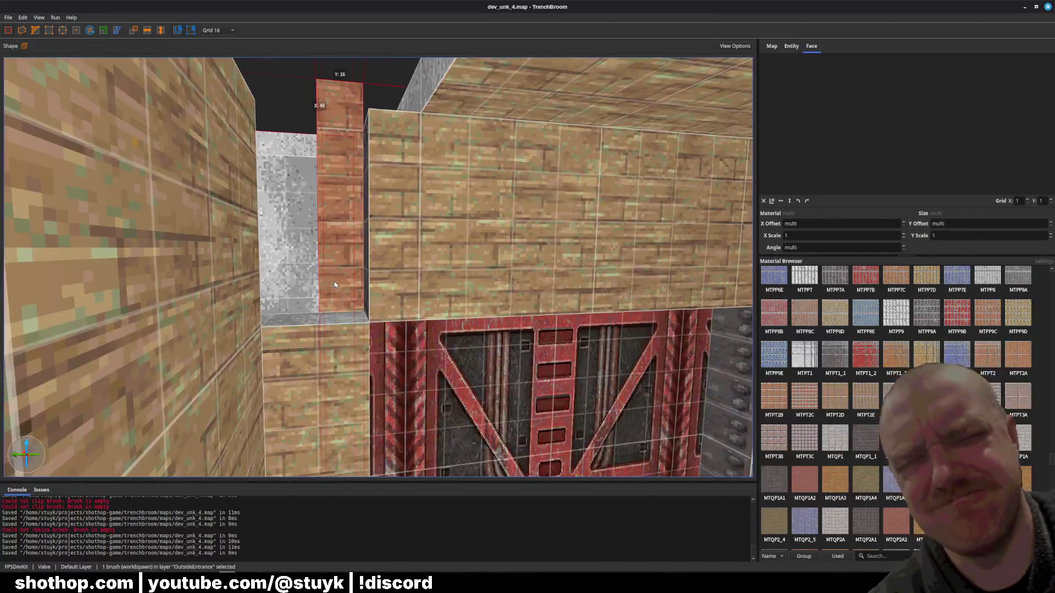
pyautogui.click(339, 130)
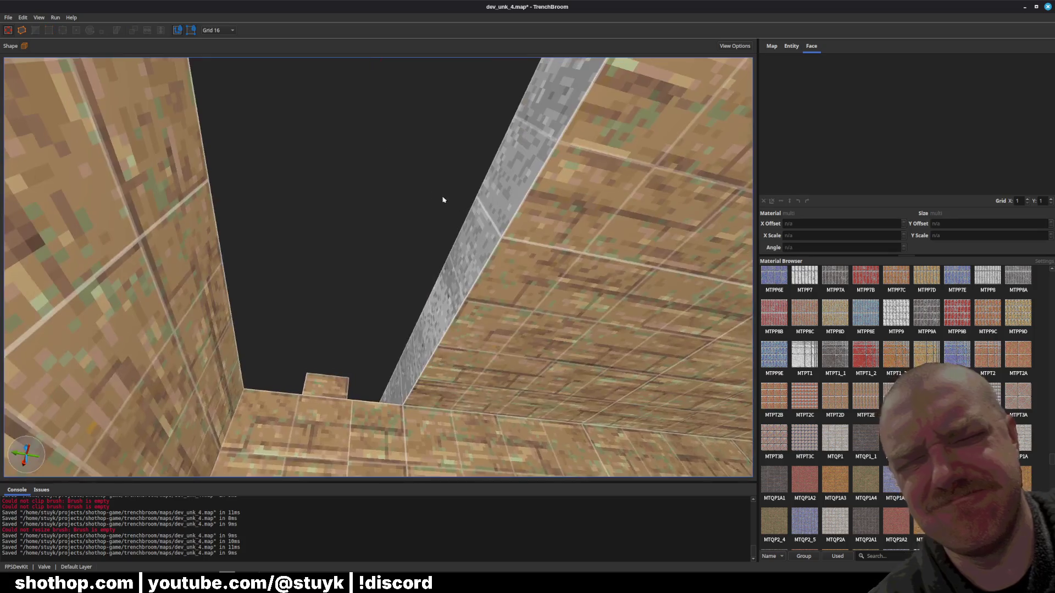
pyautogui.press('Escape')
pyautogui.hotkey('ctrl', 's')
# - Save again, view the brick wall with crates, and switch to the Godot editor
pyautogui.scroll(5, 472, 313)
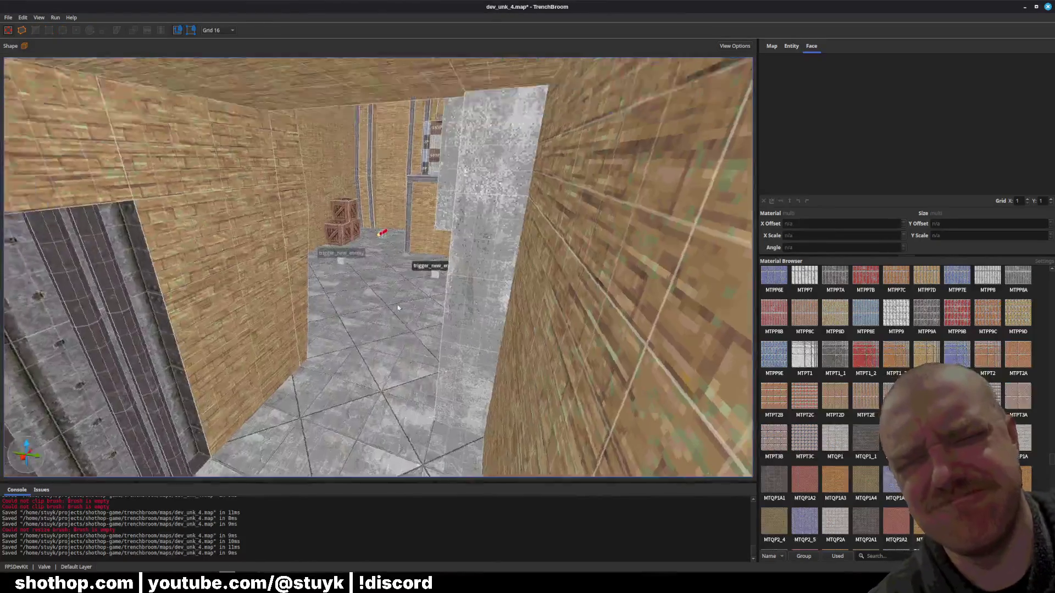
pyautogui.scroll(-5, 473, 313)
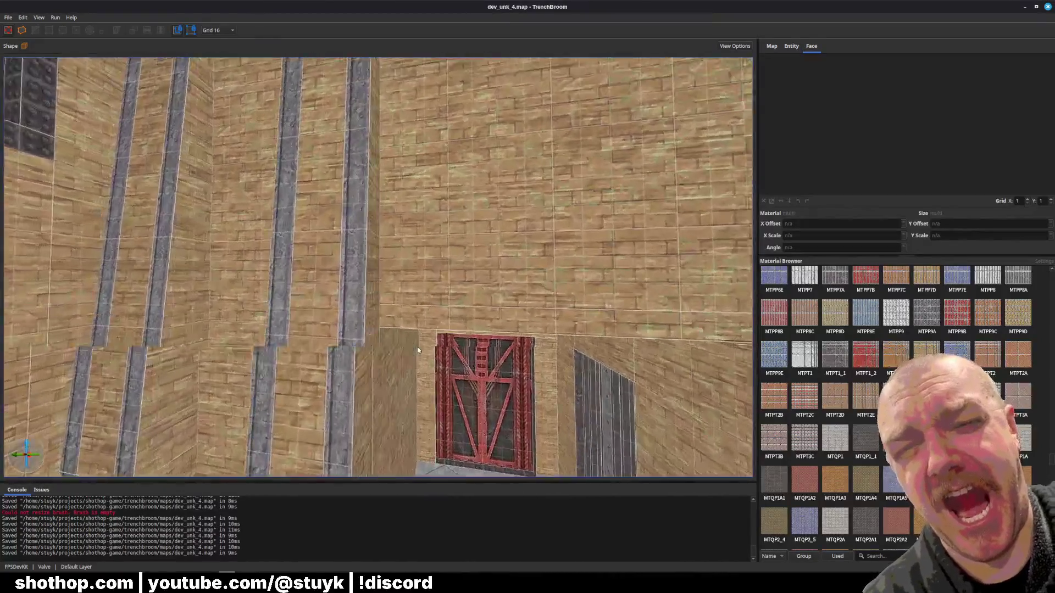
pyautogui.hotkey('ctrl', 's')
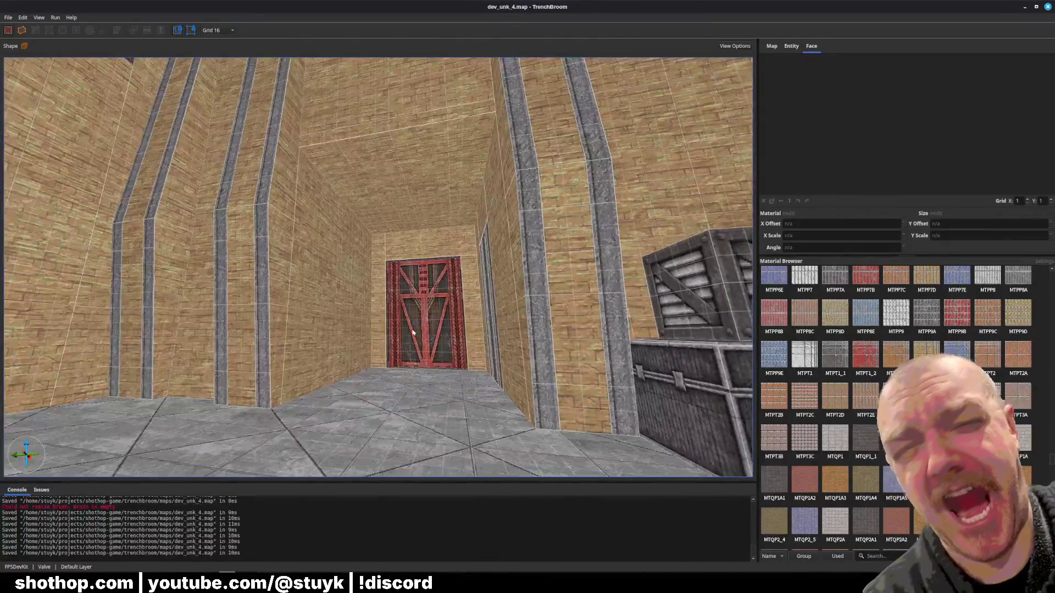
pyautogui.moveTo(413, 332)
pyautogui.mouseDown()
pyautogui.moveTo(470, 344)
pyautogui.moveTo(421, 345)
pyautogui.moveTo(463, 356)
pyautogui.mouseUp()
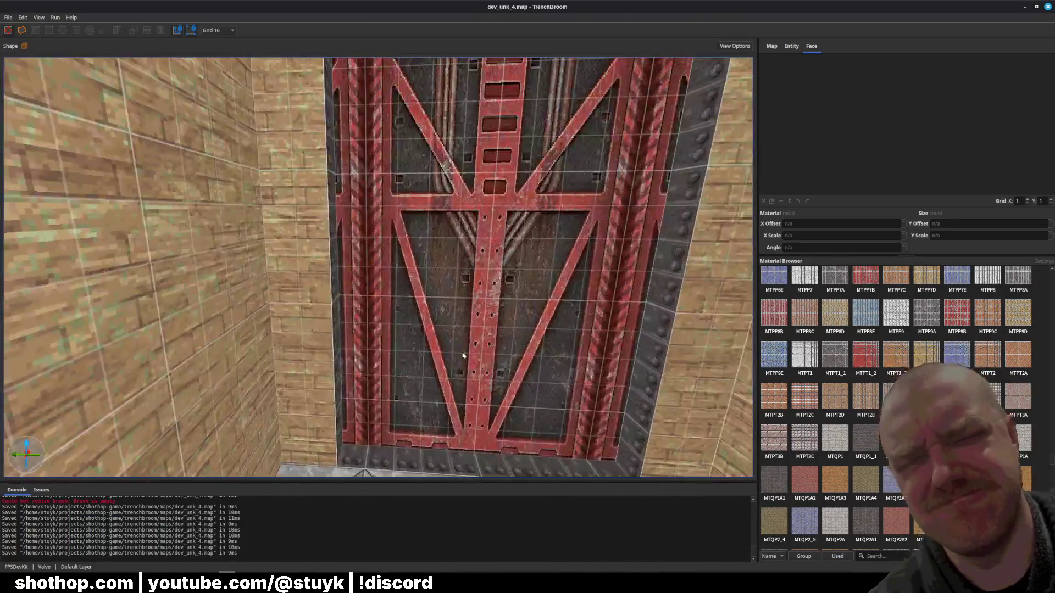
pyautogui.hotkey('alt', 'Tab')
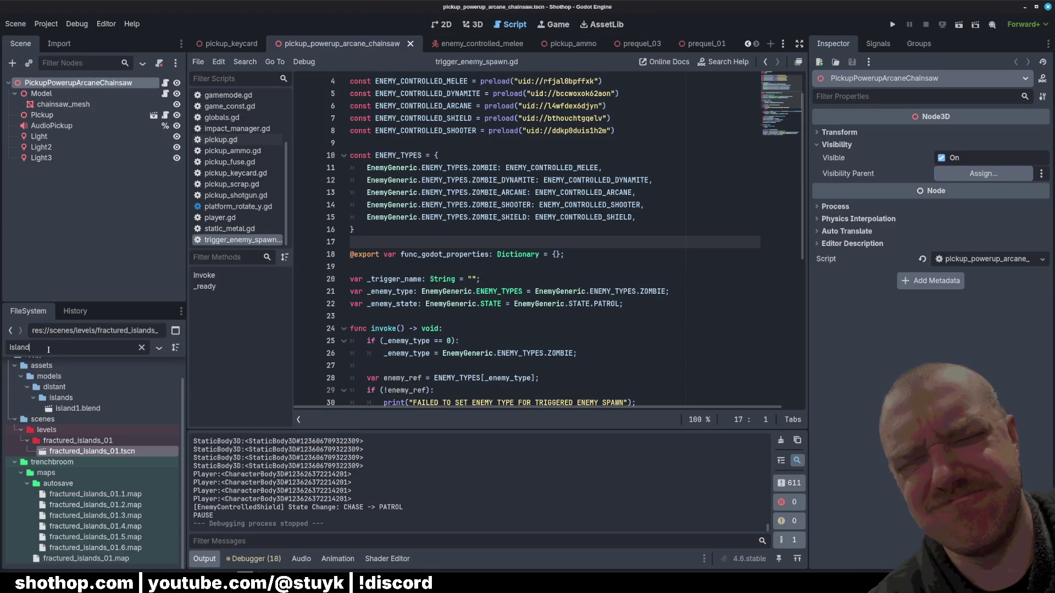
# - Open fractured_islands_01.tscn and fly toward the building, then back over the pillars
pyautogui.doubleClick(84, 451)
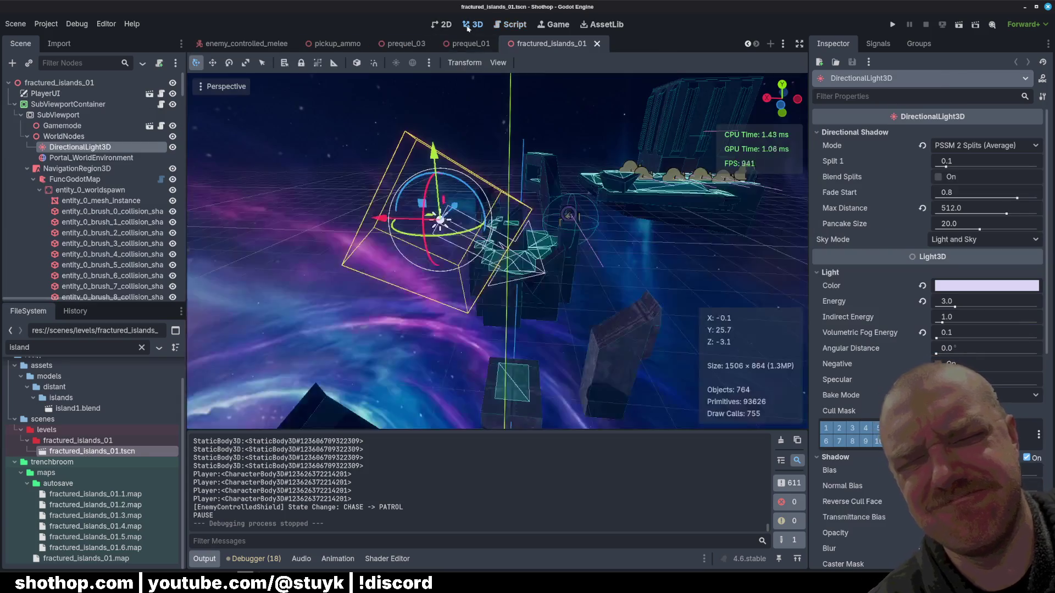
pyautogui.click(507, 224)
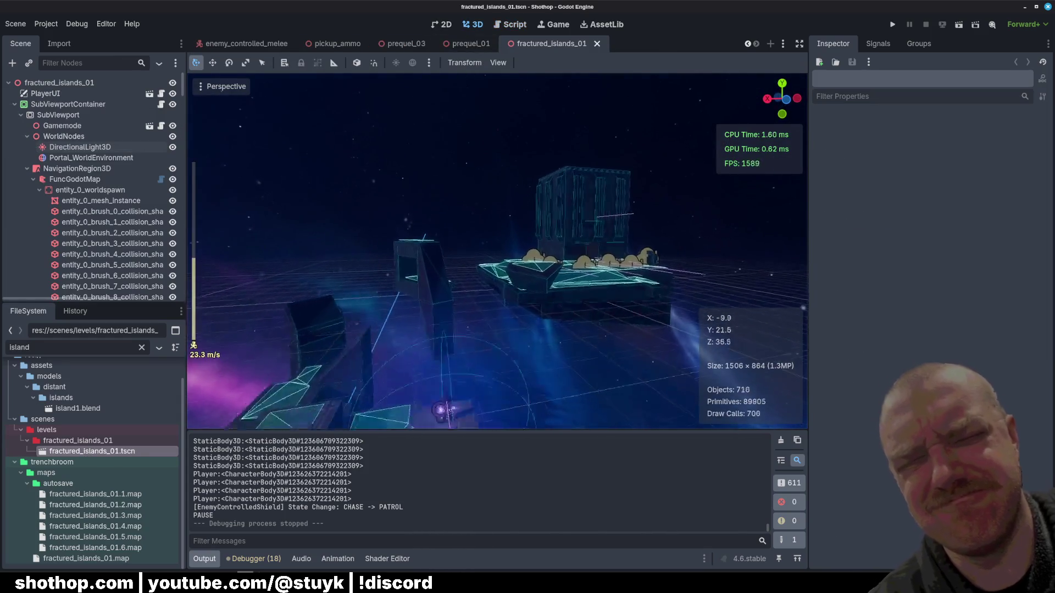
pyautogui.press('w')
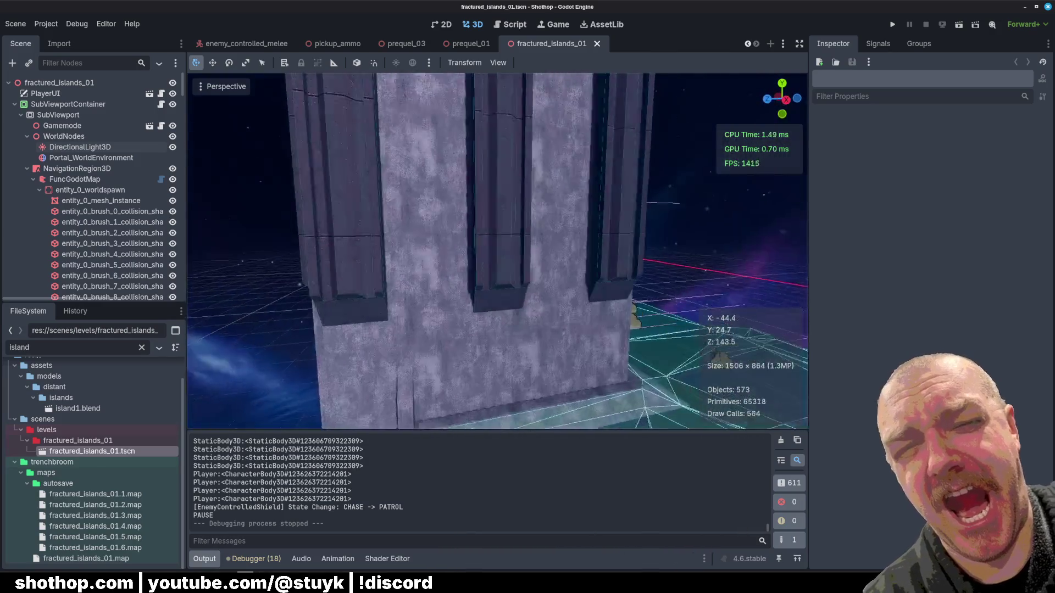
pyautogui.press('s')
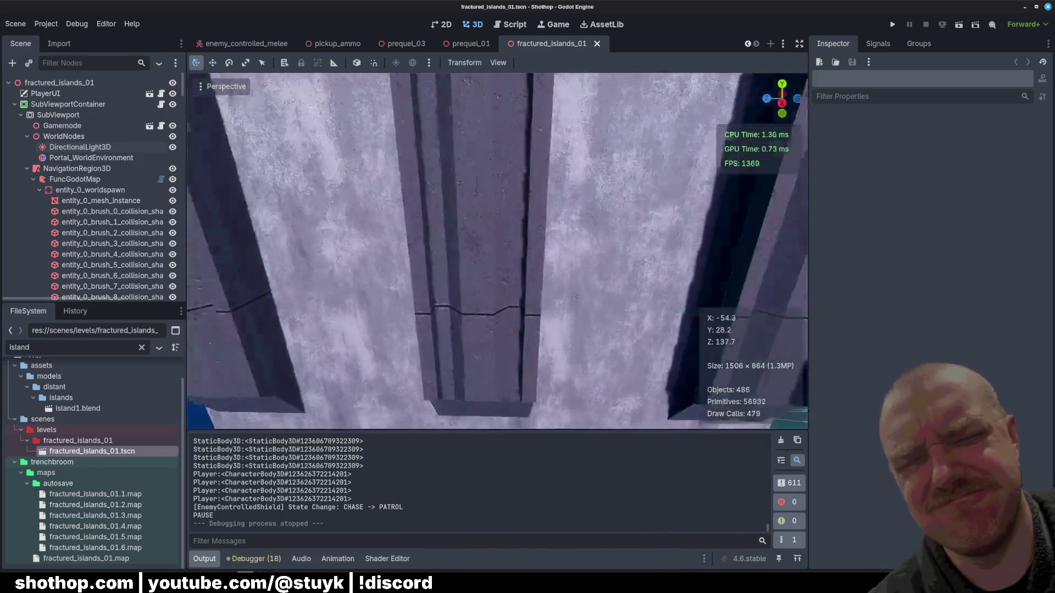
pyautogui.press('s')
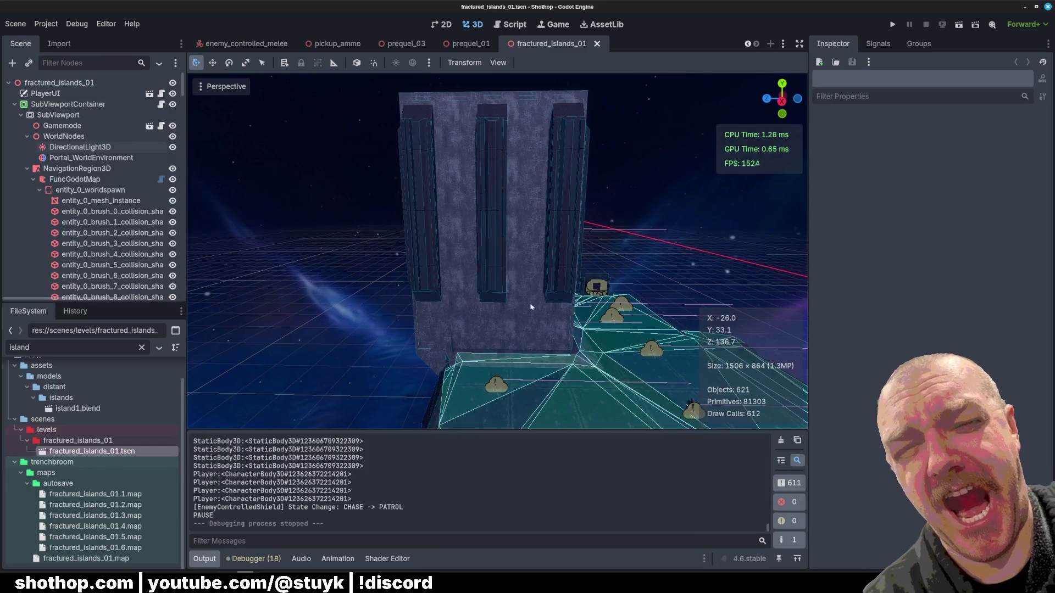
# - Look around and fly toward the floating islands, then launch the game
pyautogui.rightClick(487, 189)
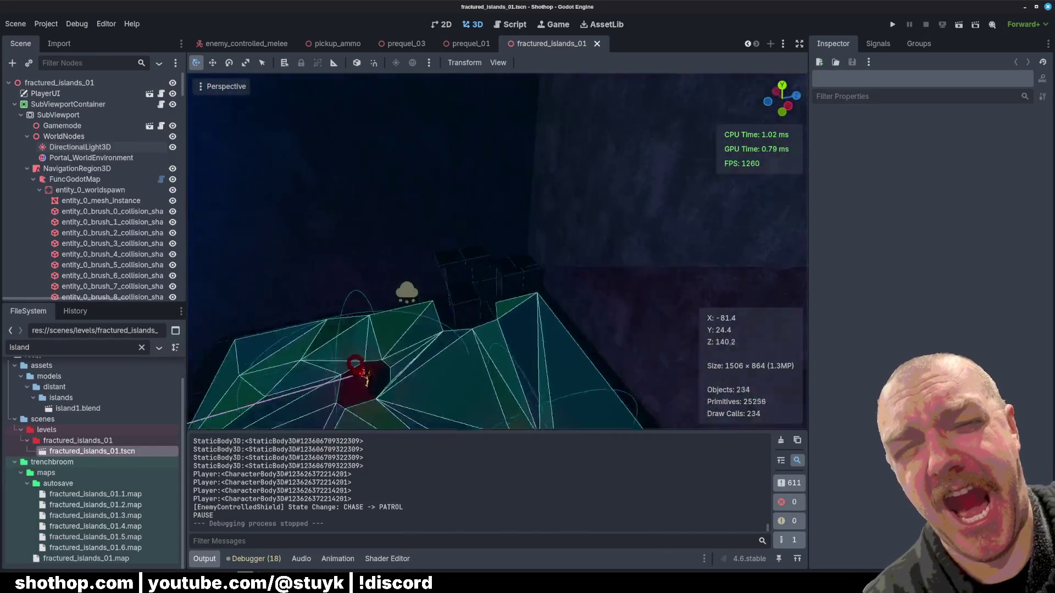
pyautogui.press('a')
pyautogui.rightClick(671, 264)
pyautogui.press('w')
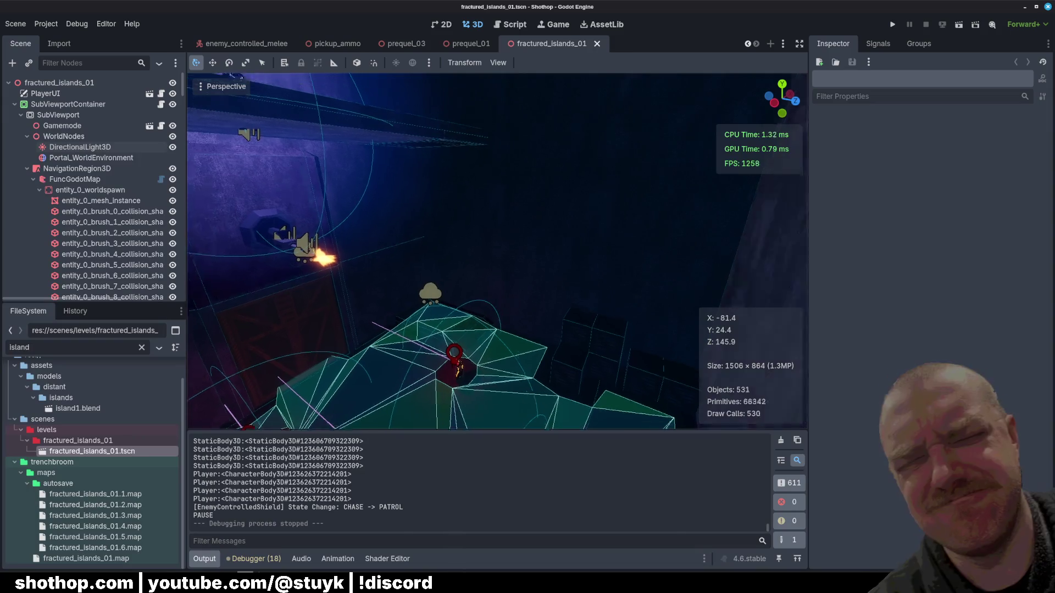
pyautogui.press('w')
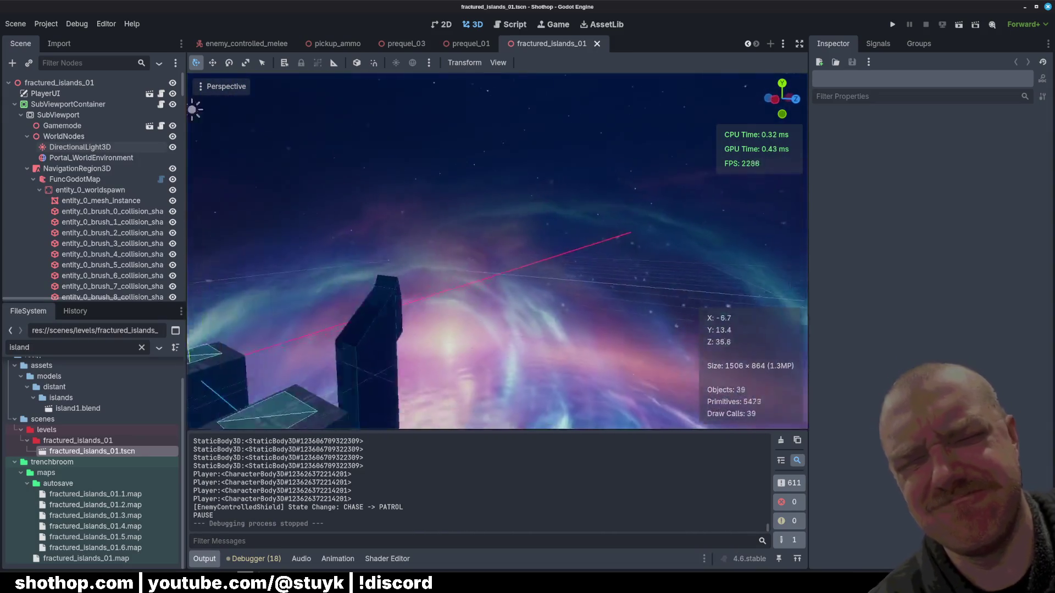
pyautogui.press('w')
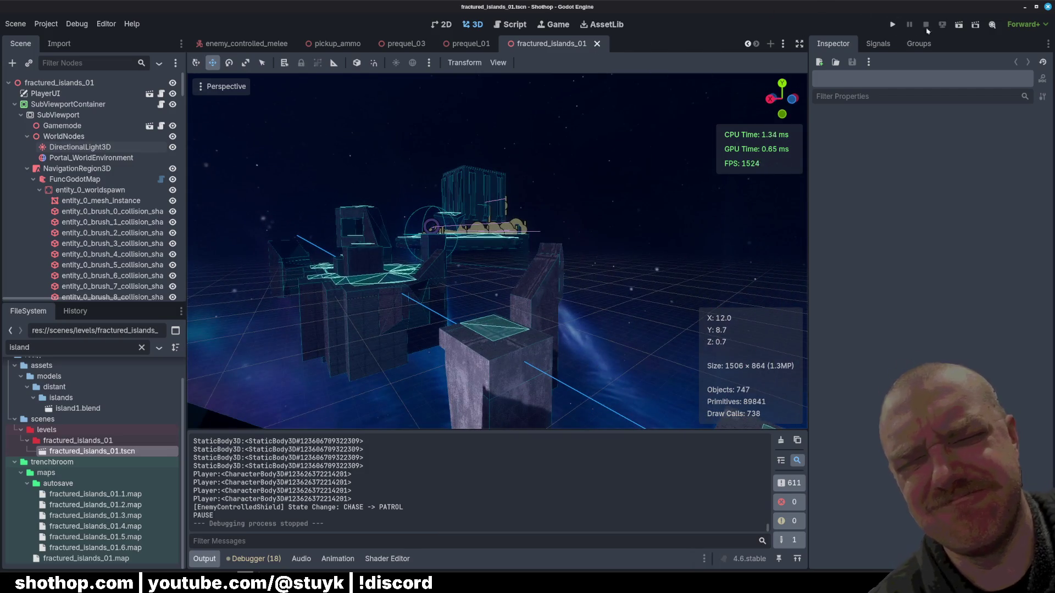
pyautogui.click(959, 25)
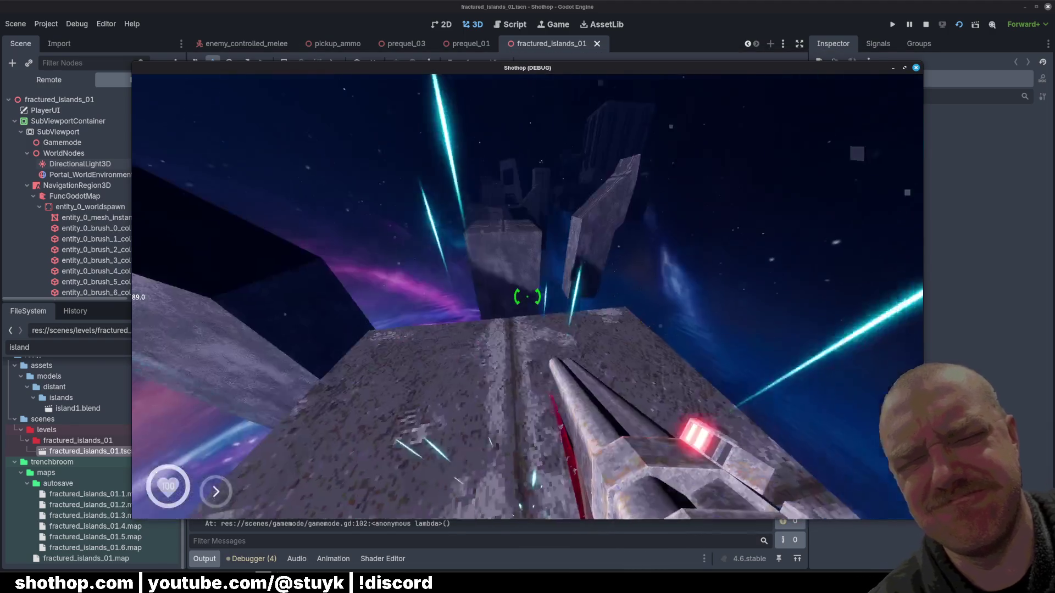
# - Dash across the level toward the pillars, burning structures and dark tower while firing the beam
pyautogui.press('shift')
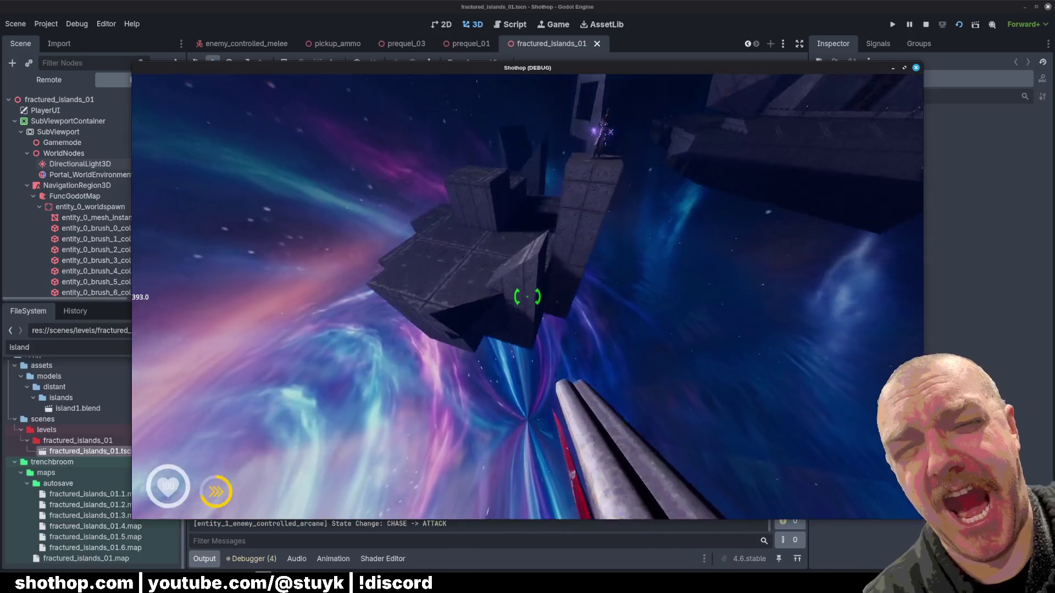
pyautogui.click(528, 296)
pyautogui.press('shift')
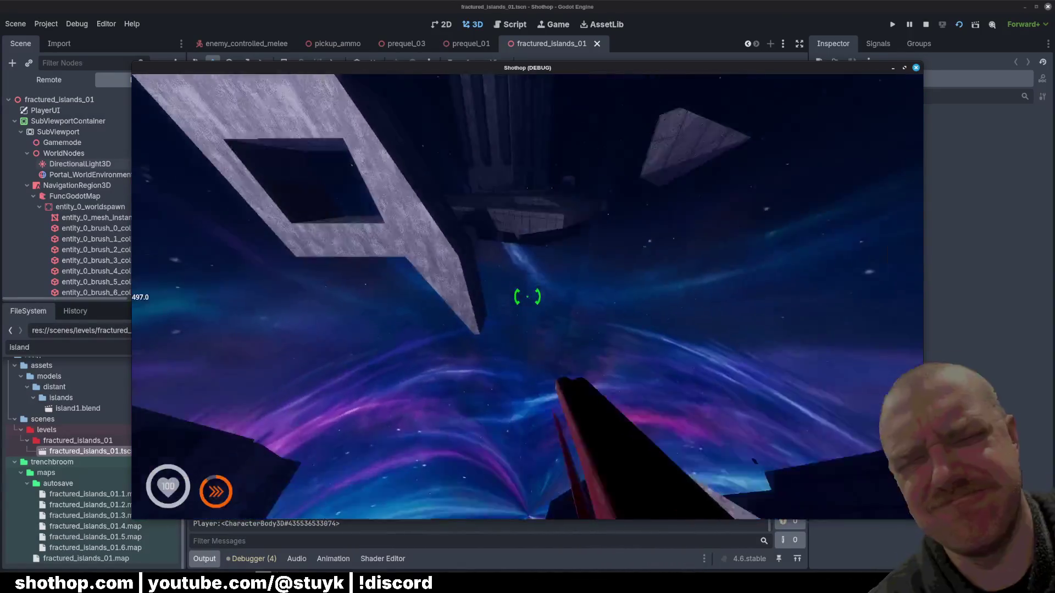
pyautogui.press('shift')
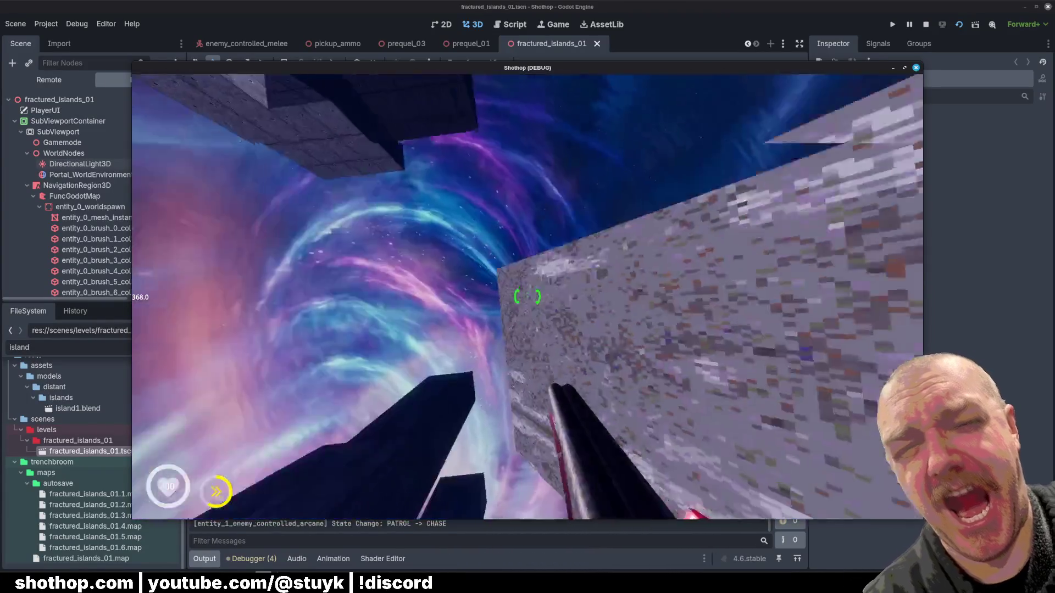
pyautogui.press('shift')
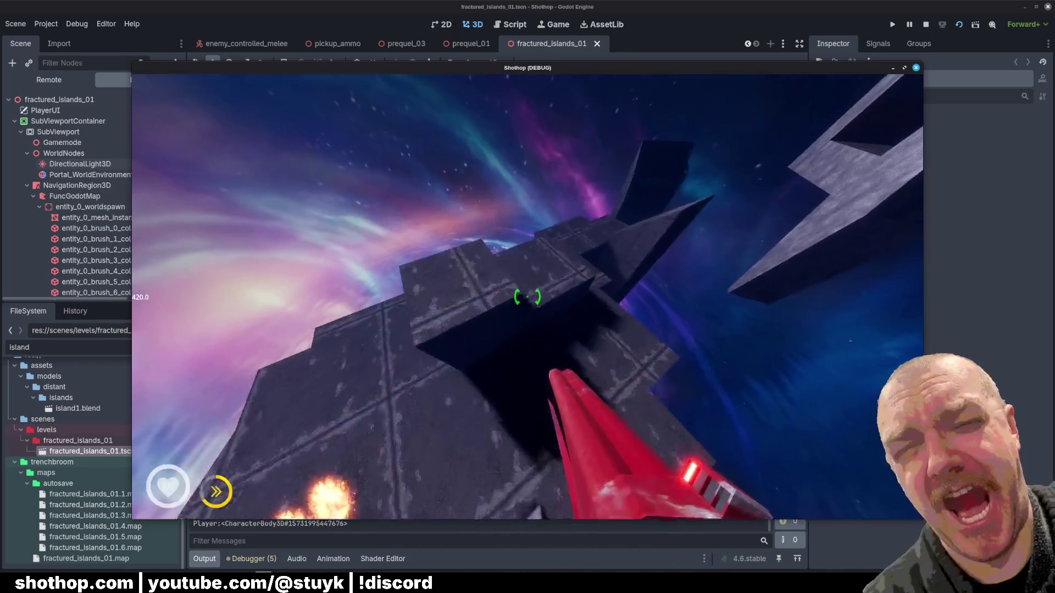
pyautogui.press('shift')
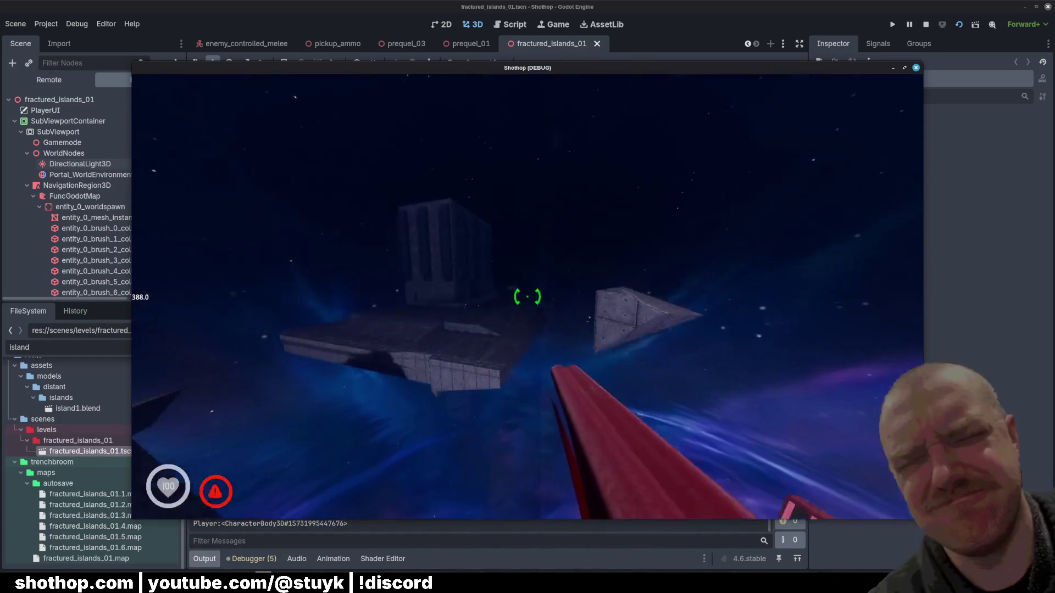
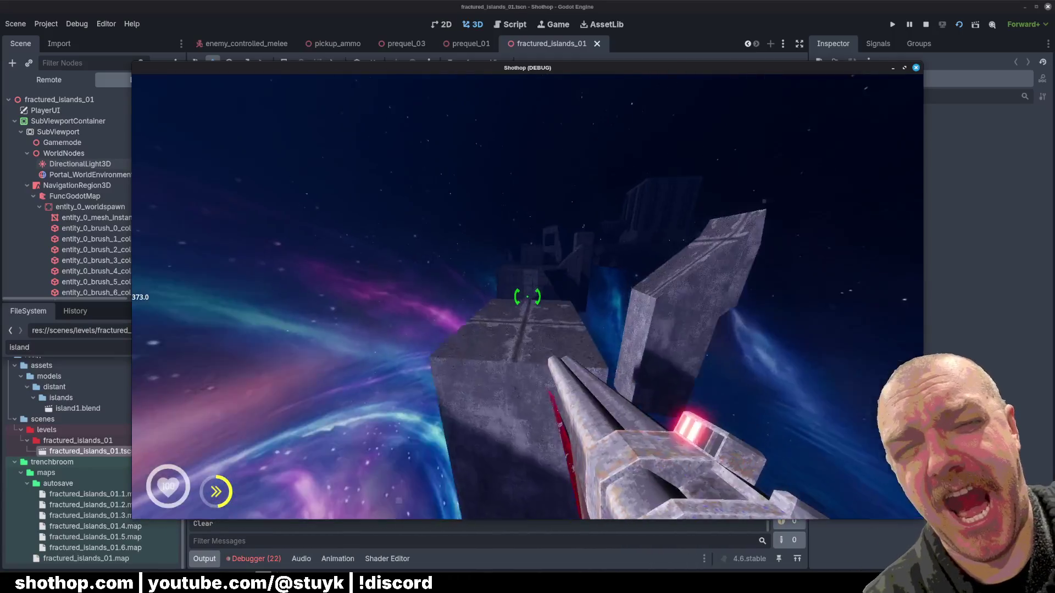
# - Reset the fractured_islands_01 level from the pause menu, resume play, and dash onto the pillar
pyautogui.press('Escape')
pyautogui.click(527, 299)
pyautogui.press('Escape')
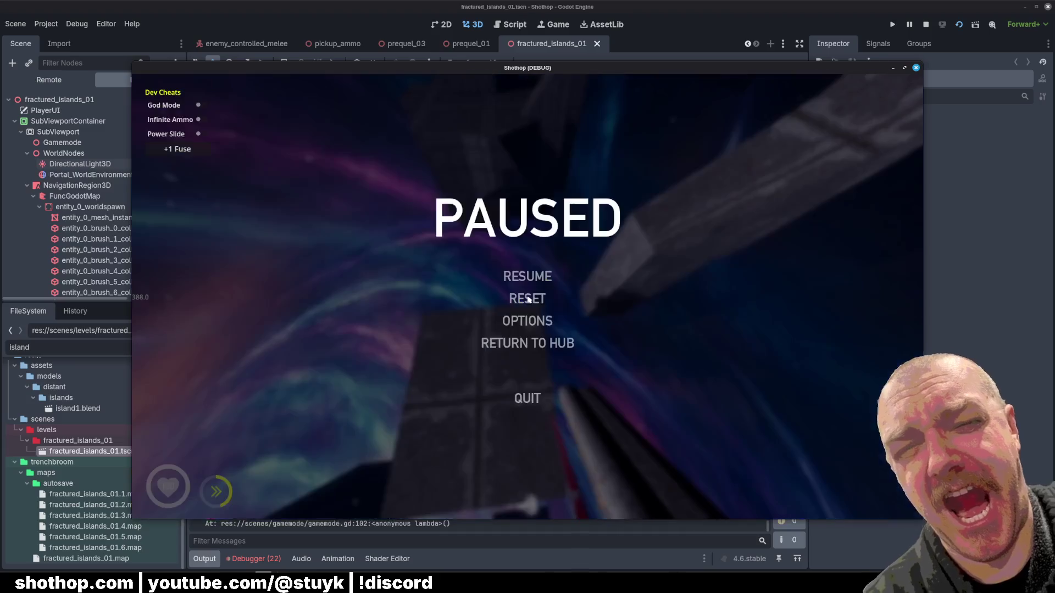
pyautogui.click(529, 297)
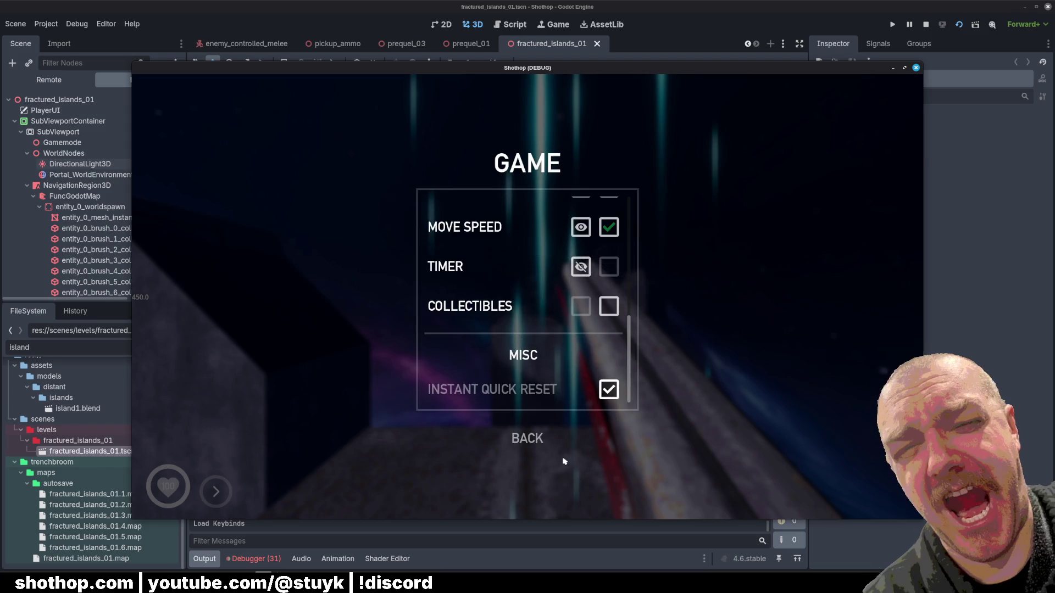
pyautogui.press('Escape')
pyautogui.press('shift')
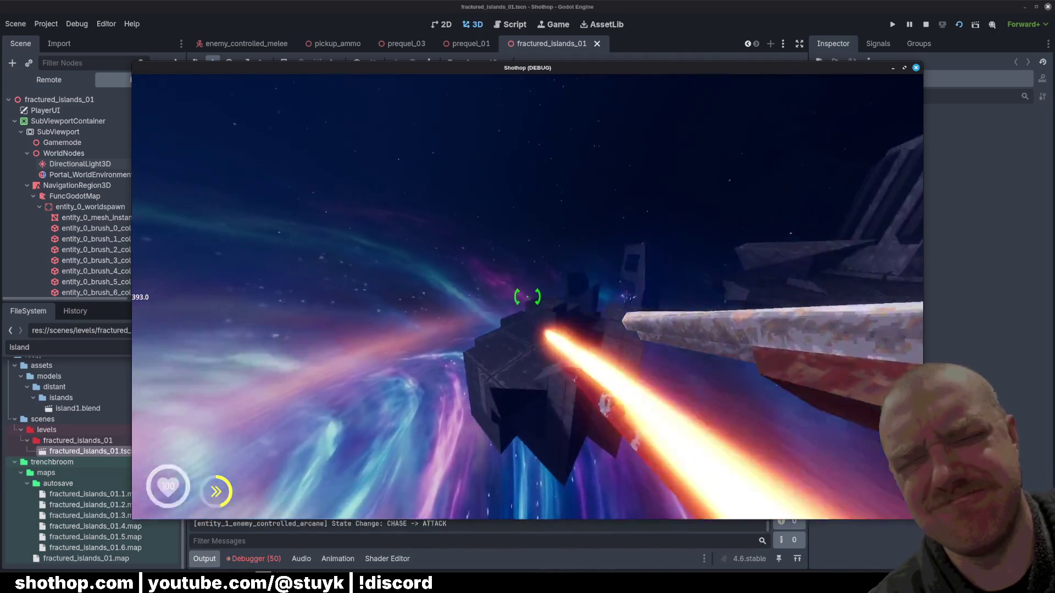
pyautogui.press('shift')
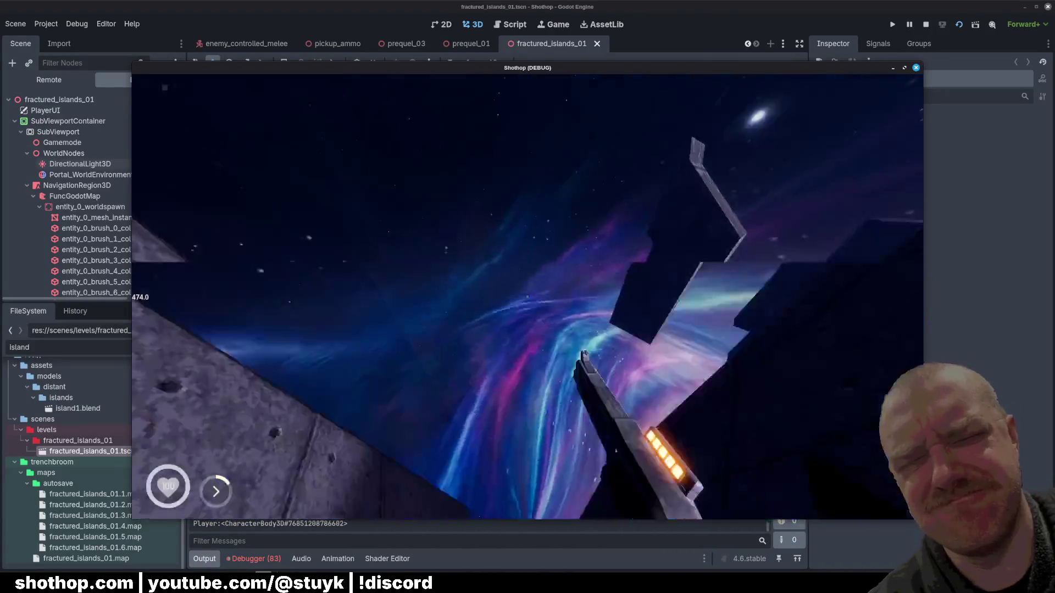
# - Pause the Shothop playtest and stop the running game
pyautogui.press('Escape')
pyautogui.press('Escape')
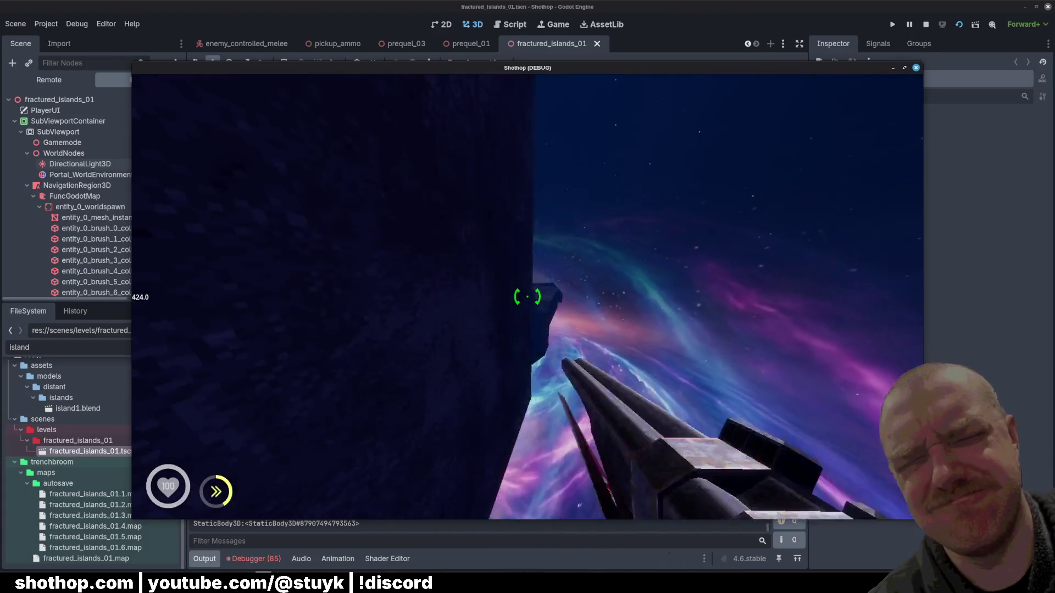
pyautogui.press('Escape')
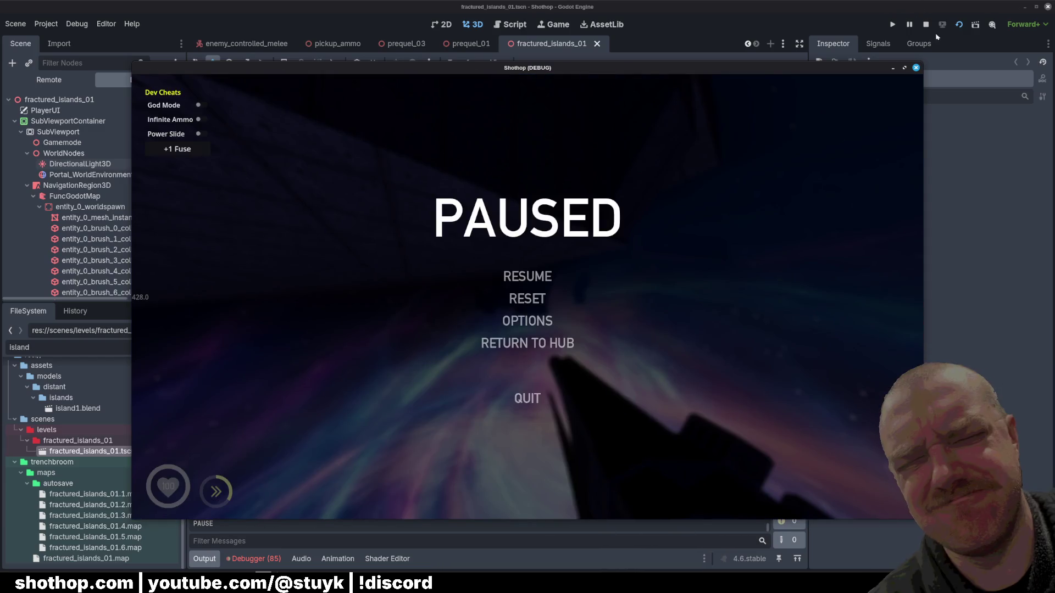
pyautogui.click(925, 24)
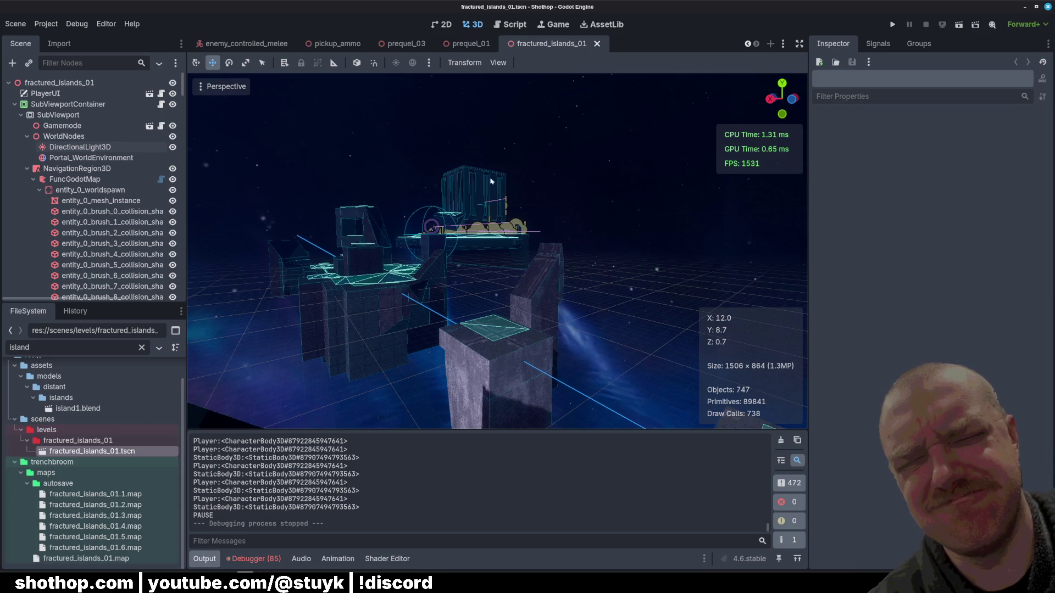
# - Switch over to the dev_unk_4 map in TrenchBroom
pyautogui.moveTo(492, 181); pyautogui.dragTo(472, 182)
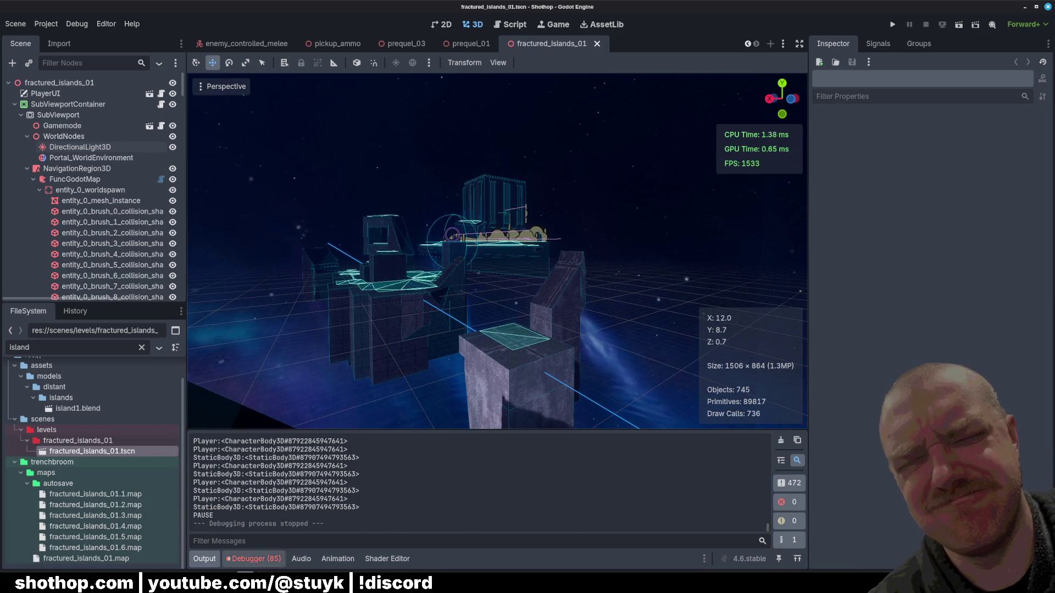
pyautogui.hotkey('alt', 'Tab')
pyautogui.scroll(-5, 415, 323)
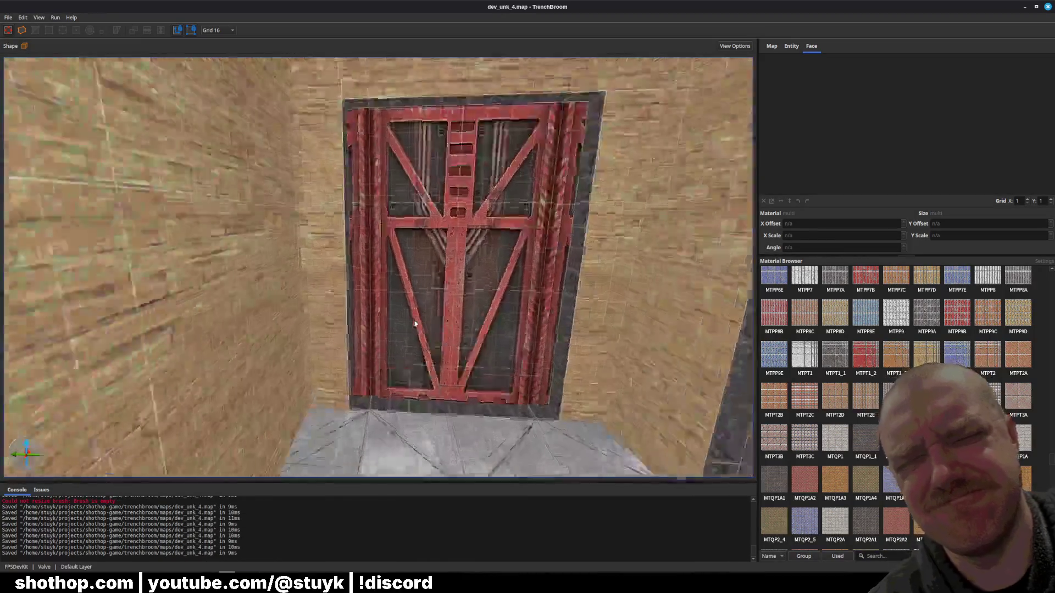
# - Centre the view on the red metal door, then move the camera sideways through the map
pyautogui.scroll(5, 412, 330)
pyautogui.keyDown('shift'); pyautogui.click(503, 315); pyautogui.keyUp('shift')
pyautogui.hotkey('ctrl', 'u')
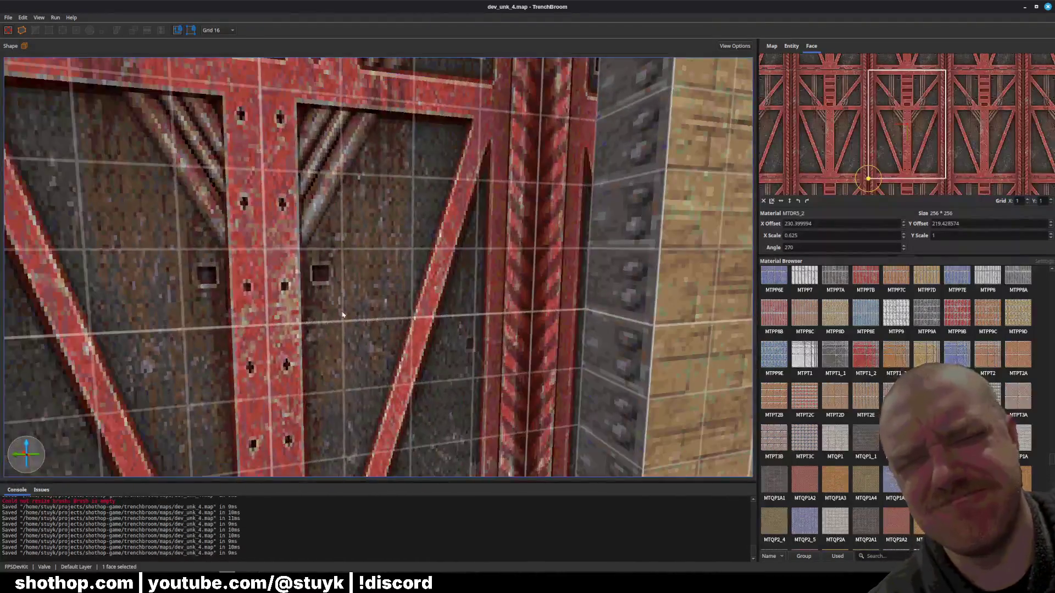
pyautogui.press('Escape')
pyautogui.scroll(-5, 363, 333)
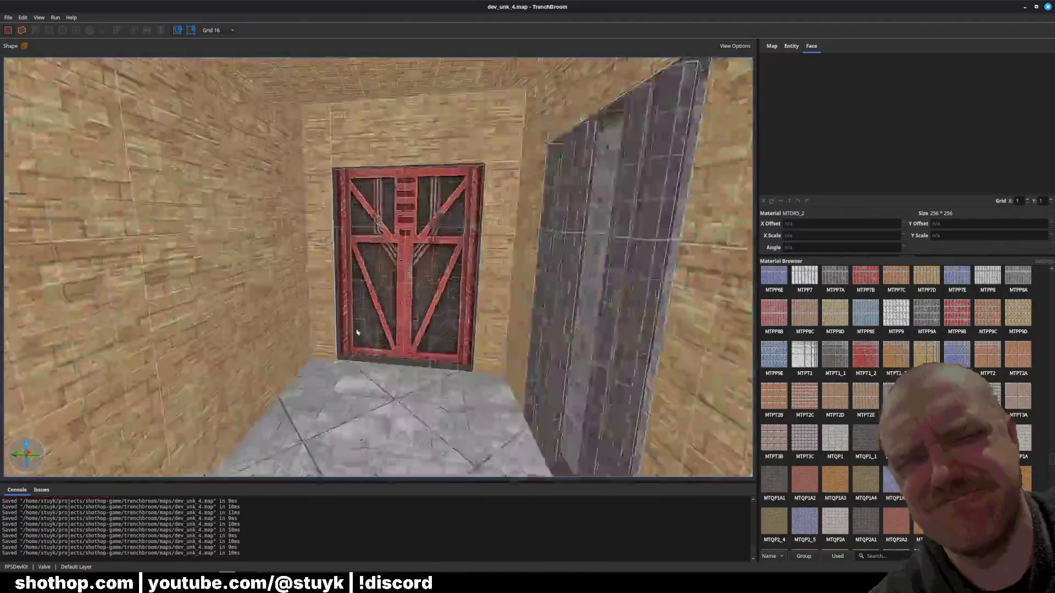
pyautogui.scroll(10, 341, 335)
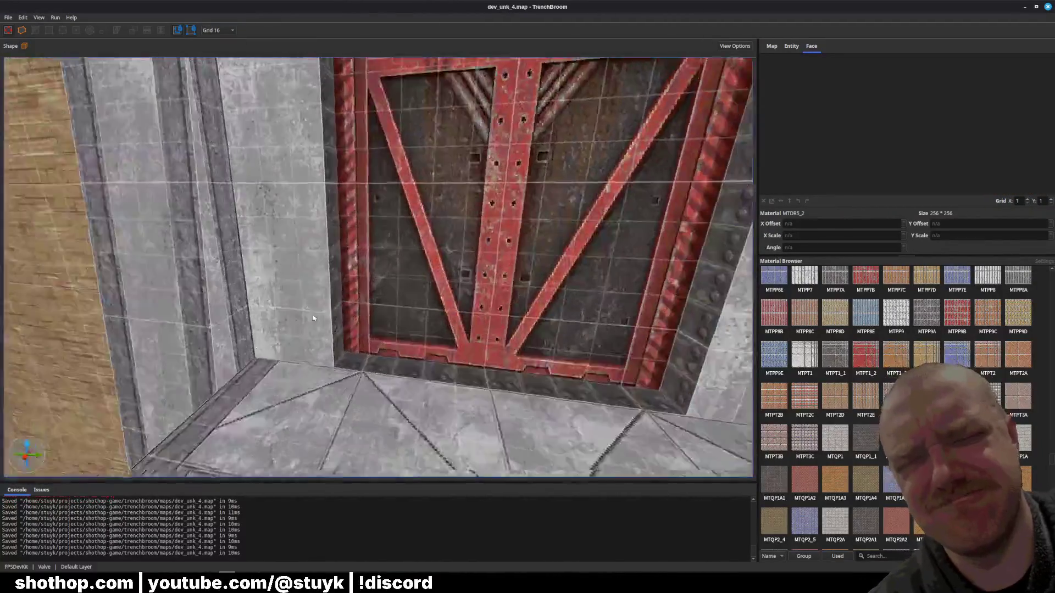
pyautogui.scroll(-5, 313, 325)
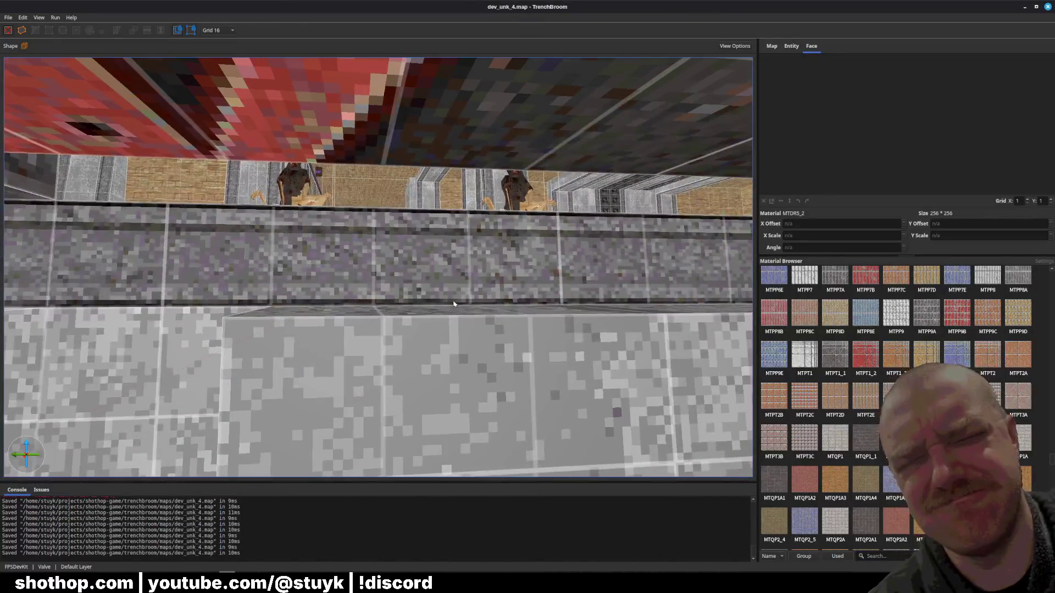
pyautogui.press('d')
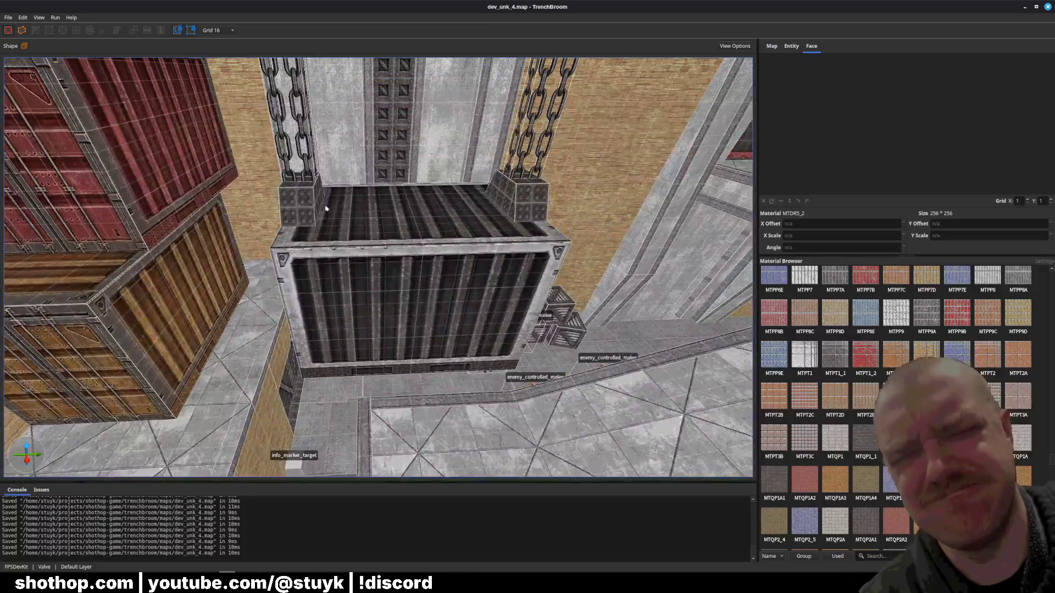
# - Select the hanging chains and crate, nudge them right, undo the move, and save the map
pyautogui.click(325, 209)
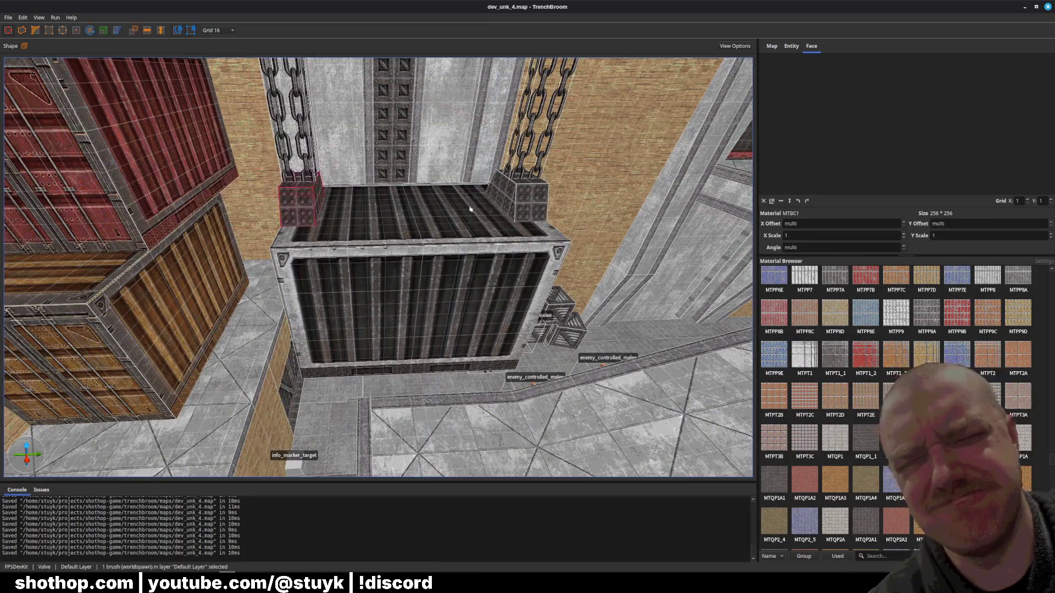
pyautogui.keyDown('ctrl'); pyautogui.click(393, 281); pyautogui.keyUp('ctrl')
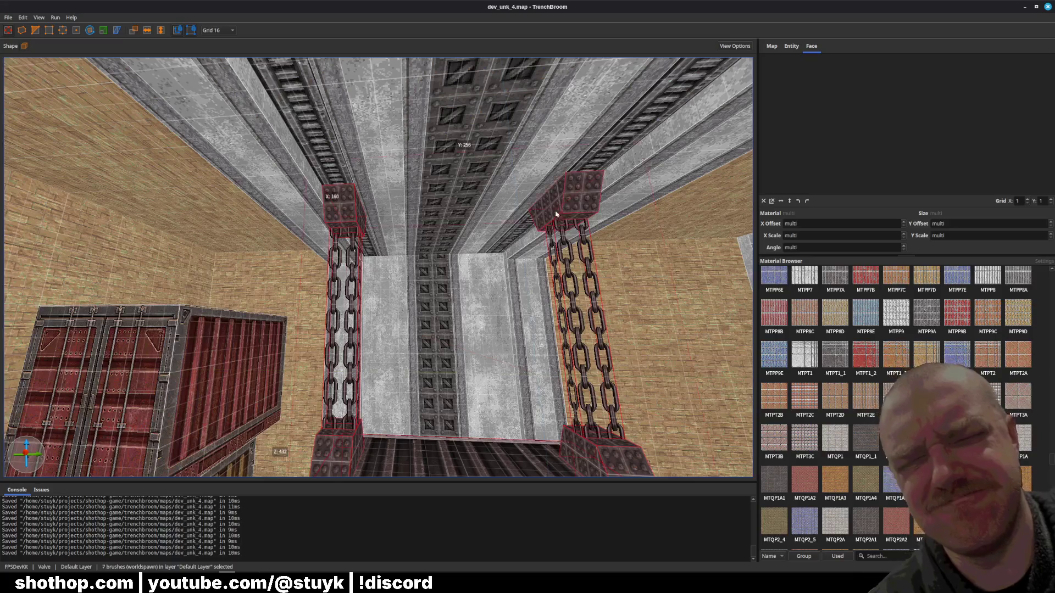
pyautogui.press('Right')
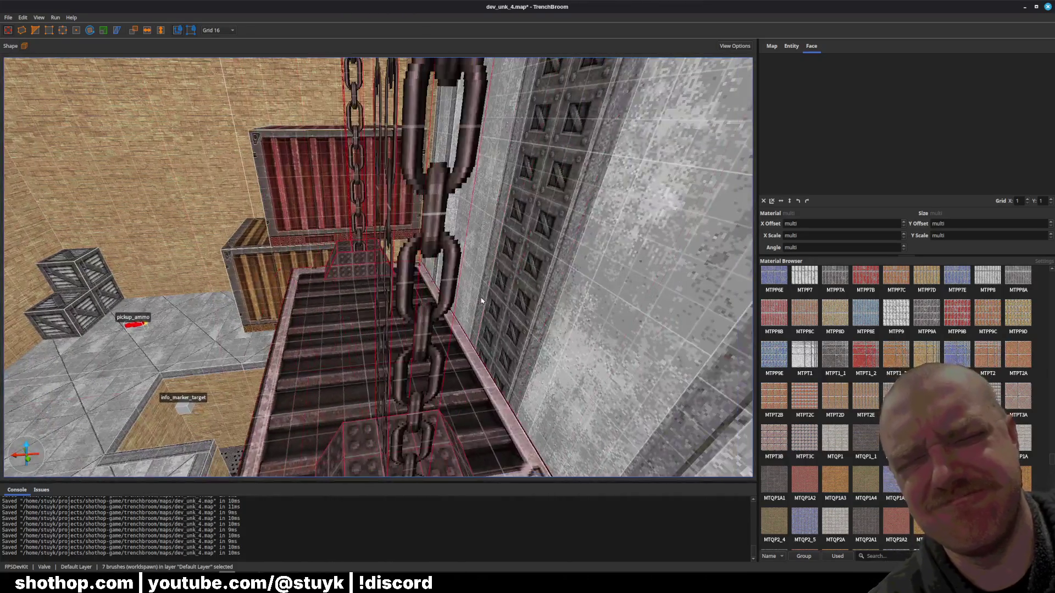
pyautogui.hotkey('ctrl', 'z')
pyautogui.hotkey('ctrl', 's')
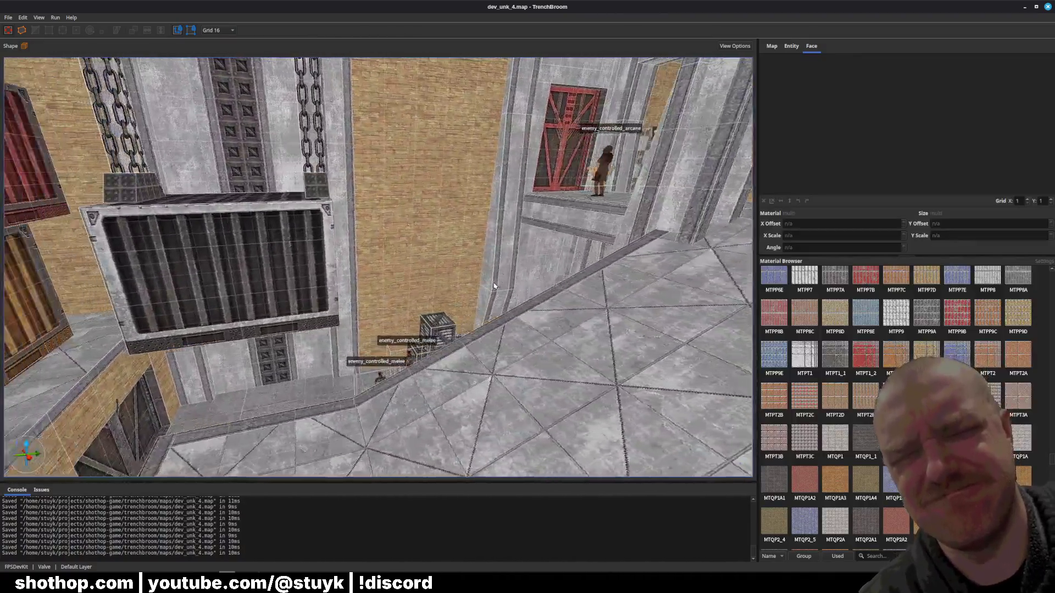
pyautogui.moveTo(493, 287); pyautogui.dragTo(292, 292)
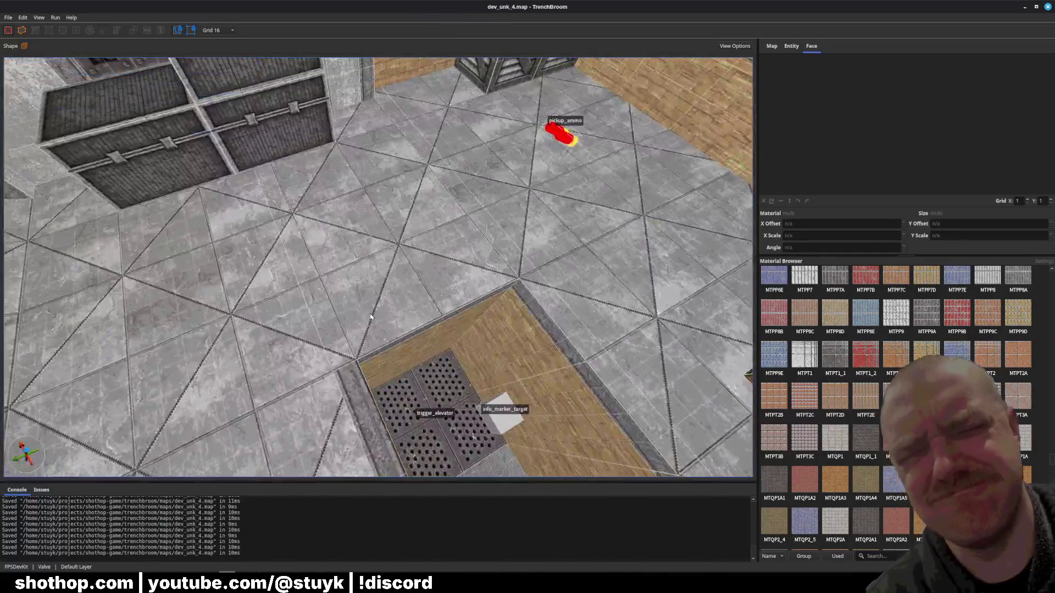
# - Rotate the texture on the strip along the wood floor's far edge by 90 degrees and shift its offset
pyautogui.click(359, 304)
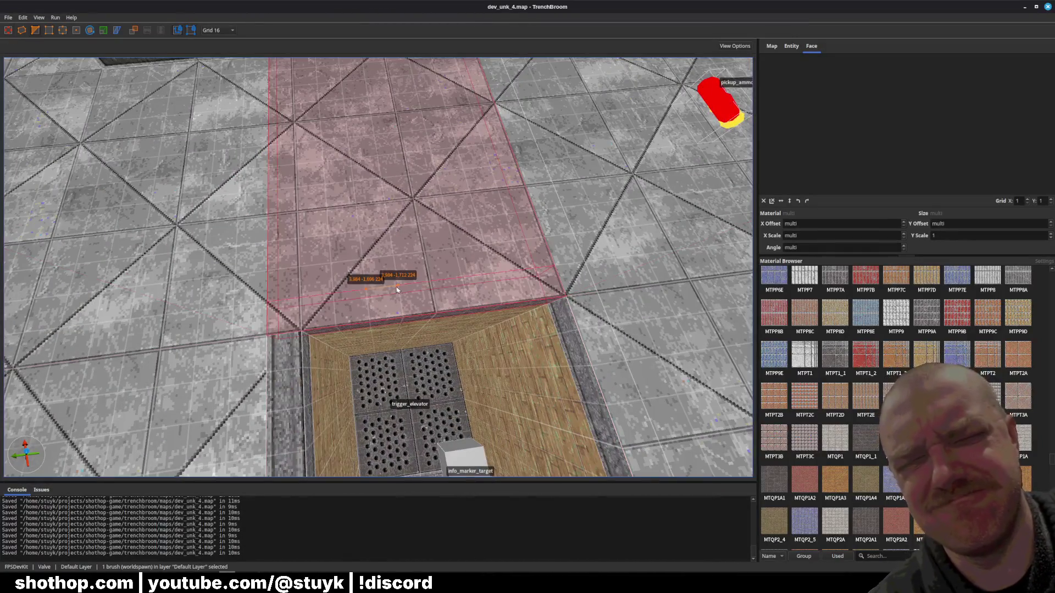
pyautogui.press('Escape')
pyautogui.rightClick(283, 353)
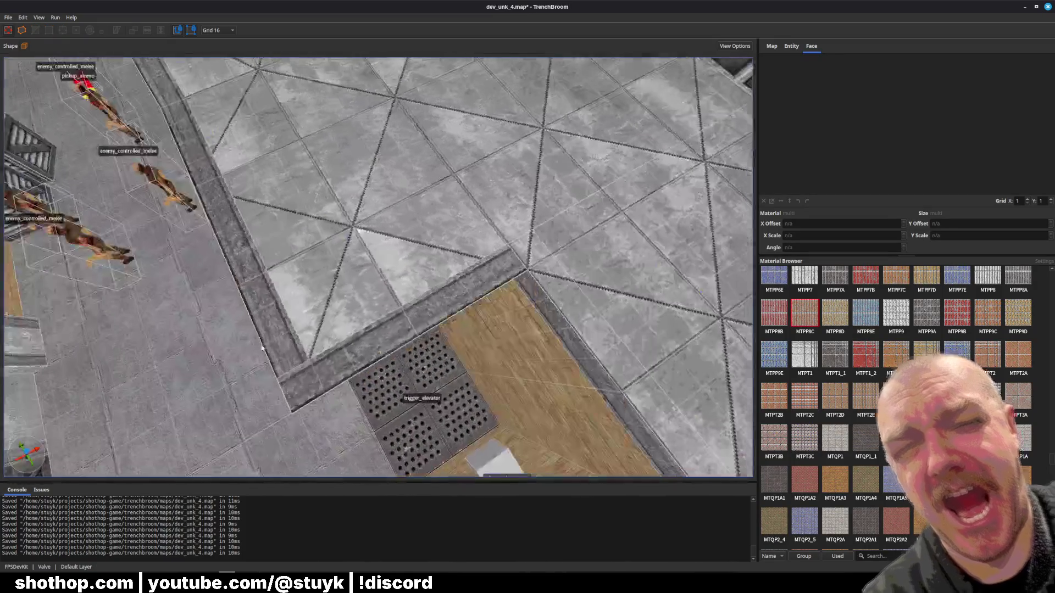
pyautogui.keyDown('shift'); pyautogui.click(236, 241); pyautogui.keyUp('shift')
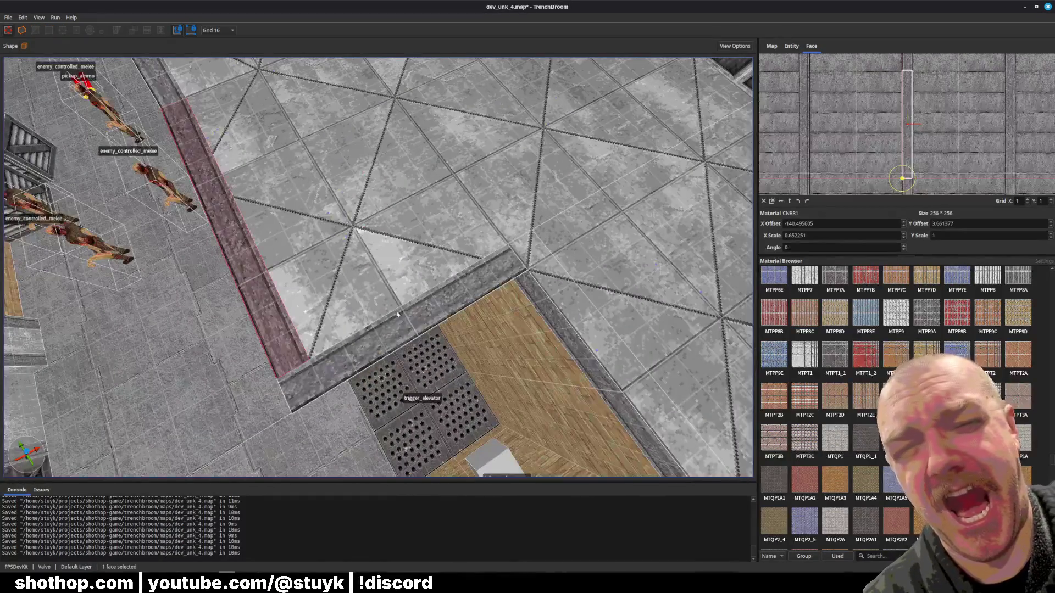
pyautogui.keyDown('shift'); pyautogui.click(511, 277); pyautogui.keyUp('shift')
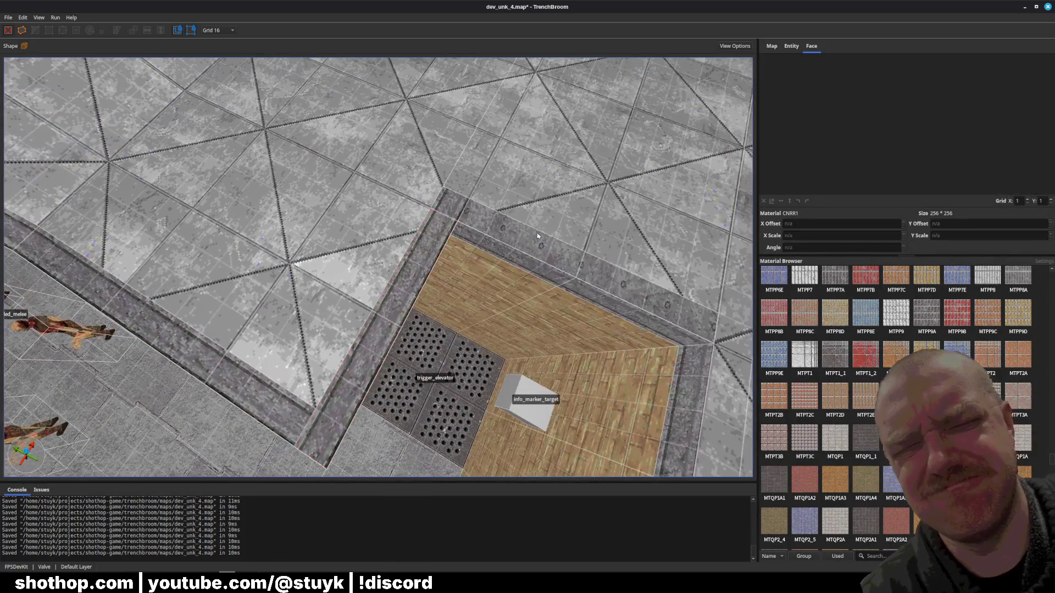
pyautogui.keyDown('shift'); pyautogui.click(537, 235); pyautogui.keyUp('shift')
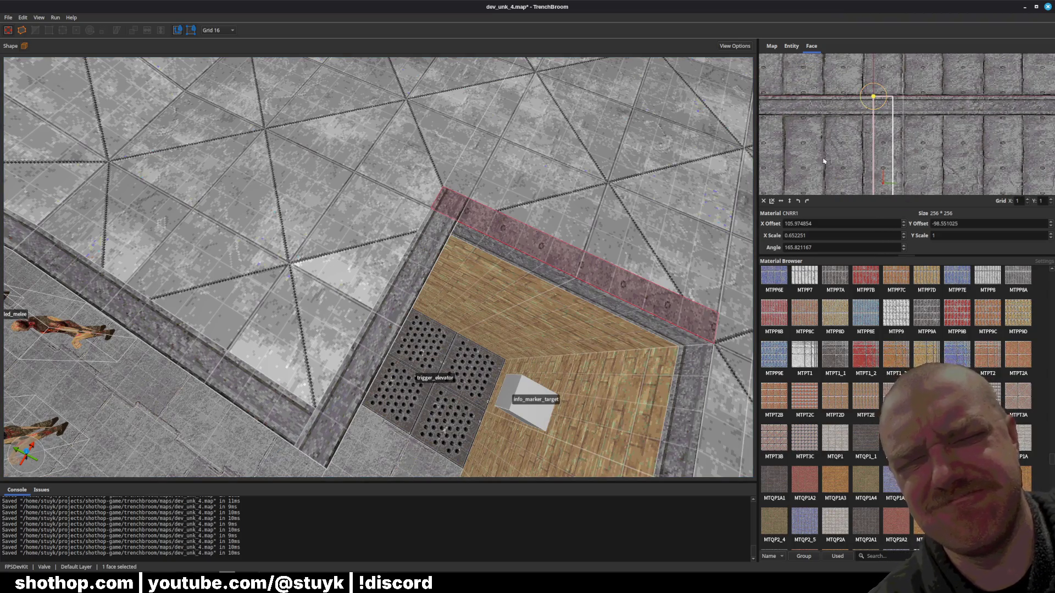
pyautogui.click(798, 200)
pyautogui.moveTo(879, 163); pyautogui.dragTo(949, 147)
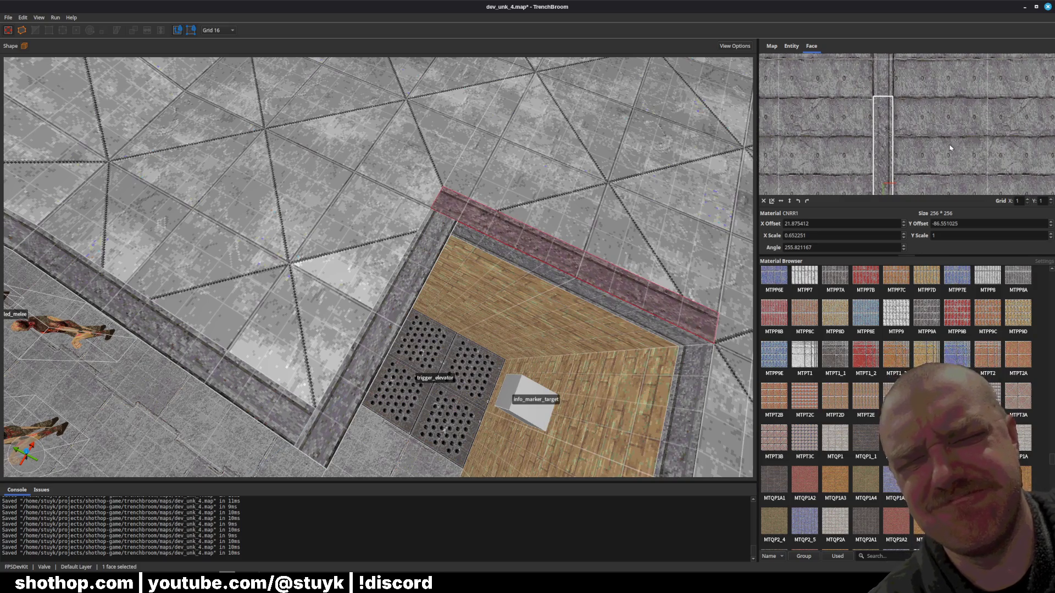
pyautogui.scroll(-10, 560, 172)
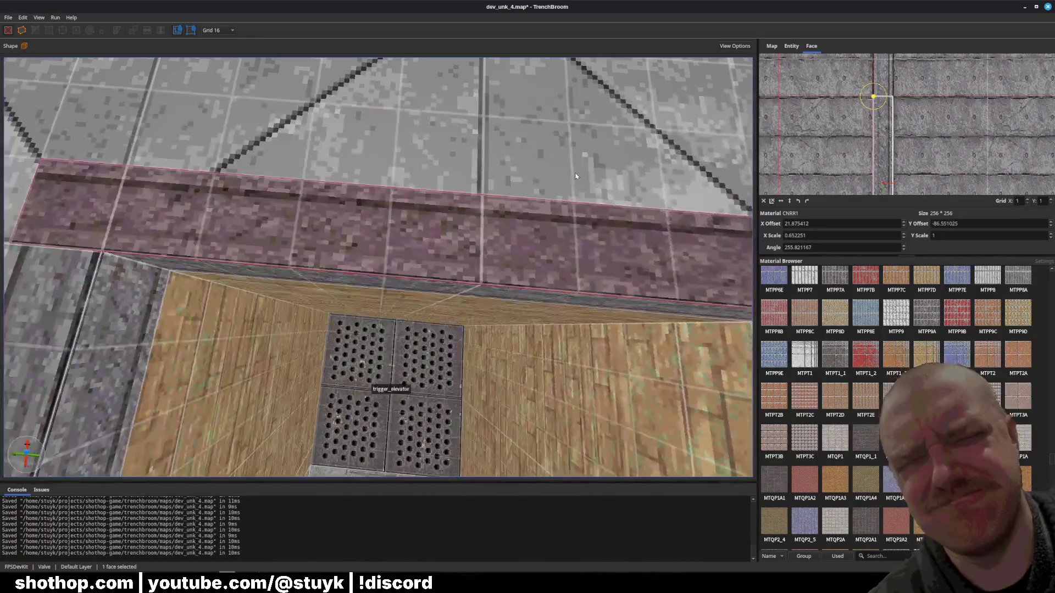
pyautogui.scroll(5, 576, 176)
pyautogui.press('Escape')
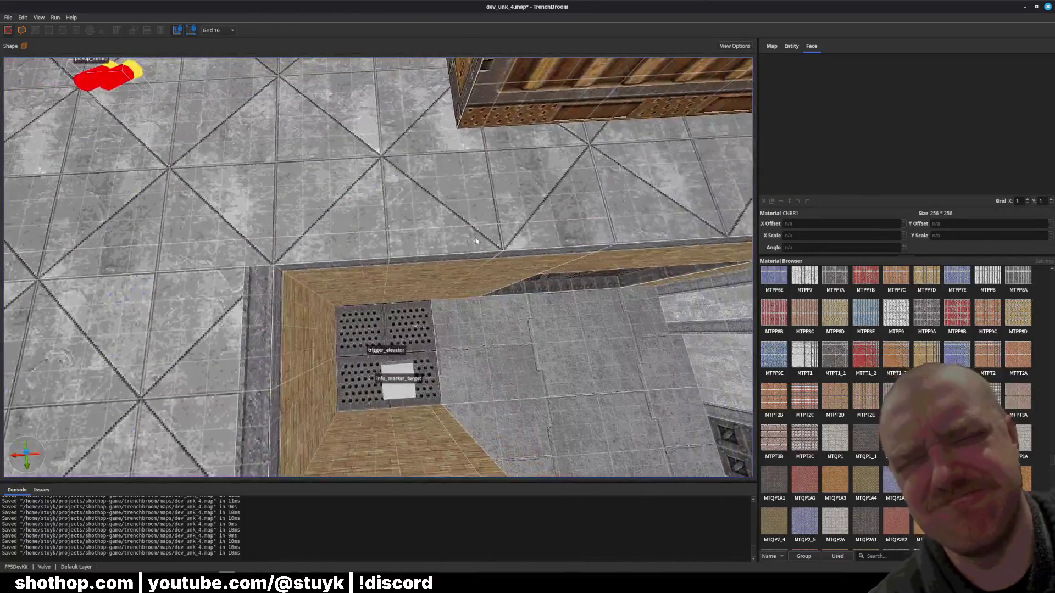
# - Slide the red strip's top-face texture so it lines up
pyautogui.click(476, 241)
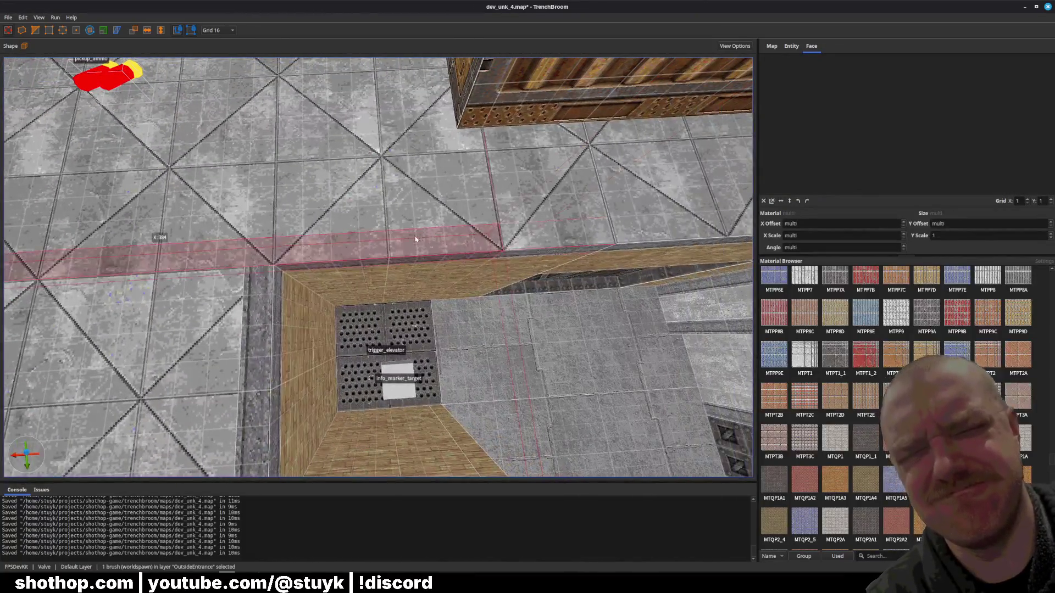
pyautogui.press('Escape')
pyautogui.keyDown('shift'); pyautogui.click(252, 284); pyautogui.keyUp('shift')
pyautogui.press('Escape')
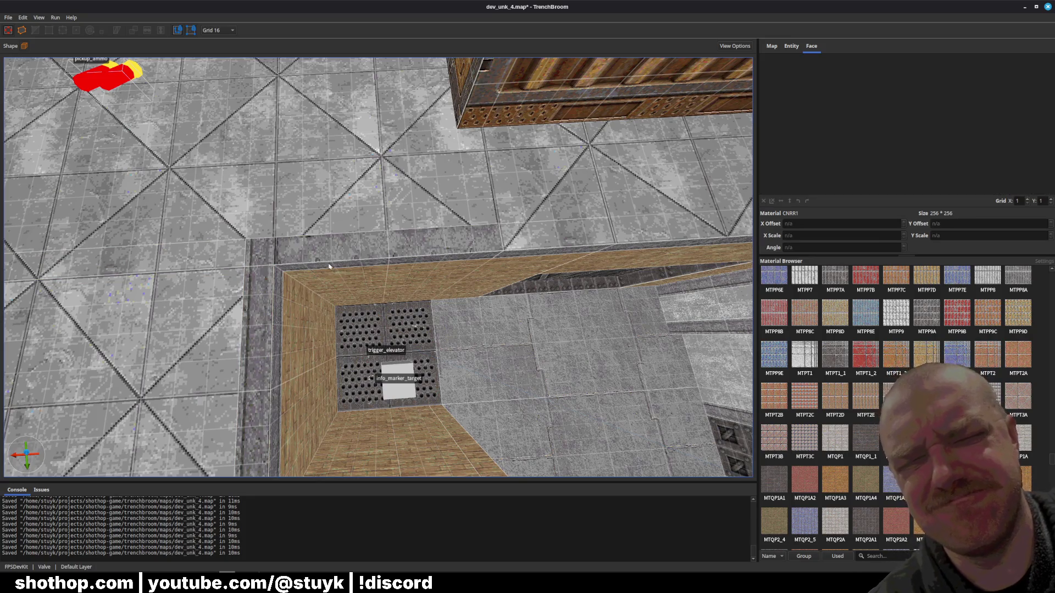
pyautogui.keyDown('shift'); pyautogui.click(328, 266); pyautogui.keyUp('shift')
pyautogui.press('Escape')
pyautogui.keyDown('shift'); pyautogui.click(331, 248); pyautogui.keyUp('shift')
pyautogui.moveTo(872, 139); pyautogui.dragTo(858, 171)
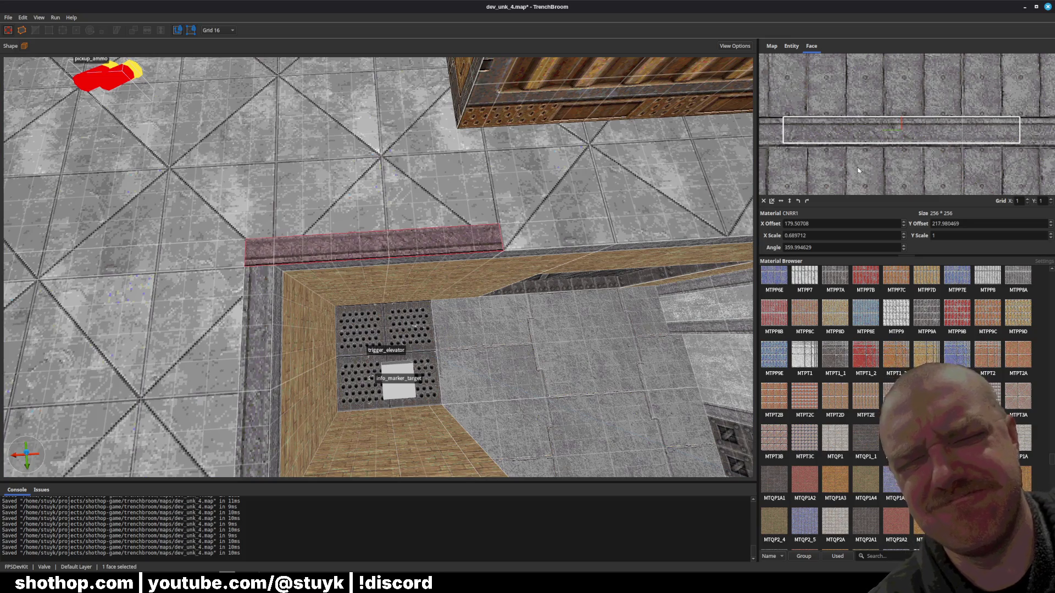
pyautogui.press('d')
pyautogui.press('Escape')
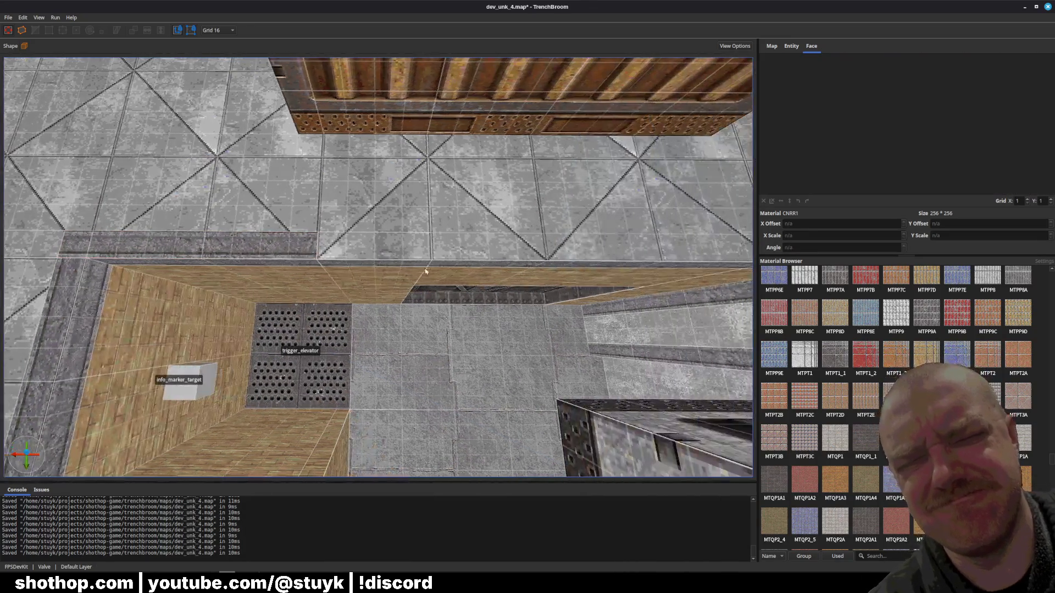
pyautogui.keyDown('shift'); pyautogui.click(242, 245); pyautogui.keyUp('shift')
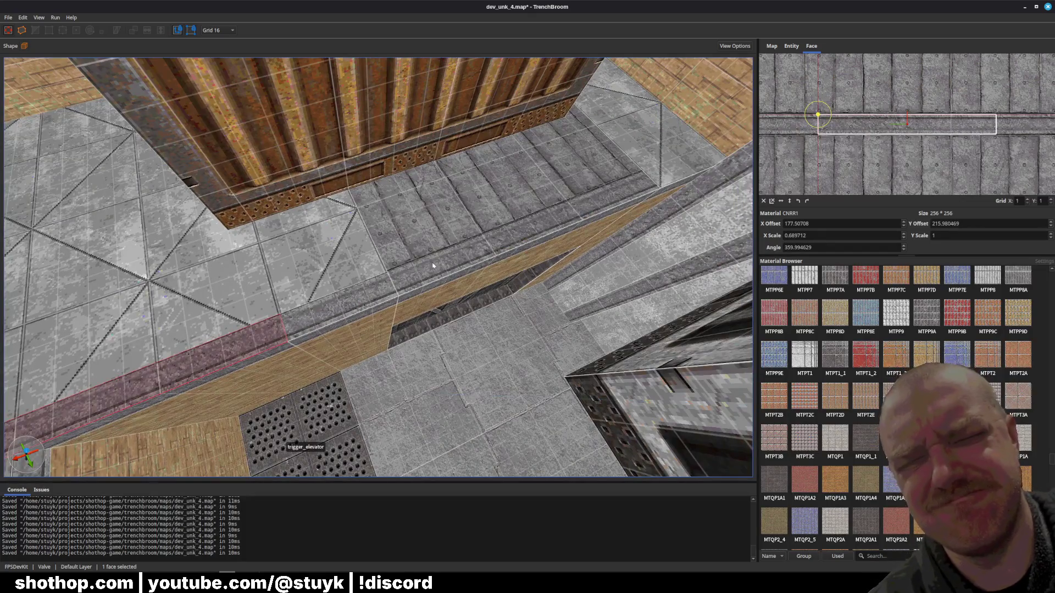
# - Give the floor behind the ledge the grey diagonal-tile texture and stretch its brush over the gap
pyautogui.hotkey('ctrl', 'z')
pyautogui.click(440, 249)
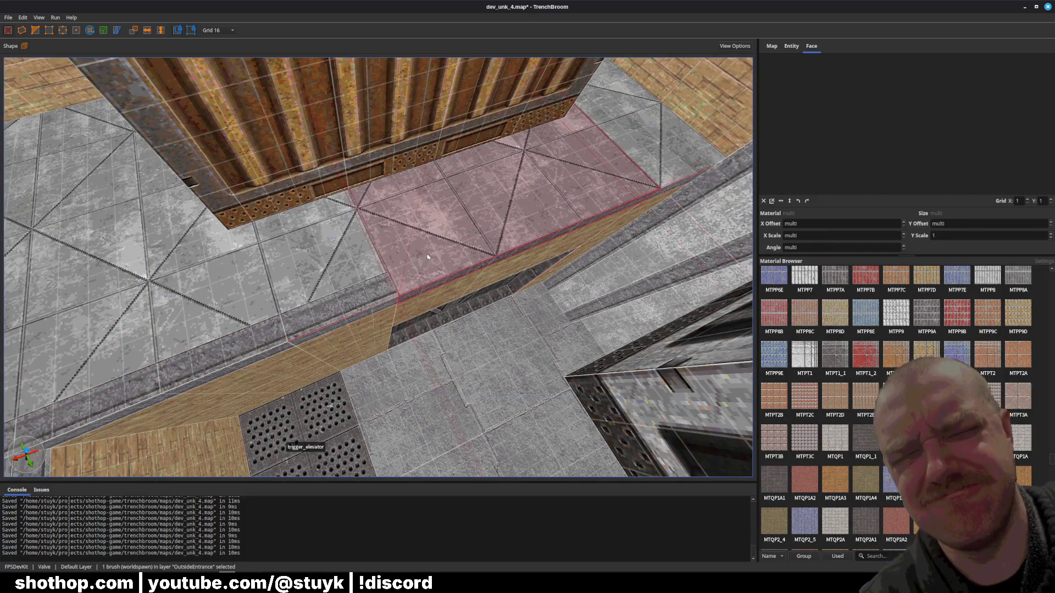
pyautogui.keyDown('ctrl'); pyautogui.click(624, 191); pyautogui.keyUp('ctrl')
pyautogui.keyDown('ctrl'); pyautogui.click(625, 191); pyautogui.keyUp('ctrl')
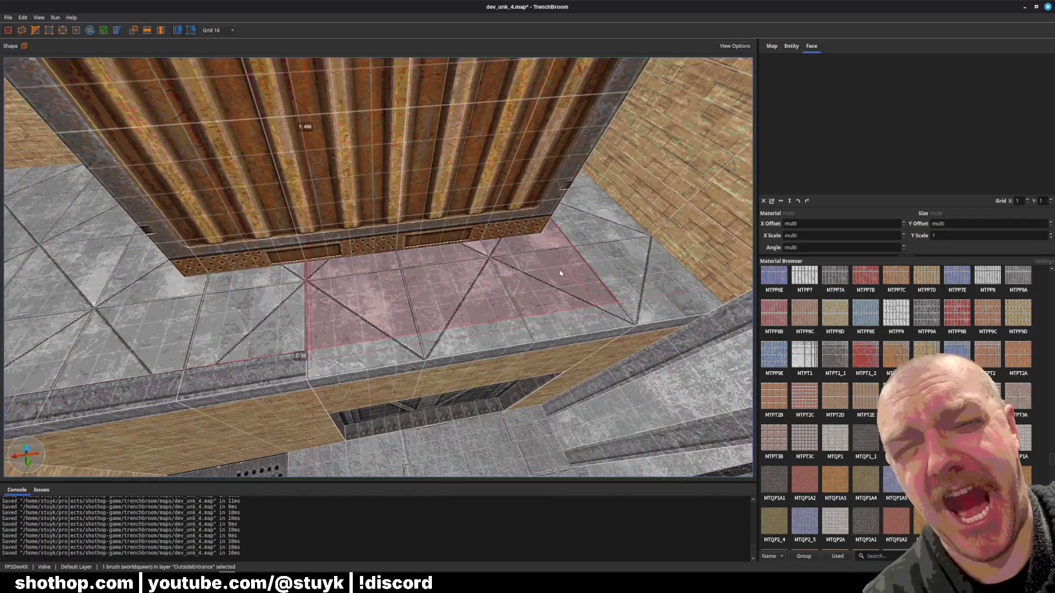
pyautogui.moveTo(288, 309); pyautogui.dragTo(552, 337)
# - Check the ledge face's texture and save dev_unk_4.map
pyautogui.press('Escape')
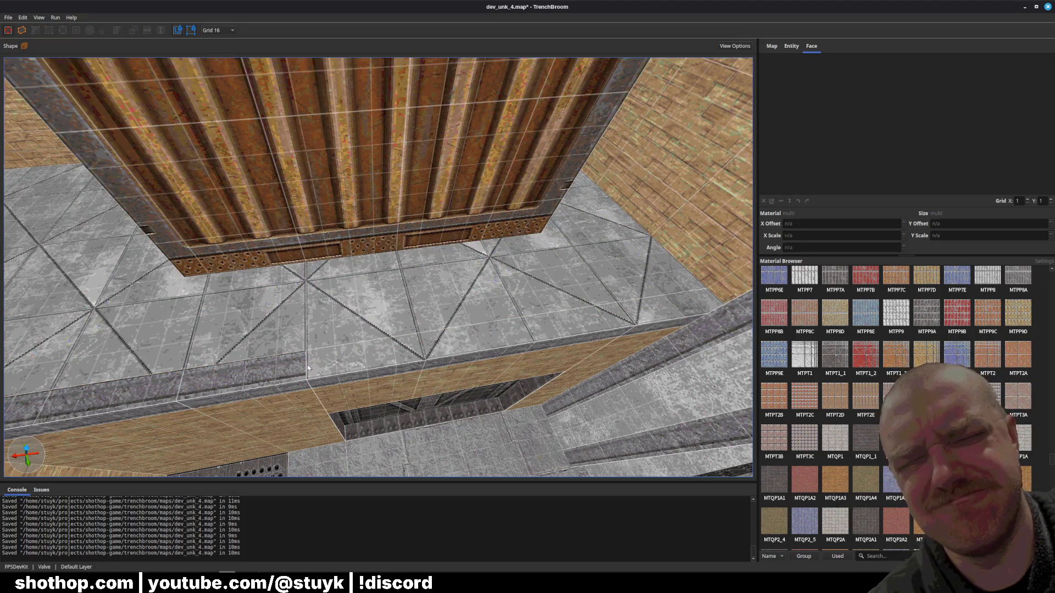
pyautogui.keyDown('shift'); pyautogui.click(303, 369); pyautogui.keyUp('shift')
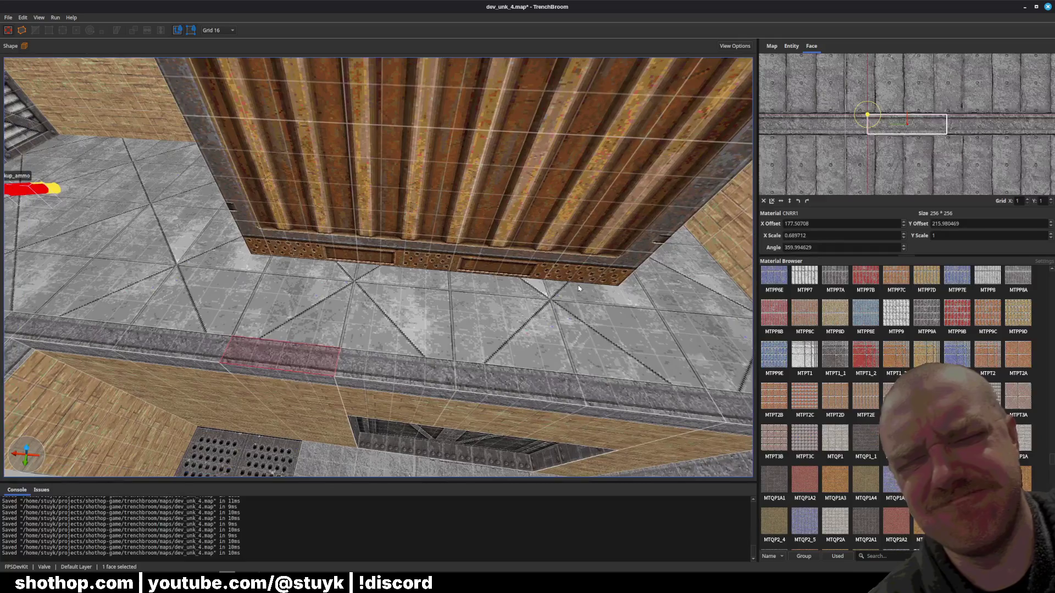
pyautogui.press('Escape')
pyautogui.hotkey('ctrl', 's')
pyautogui.press('w')
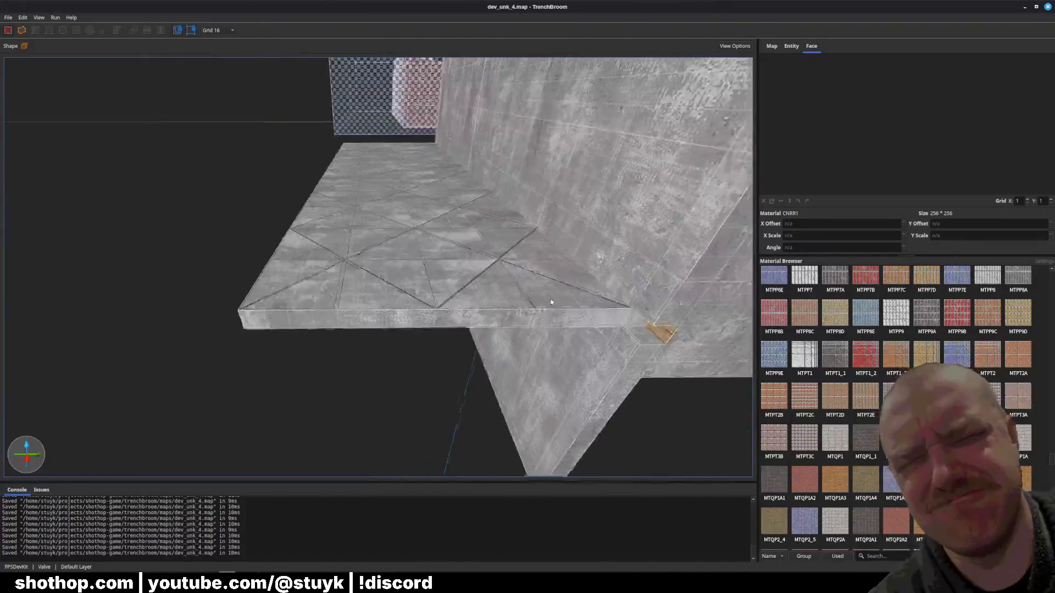
# - Select the two floor ledge brushes beside the concrete wall and save the map
pyautogui.click(511, 290)
pyautogui.press('s')
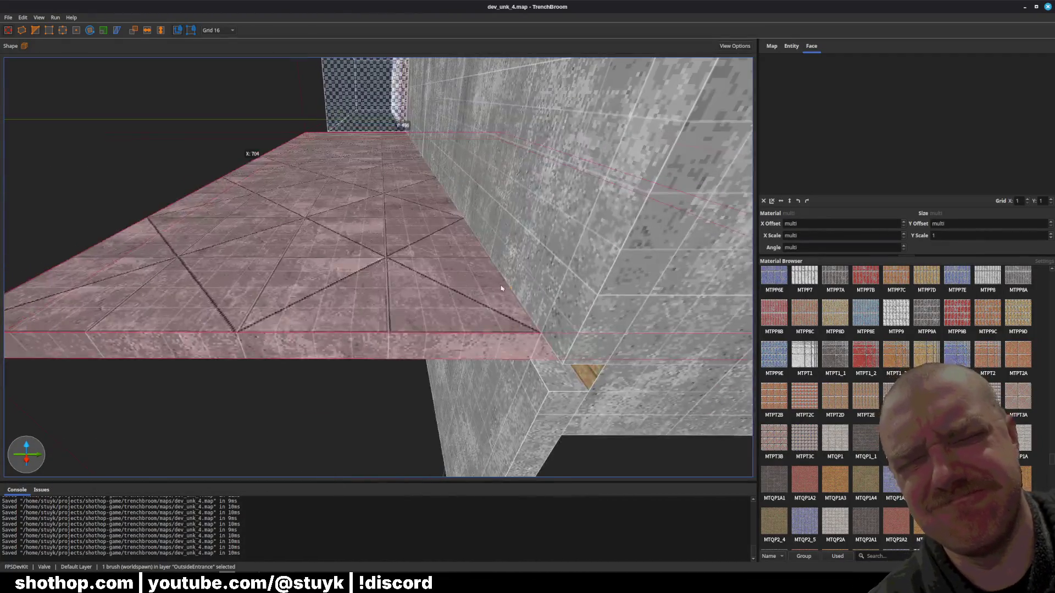
pyautogui.keyDown('ctrl'); pyautogui.click(549, 337); pyautogui.keyUp('ctrl')
pyautogui.press('Escape')
pyautogui.press('w')
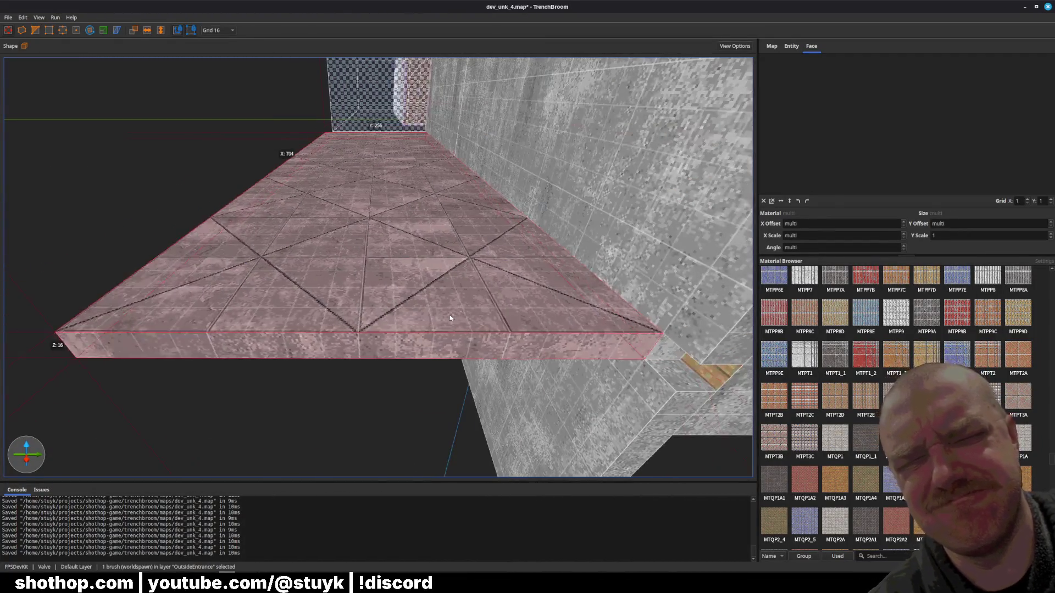
pyautogui.hotkey('ctrl', 's')
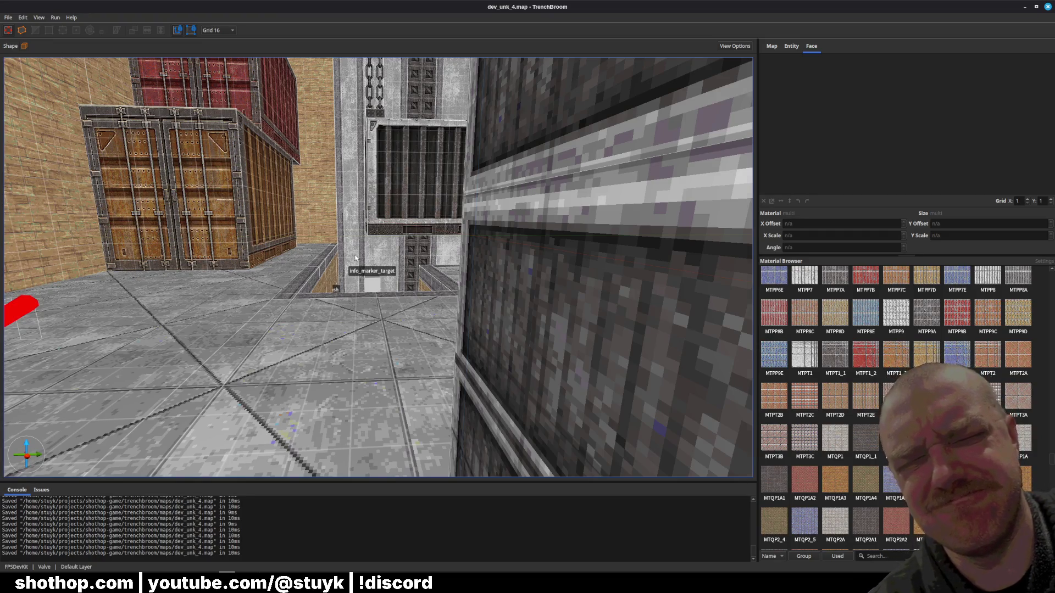
# - Inspect the elevator cage block, a wall brush, and the red ceiling grate
pyautogui.hotkey('ctrl', 's')
pyautogui.press('d')
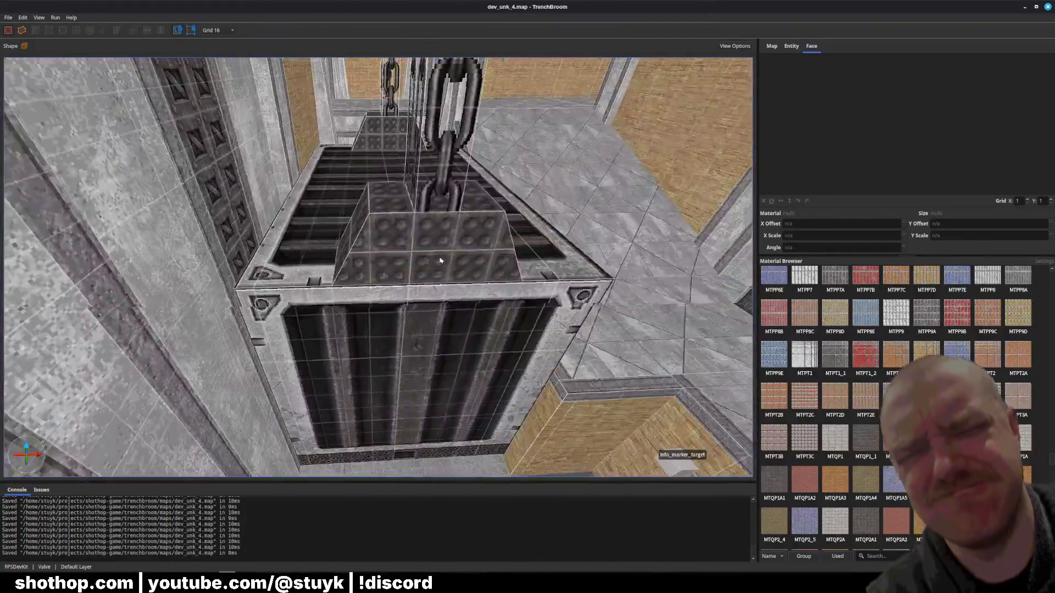
pyautogui.click(440, 261)
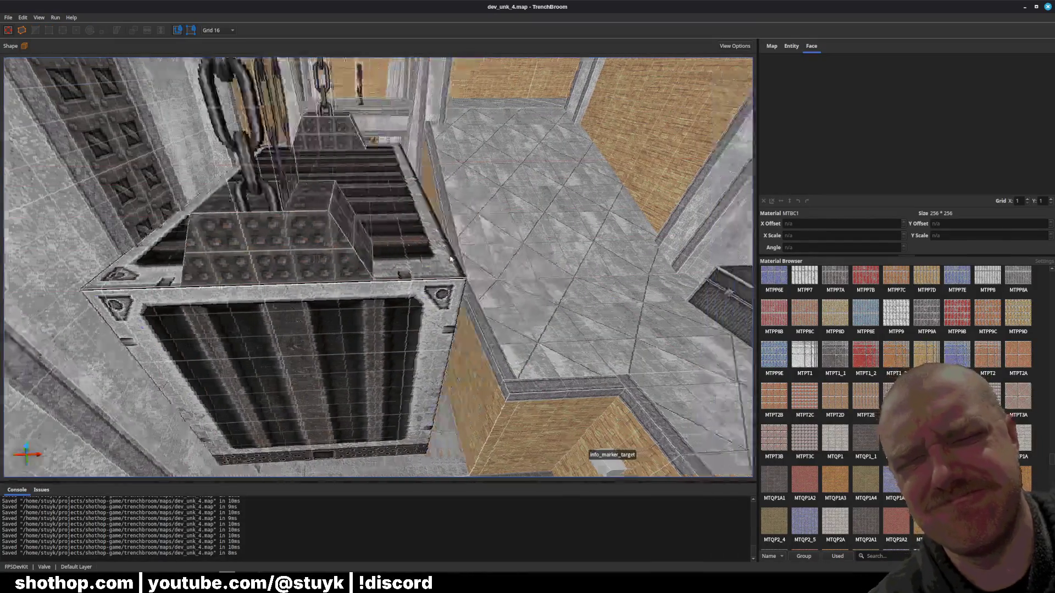
pyautogui.hotkey('ctrl', 's')
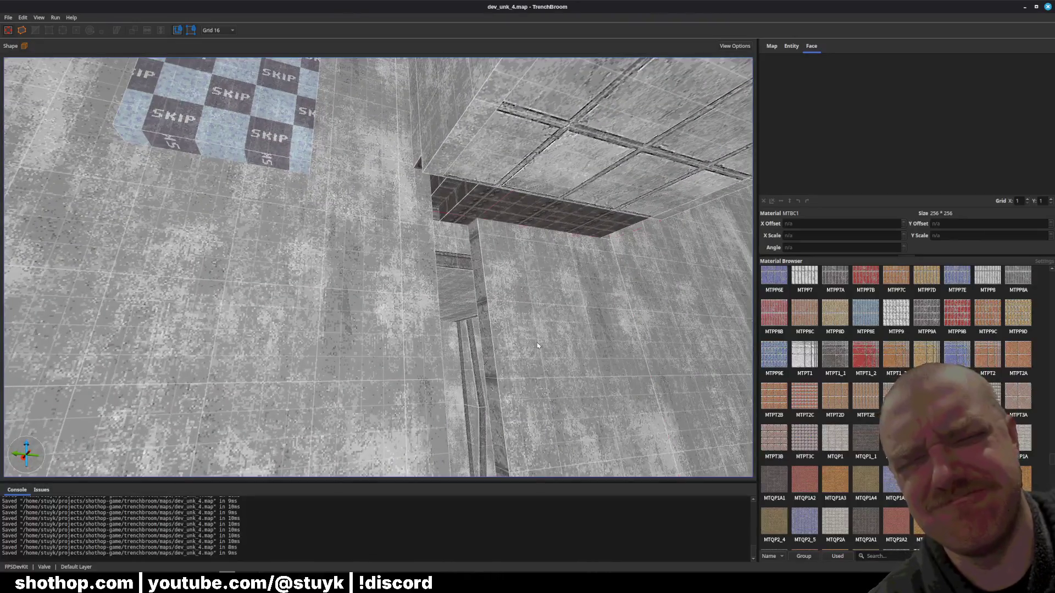
pyautogui.click(530, 330)
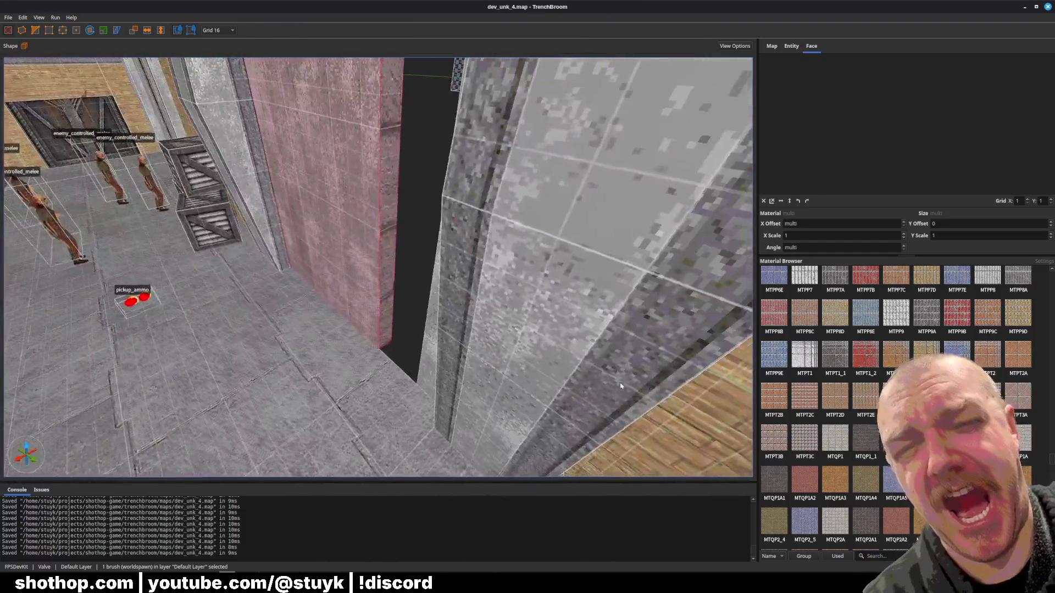
pyautogui.moveTo(394, 332); pyautogui.dragTo(450, 318)
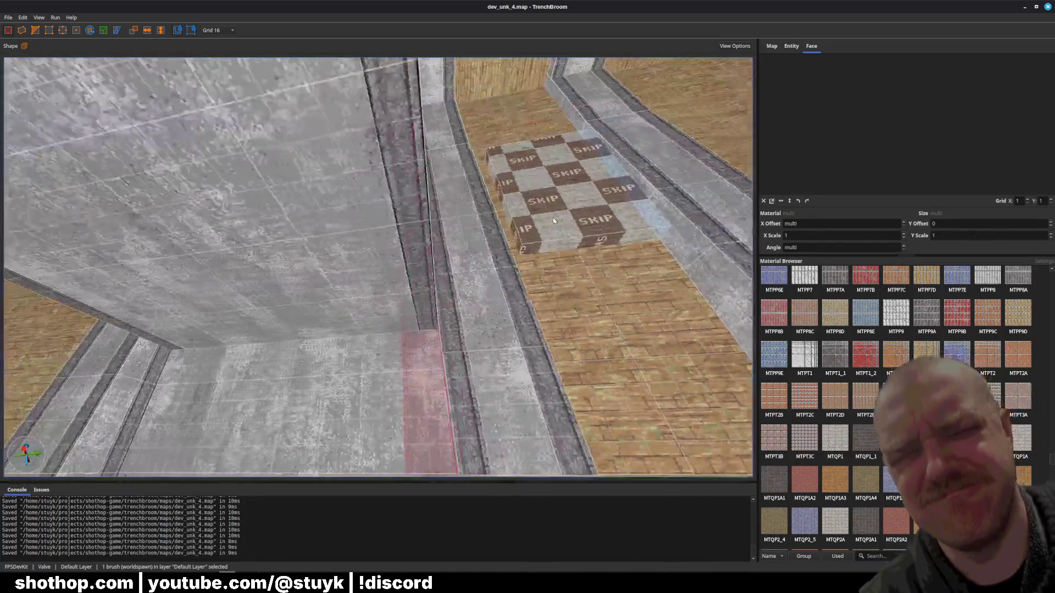
pyautogui.press('Escape')
pyautogui.moveTo(554, 221)
pyautogui.mouseDown()
pyautogui.moveTo(496, 269)
pyautogui.moveTo(483, 301)
pyautogui.moveTo(405, 302)
pyautogui.moveTo(368, 277)
pyautogui.moveTo(329, 310)
pyautogui.mouseUp()
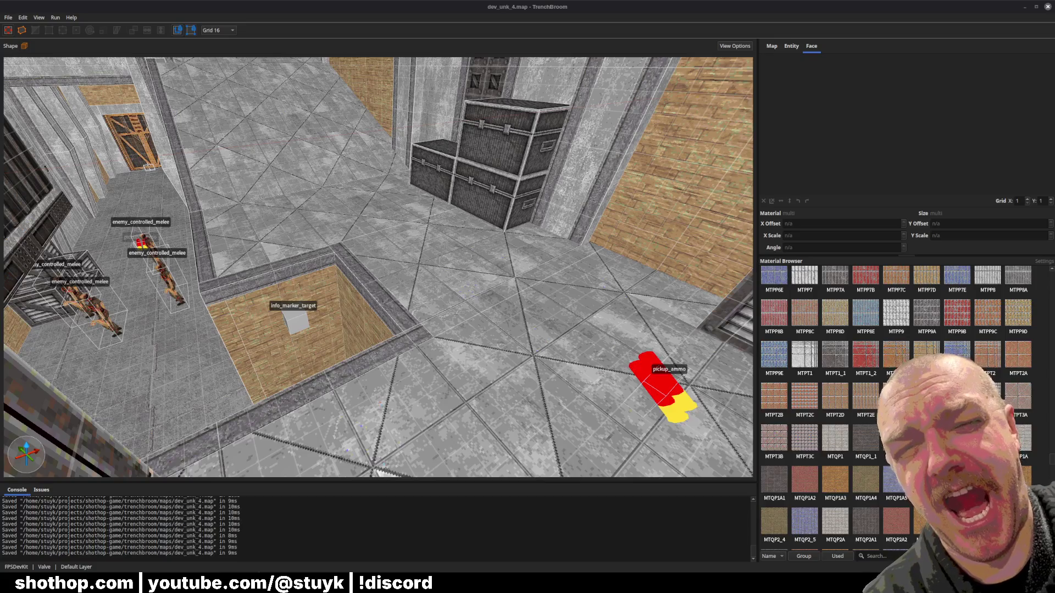
# - Select the brick wall face by the windows and save dev_unk_4.map
pyautogui.moveTo(588, 310)
pyautogui.mouseDown()
pyautogui.moveTo(512, 246)
pyautogui.moveTo(471, 235)
pyautogui.moveTo(562, 242)
pyautogui.mouseUp()
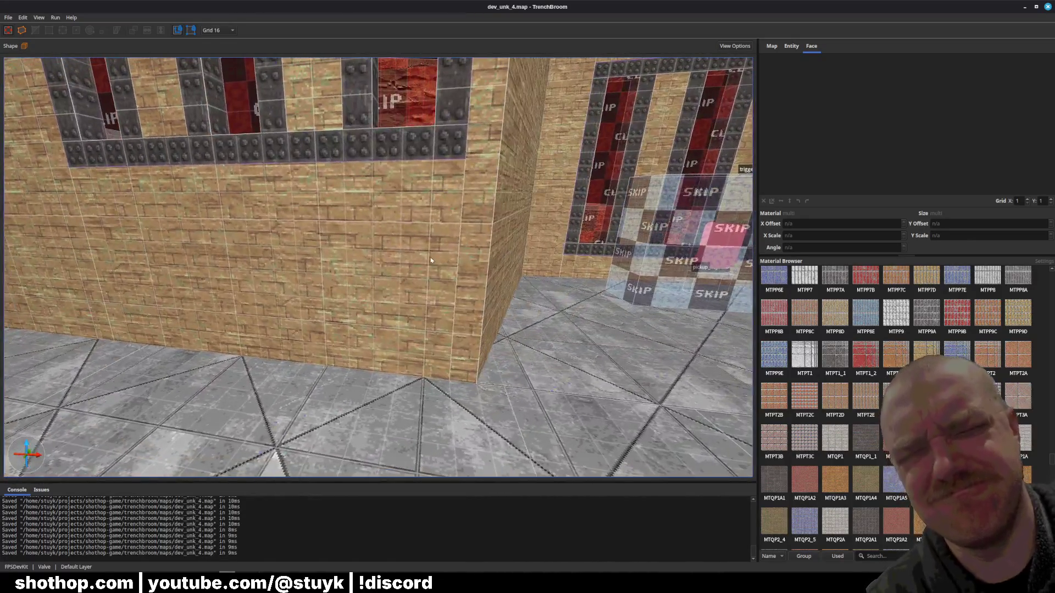
pyautogui.keyDown('shift'); pyautogui.click(431, 260); pyautogui.keyUp('shift')
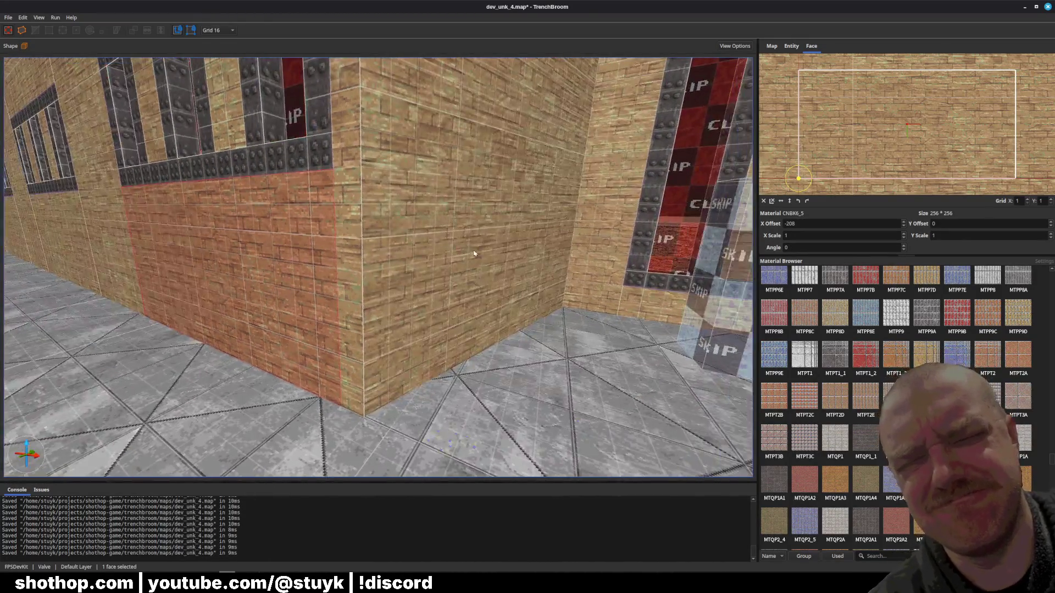
pyautogui.press('Escape')
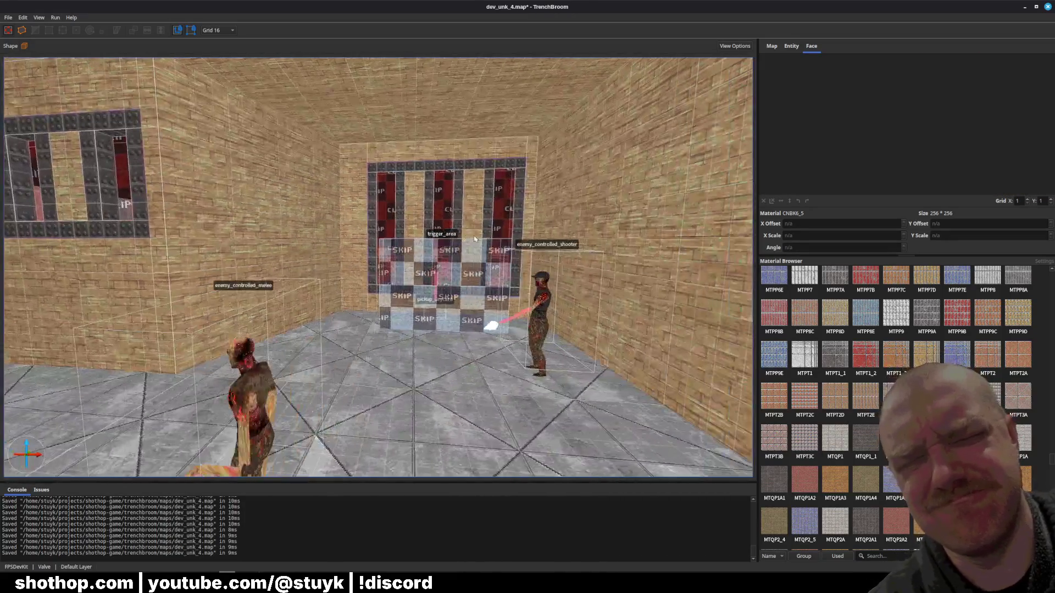
pyautogui.hotkey('ctrl', 's')
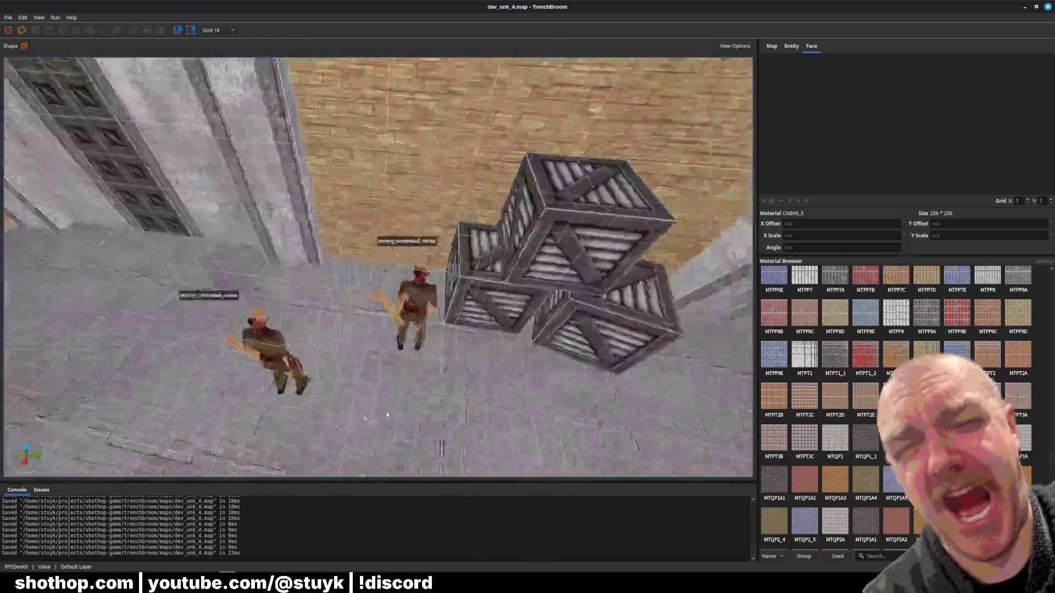
# - Fly through the enemy rooms past the SKIP brushes and shooter into the red-door corridor
pyautogui.moveTo(386, 415); pyautogui.dragTo(405, 396)
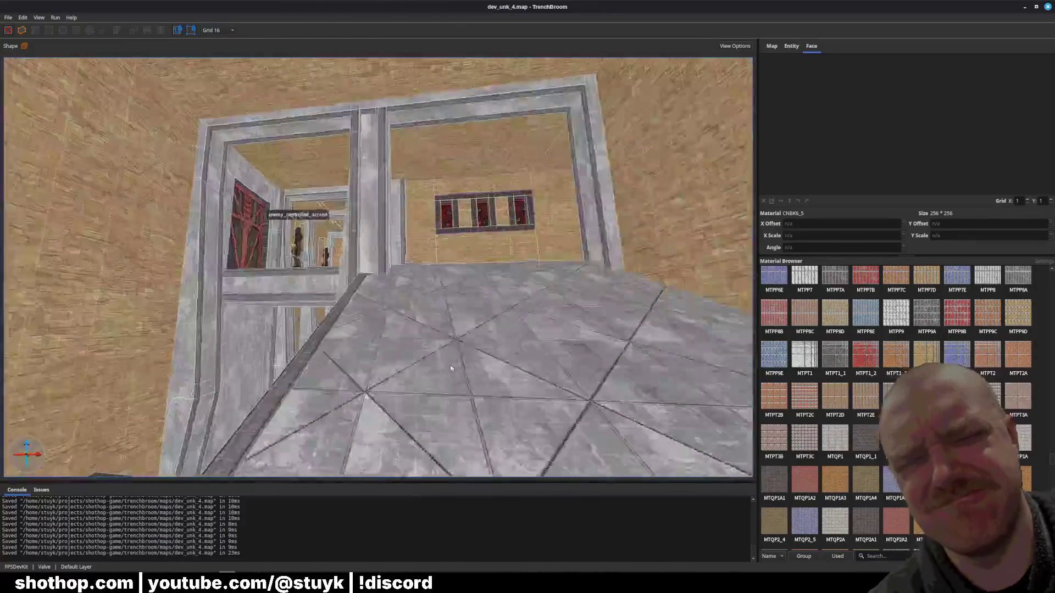
pyautogui.press('w')
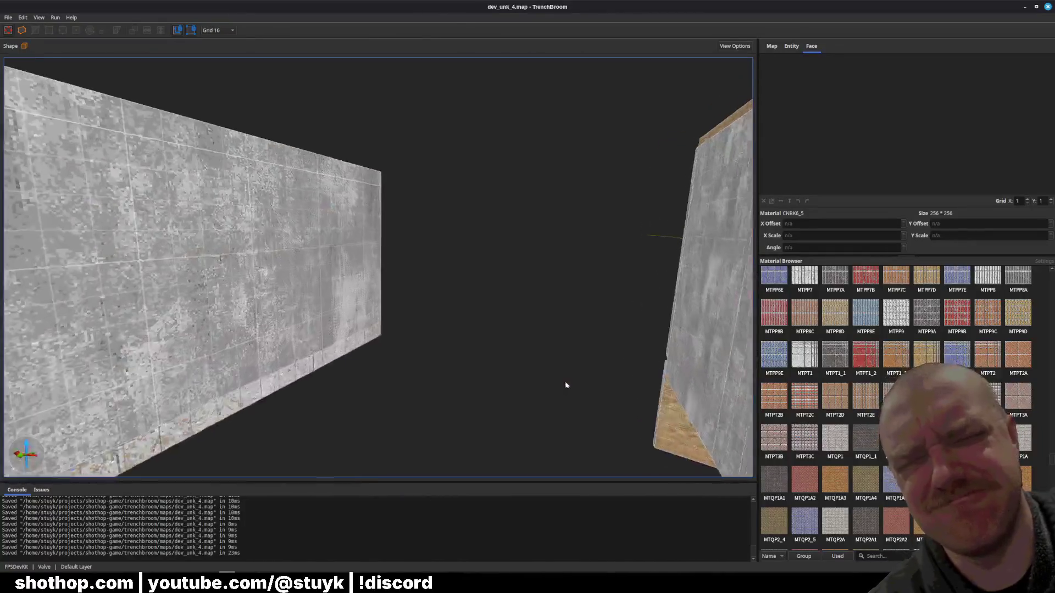
pyautogui.press('w')
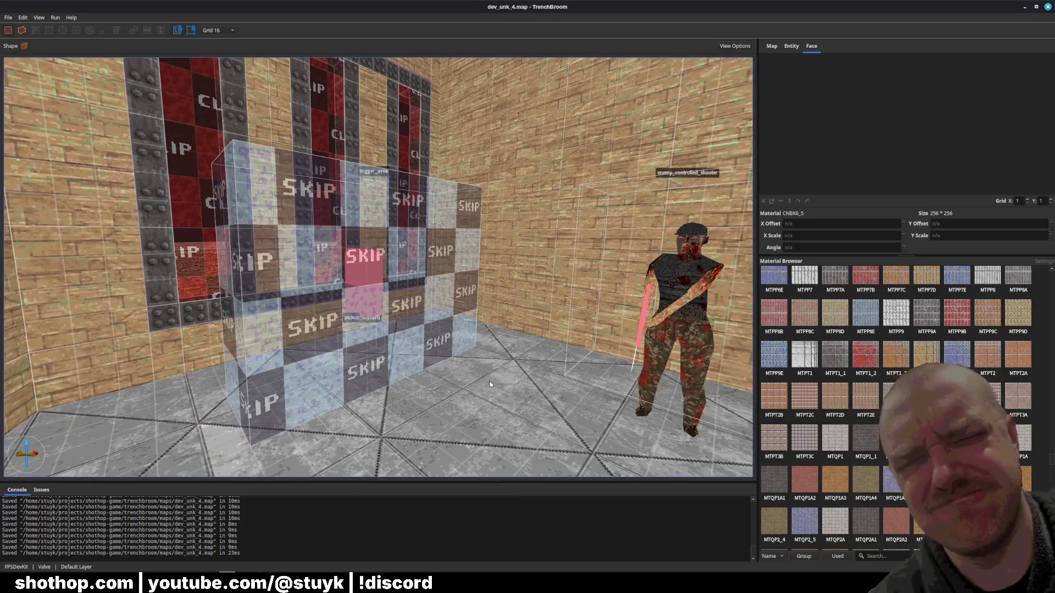
pyautogui.press('s')
pyautogui.press('a')
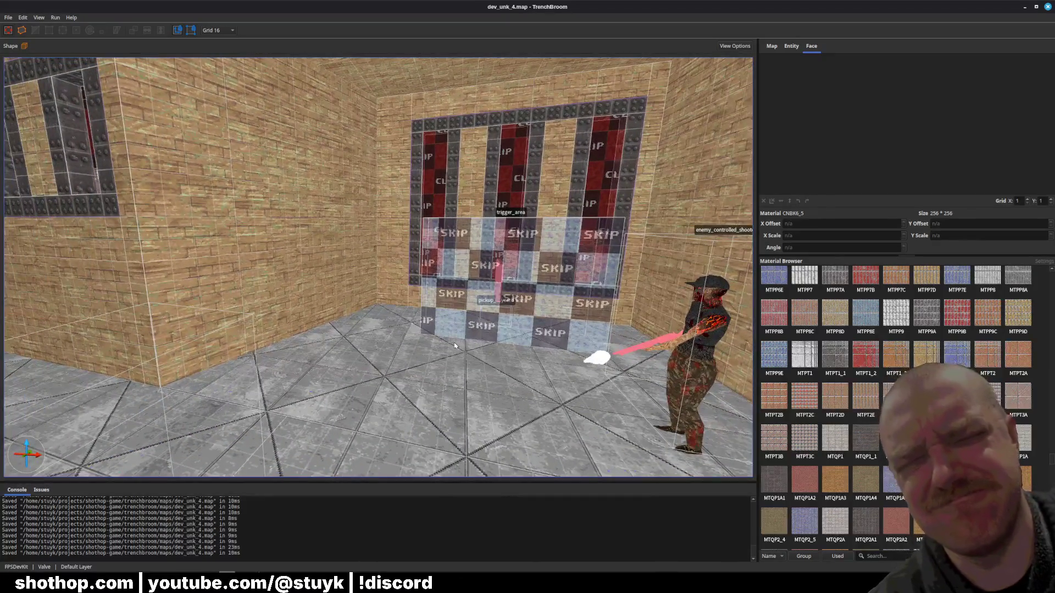
pyautogui.press('w')
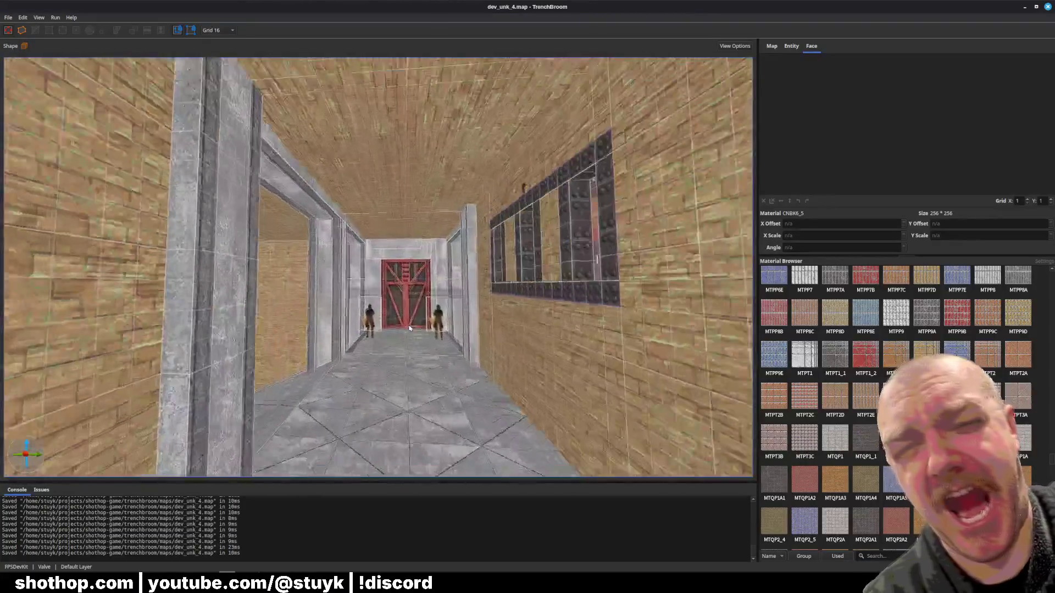
pyautogui.press('w')
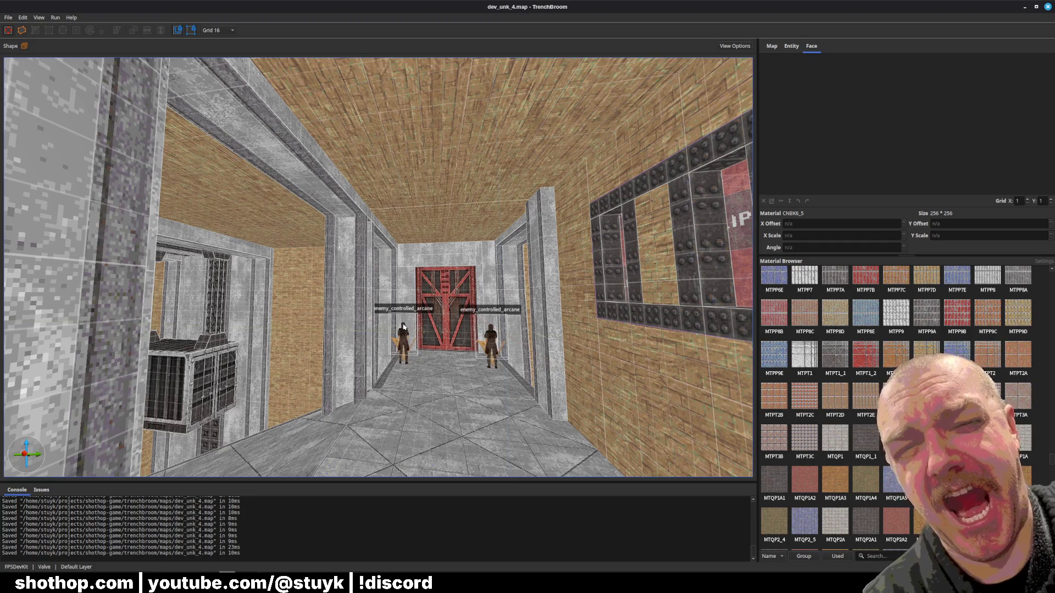
pyautogui.moveTo(245, 574)
pyautogui.click(244, 541)
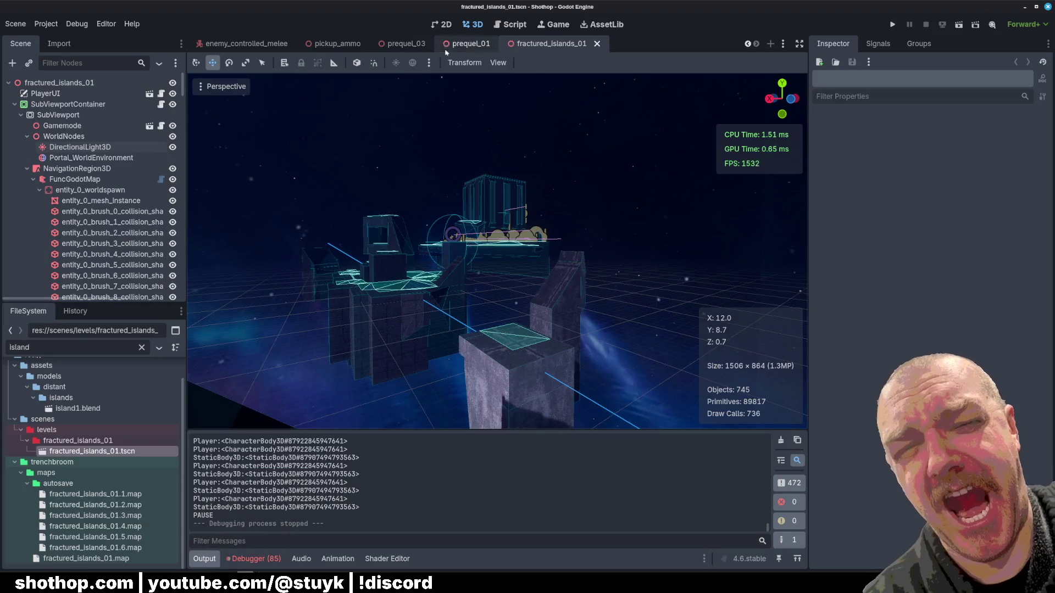
# - Open the dev_unk_4 scene, rebuild its FuncGodotMap node from the map, and save the scene
pyautogui.click(337, 44)
pyautogui.click(244, 43)
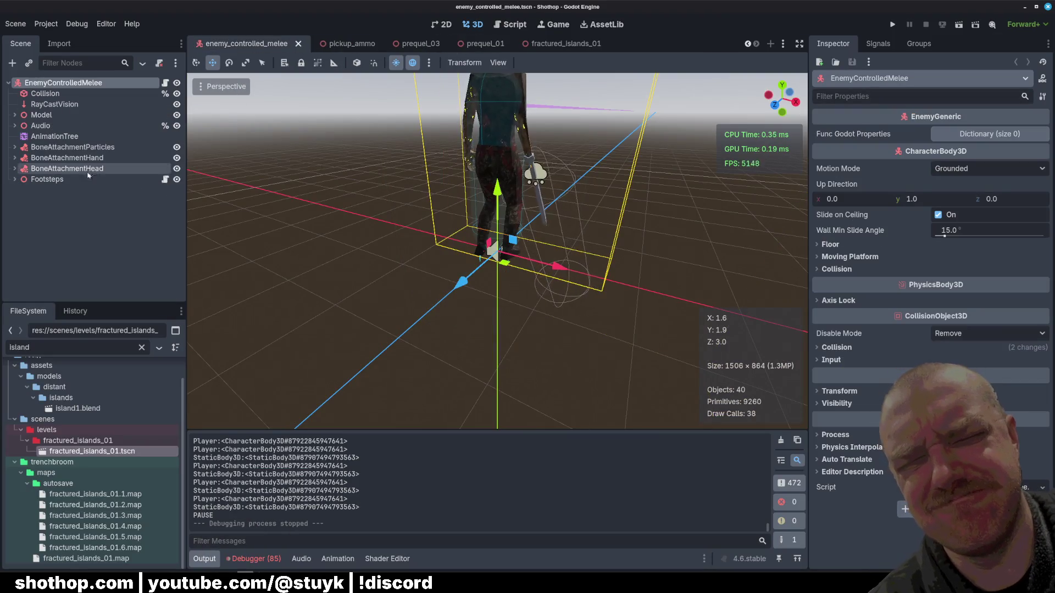
pyautogui.scroll(4, 312, 44)
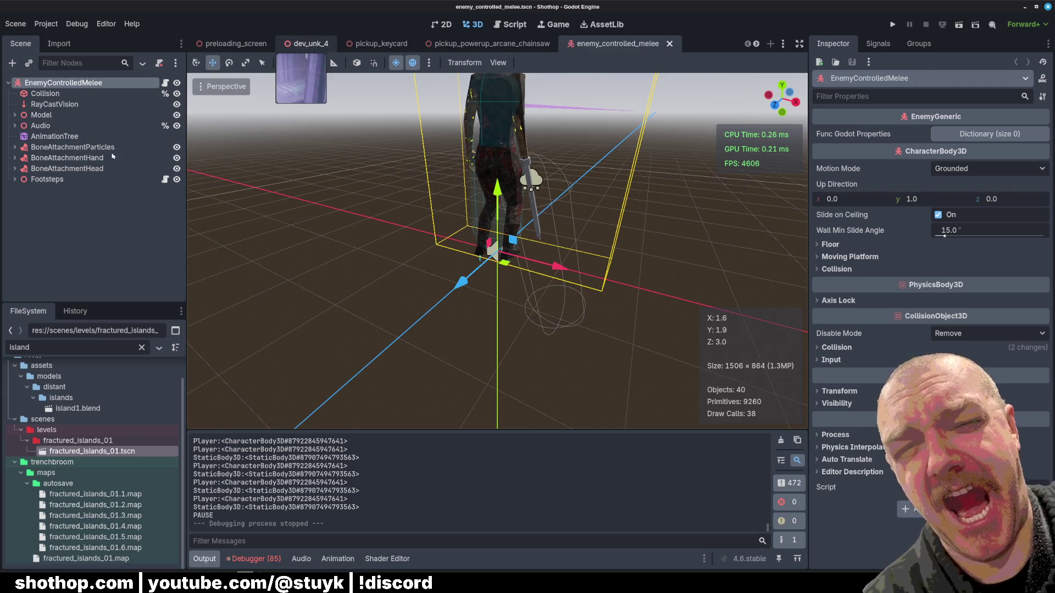
pyautogui.click(311, 44)
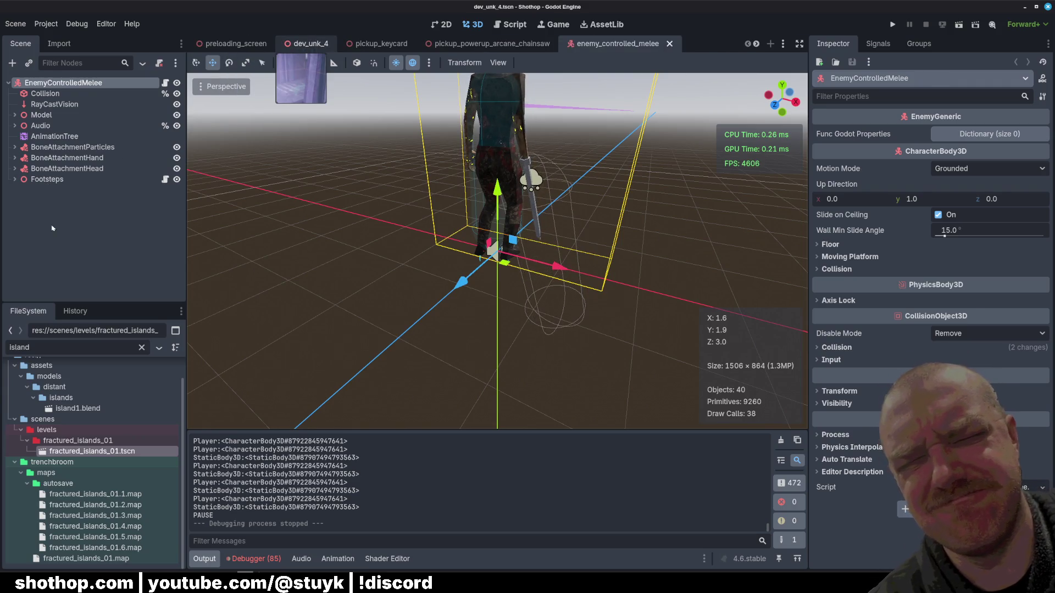
pyautogui.click(72, 179)
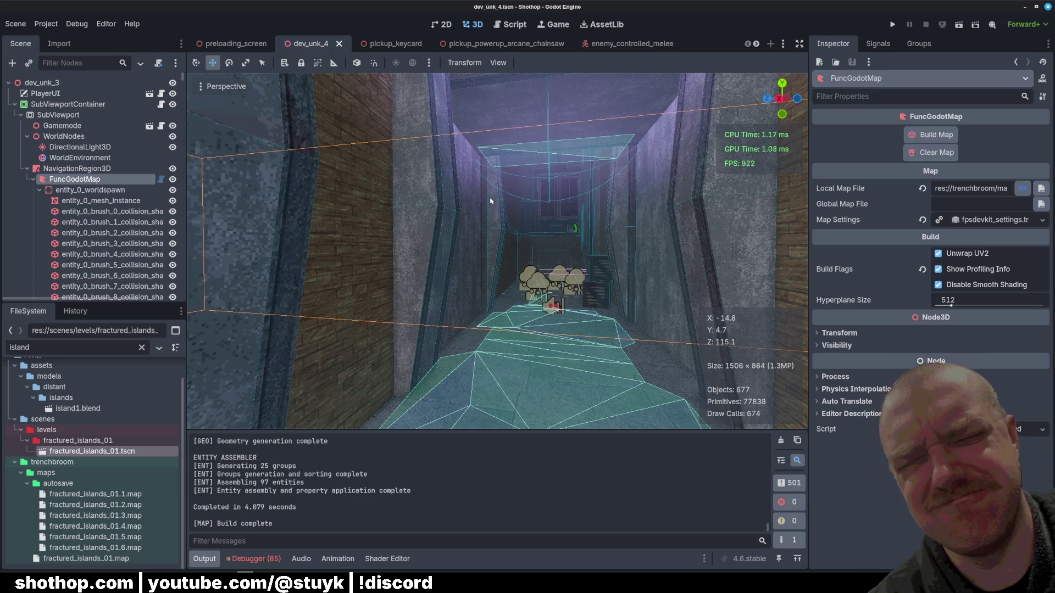
pyautogui.hotkey('ctrl', 's')
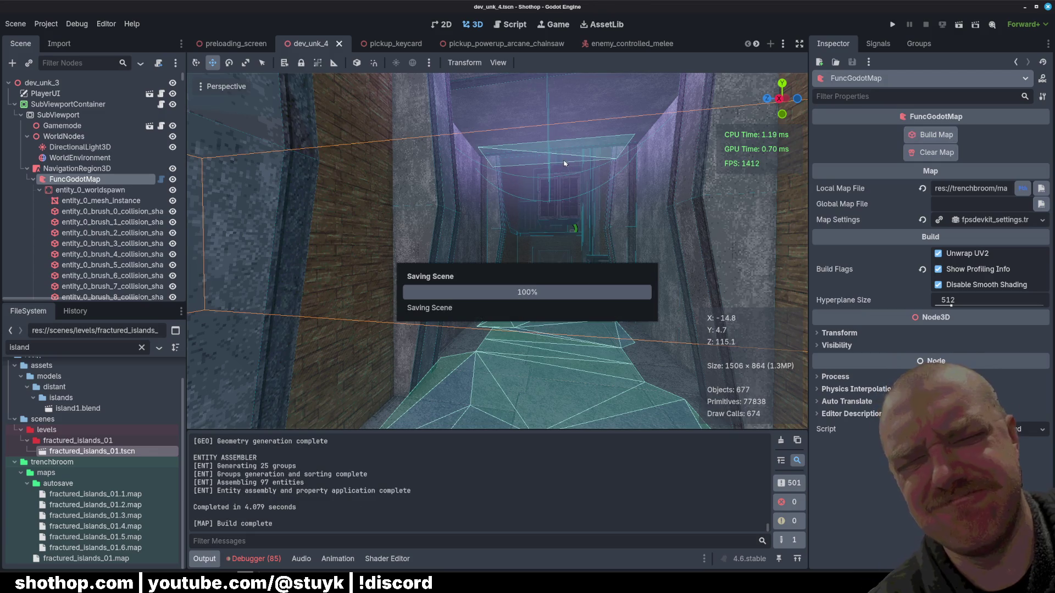
# - Run the game and unpause it to start playtesting dev_unk_4
pyautogui.click(959, 25)
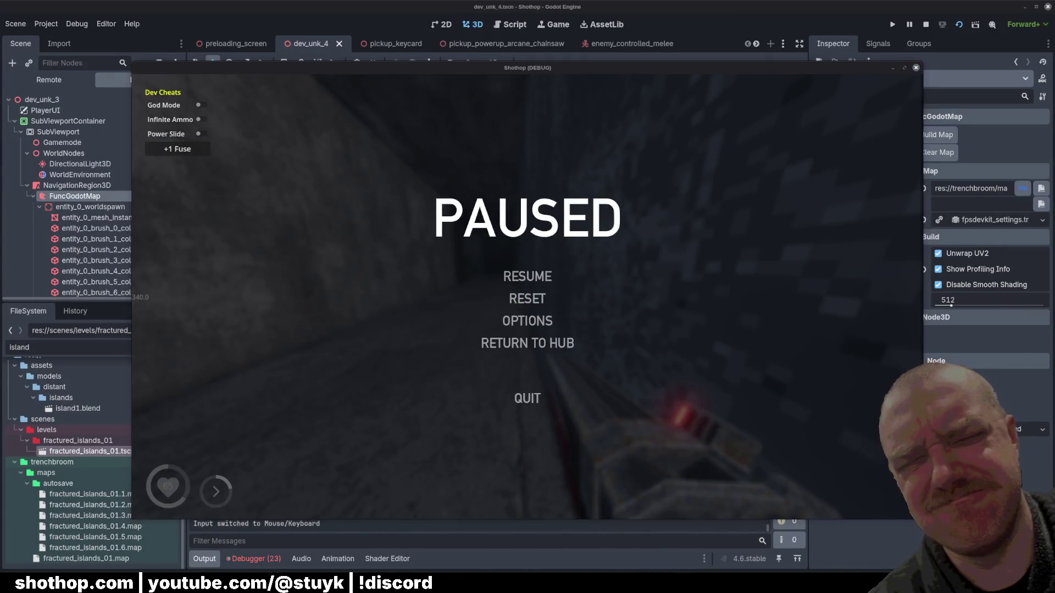
pyautogui.click(798, 387)
pyautogui.press('Escape')
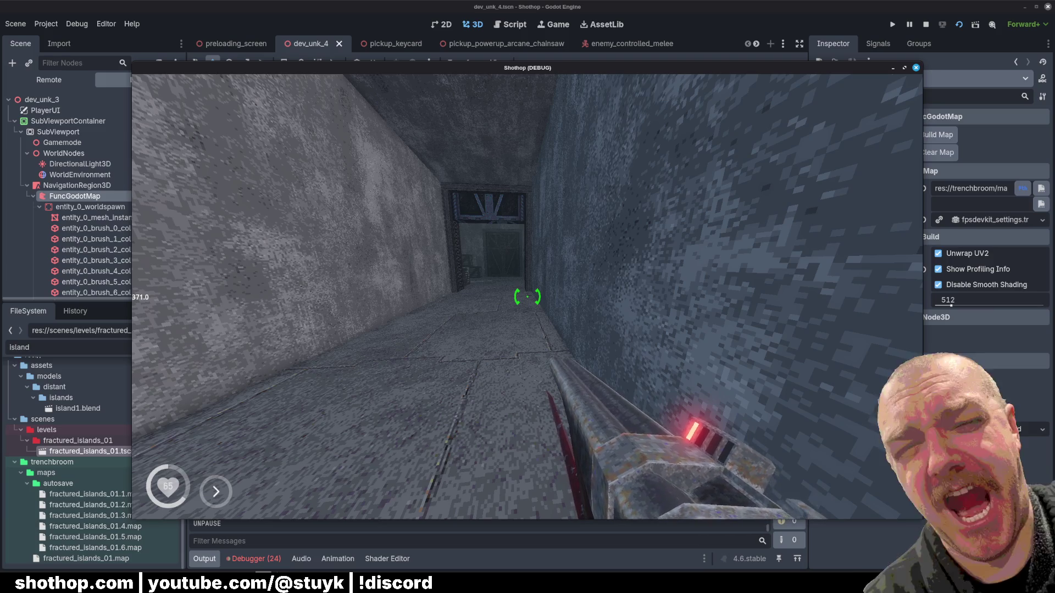
# - Fight through the corridors with the shotgun into the blood-covered crate area, then pause
pyautogui.press('w')
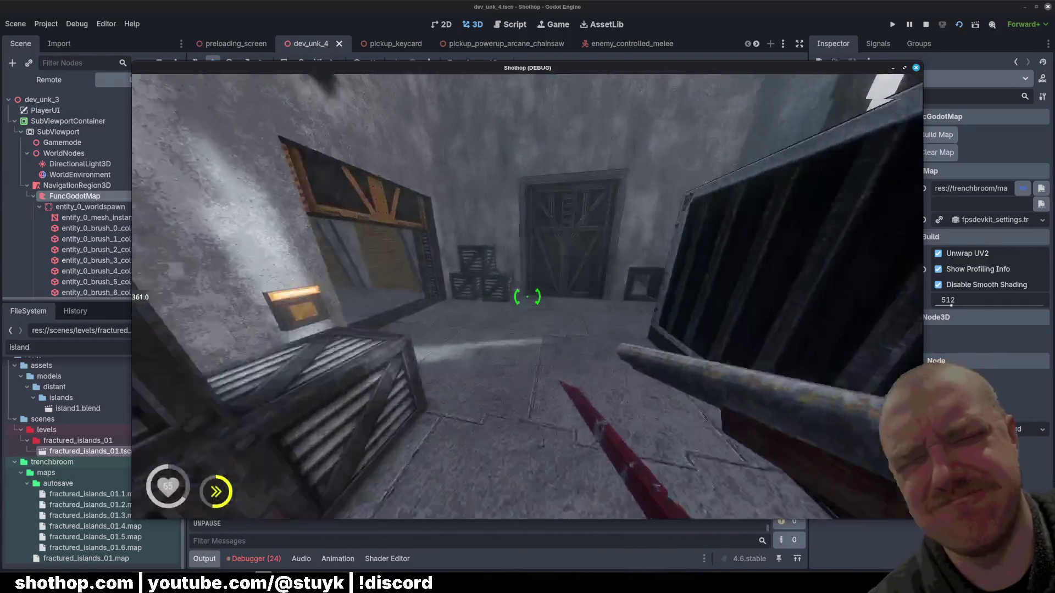
pyautogui.click(527, 297)
pyautogui.press('2')
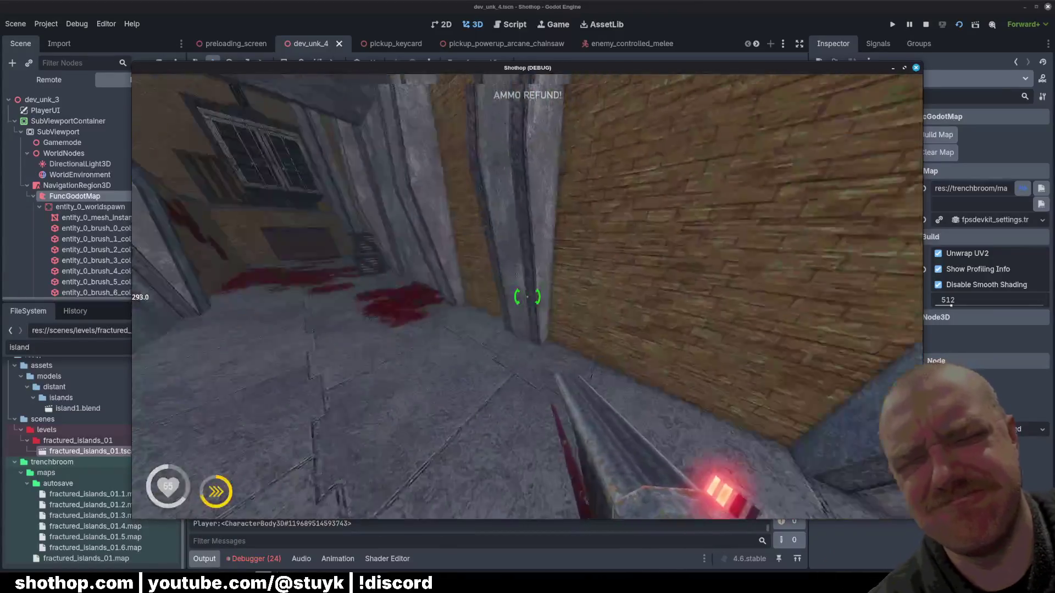
pyautogui.press('w')
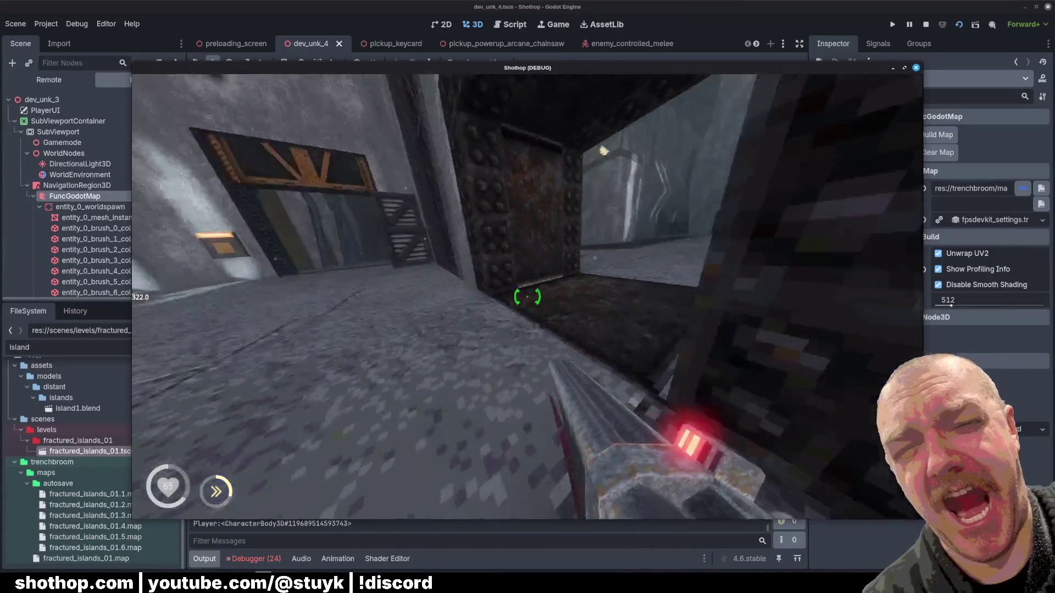
pyautogui.press('w')
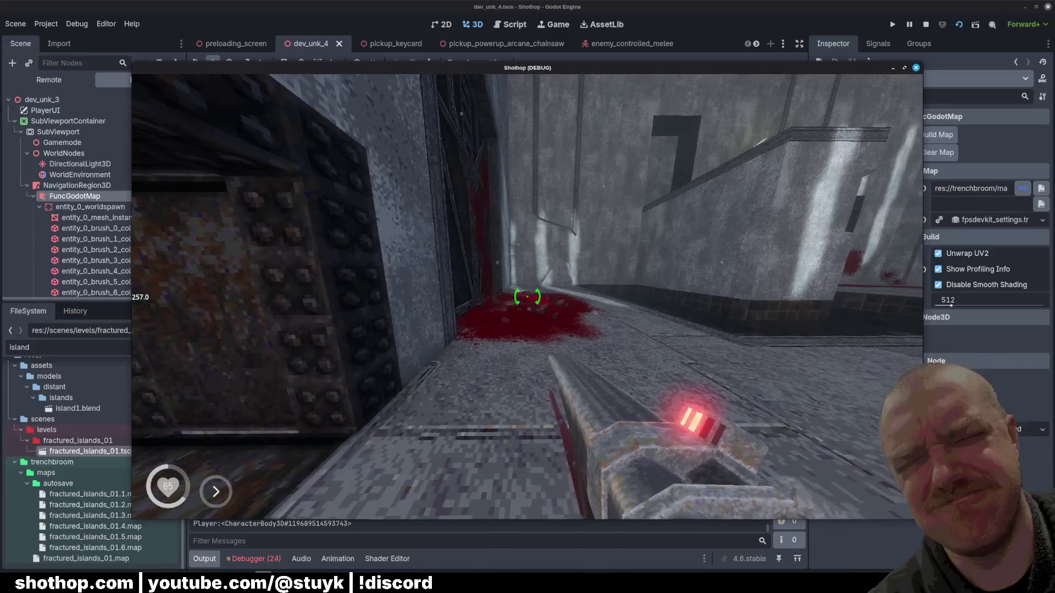
pyautogui.press('w')
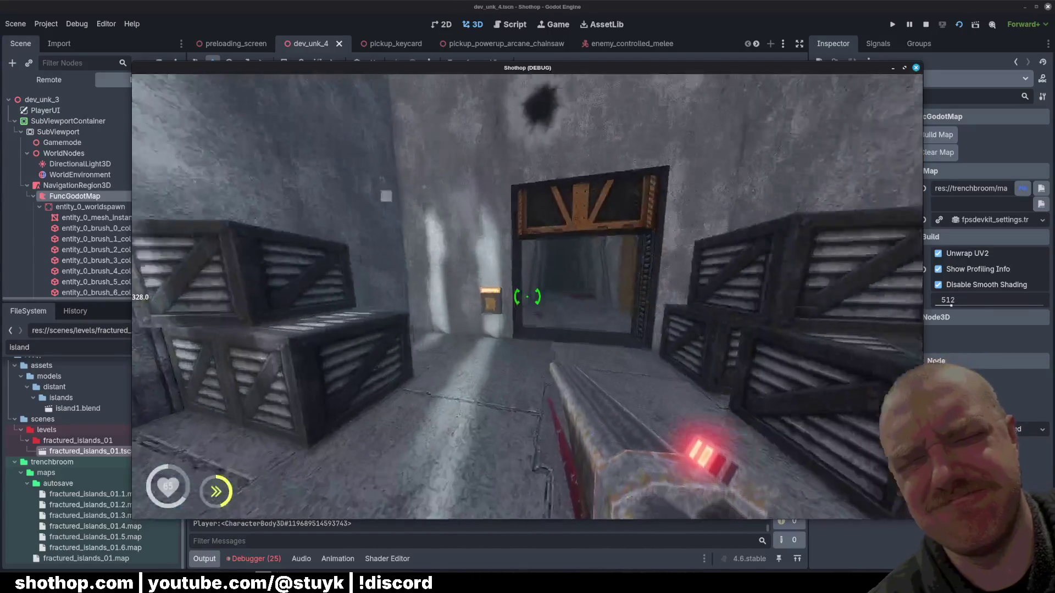
pyautogui.press('w')
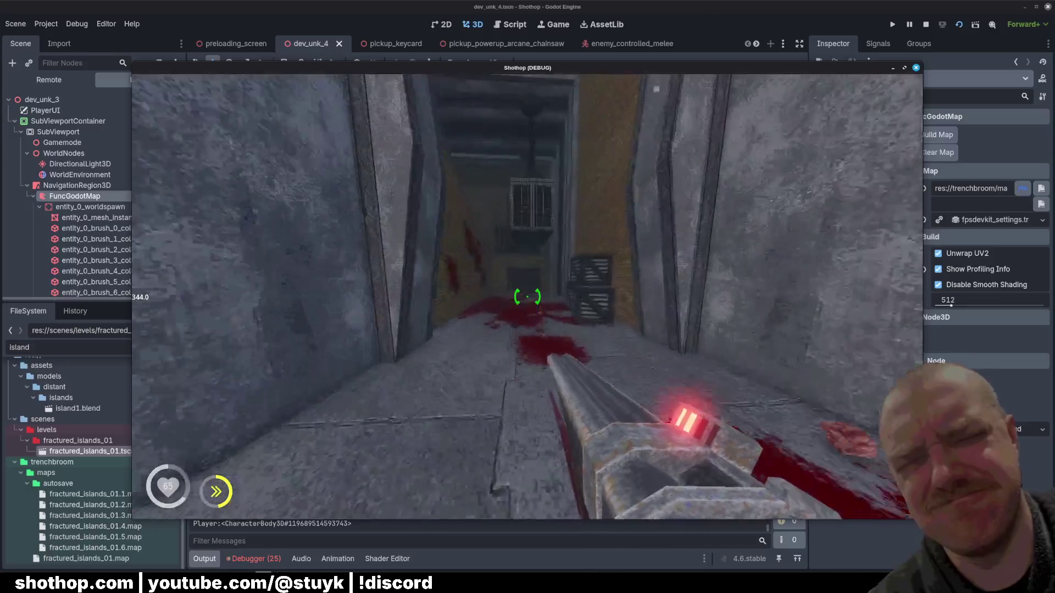
pyautogui.press('Escape')
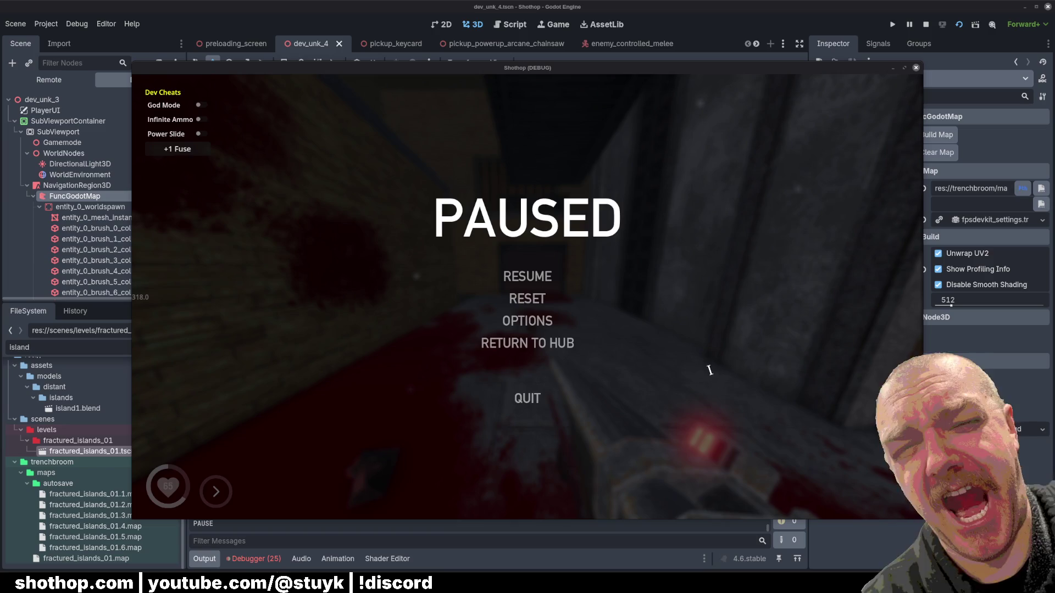
# - Bring the Trello board forward and start a new card in Bugs/Fixes
pyautogui.hotkey('alt', 'Tab')
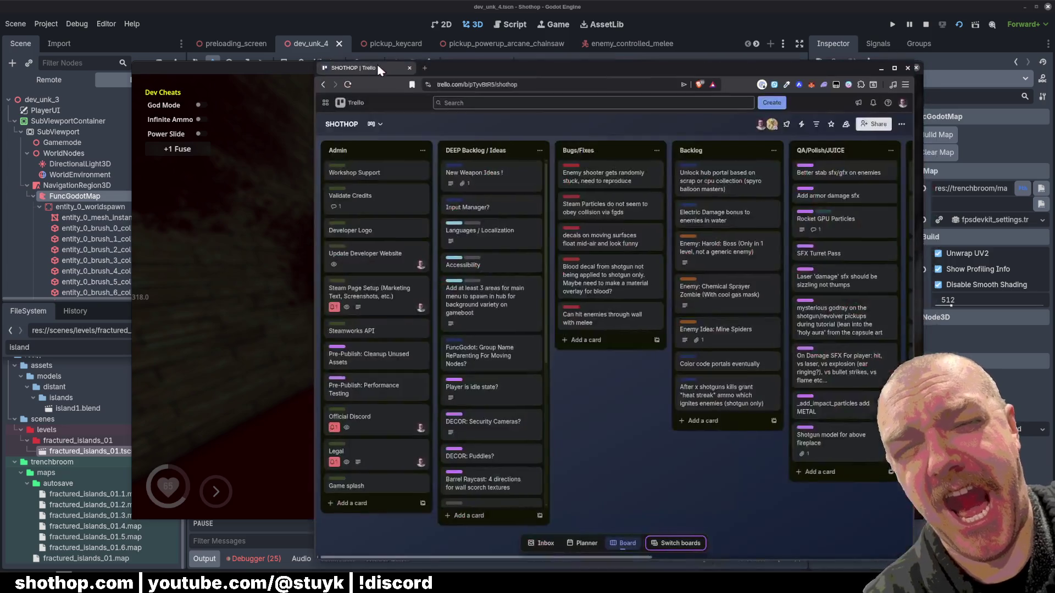
pyautogui.moveTo(497, 82); pyautogui.dragTo(366, 38)
pyautogui.click(456, 302)
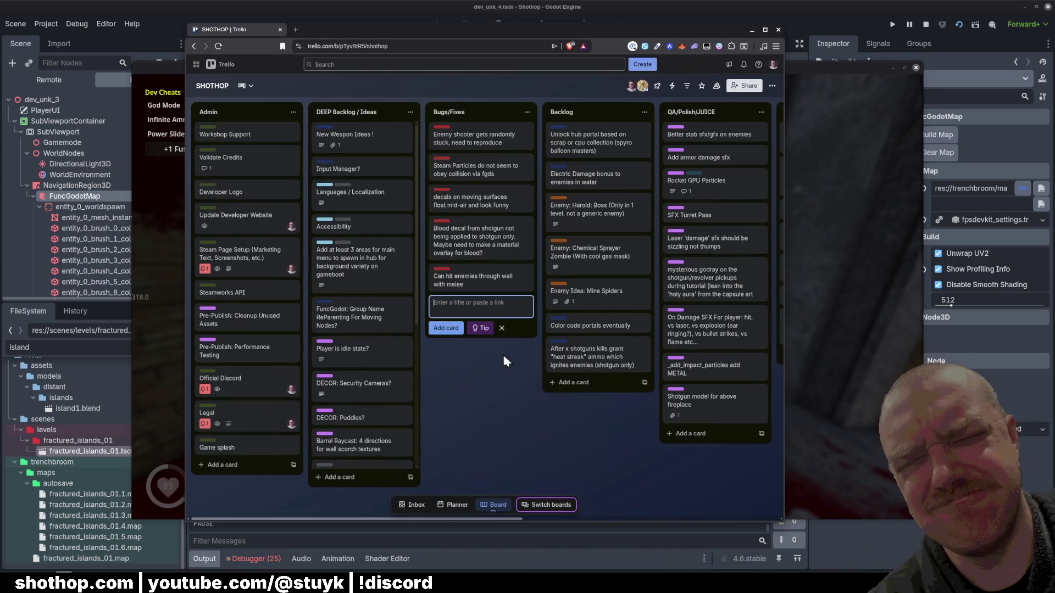
# - Title the card 'Able to kill multiple enemies with fast movement', add it, and minimize the browser
pyautogui.write('Able to kill multi')
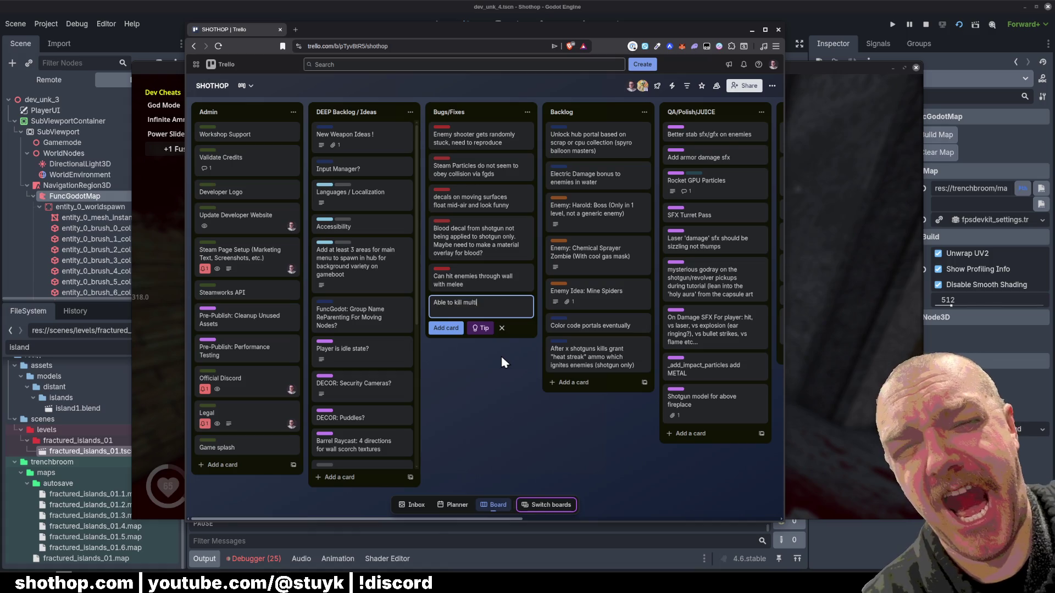
pyautogui.write('tiple enmies with')
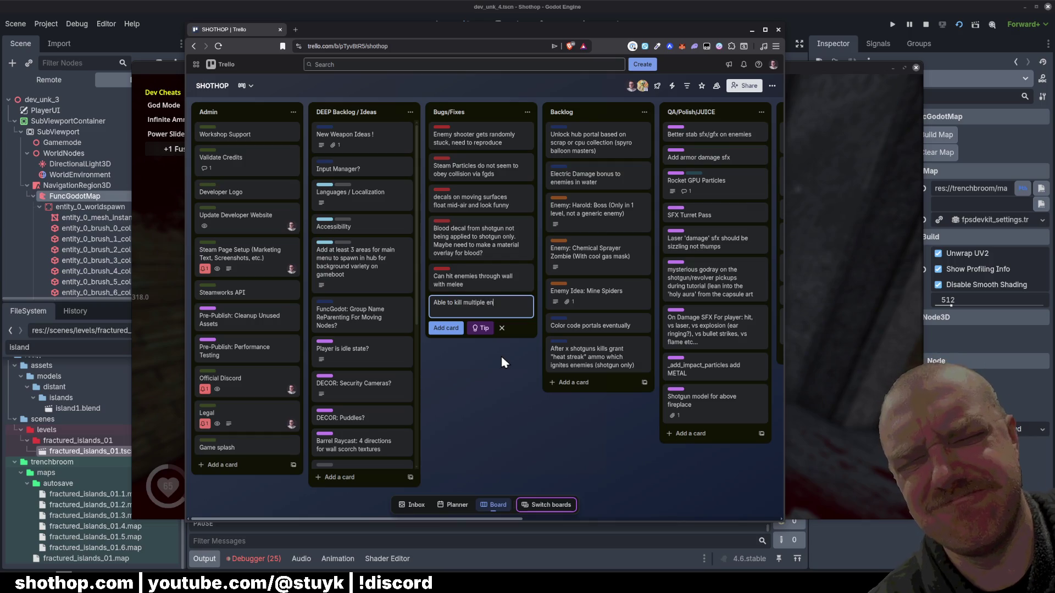
pyautogui.hotkey('ctrl', 'BackSpace')
pyautogui.hotkey('ctrl', 'BackSpace')
pyautogui.write('enemies with slide /')
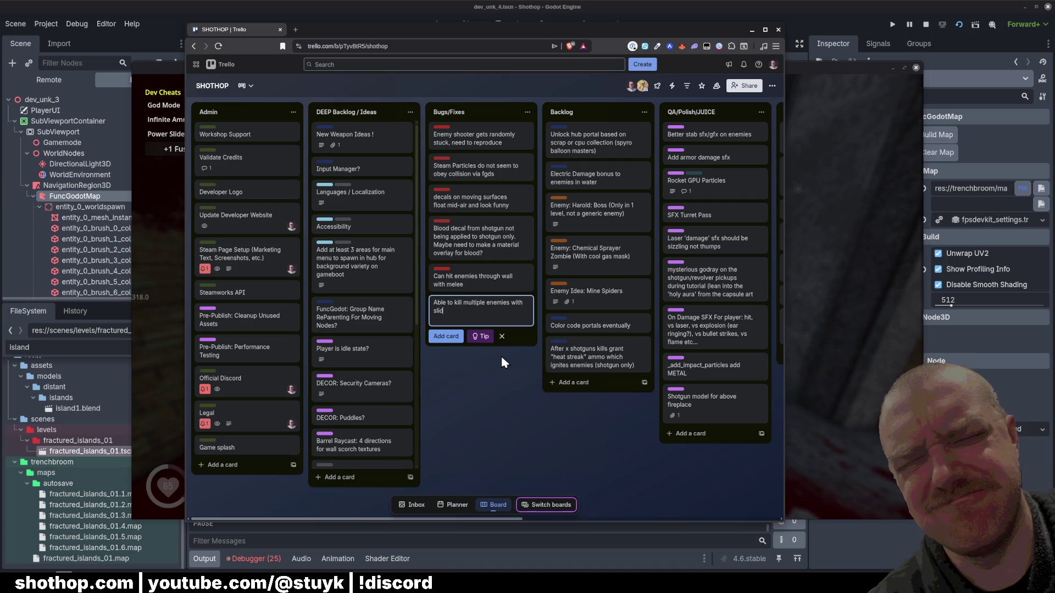
pyautogui.press('BackSpace')
pyautogui.press('BackSpace')
pyautogui.press('BackSpace')
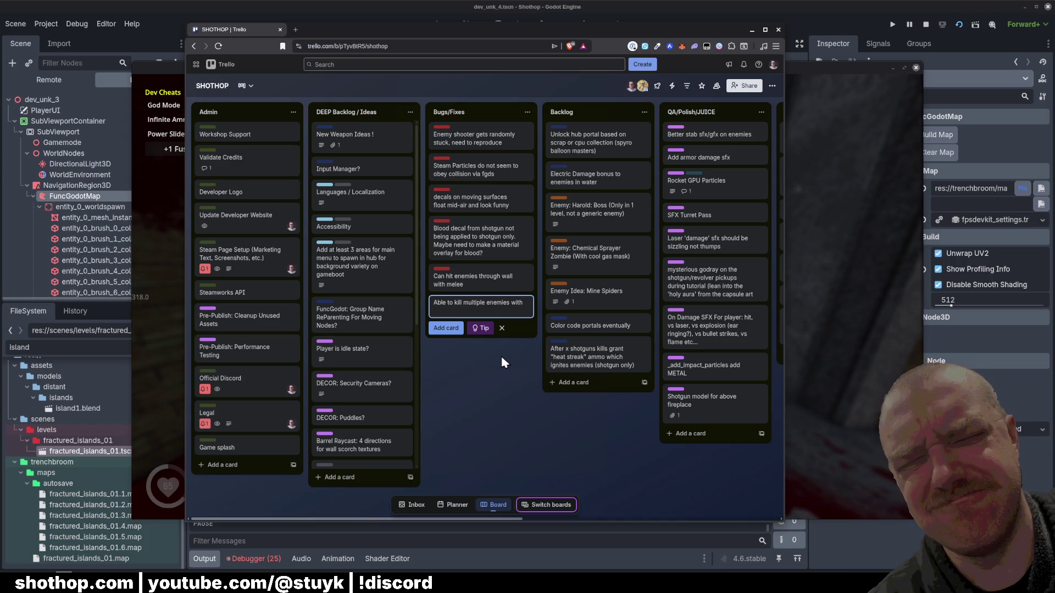
pyautogui.write(' fast movement')
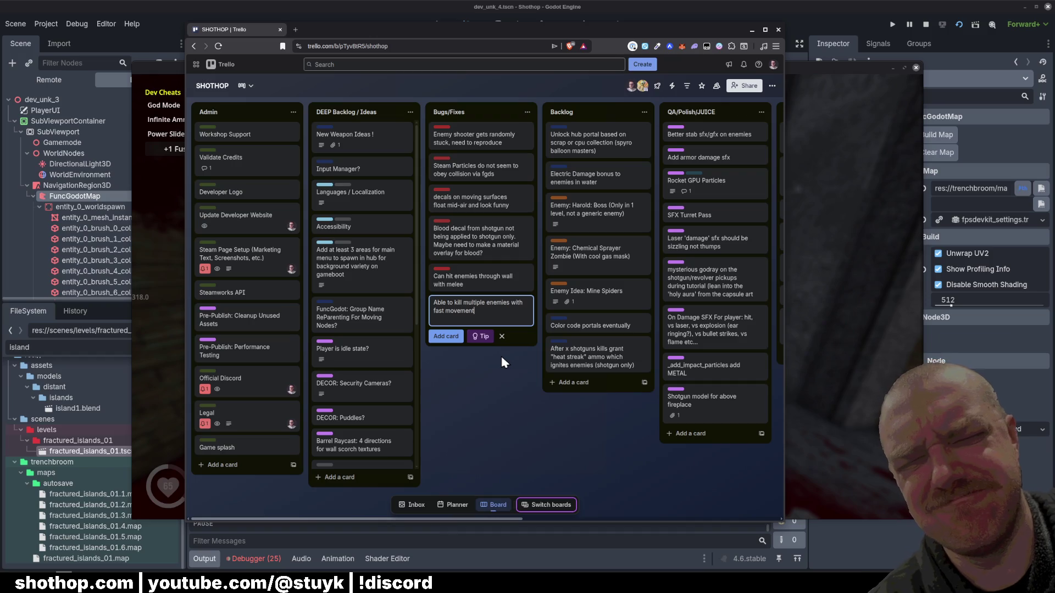
pyautogui.press('Return')
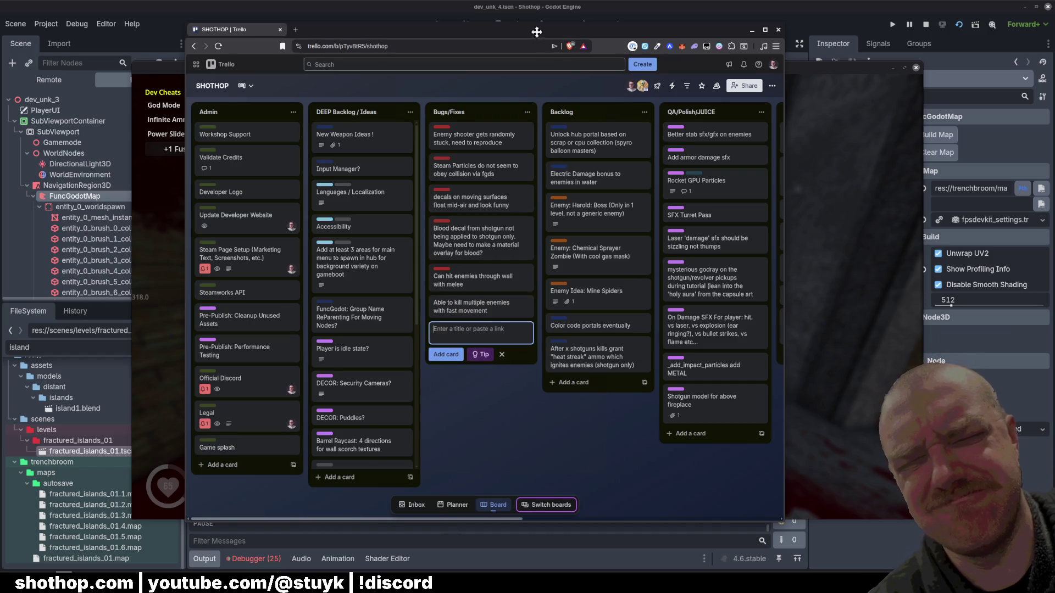
pyautogui.press('super+Down')
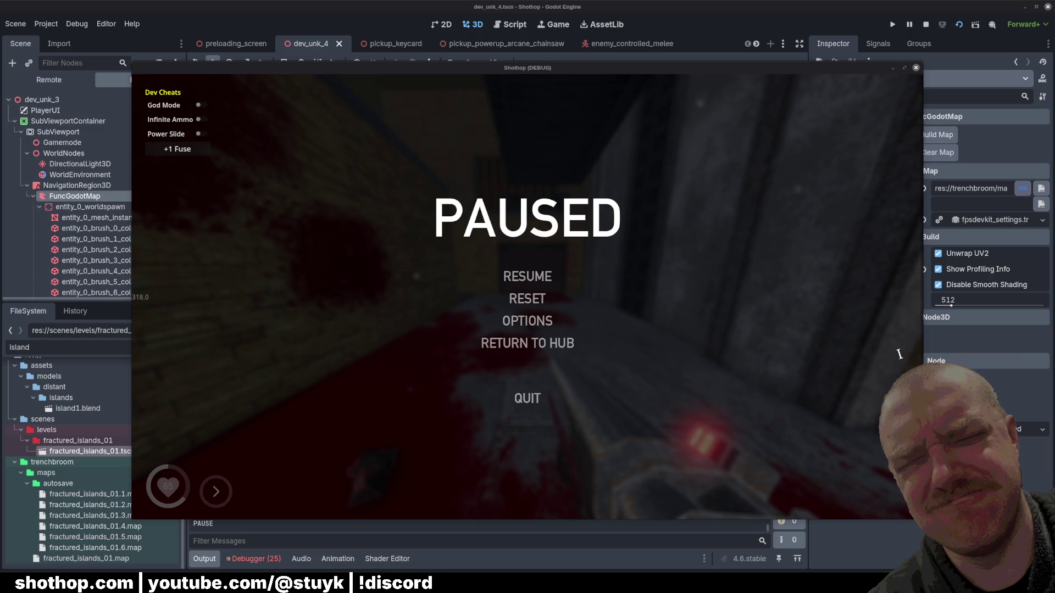
# - Restart the level and charge down the rocky corridor through the enemies across the sand
pyautogui.click(513, 299)
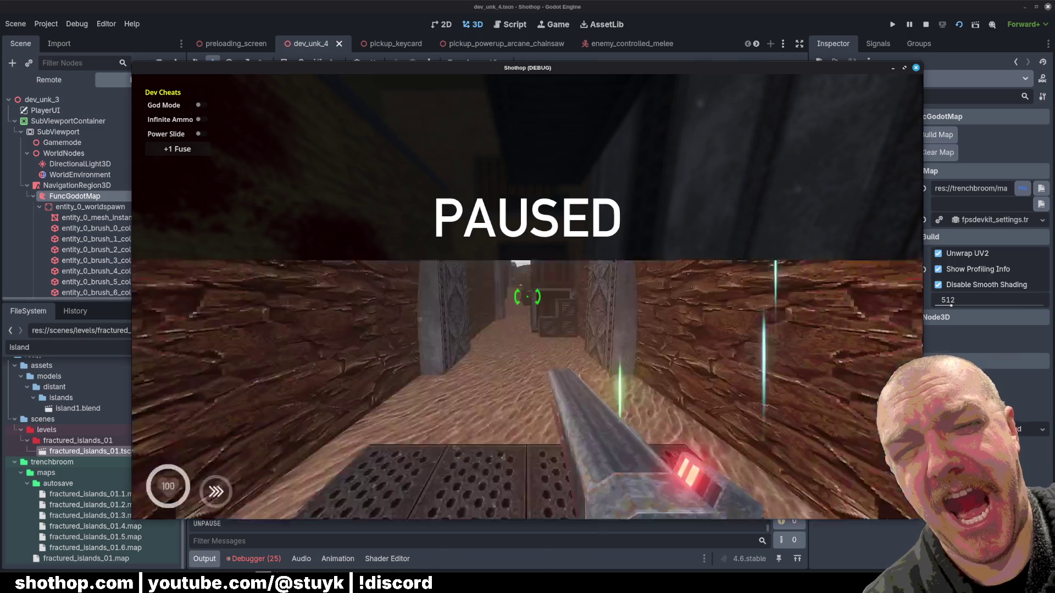
pyautogui.press('w')
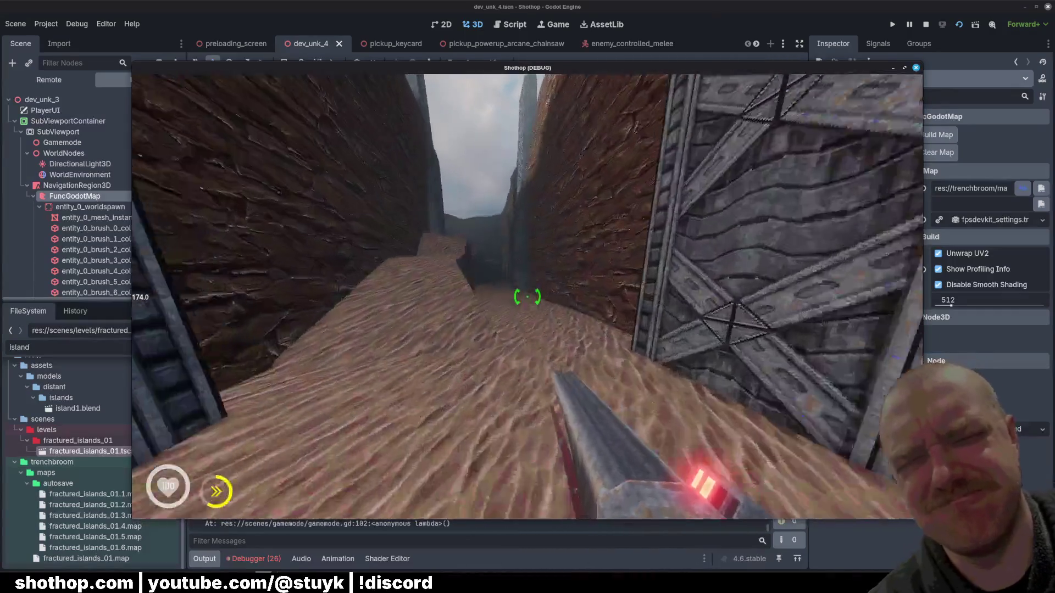
pyautogui.press('w')
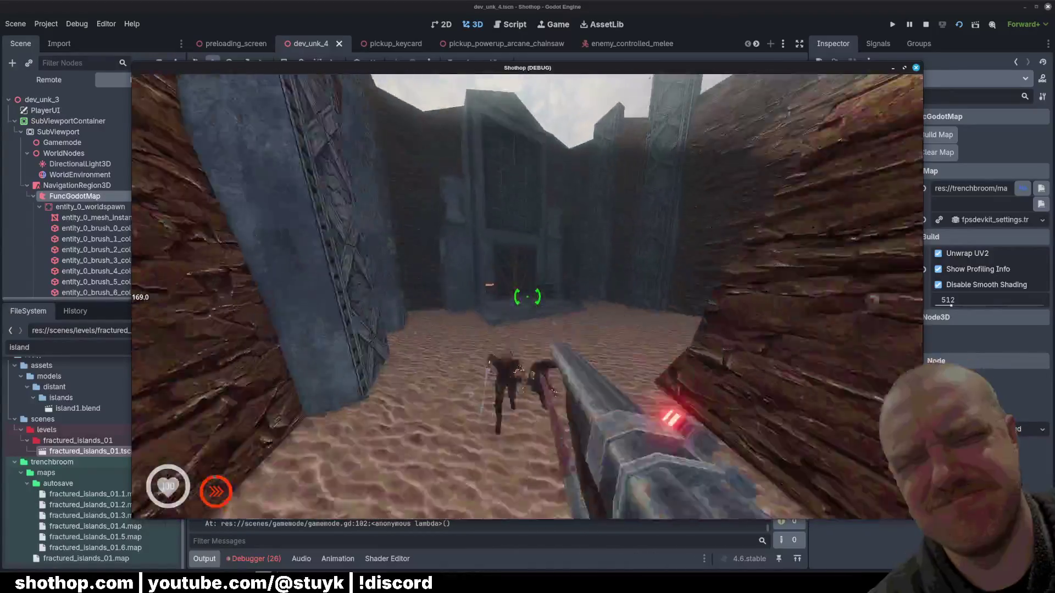
pyautogui.press('w')
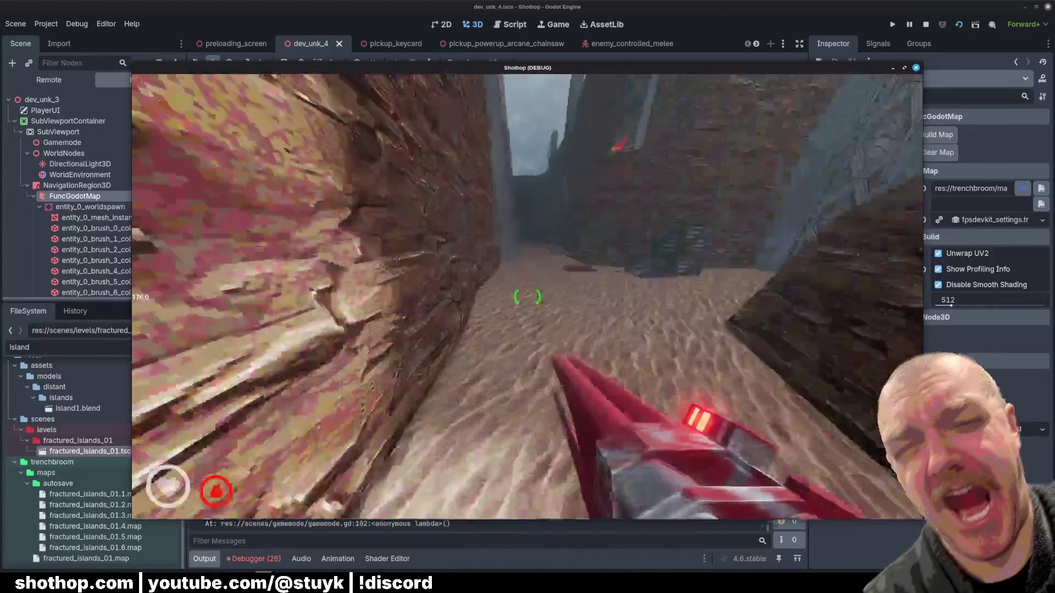
pyautogui.press('w')
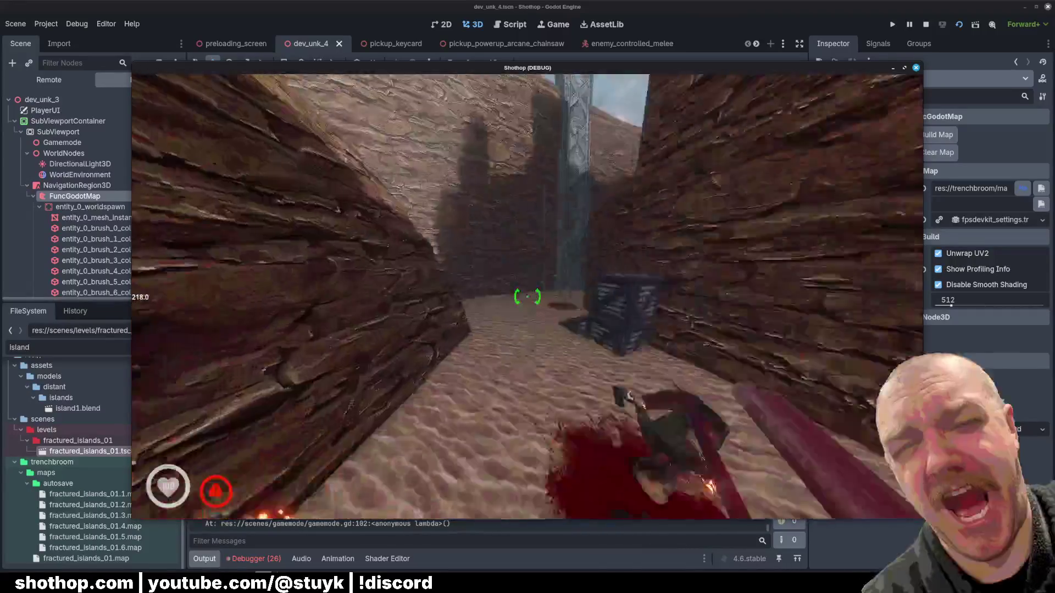
# - Stop the running game with F8 and return to the script editor
pyautogui.press('w')
pyautogui.press('Escape')
pyautogui.press('F8')
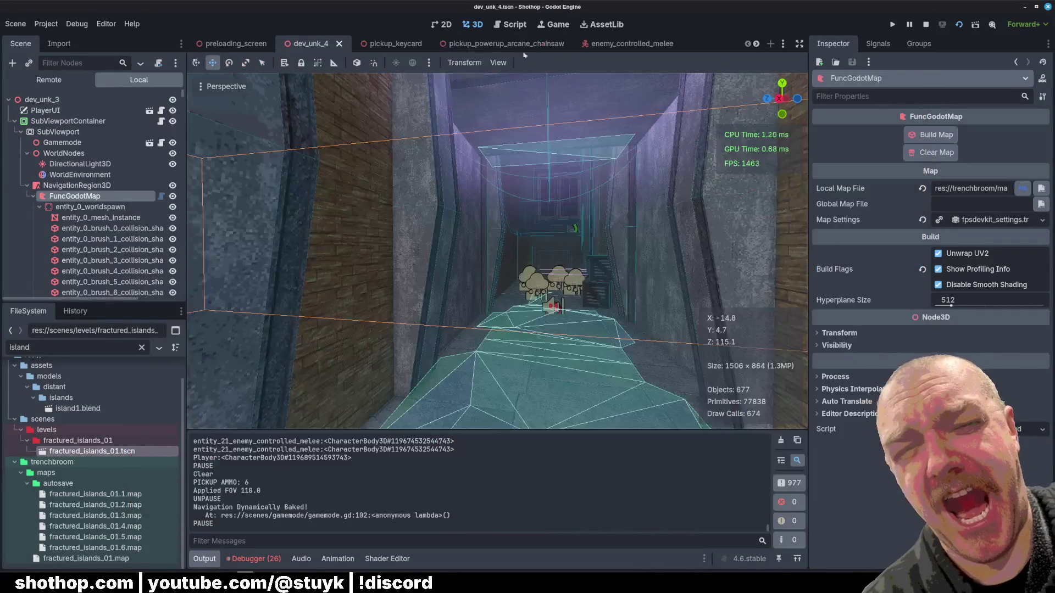
pyautogui.click(504, 25)
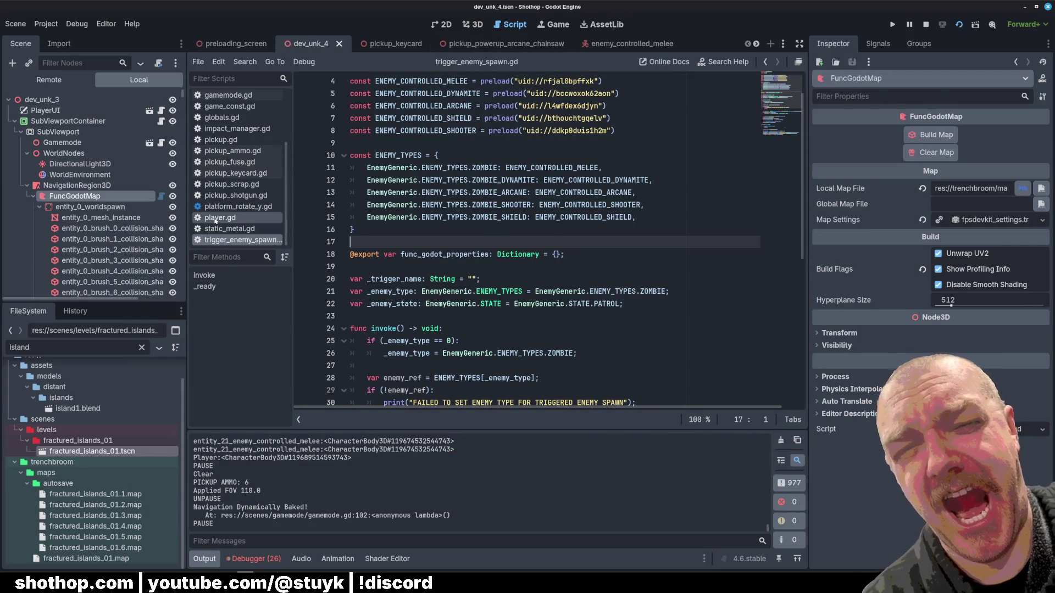
# - Open player.gd and browse the movement-damage code between lines 541 and 647
pyautogui.click(220, 217)
pyautogui.scroll(-20, 612, 256)
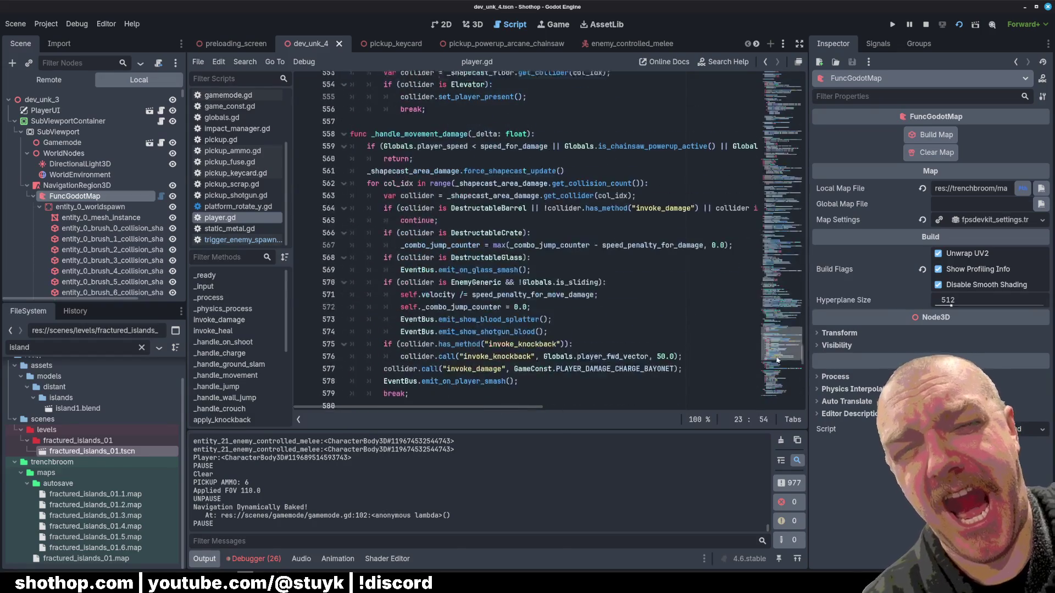
pyautogui.click(642, 318)
pyautogui.scroll(10, 642, 319)
pyautogui.click(623, 292)
pyautogui.scroll(-15, 622, 292)
pyautogui.click(602, 244)
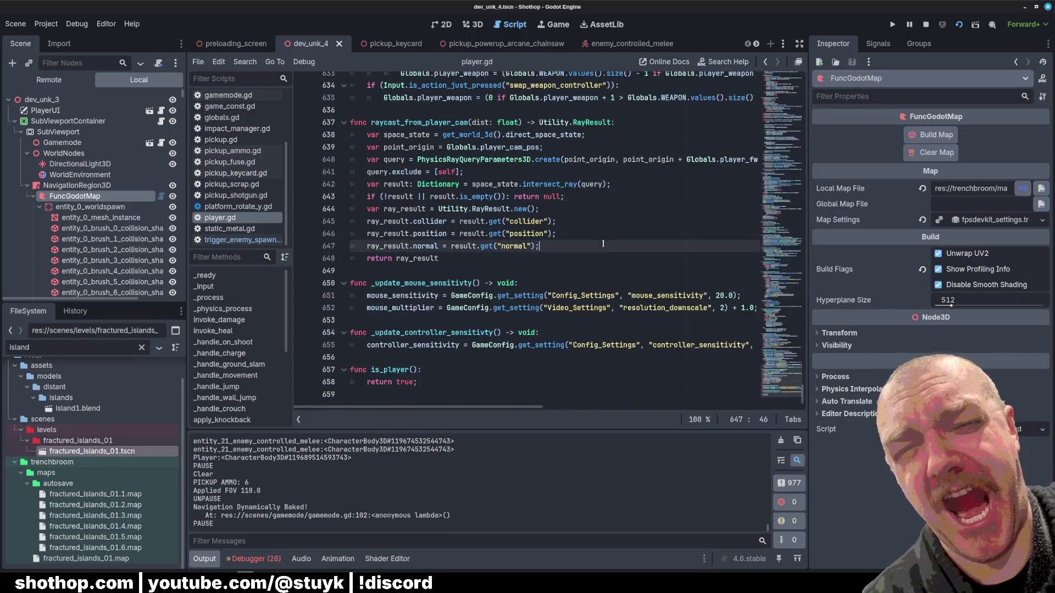
pyautogui.click(598, 206)
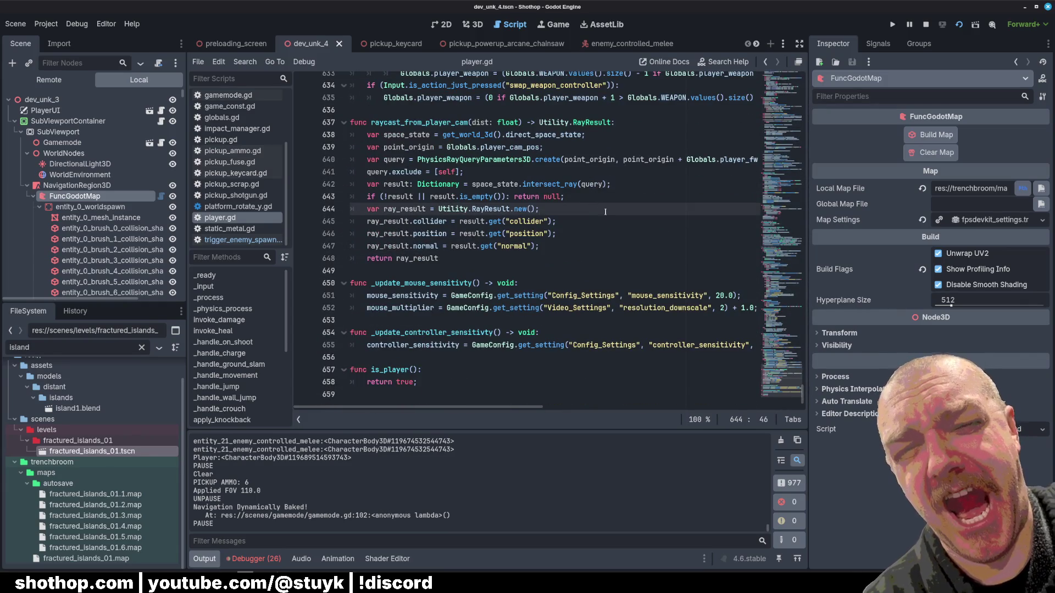
pyautogui.scroll(15, 605, 211)
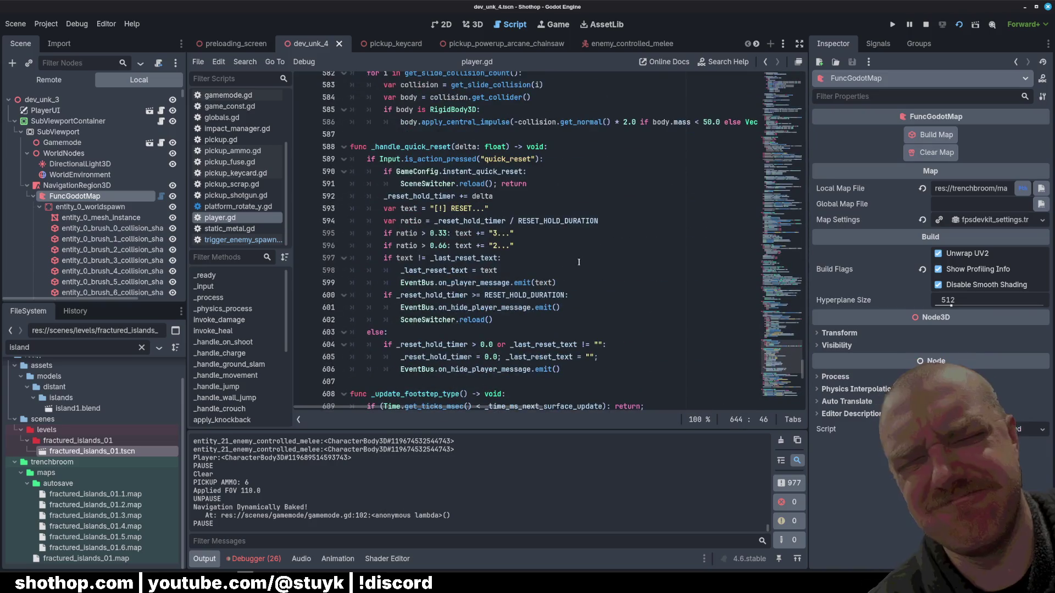
pyautogui.scroll(5, 579, 262)
pyautogui.scroll(5, 585, 280)
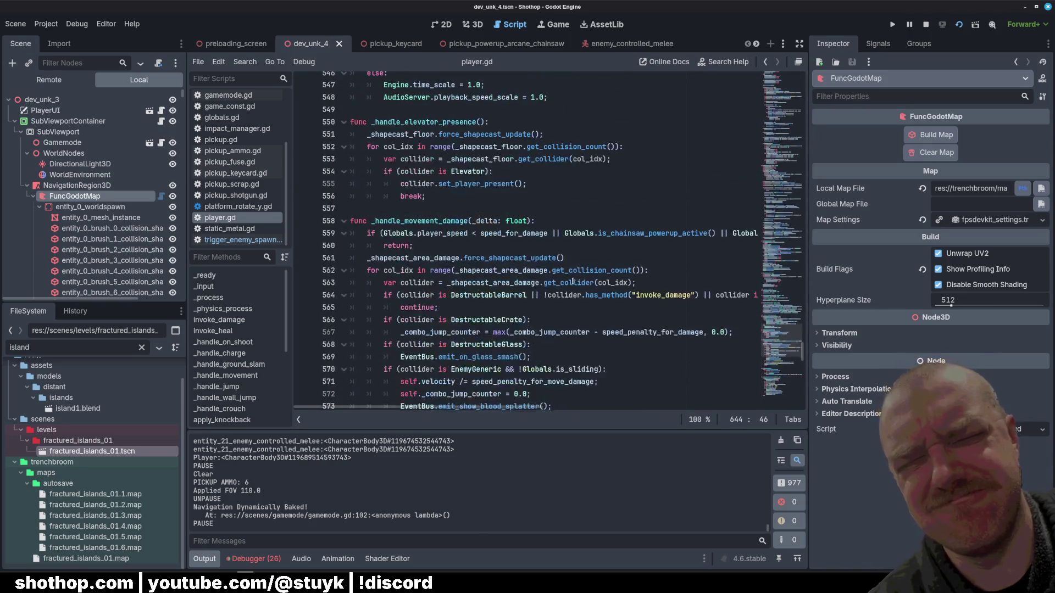
pyautogui.moveTo(429, 222); pyautogui.dragTo(371, 220)
pyautogui.scroll(-3, 610, 246)
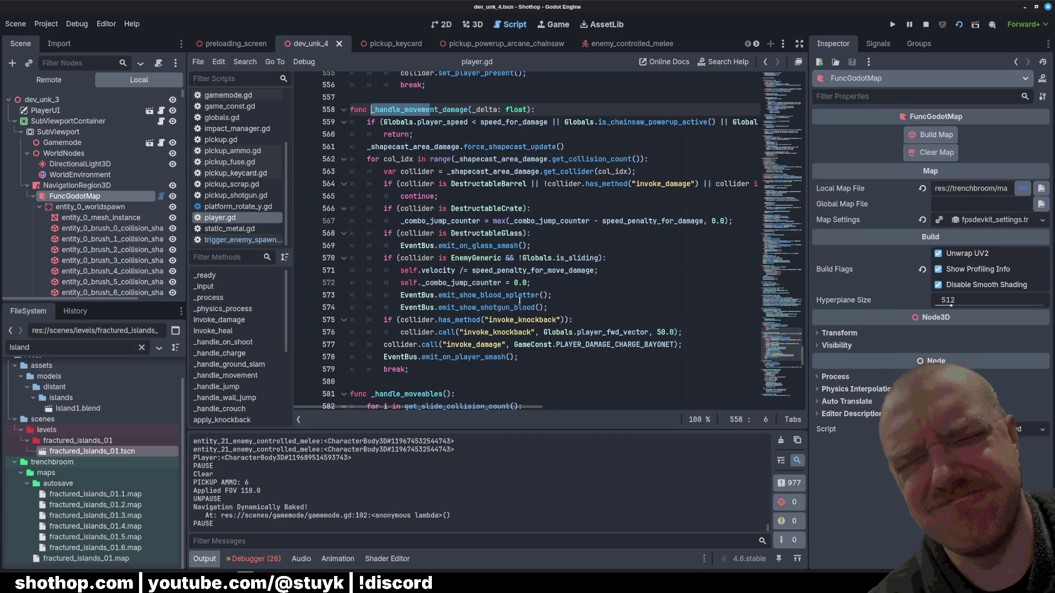
# - Inspect the enemy-damage block, then jump from line 571 to the speed_penalty_for_move_damage declaration
pyautogui.click(609, 255)
pyautogui.click(601, 247)
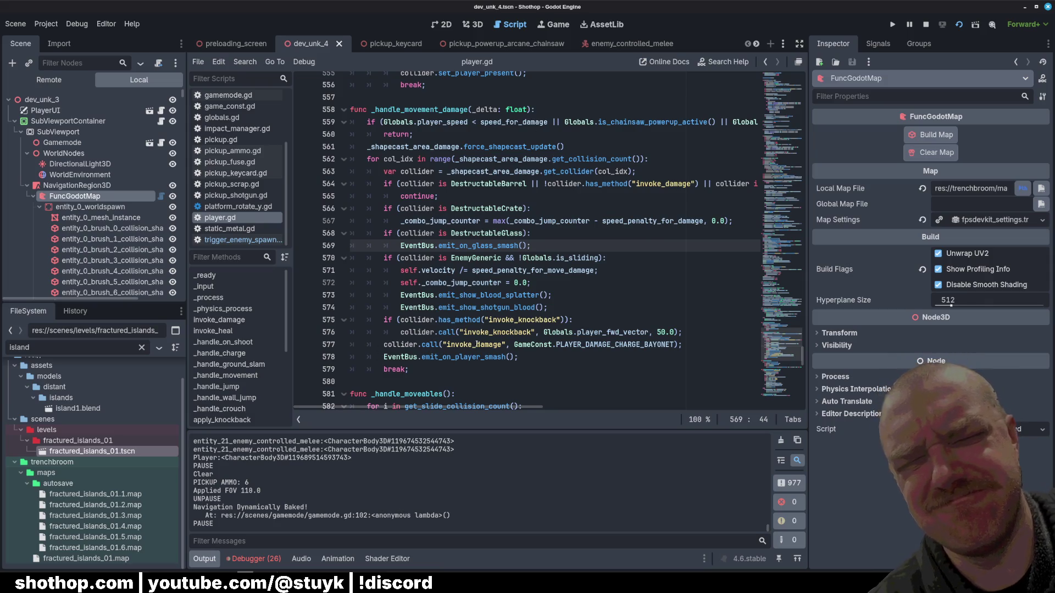
pyautogui.click(553, 282)
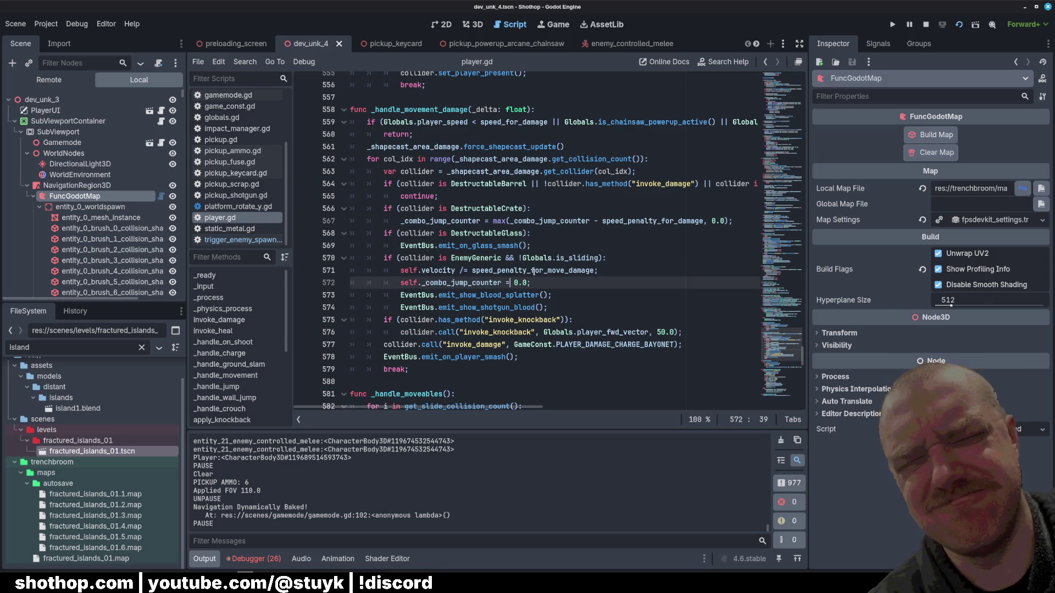
pyautogui.press('Down')
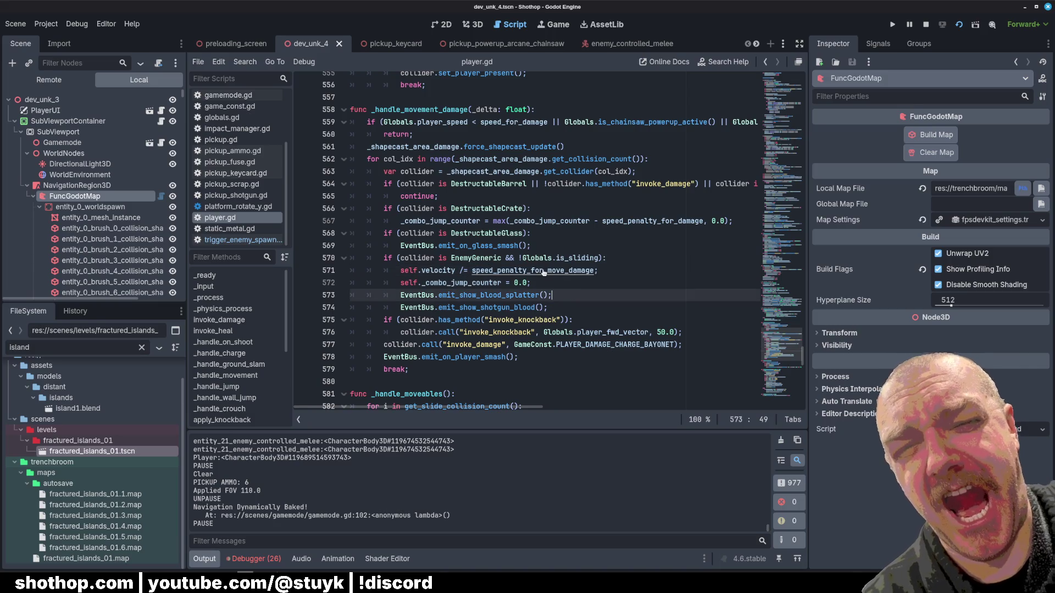
pyautogui.keyDown('ctrl'); pyautogui.click(545, 271); pyautogui.keyUp('ctrl')
# - Change speed_penalty_for_move_damage from 8.0 to 16.0 and save player.gd
pyautogui.doubleClick(507, 241)
pyautogui.write('16')
pyautogui.hotkey('ctrl', 's')
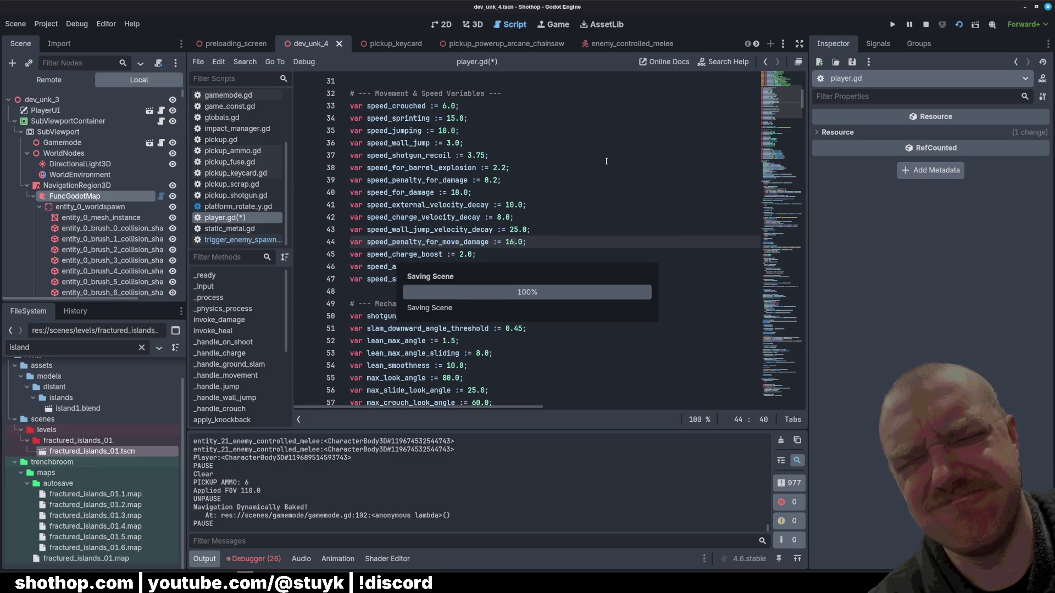
# - Playtest the level through the canyon shooting enemies, then pause and return to the speed variables
pyautogui.click(607, 161)
pyautogui.press('F5')
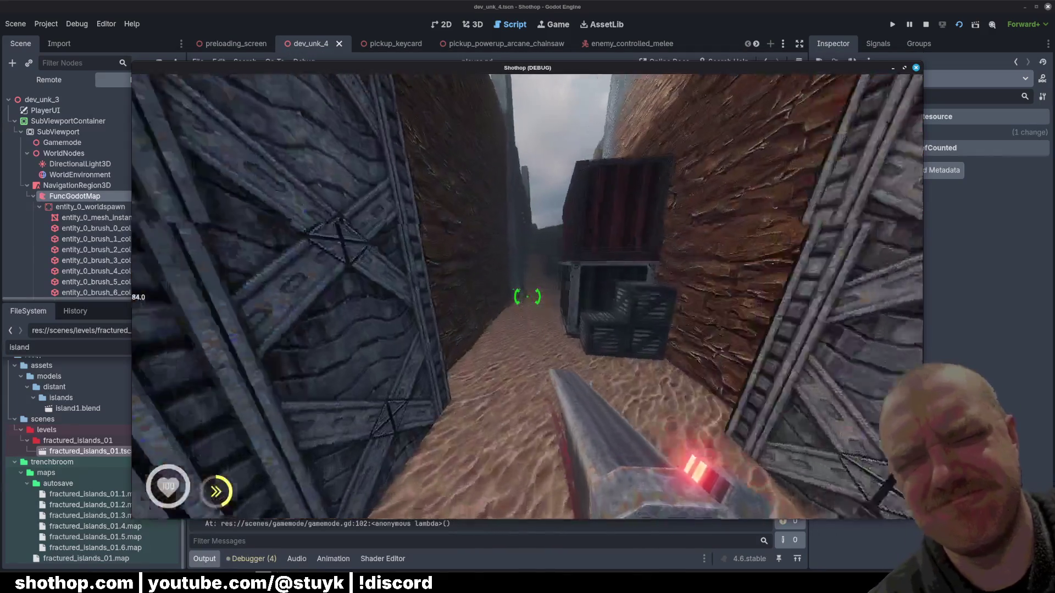
pyautogui.press('w')
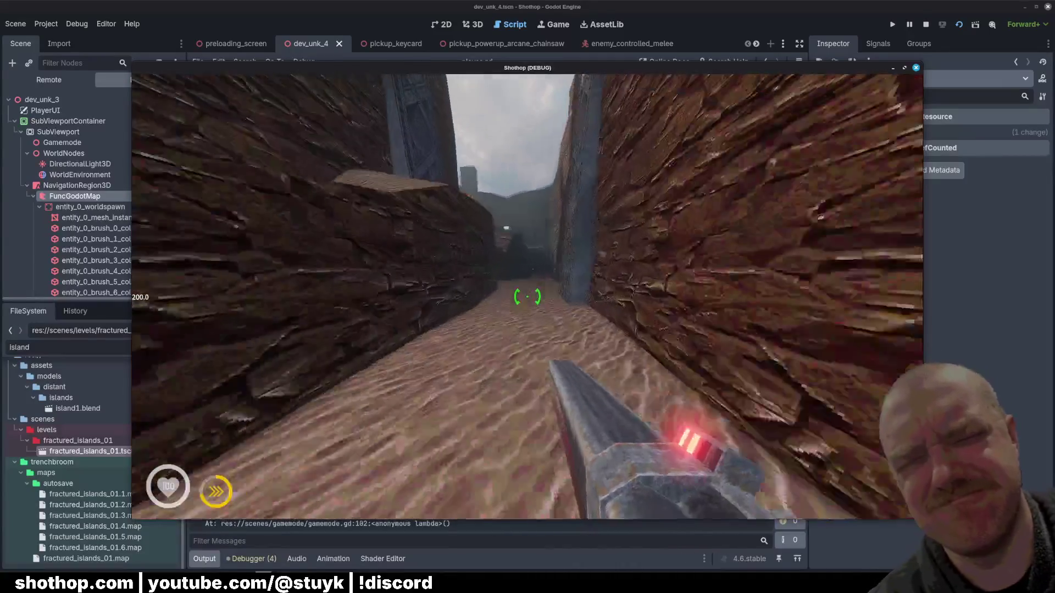
pyautogui.click(528, 297)
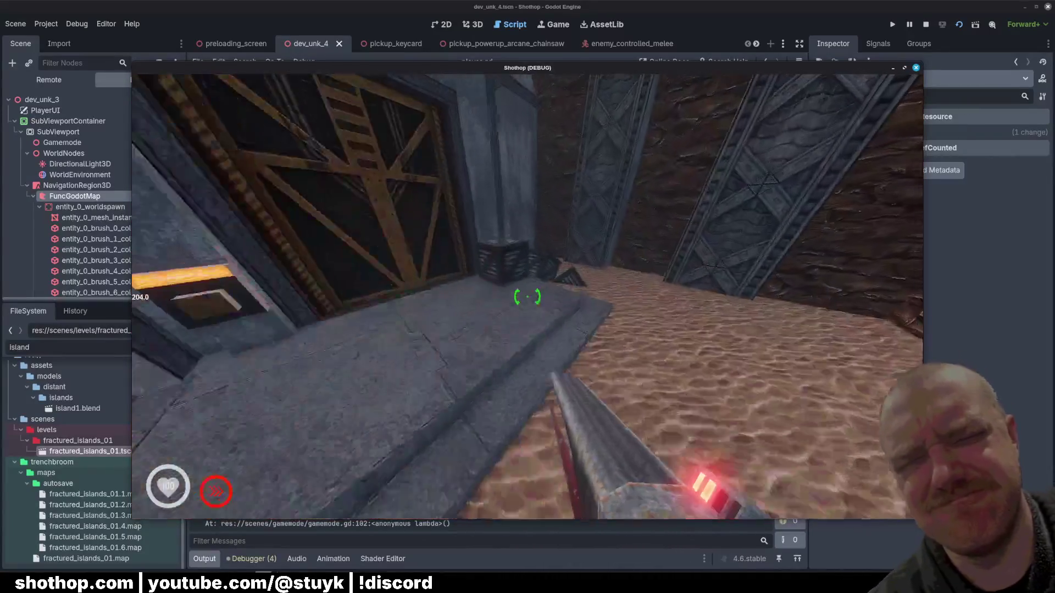
pyautogui.press('Escape')
pyautogui.hotkey('alt', 'Tab')
pyautogui.scroll(-7, 453, 168)
pyautogui.click(453, 167)
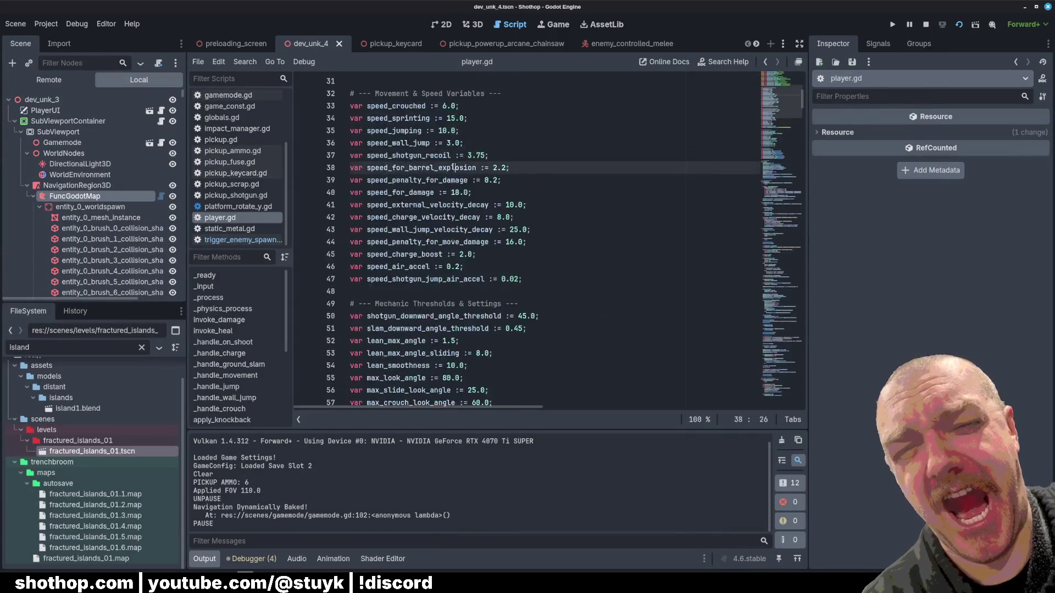
# - Search player.gd for the next use of speed_penalty_for_move_damage
pyautogui.doubleClick(421, 167)
pyautogui.doubleClick(411, 183)
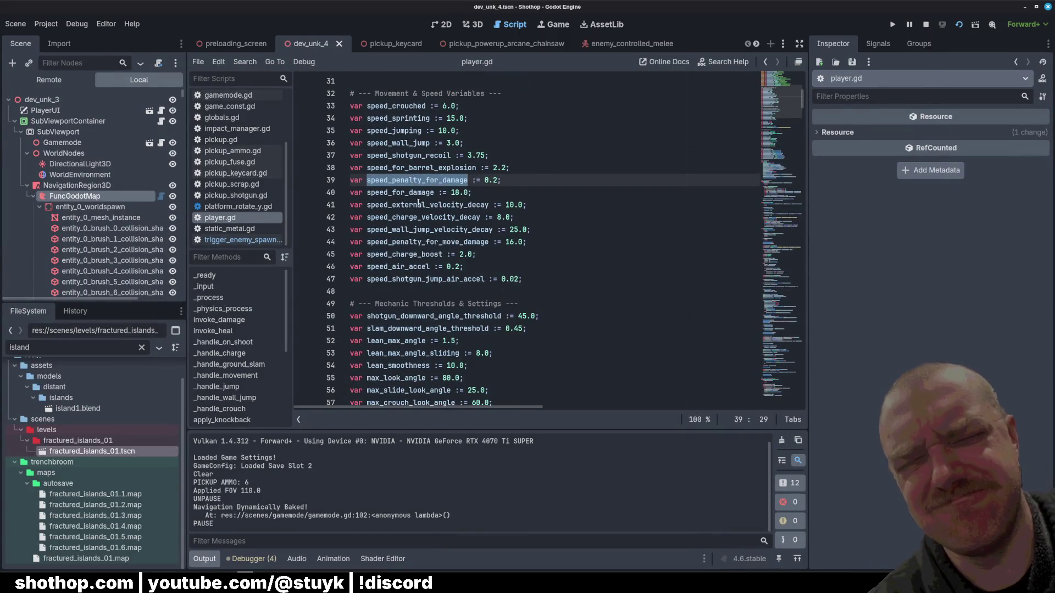
pyautogui.hotkey('ctrl', 'f')
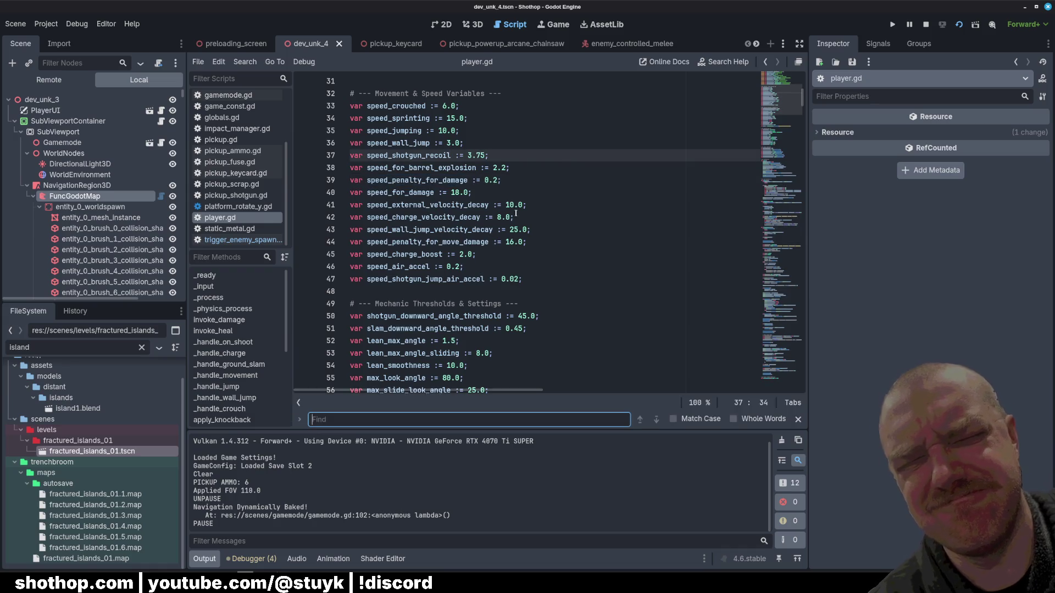
pyautogui.doubleClick(427, 241)
pyautogui.hotkey('ctrl', 'f')
pyautogui.press('Return')
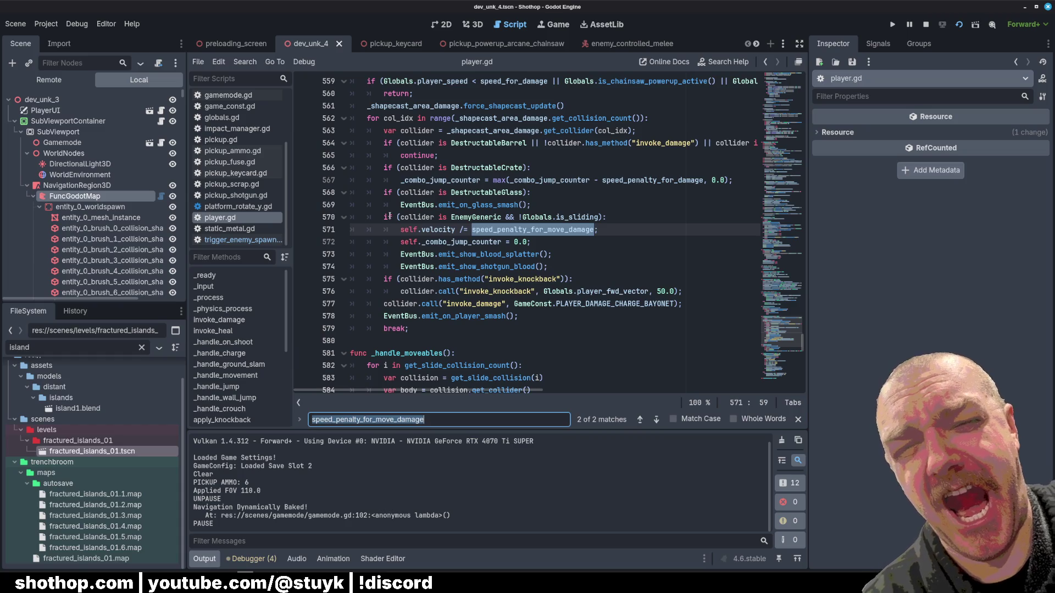
# - Add blank lines before and after the enemy check block
pyautogui.click(581, 267)
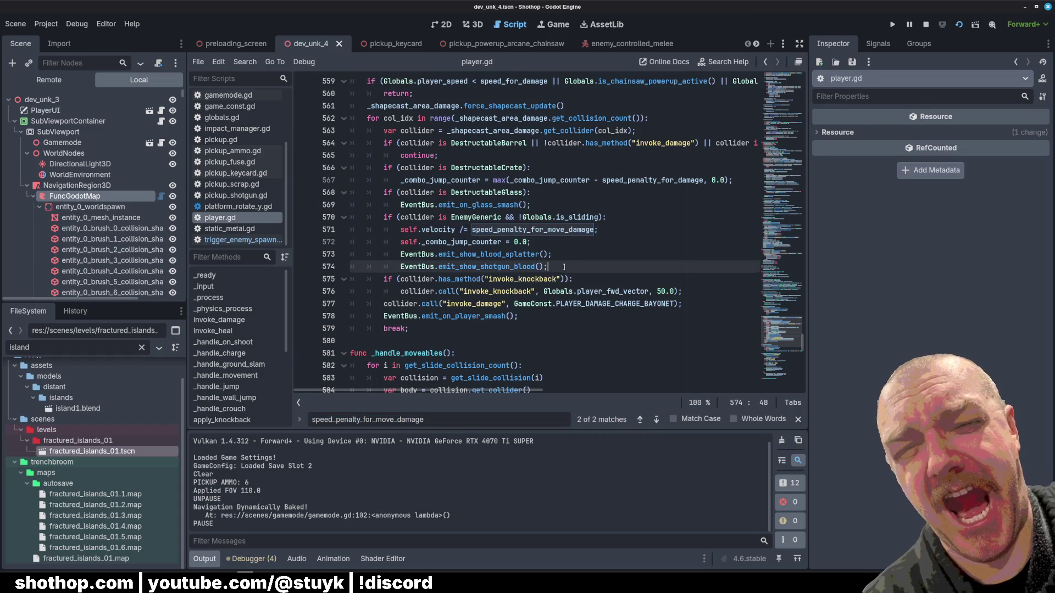
pyautogui.press('Return')
pyautogui.click(591, 202)
pyautogui.press('Return')
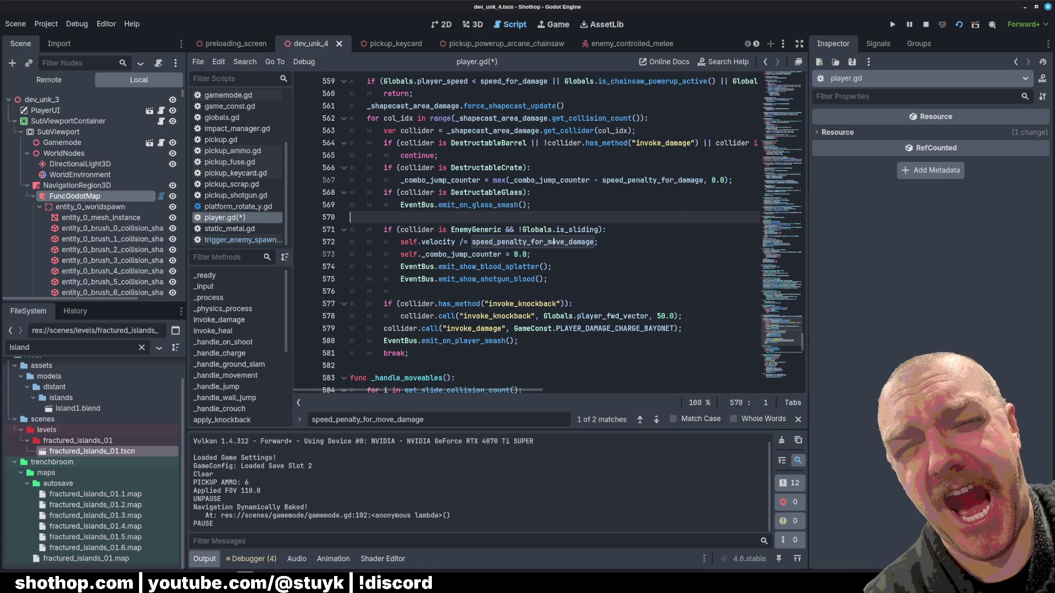
# - Append '|| collider is EnemyLethalPoint()' to the EnemyGeneric check
pyautogui.click(501, 229)
pyautogui.write('|| col;l')
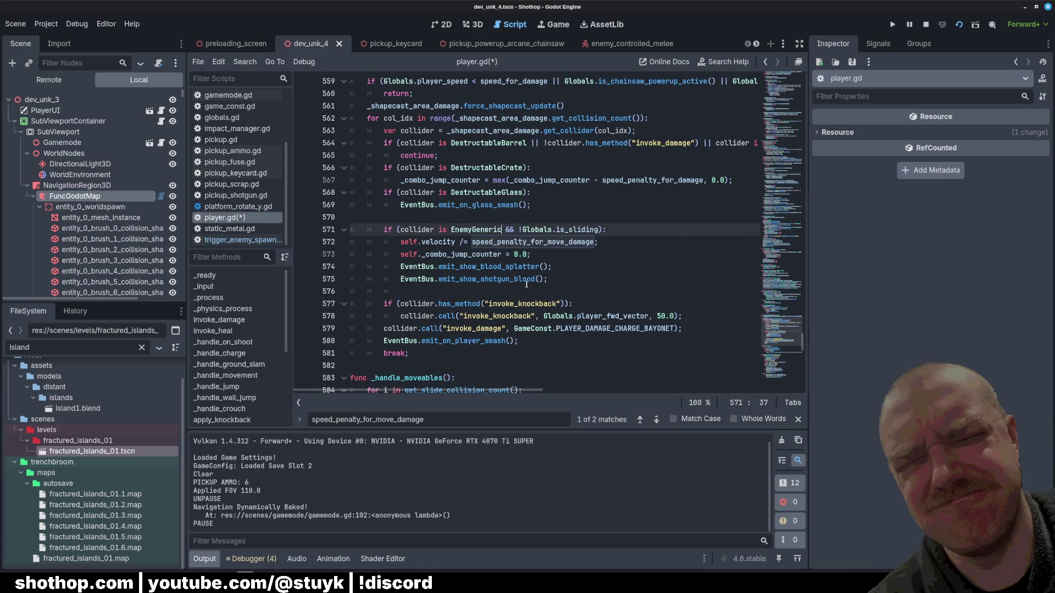
pyautogui.press('BackSpace')
pyautogui.press('BackSpace')
pyautogui.write('lider is EnemyL')
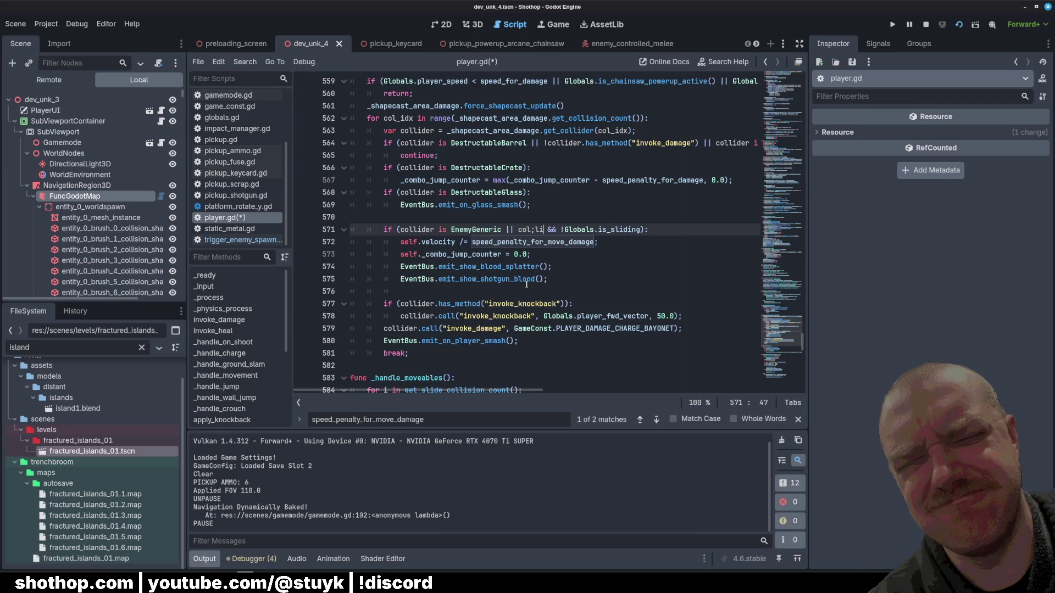
pyautogui.write('ethal')
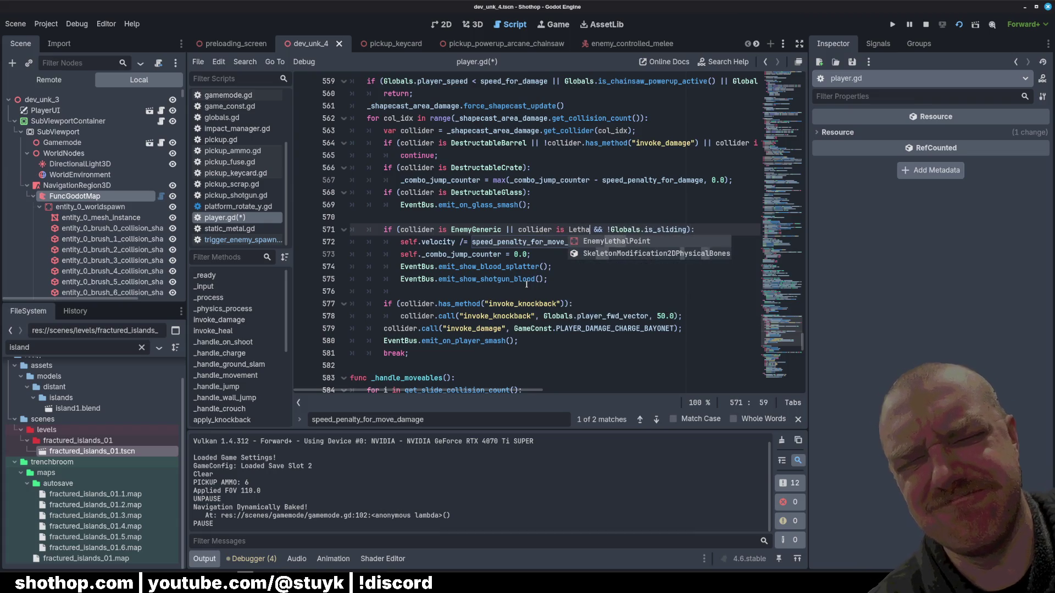
pyautogui.press('Return')
pyautogui.write(')')
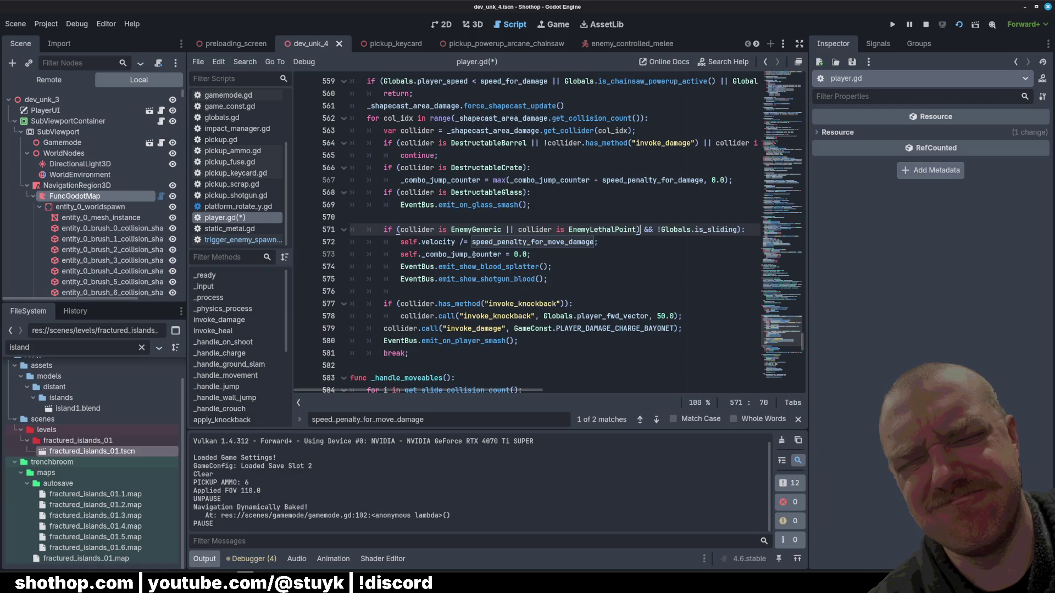
pyautogui.write('(')
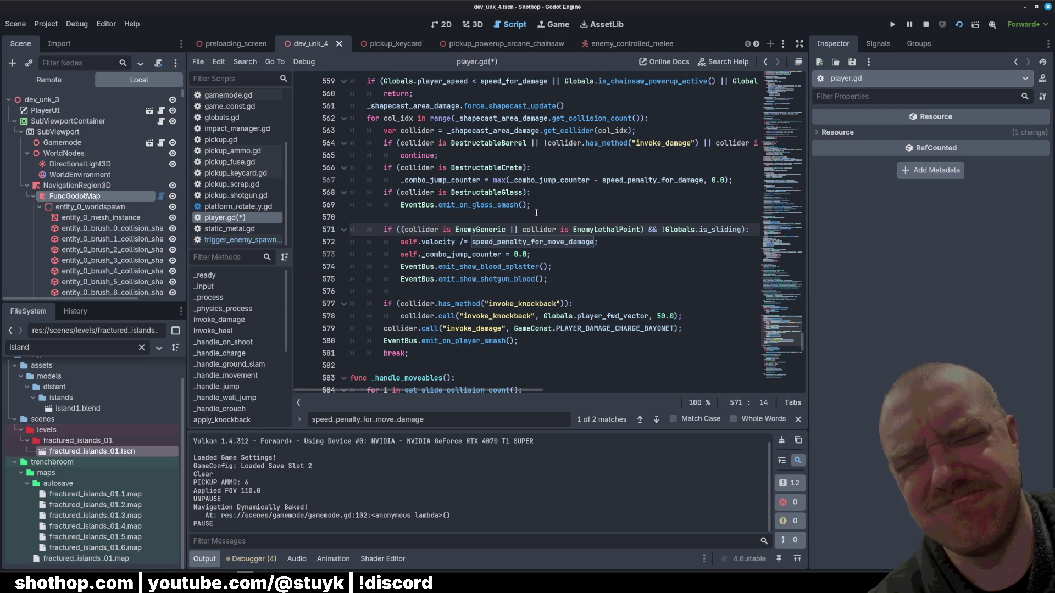
# - Separate the crate and glass checks with blank lines and delete the EnemyLethalPoint alternative
pyautogui.click(536, 207)
pyautogui.click(542, 167)
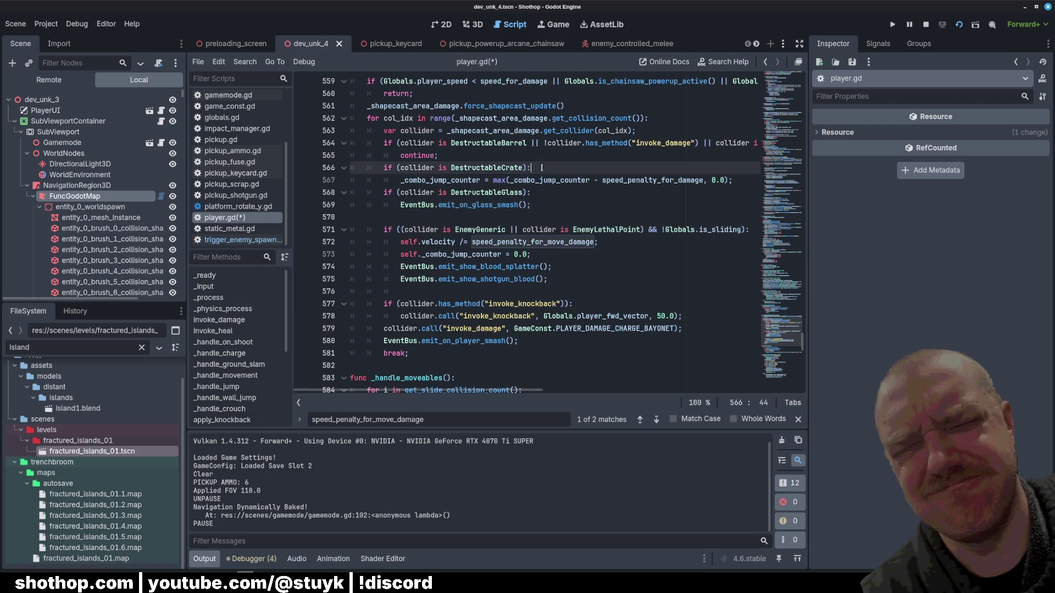
pyautogui.click(383, 194)
pyautogui.press('Return')
pyautogui.click(501, 152)
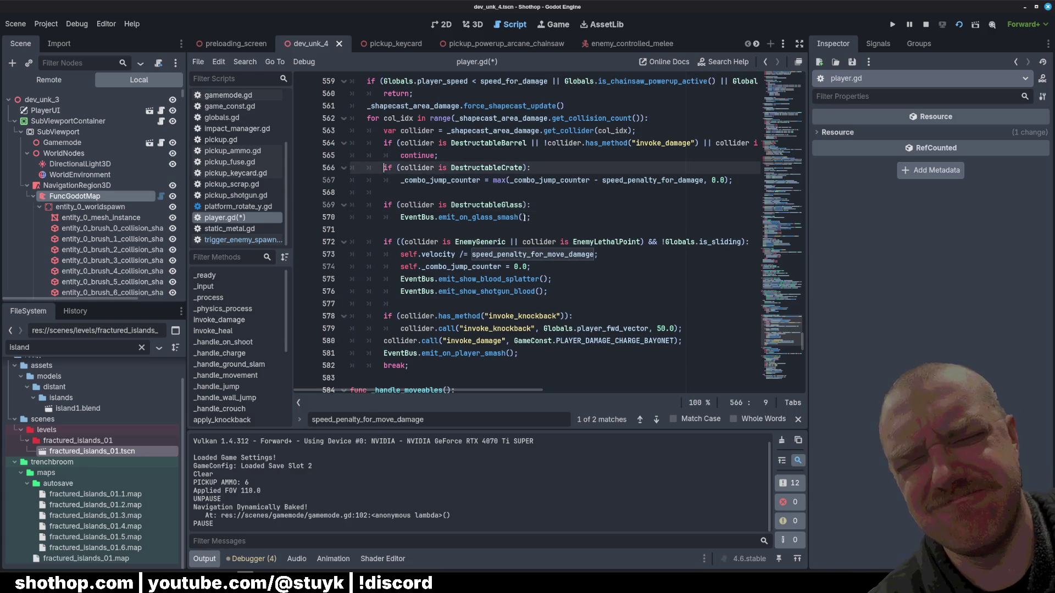
pyautogui.press('Return')
pyautogui.click(598, 242)
pyautogui.moveTo(645, 253); pyautogui.dragTo(505, 254)
pyautogui.press('BackSpace')
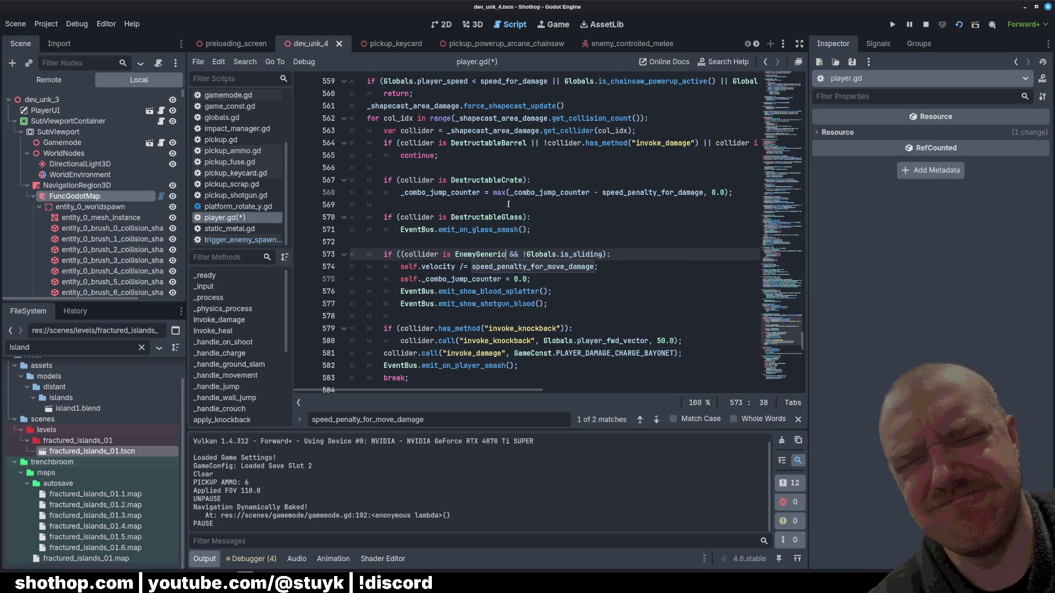
# - Add 'if (collider == EnemyLethalPoint):' at the top of the loop to skip those colliders
pyautogui.click(379, 144)
pyautogui.press('Return')
pyautogui.press('Return')
pyautogui.press('Up')
pyautogui.press('Up')
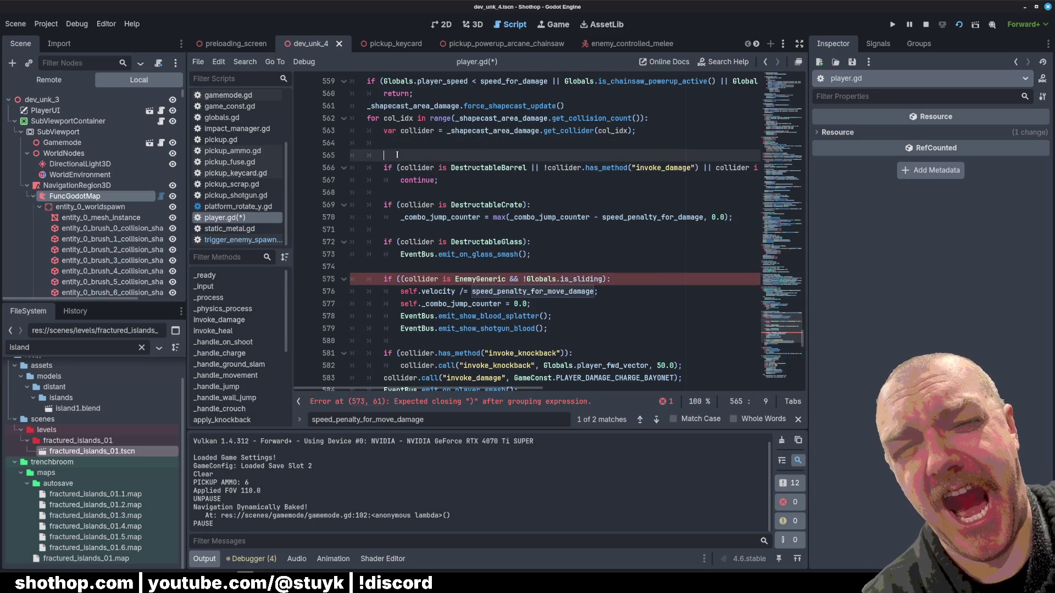
pyautogui.write('if (c')
pyautogui.write('ollider == EnemyL')
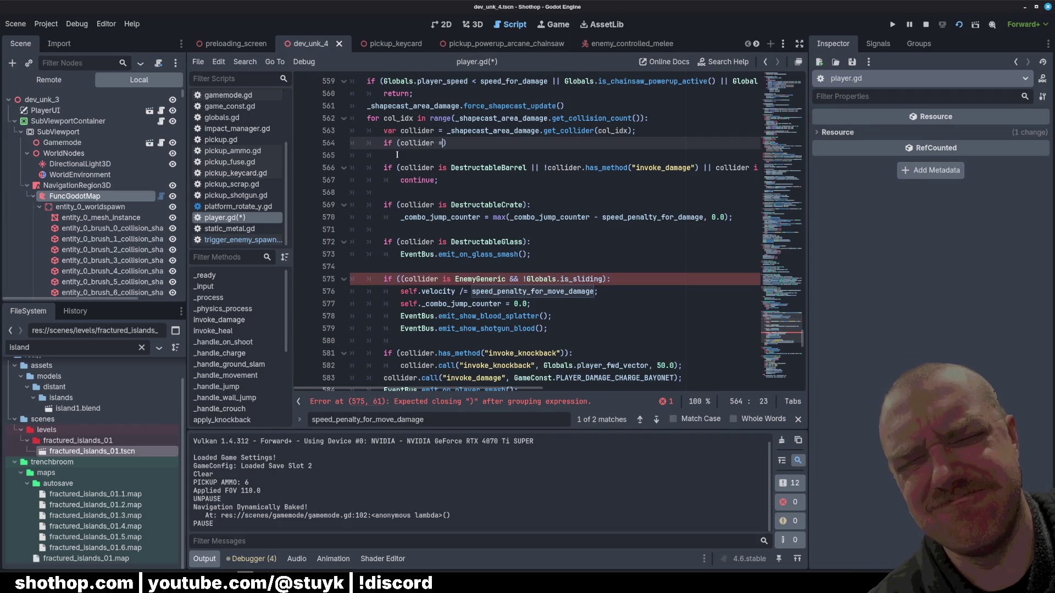
pyautogui.write('ethalPoint')
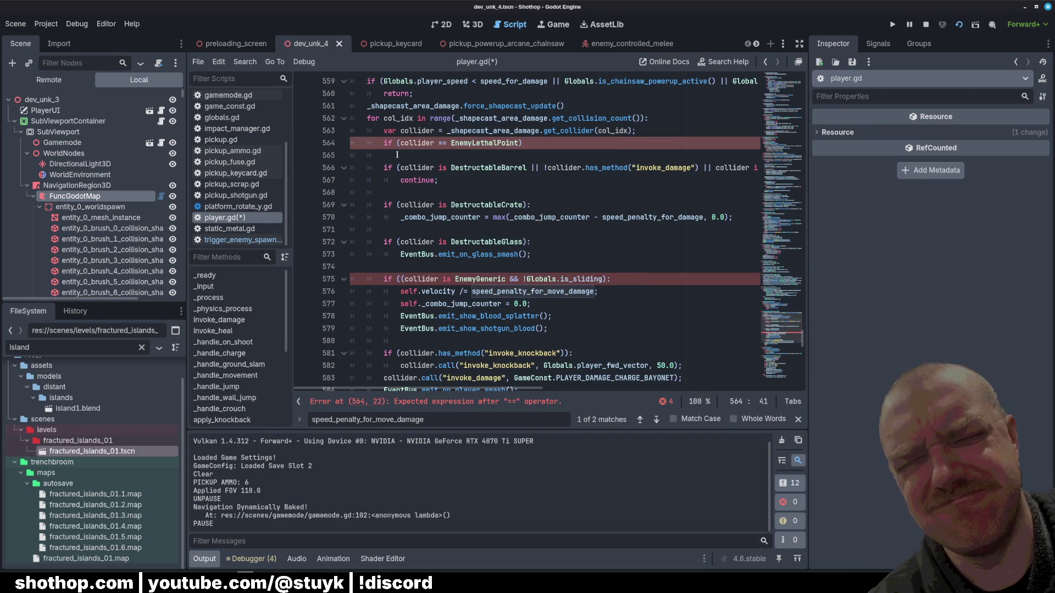
pyautogui.press('Return')
pyautogui.write(':')
pyautogui.press('Return')
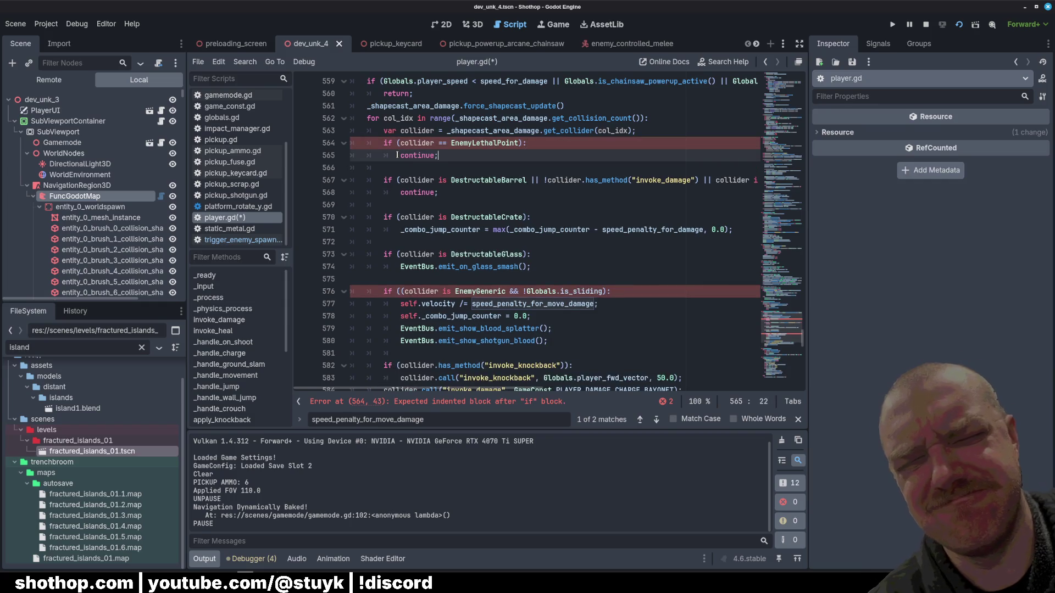
# - Remove the extra opening parenthesis from the enemy check on line 576 and save
pyautogui.scroll(-3, 542, 163)
pyautogui.click(541, 163)
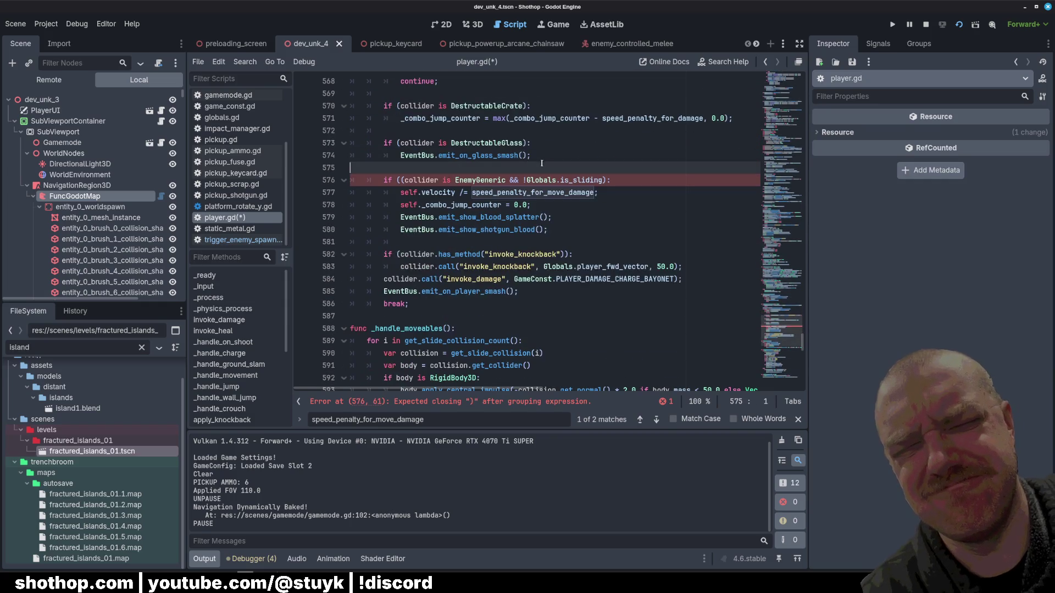
pyautogui.click(400, 179)
pyautogui.press('BackSpace')
pyautogui.press('End')
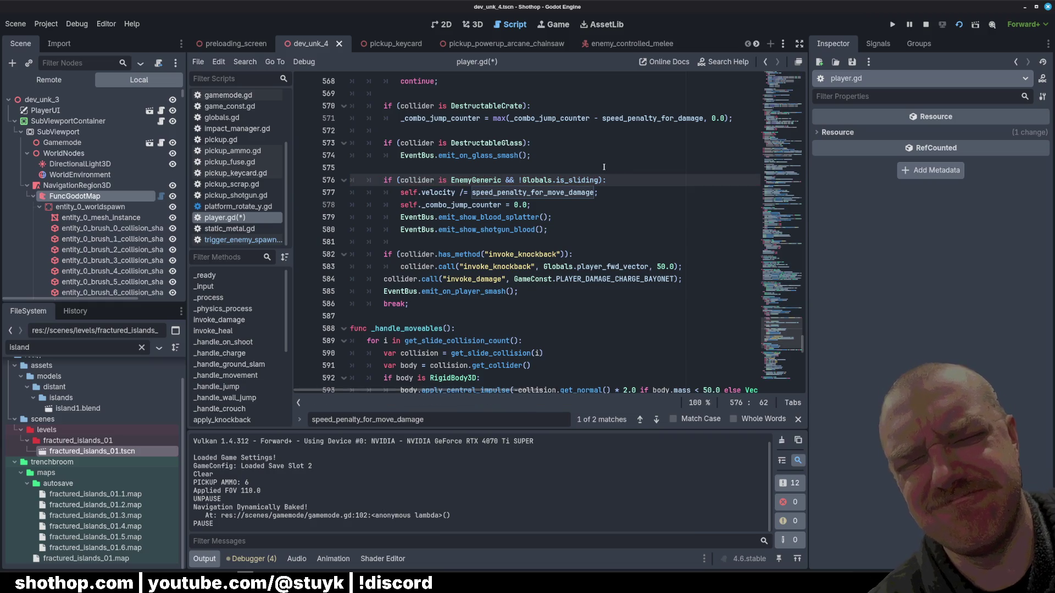
pyautogui.hotkey('ctrl', 's')
# - Add print("hit enemy generic") in the enemy branch, then save and launch
pyautogui.click(592, 163)
pyautogui.click(590, 234)
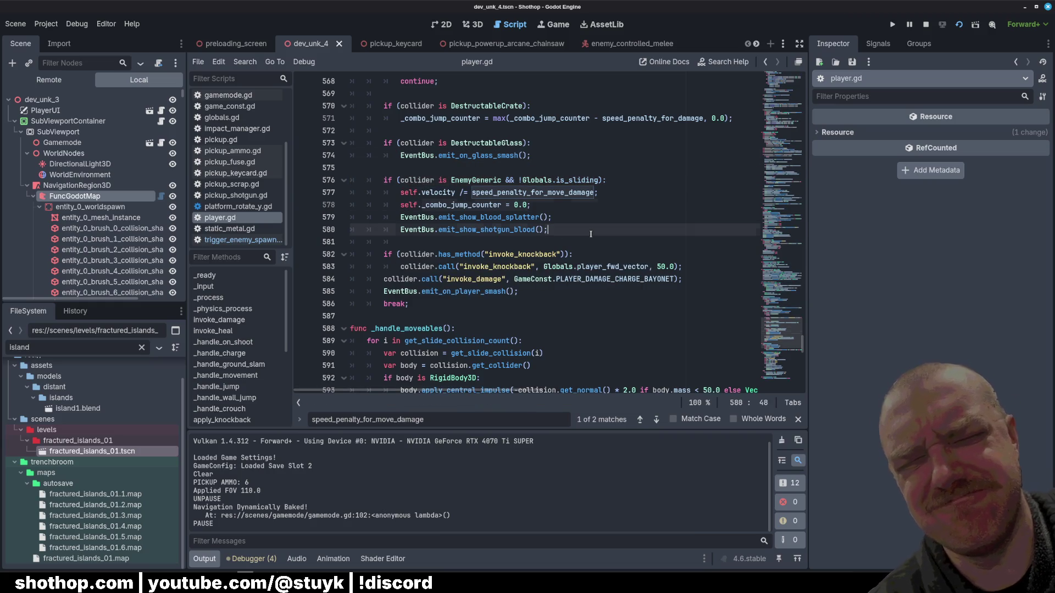
pyautogui.press('Return')
pyautogui.write('print("hit en')
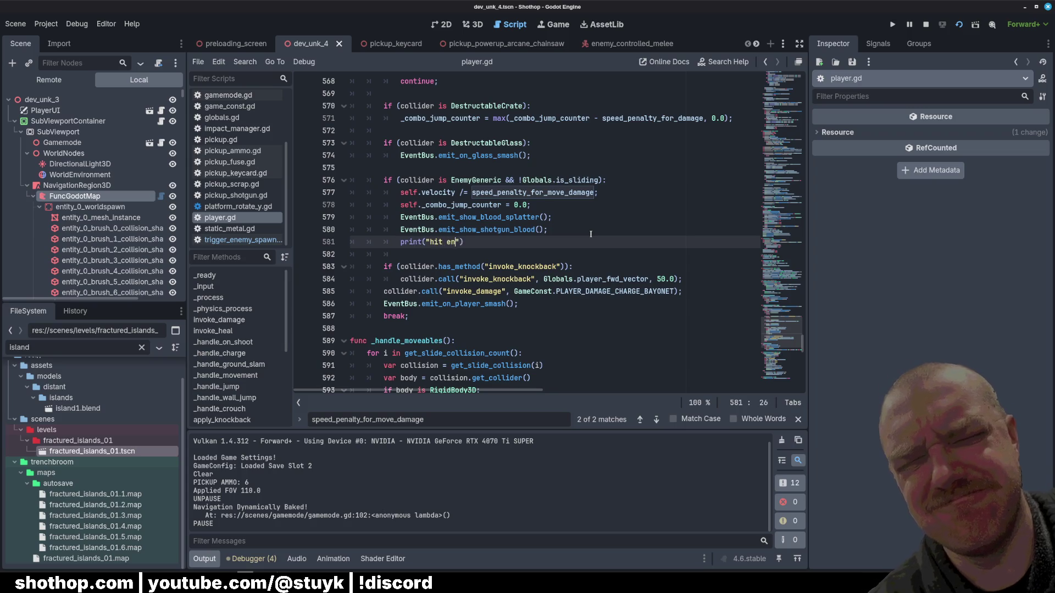
pyautogui.write('emy generic')
pyautogui.hotkey('ctrl', 's')
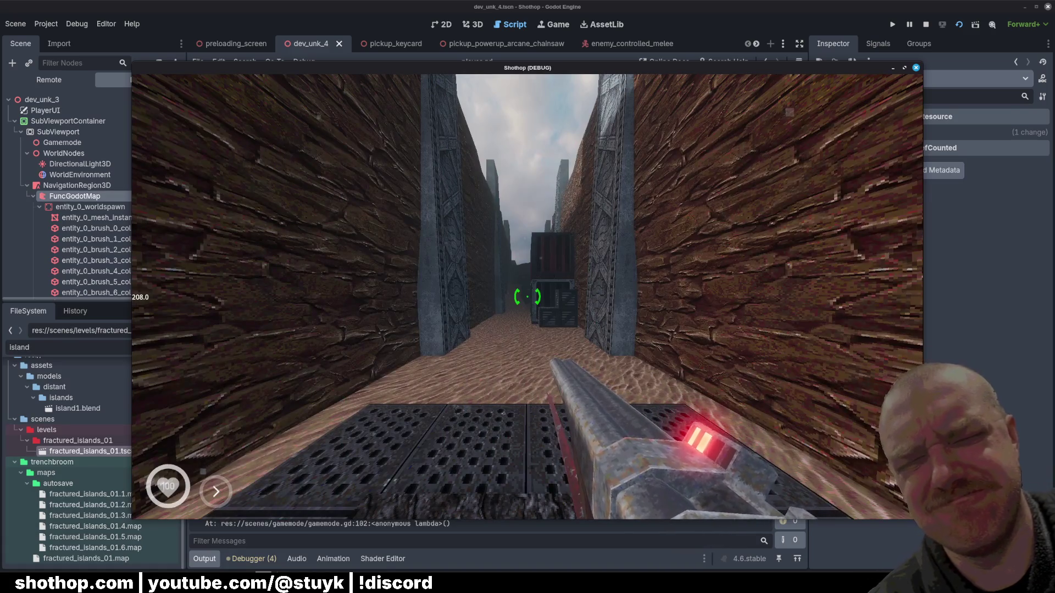
# - Run down the corridor past the crates, then pause and leave the game
pyautogui.press('w')
pyautogui.press('shift')
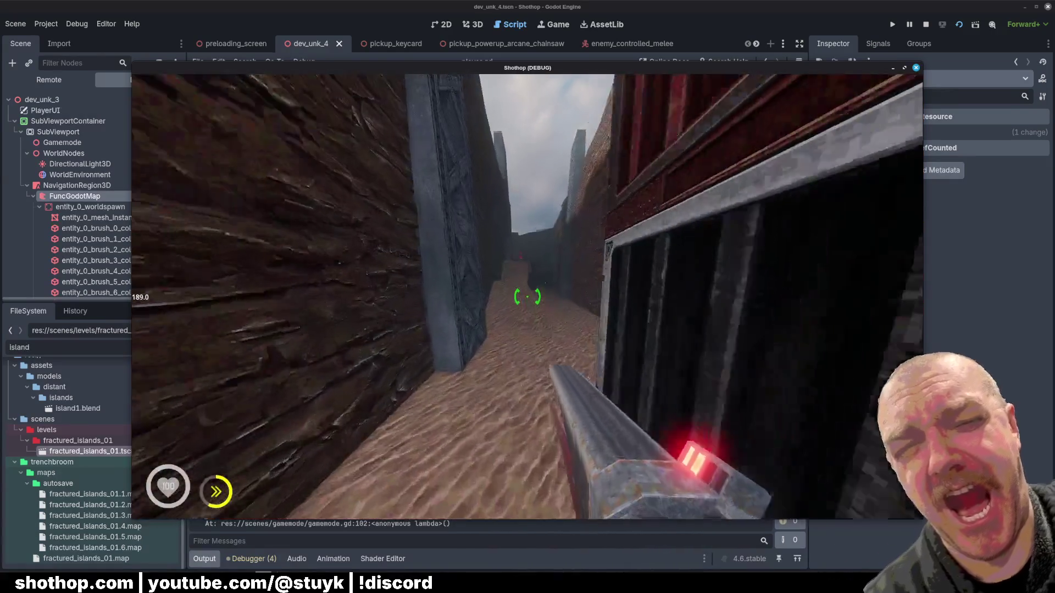
pyautogui.press('w')
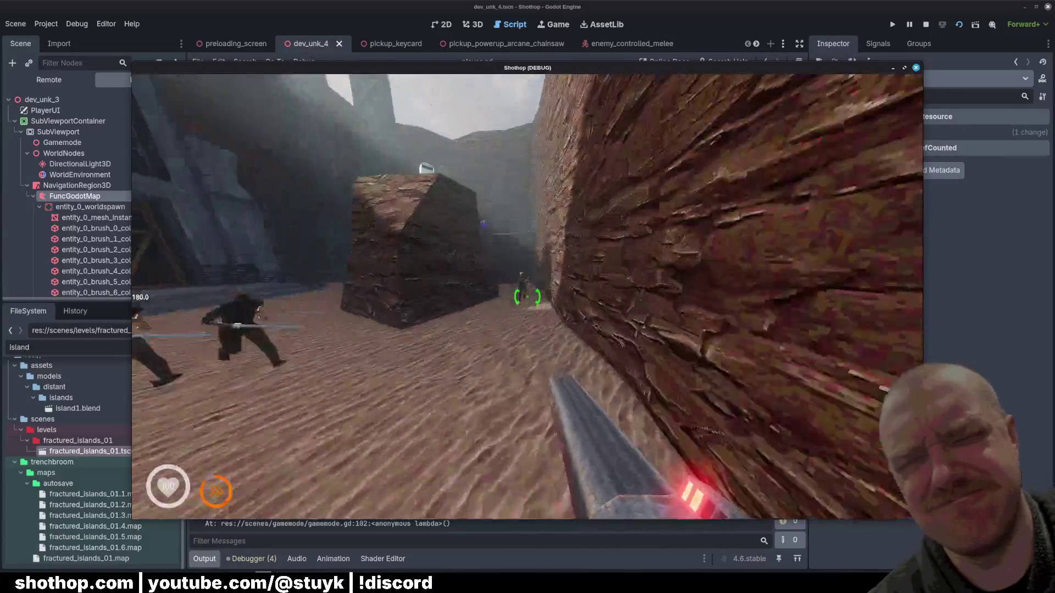
pyautogui.press('Escape')
pyautogui.hotkey('alt', 'Tab')
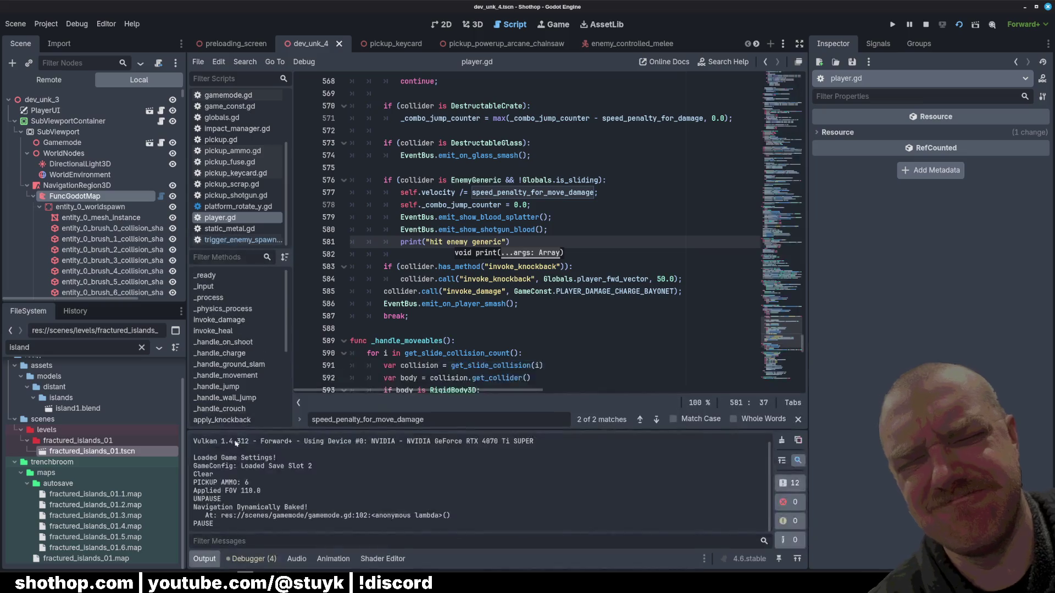
# - Review _handle_movement_damage and insert a blank line after the early return
pyautogui.click(521, 194)
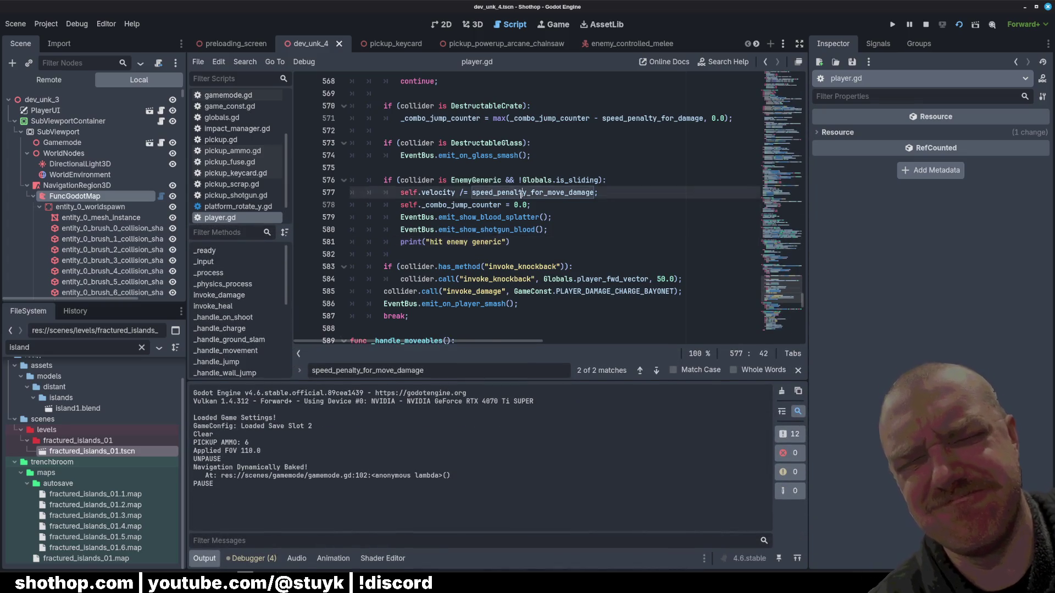
pyautogui.scroll(-1, 525, 206)
pyautogui.scroll(6, 522, 208)
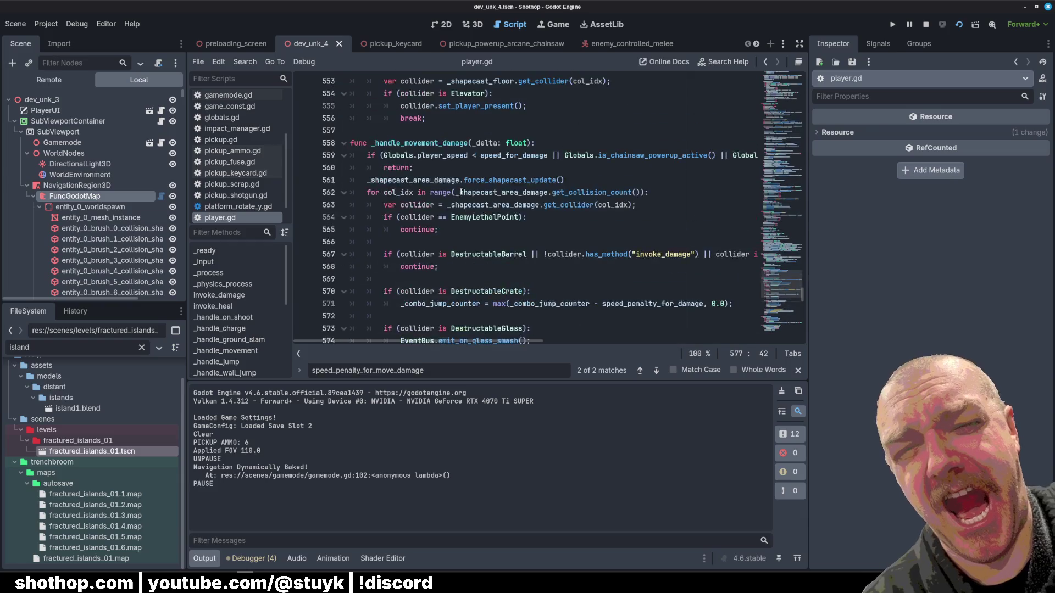
pyautogui.doubleClick(424, 144)
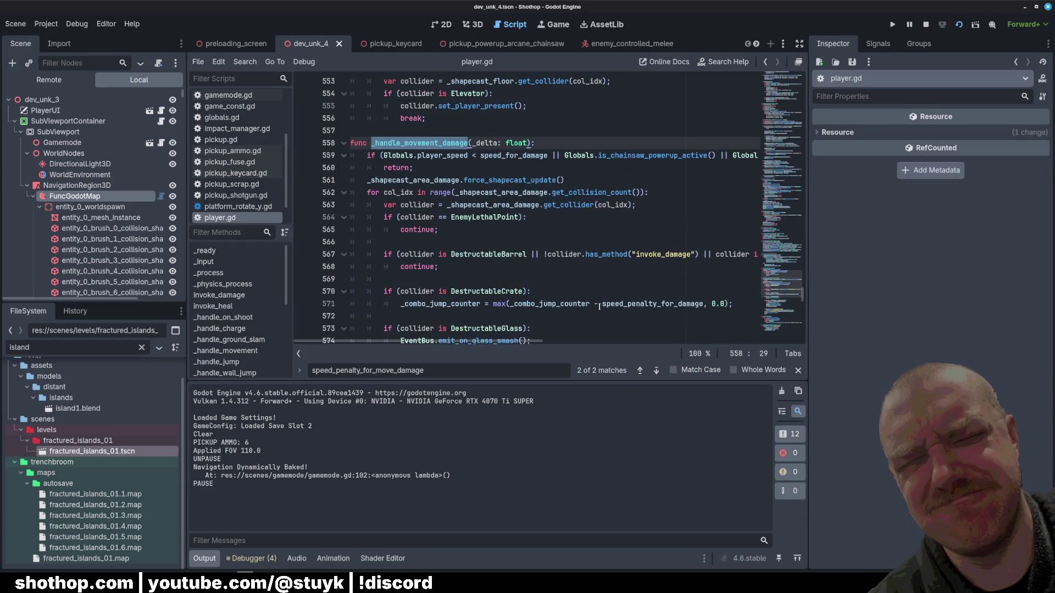
pyautogui.moveTo(533, 341)
pyautogui.mouseDown()
pyautogui.moveTo(714, 339)
pyautogui.moveTo(536, 341)
pyautogui.mouseUp()
pyautogui.click(445, 168)
pyautogui.press('Return')
# - Add a print("???") line after the knockback call, before invoke_damage, then save and run
pyautogui.click(522, 217)
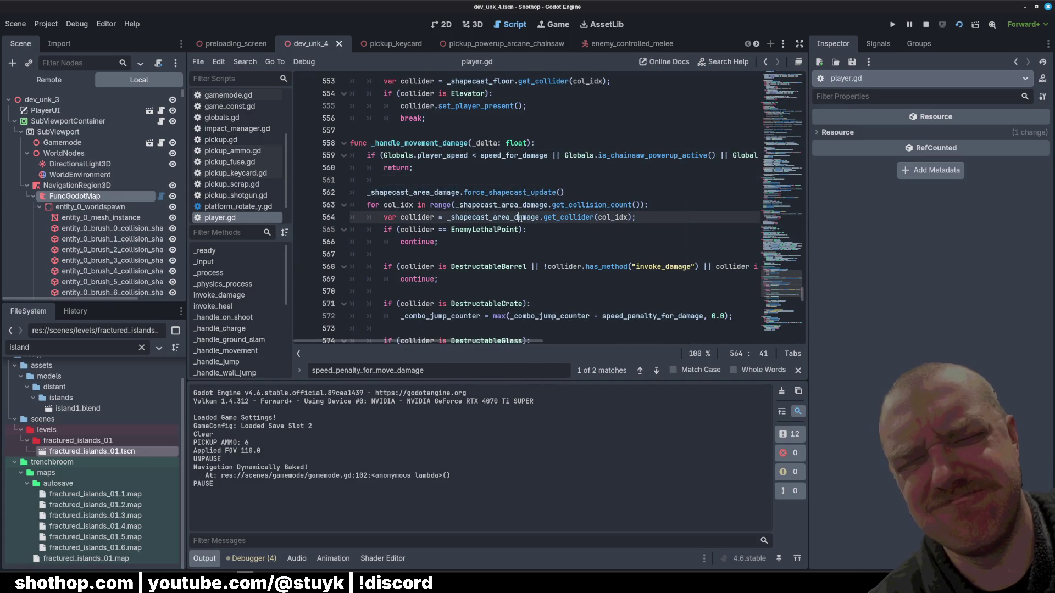
pyautogui.scroll(-5, 523, 218)
pyautogui.click(518, 267)
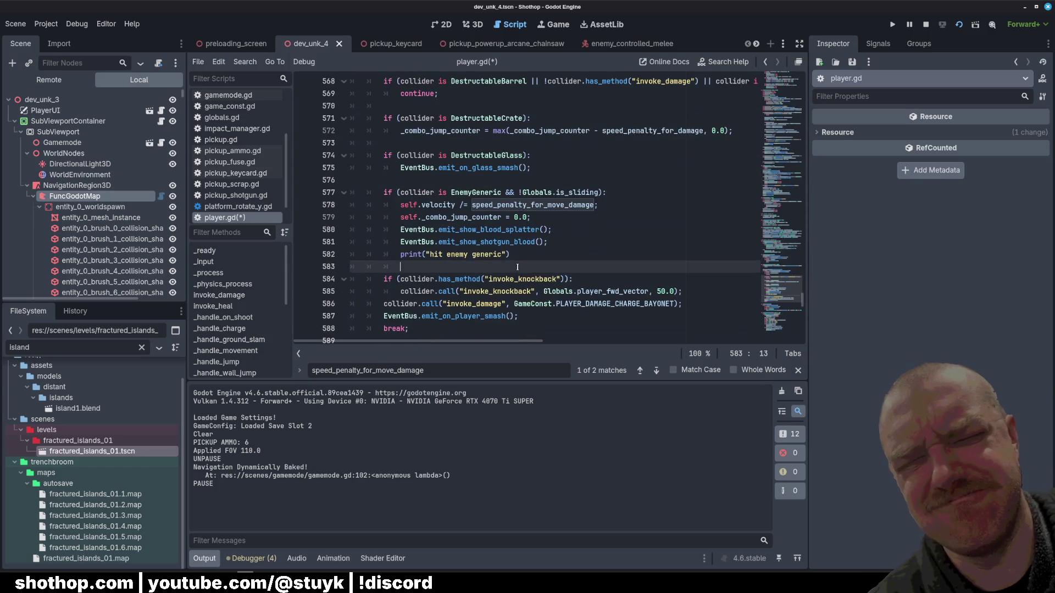
pyautogui.click(678, 294)
pyautogui.press('Return')
pyautogui.press('Return')
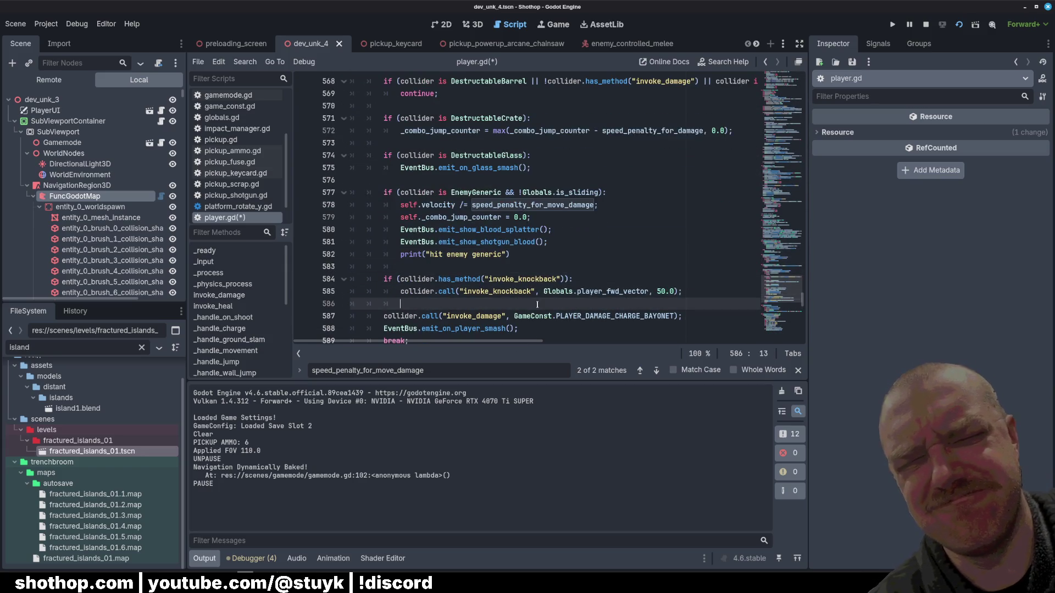
pyautogui.press('BackSpace')
pyautogui.write('print("???')
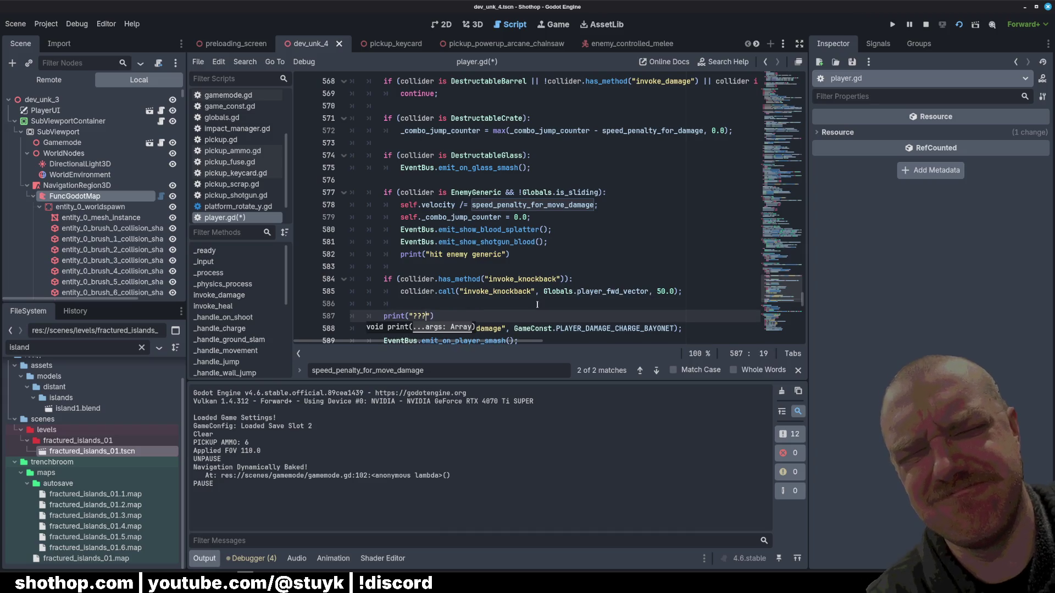
pyautogui.hotkey('ctrl', 's')
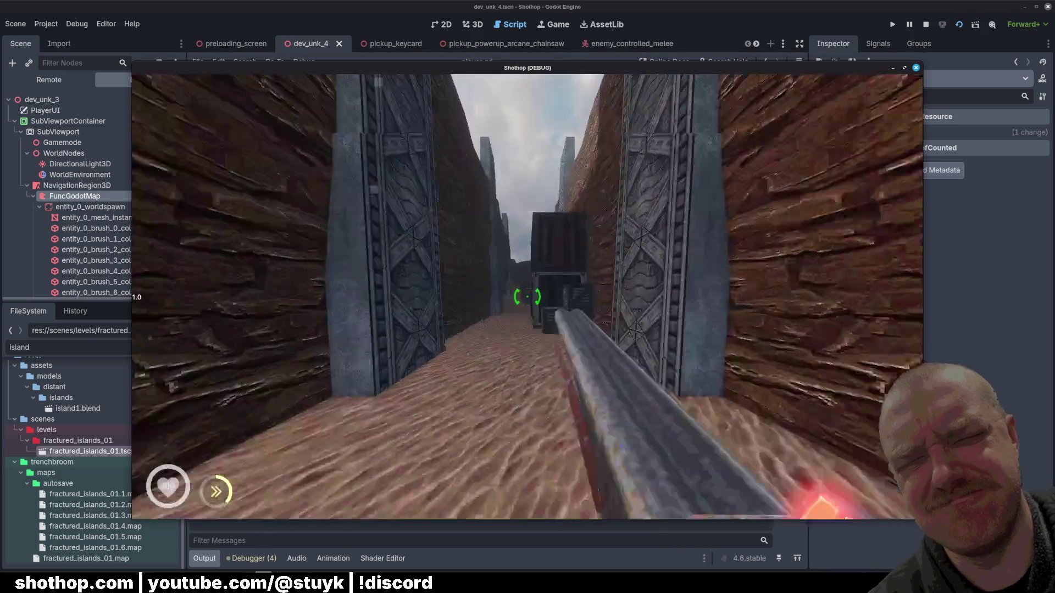
# - Fight enemies in the room, restart from the pause menu, kill the canyon enemy, then quit with F8
pyautogui.press('w')
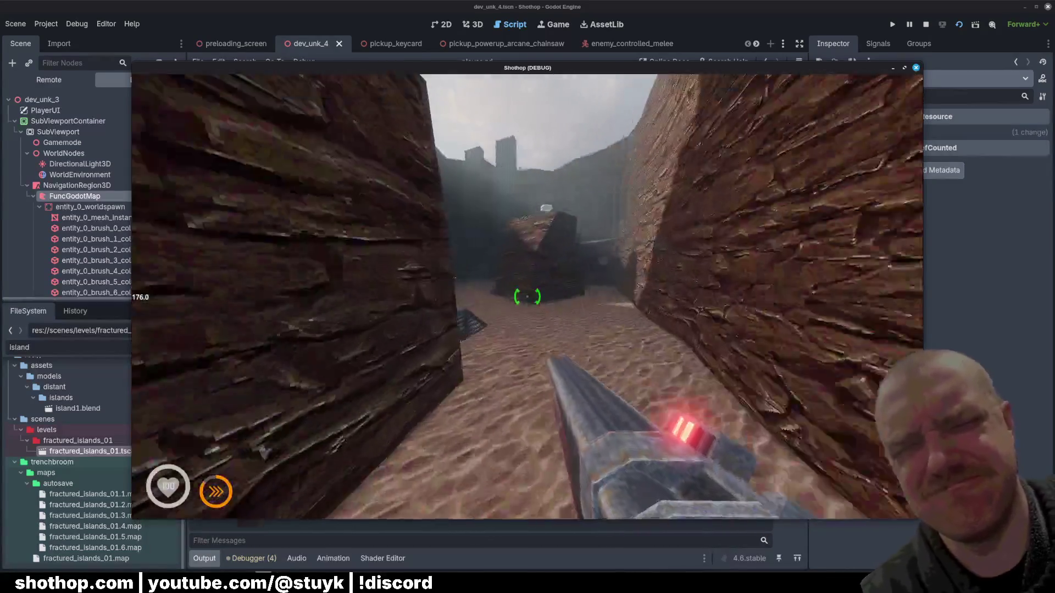
pyautogui.click(527, 297)
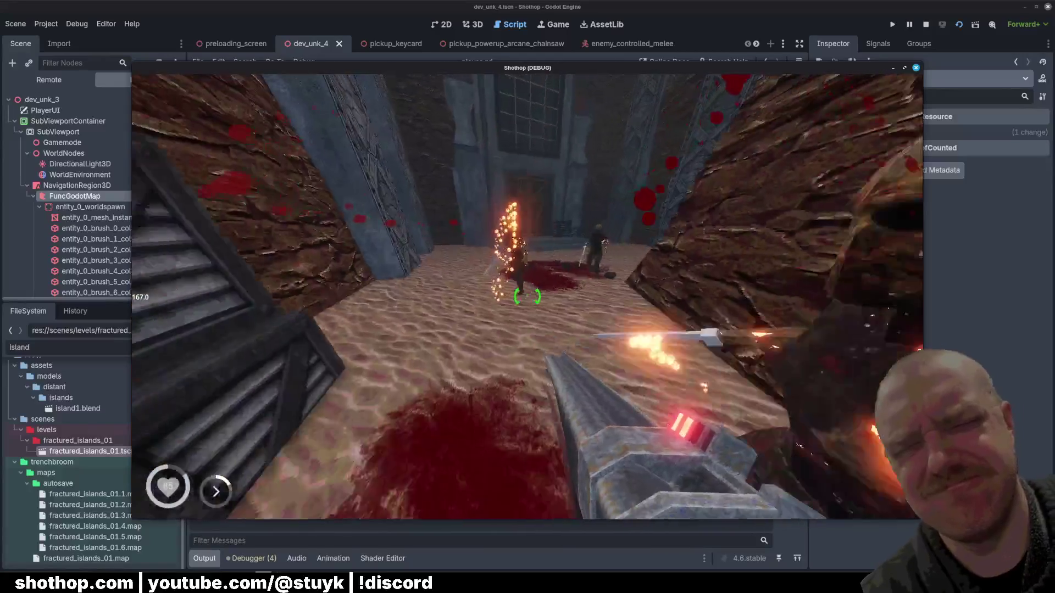
pyautogui.press('Escape')
pyautogui.click(527, 298)
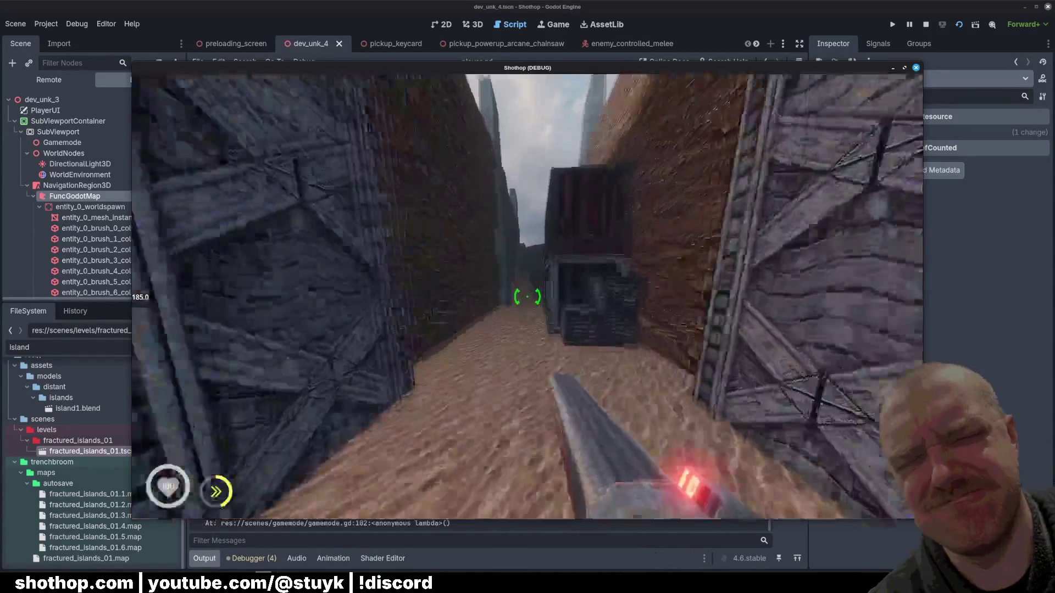
pyautogui.press('w')
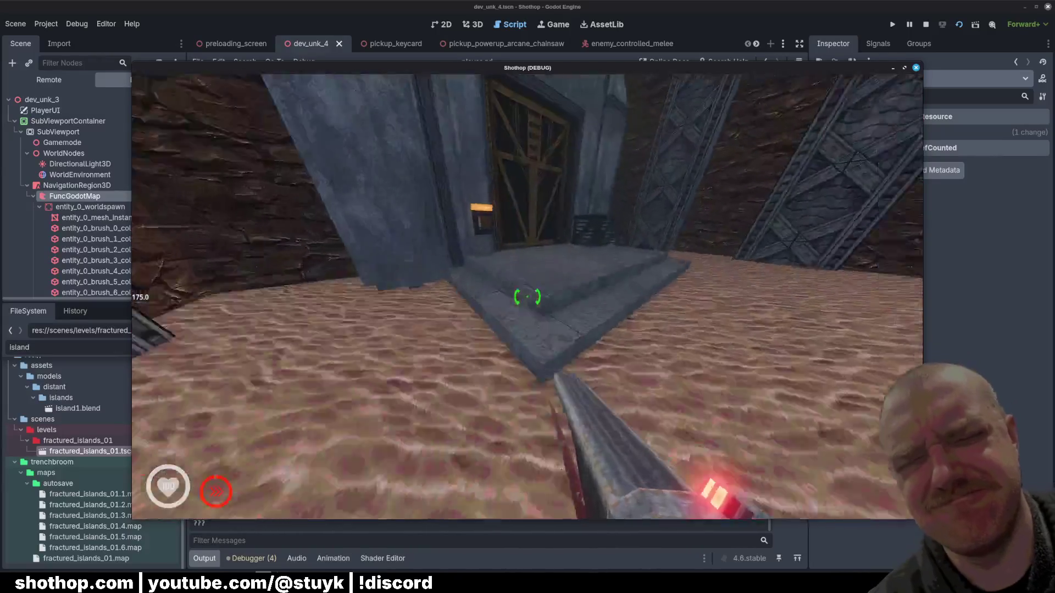
pyautogui.click(526, 297)
pyautogui.press('Escape')
pyautogui.press('F8')
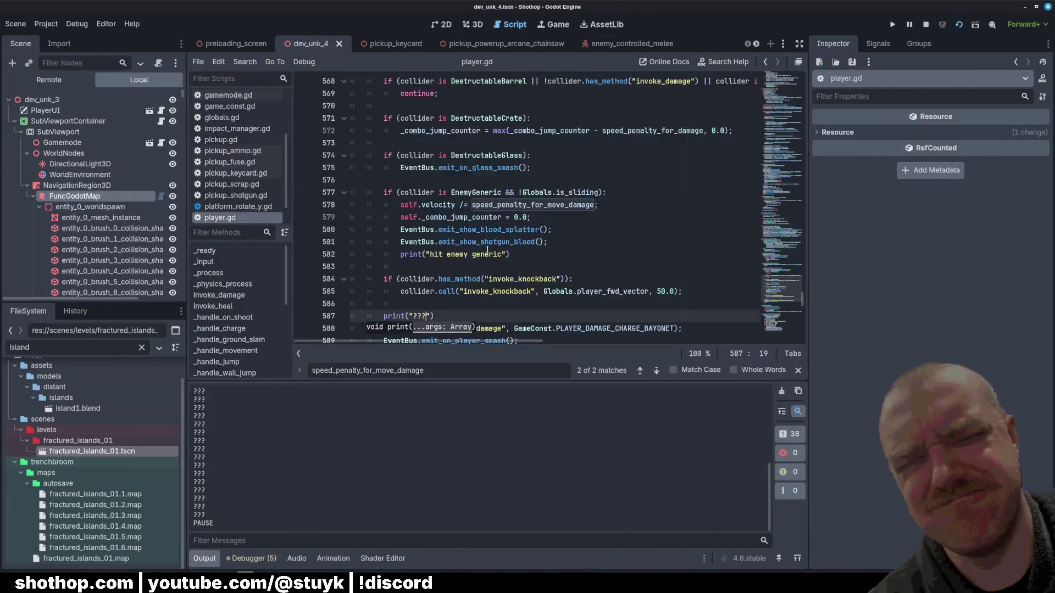
# - Delete ' && !Globals.is_sliding' from the EnemyGeneric check on line 577 and save
pyautogui.click(440, 241)
pyautogui.doubleClick(525, 192)
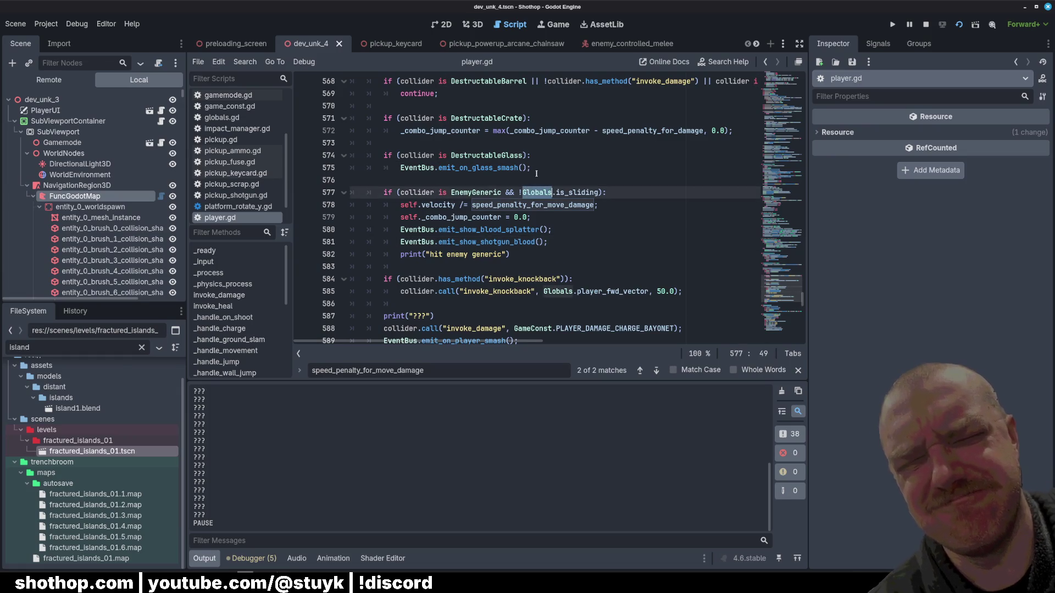
pyautogui.click(537, 173)
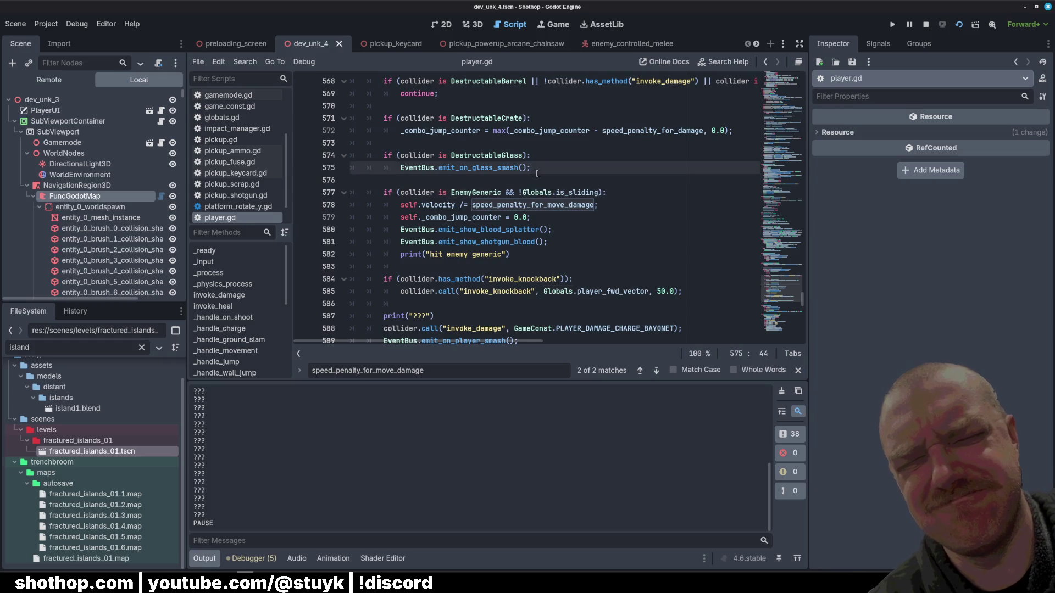
pyautogui.scroll(-1, 536, 174)
pyautogui.moveTo(502, 155); pyautogui.dragTo(597, 155)
pyautogui.press('Delete')
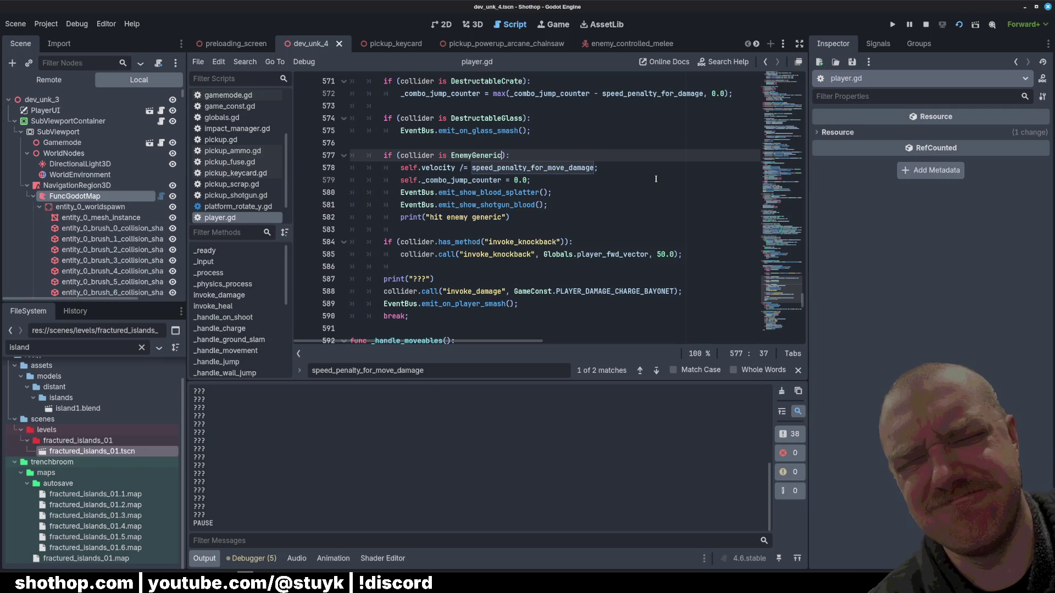
pyautogui.hotkey('ctrl', 's')
# - Scroll through the EnemyGeneric hit block around line 581 to review the edit
pyautogui.click(629, 204)
pyautogui.scroll(4, 623, 205)
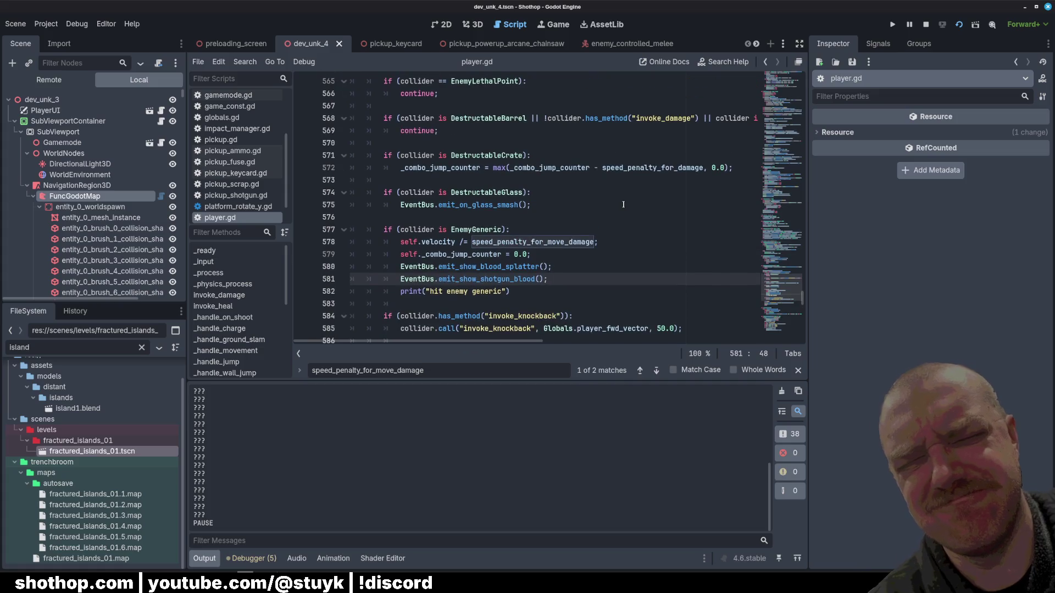
pyautogui.scroll(-1, 623, 205)
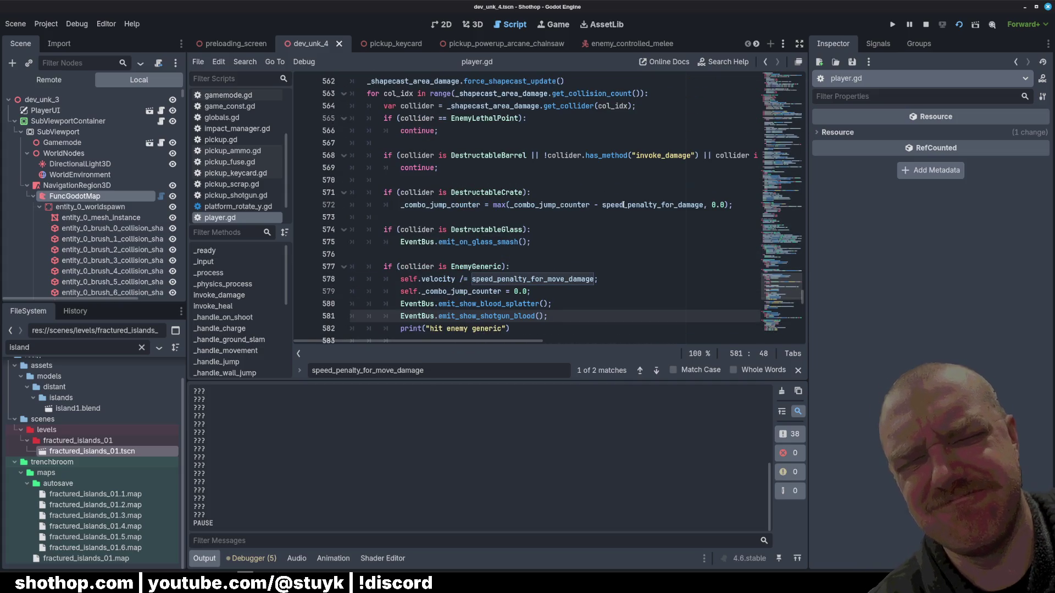
pyautogui.hscroll(5, 620, 351)
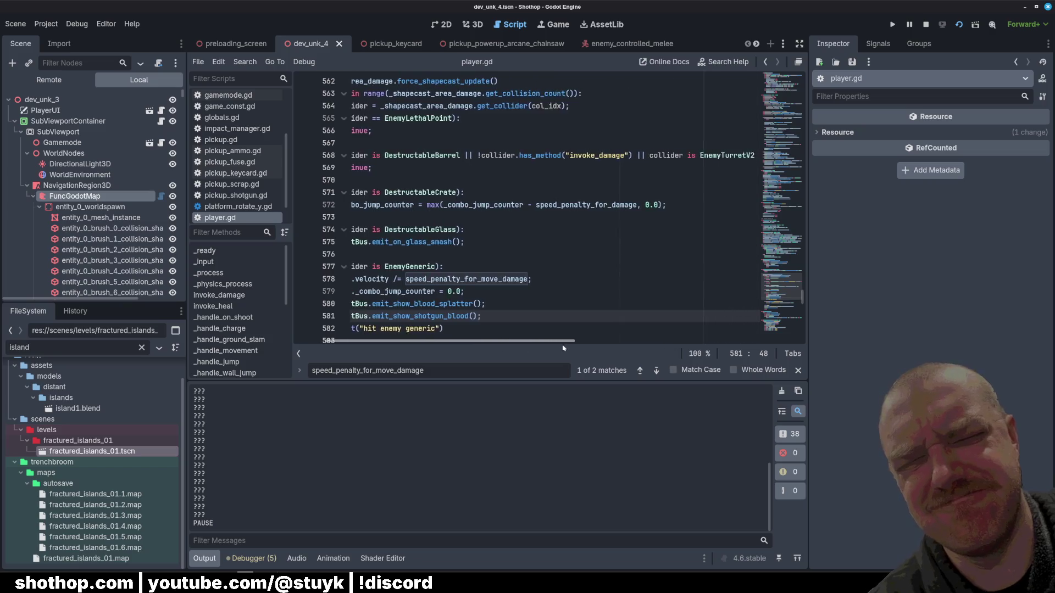
pyautogui.hscroll(4, 621, 351)
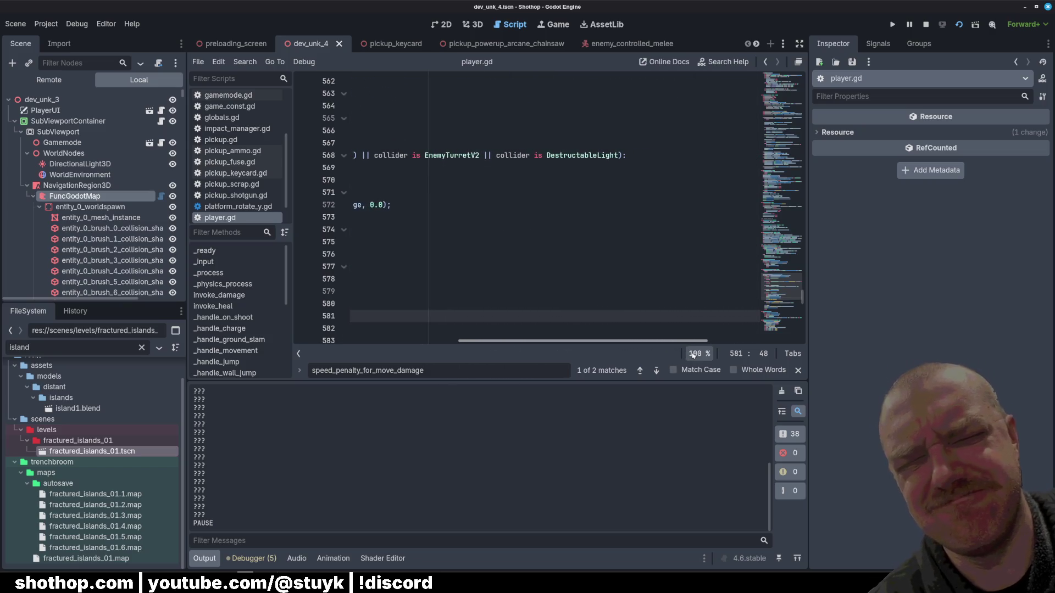
pyautogui.hscroll(-4, 623, 357)
pyautogui.hscroll(-5, 623, 357)
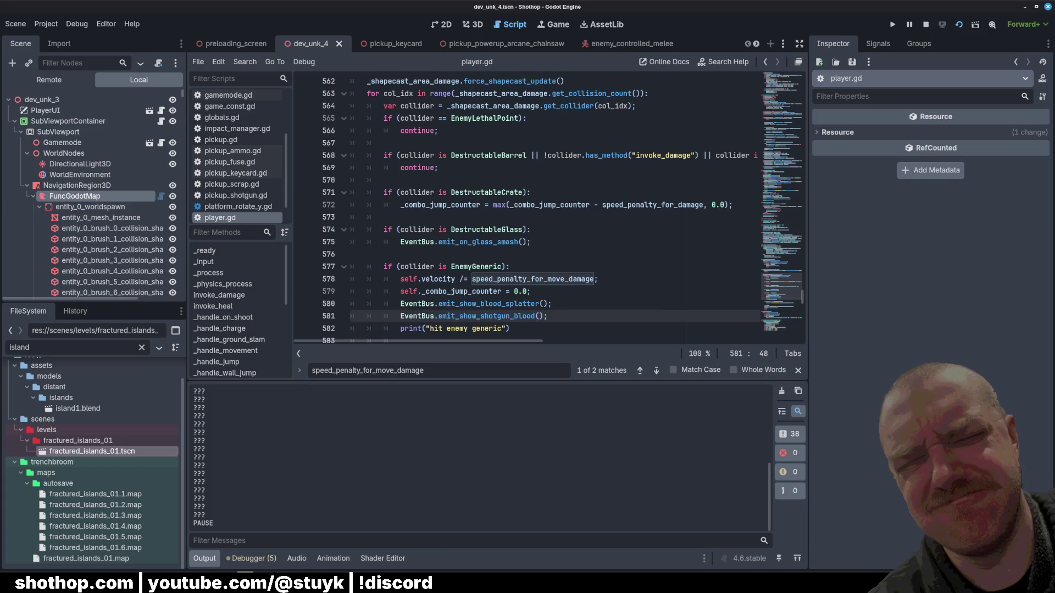
# - Playtest by restarting, running and dashing down the corridor while firing, then return to the script
pyautogui.hotkey('alt', 'Tab')
pyautogui.click(527, 297)
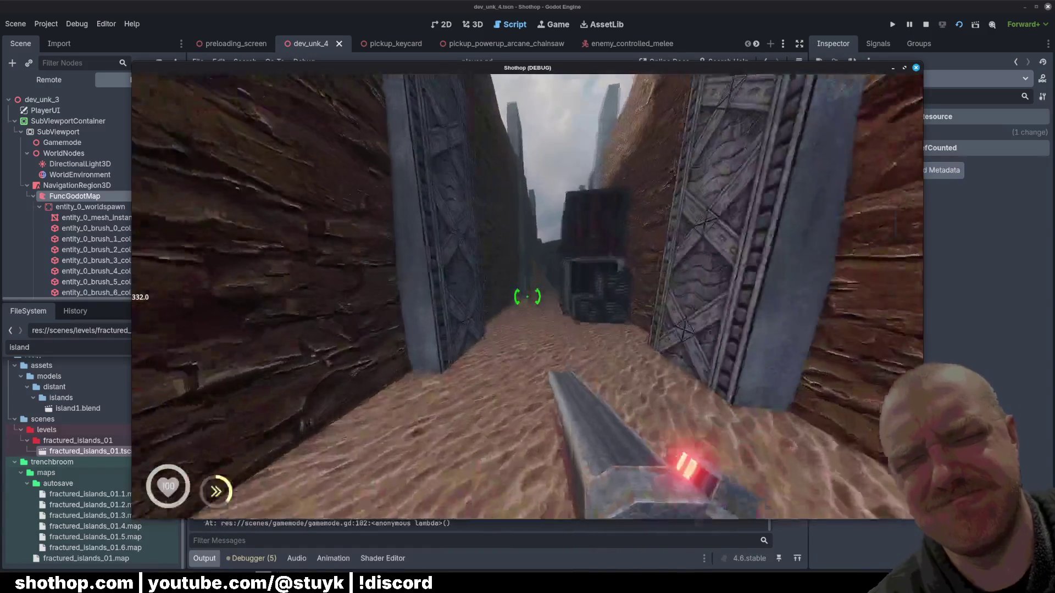
pyautogui.press('w')
pyautogui.click(527, 297)
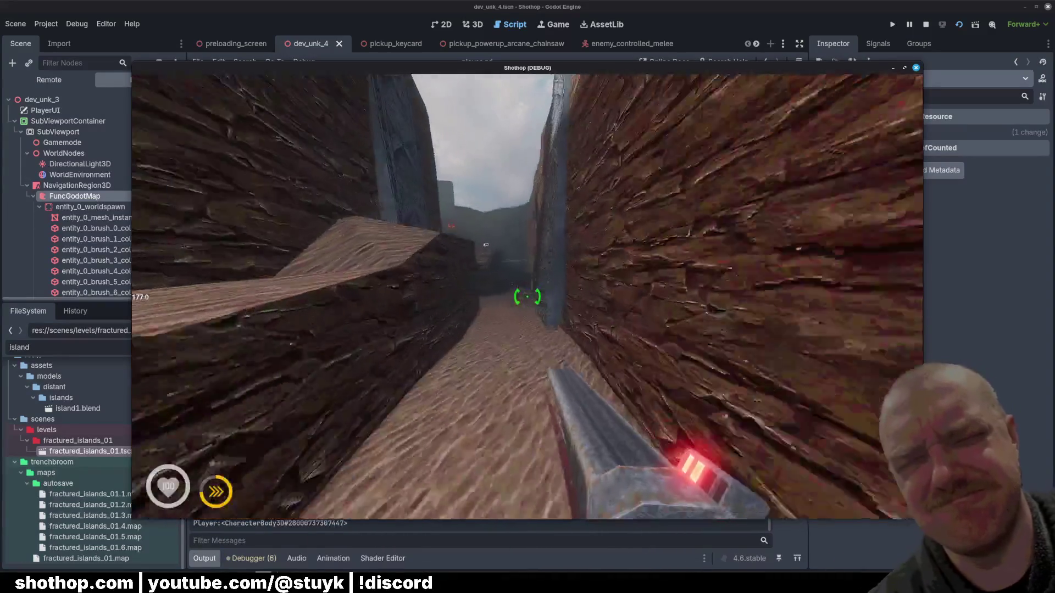
pyautogui.press('shift')
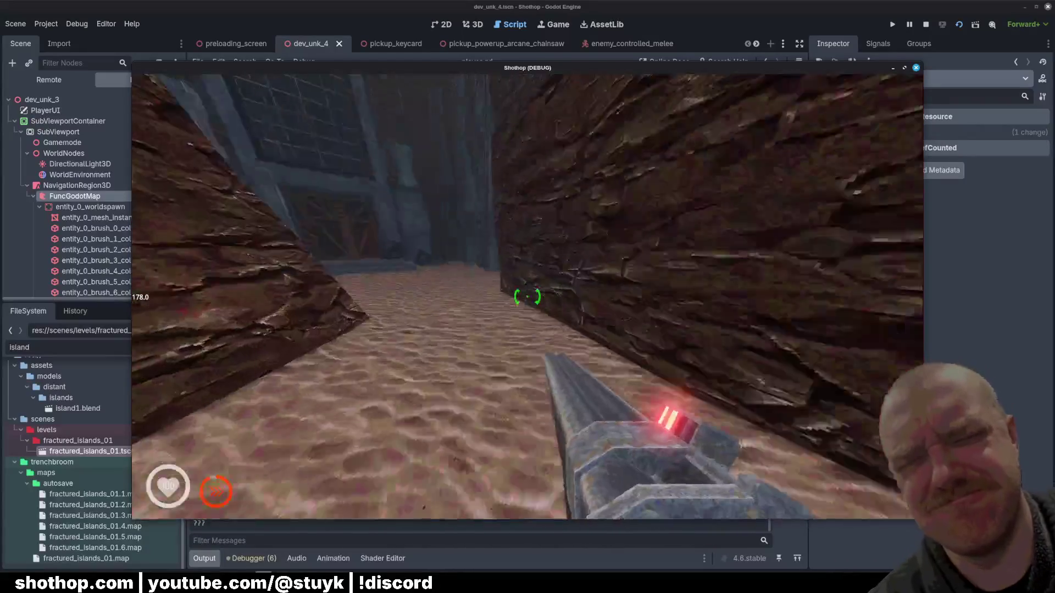
pyautogui.hotkey('alt', 'Tab')
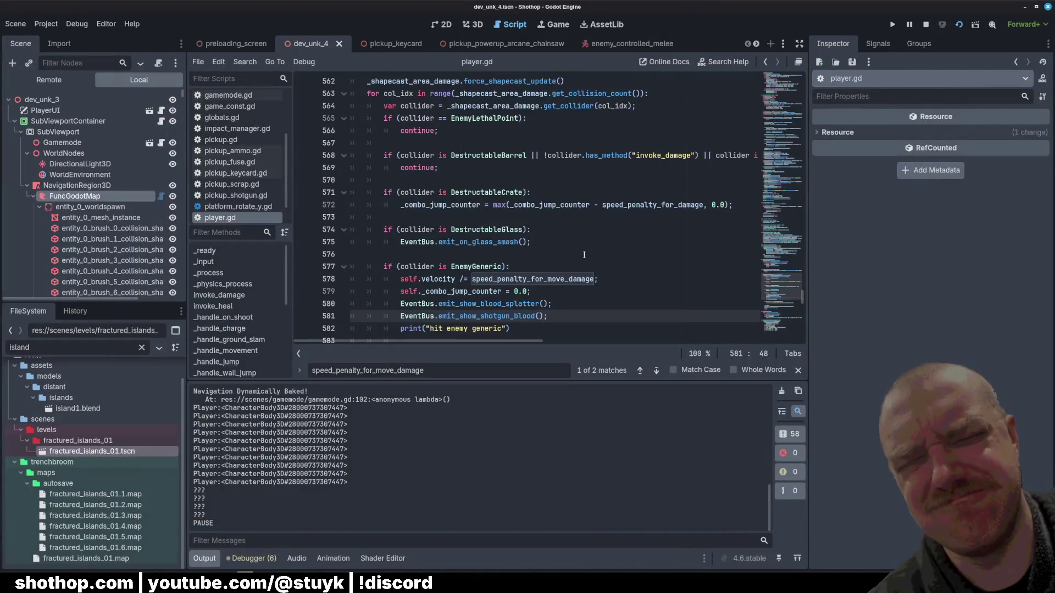
# - Retype EnemyGeneric on line 577 through autocompletion and save player.gd
pyautogui.click(584, 254)
pyautogui.scroll(-1, 584, 255)
pyautogui.click(472, 255)
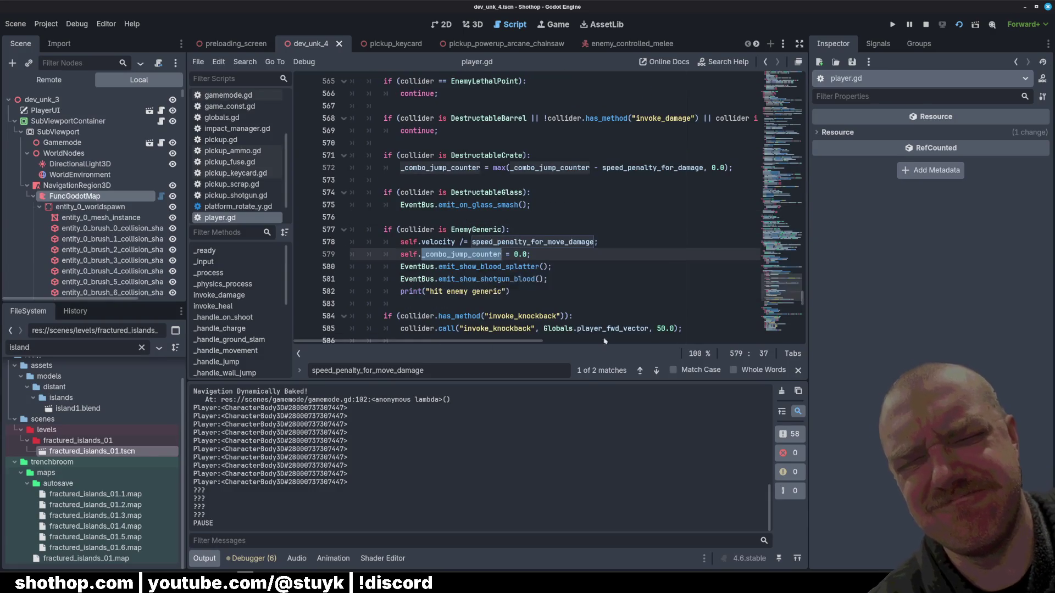
pyautogui.click(546, 234)
pyautogui.click(443, 291)
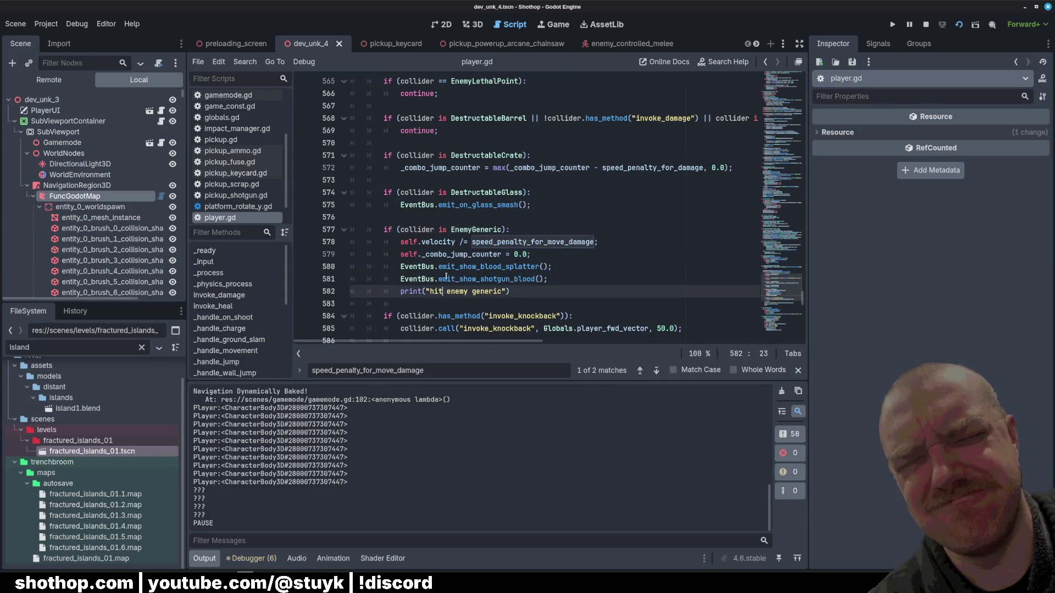
pyautogui.click(465, 229)
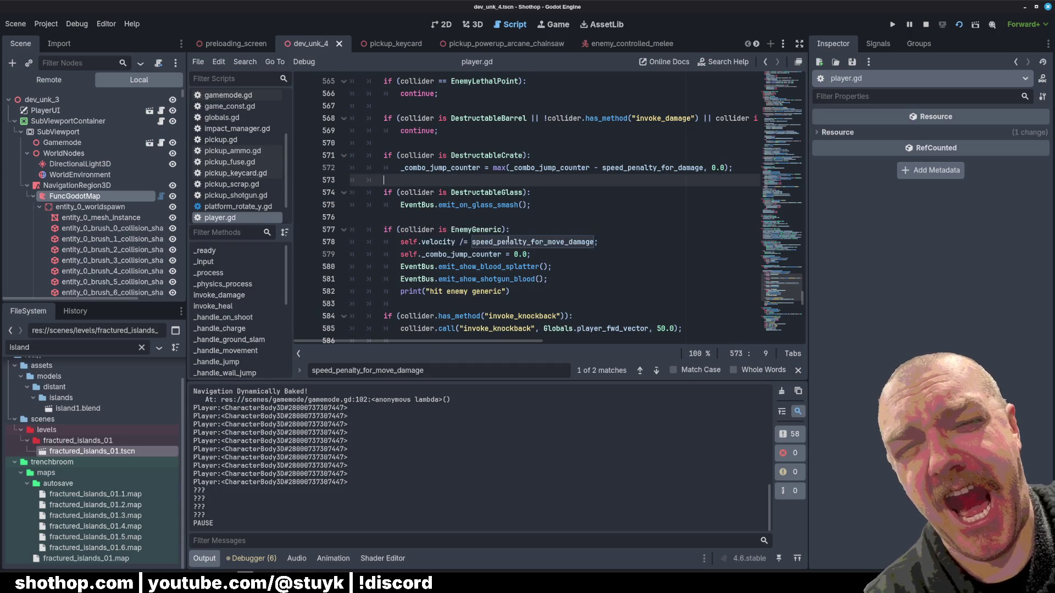
pyautogui.scroll(-2, 416, 199)
pyautogui.click(486, 230)
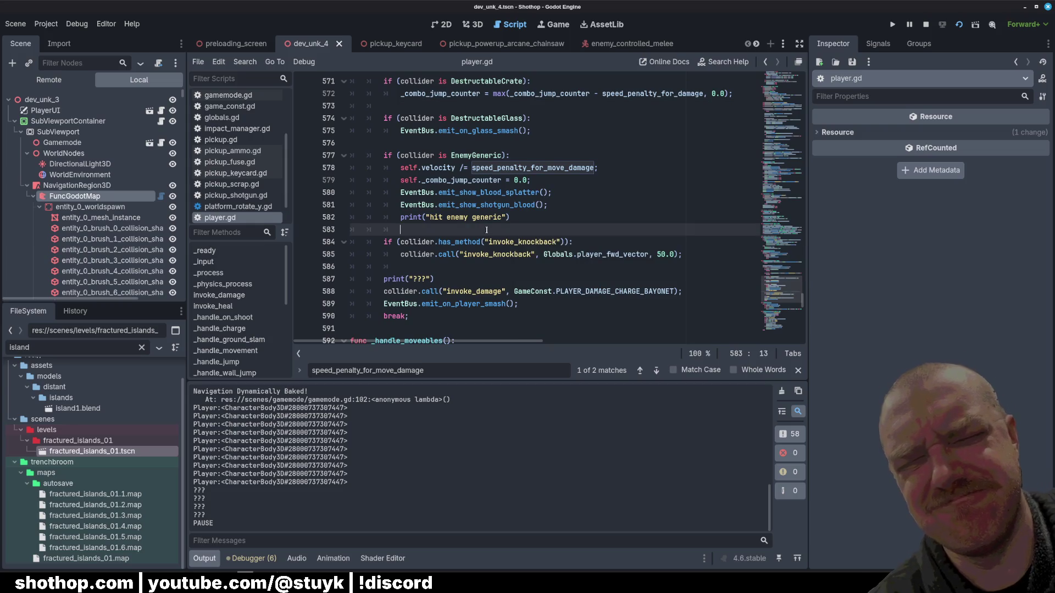
pyautogui.click(517, 156)
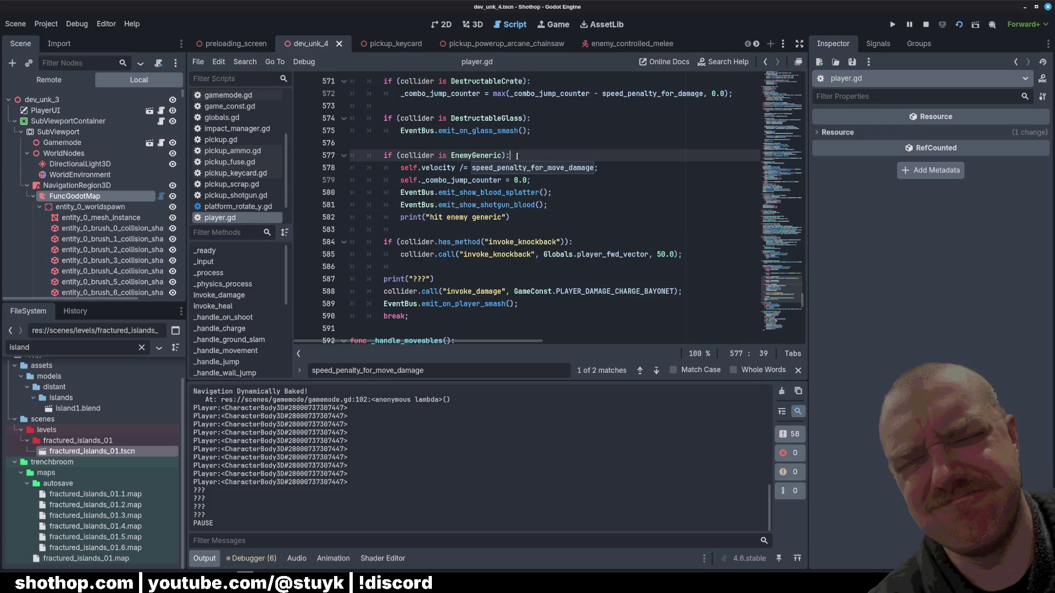
pyautogui.moveTo(401, 218); pyautogui.dragTo(511, 217)
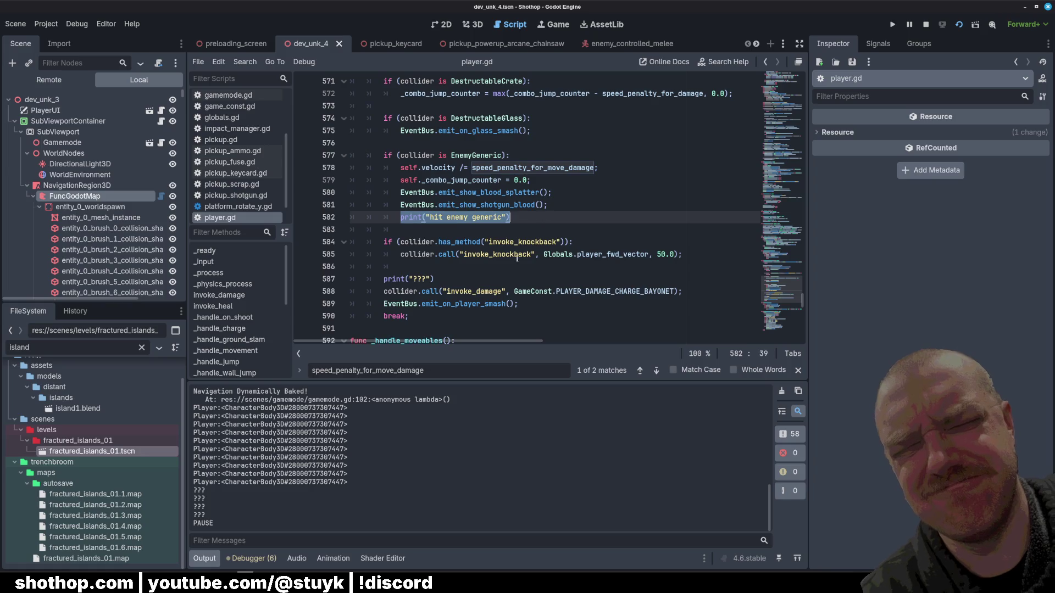
pyautogui.doubleClick(478, 156)
pyautogui.write('Enemy')
pyautogui.write('S')
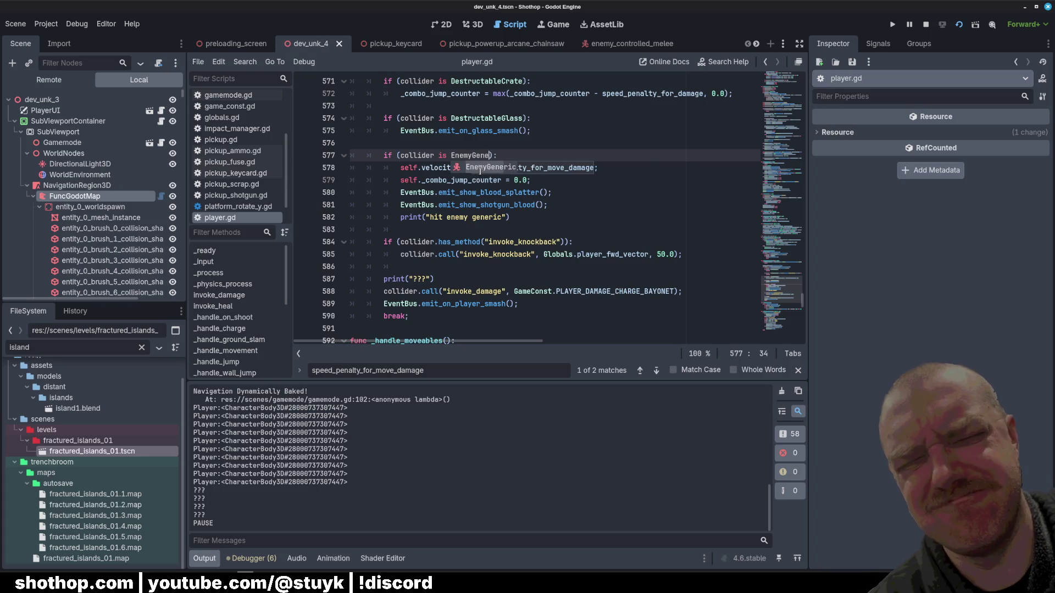
pyautogui.press('Return')
pyautogui.press('Right')
pyautogui.hotkey('ctrl', 's')
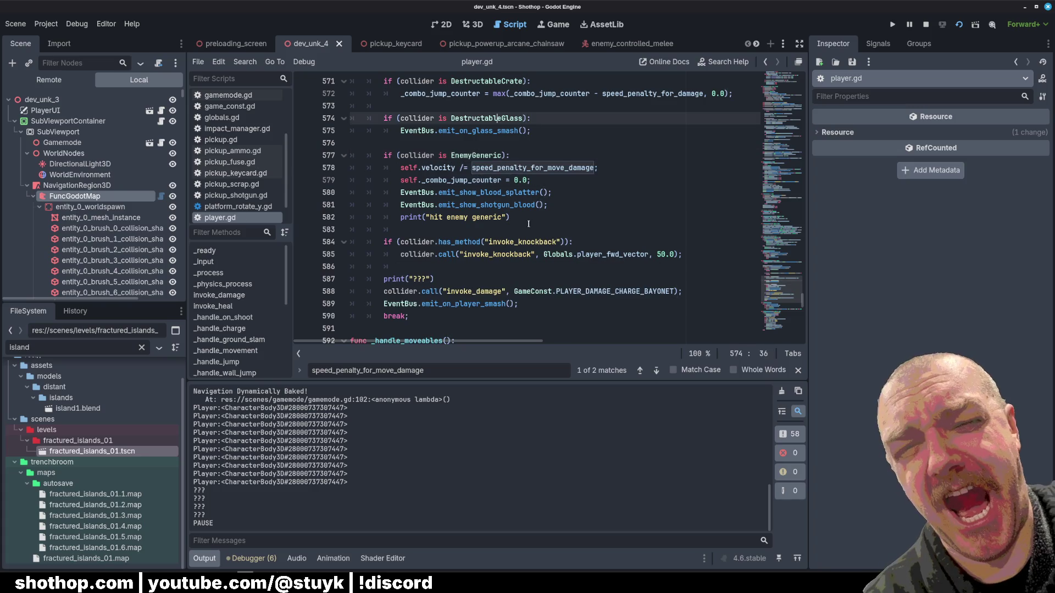
# - Review the enemy-hit block around lines 576-582 and highlight the other uses of collider
pyautogui.click(525, 218)
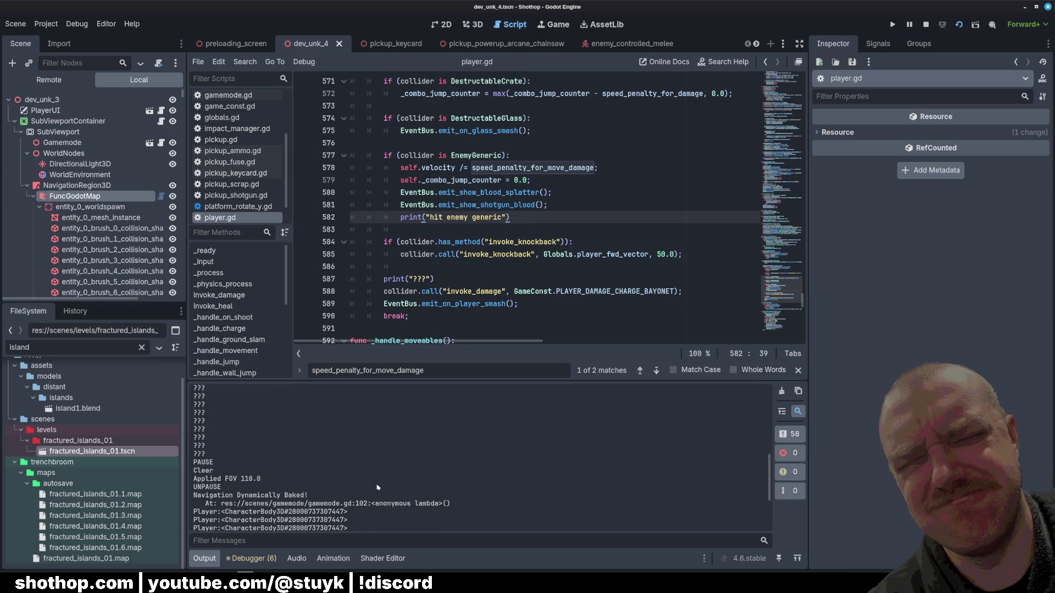
pyautogui.click(498, 205)
pyautogui.scroll(5, 498, 206)
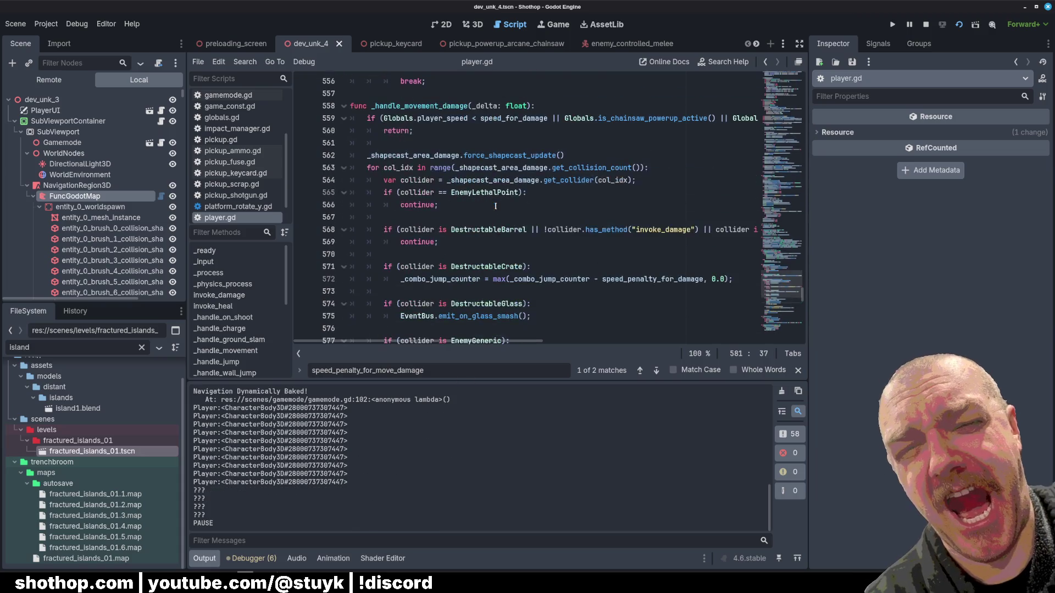
pyautogui.scroll(-5, 497, 209)
pyautogui.scroll(-1, 498, 215)
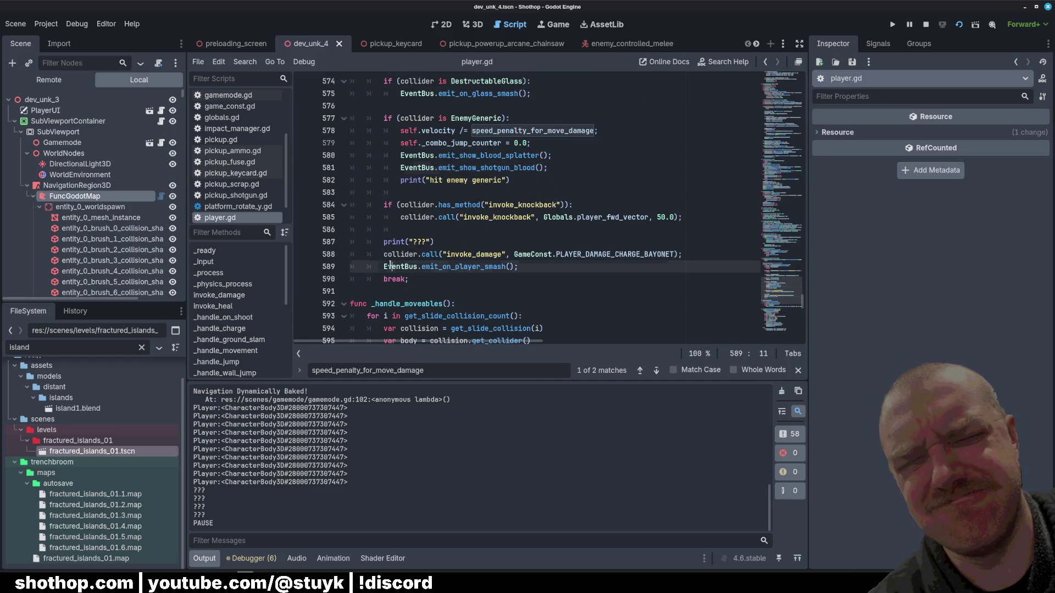
pyautogui.click(409, 279)
pyautogui.scroll(2, 549, 220)
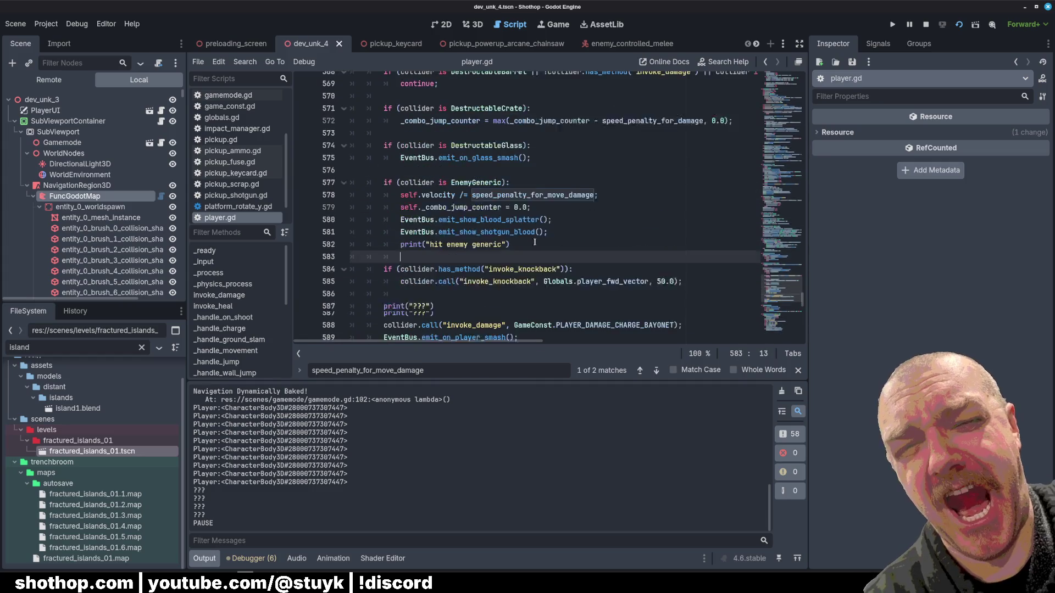
pyautogui.click(660, 210)
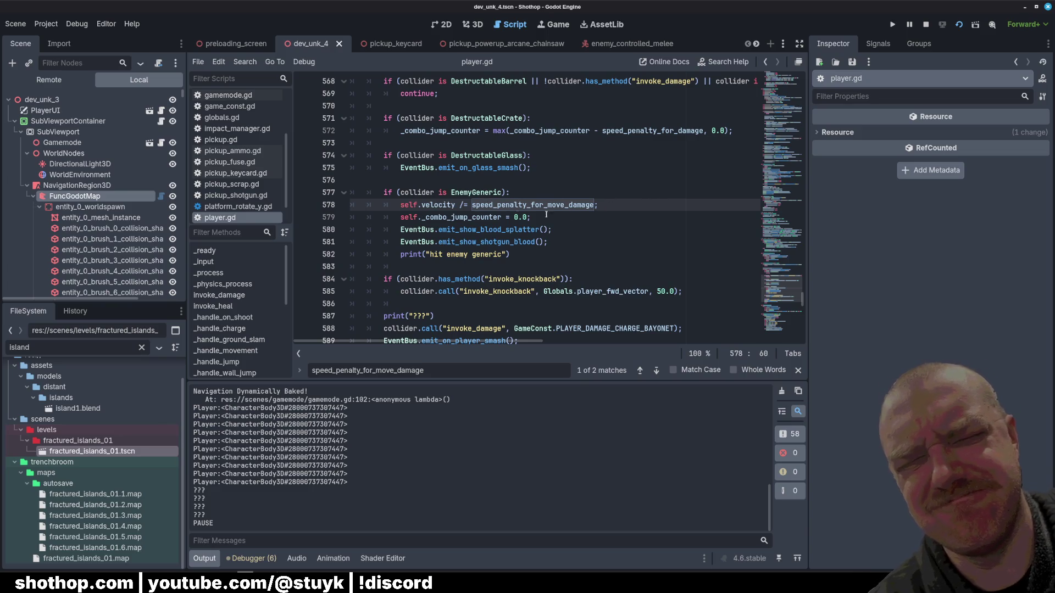
pyautogui.click(447, 180)
pyautogui.moveTo(447, 181); pyautogui.dragTo(513, 254)
pyautogui.click(514, 255)
pyautogui.scroll(3, 584, 245)
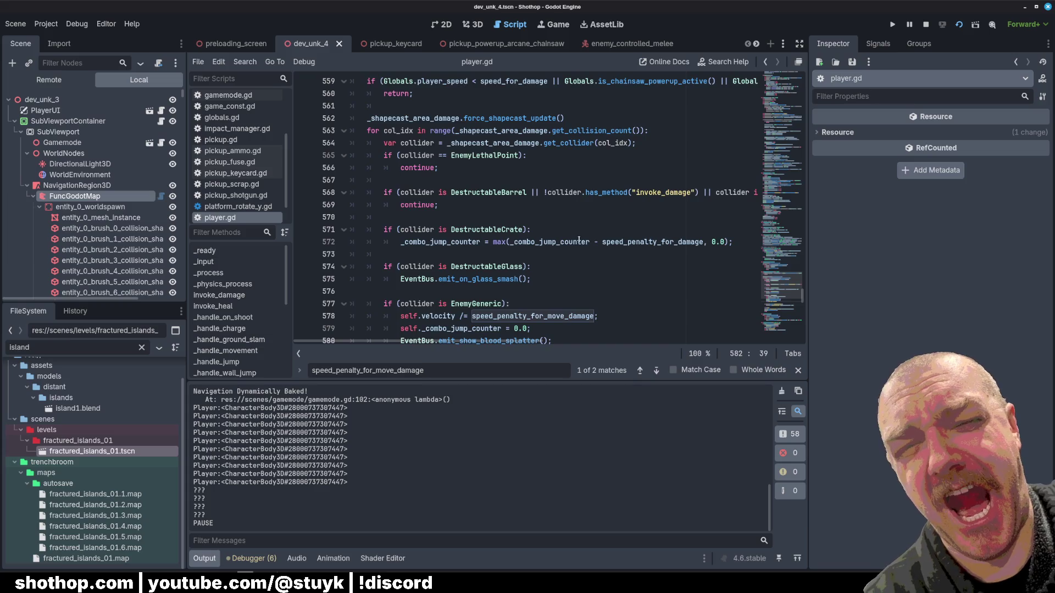
pyautogui.scroll(-2, 579, 240)
pyautogui.click(533, 230)
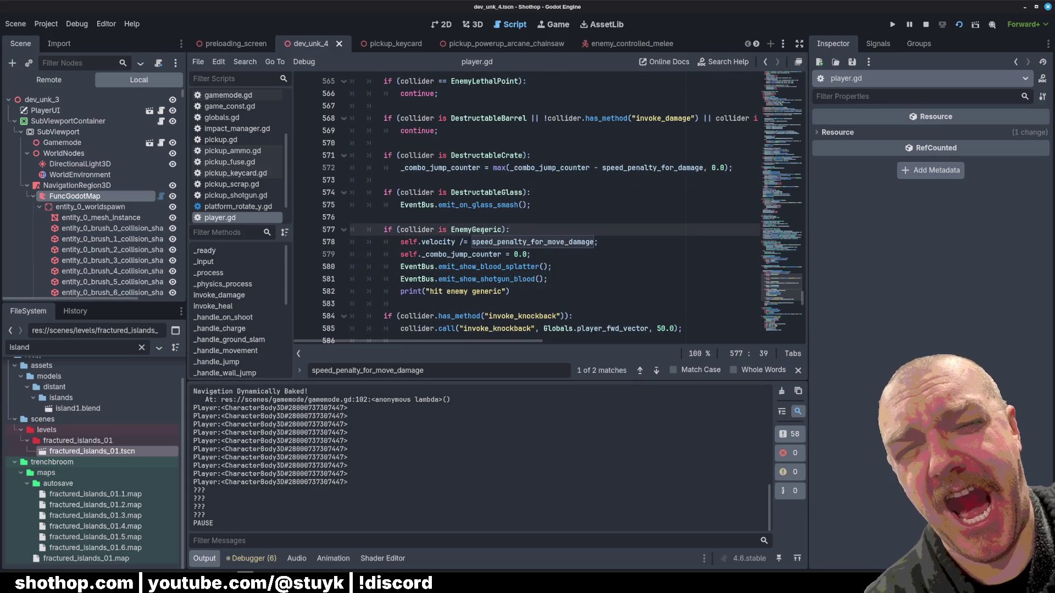
pyautogui.doubleClick(424, 229)
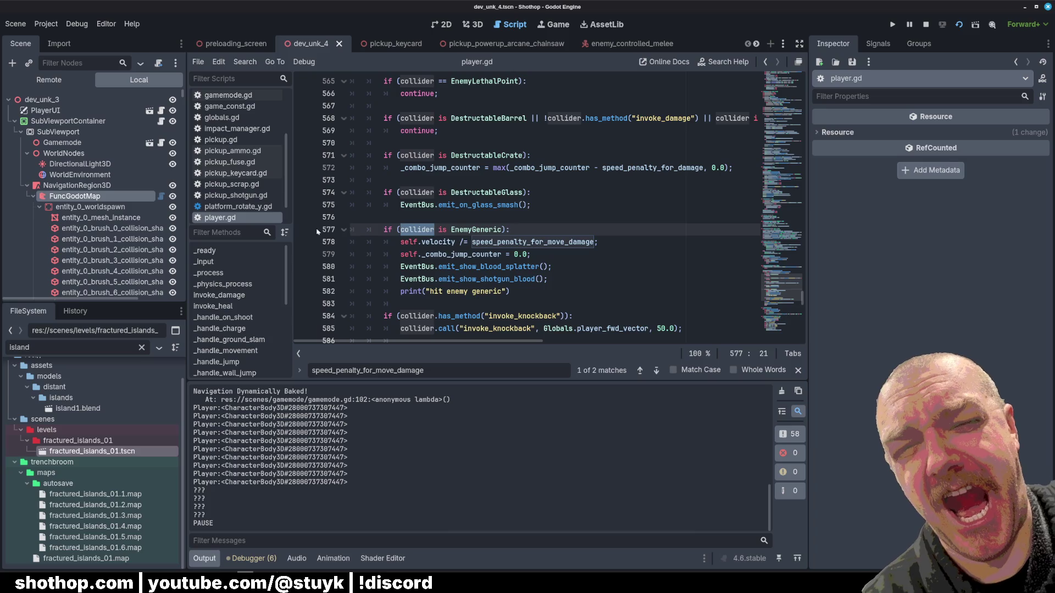
# - Insert a print(collider) line above the EnemyGeneric check and run the game with F5
pyautogui.click(626, 254)
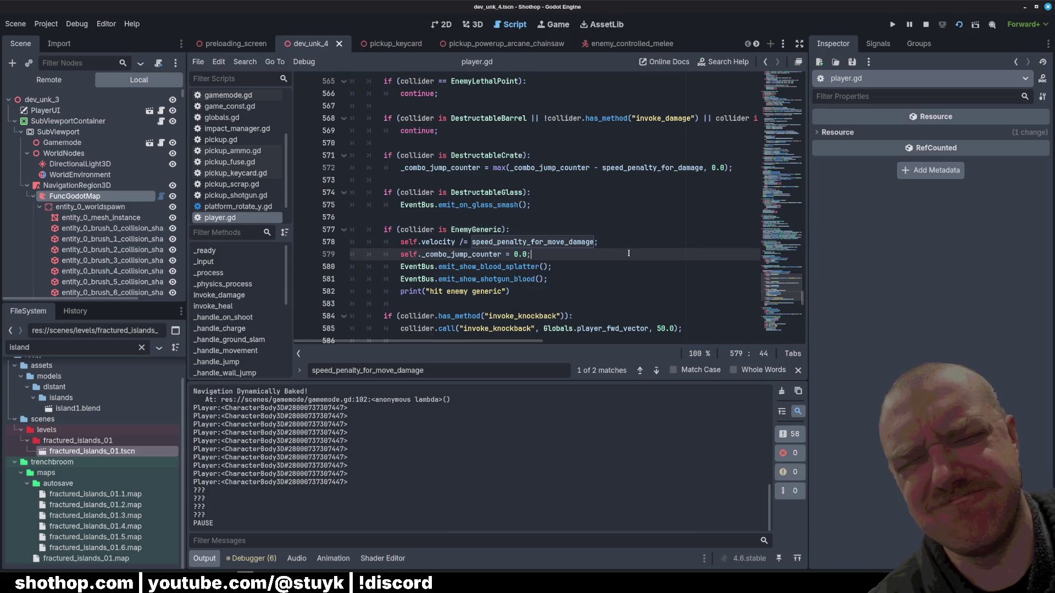
pyautogui.press('Up')
pyautogui.press('Up')
pyautogui.press('Up')
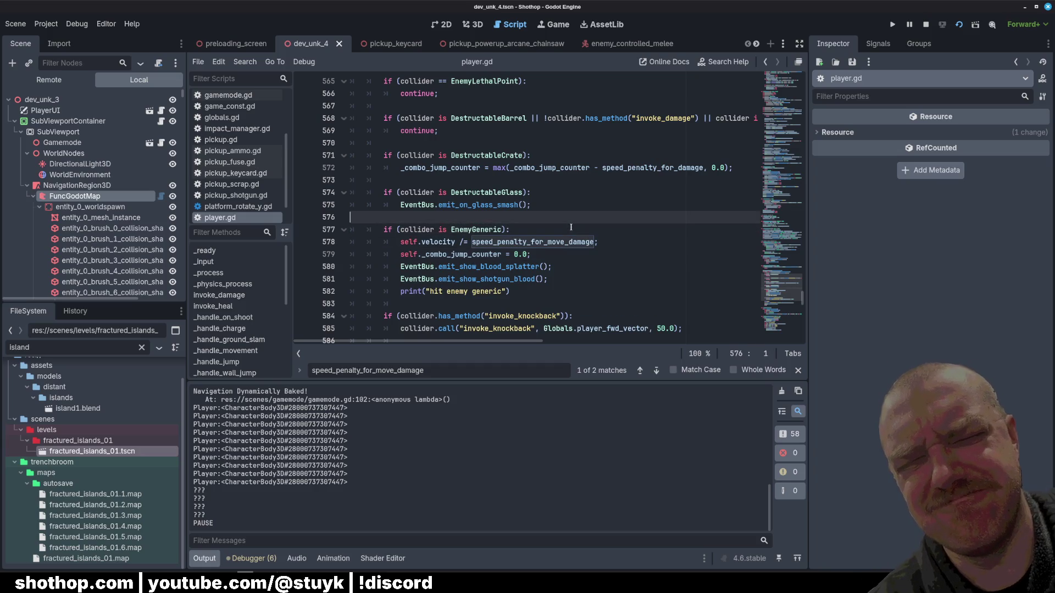
pyautogui.press('Down')
pyautogui.hotkey('ctrl', 'shift', 'Return')
pyautogui.write('print(Cc')
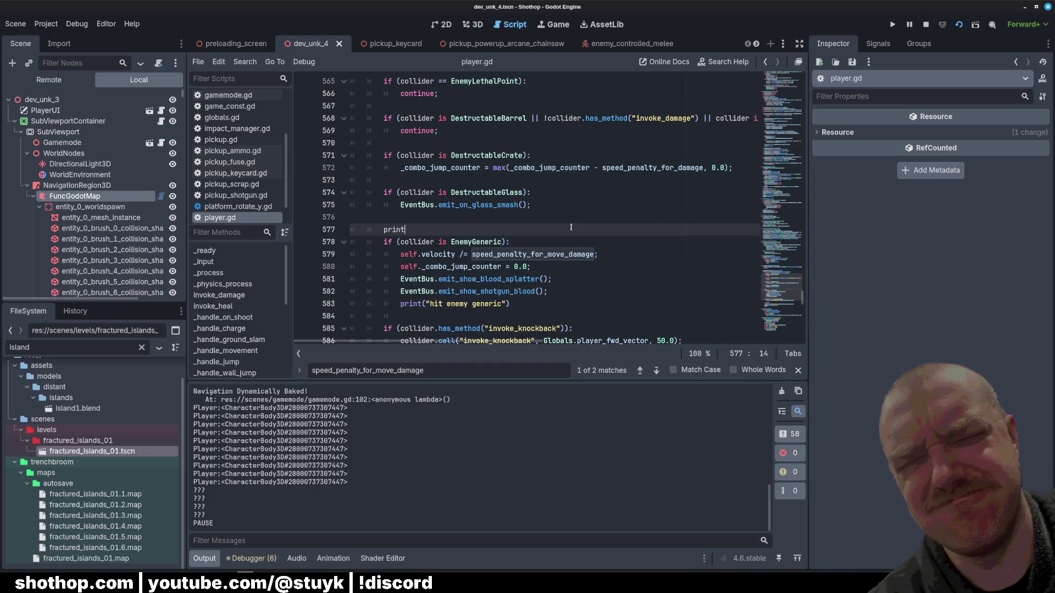
pyautogui.press('BackSpace')
pyautogui.press('BackSpace')
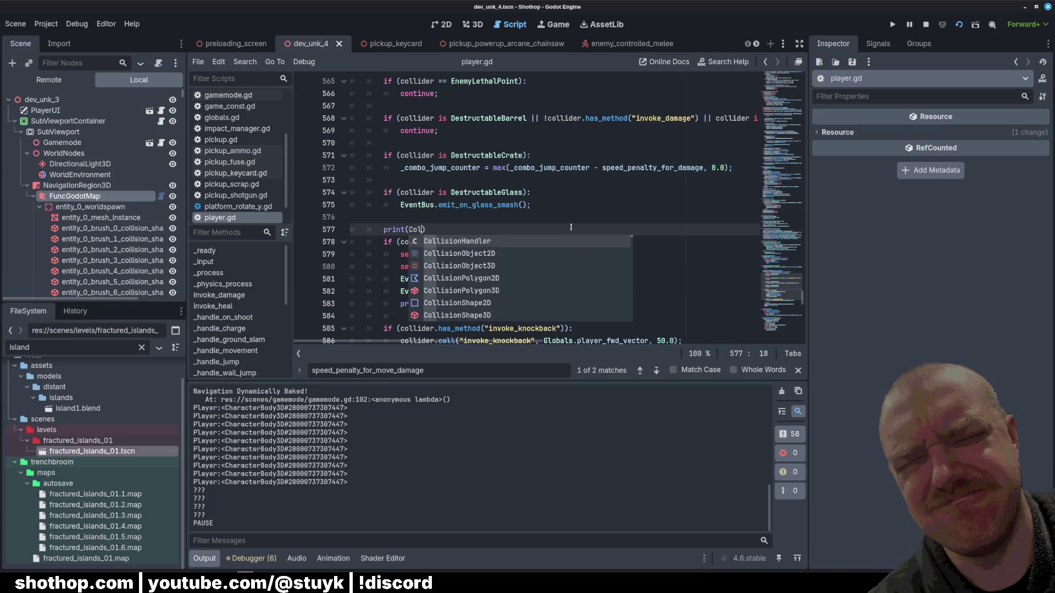
pyautogui.write('collider')
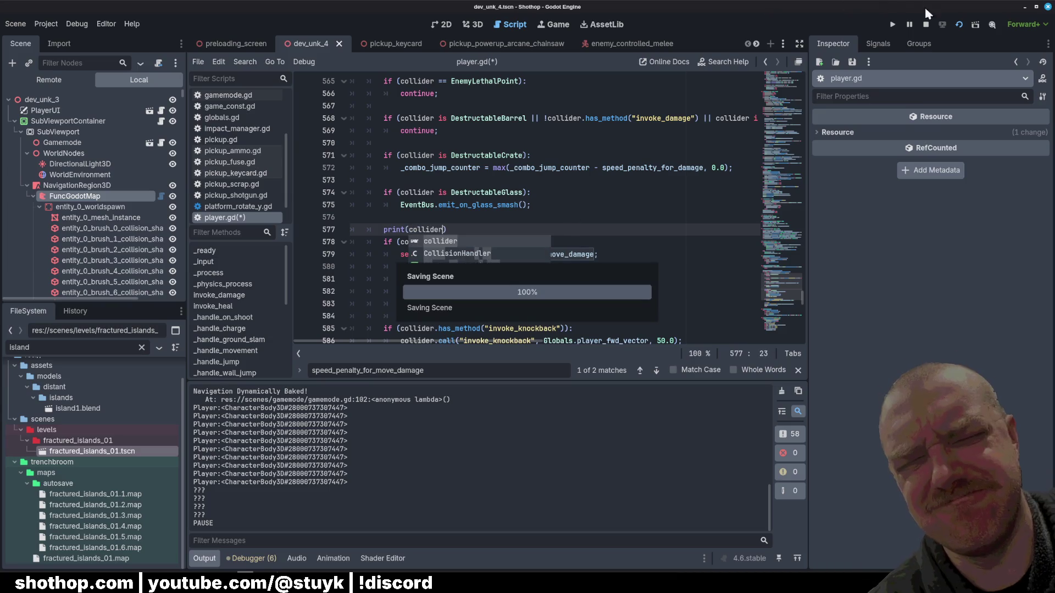
pyautogui.click(542, 183)
pyautogui.press('F5')
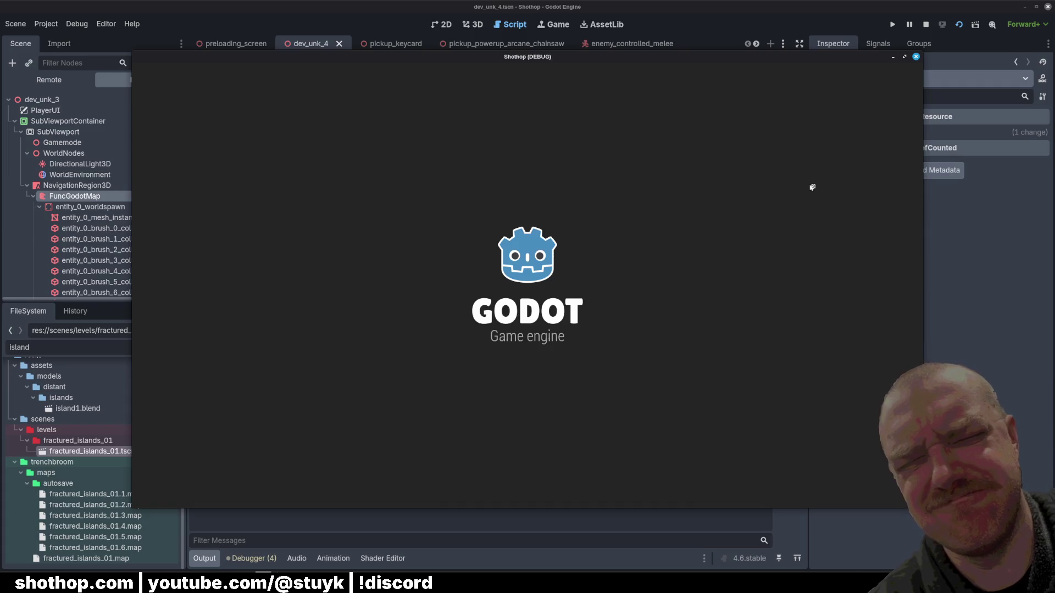
# - Walk forward through the canyon, pause near an enemy, and return to the editor
pyautogui.press('w')
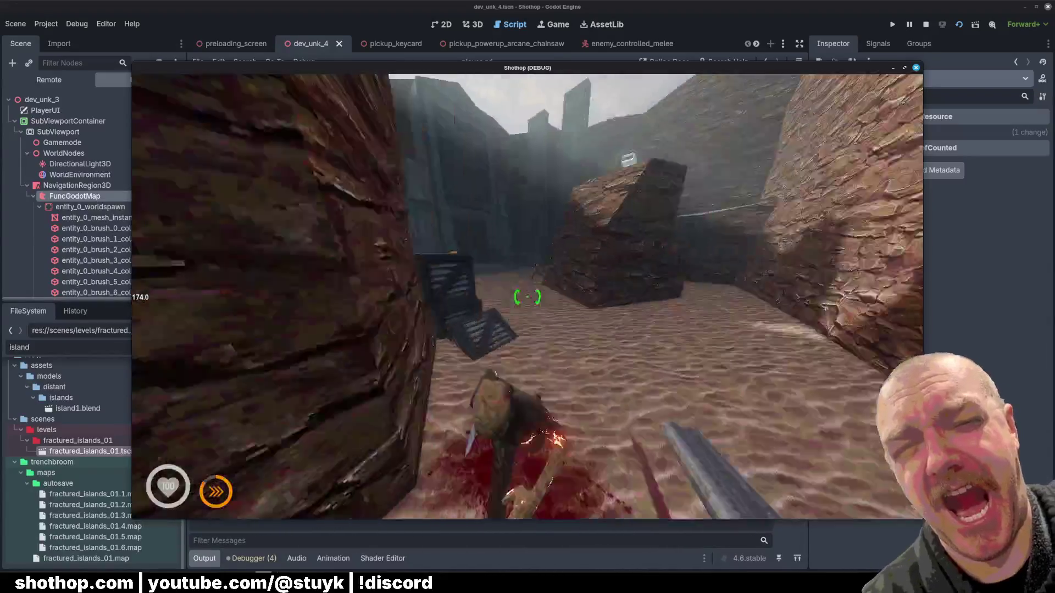
pyautogui.press('Escape')
pyautogui.click(502, 6)
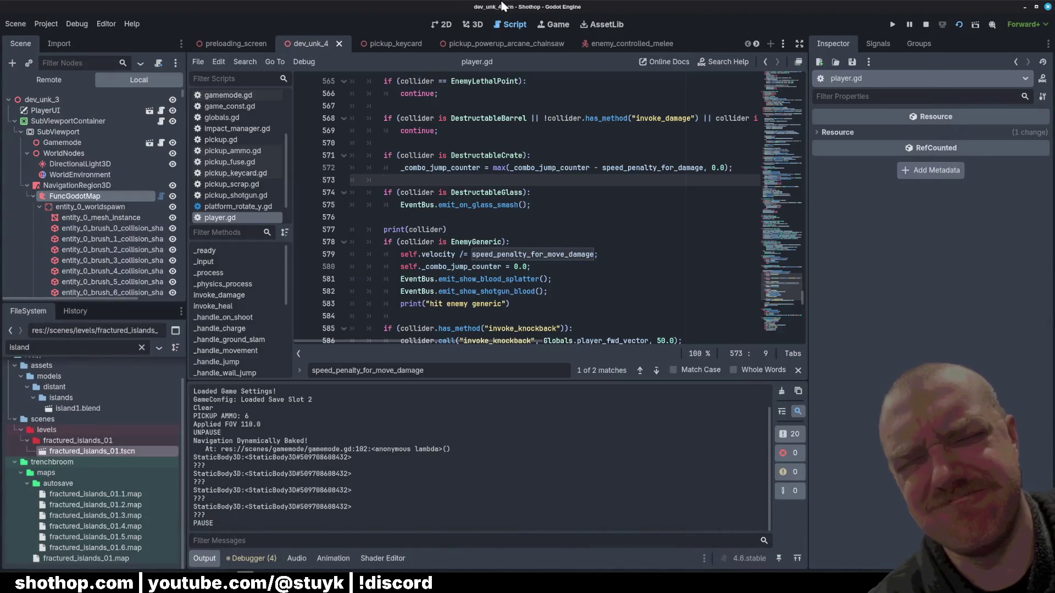
# - Change line 565 to 'collider is EnemyLethalPoint', then resume the running game
pyautogui.doubleClick(502, 243)
pyautogui.scroll(2, 502, 248)
pyautogui.doubleClick(501, 156)
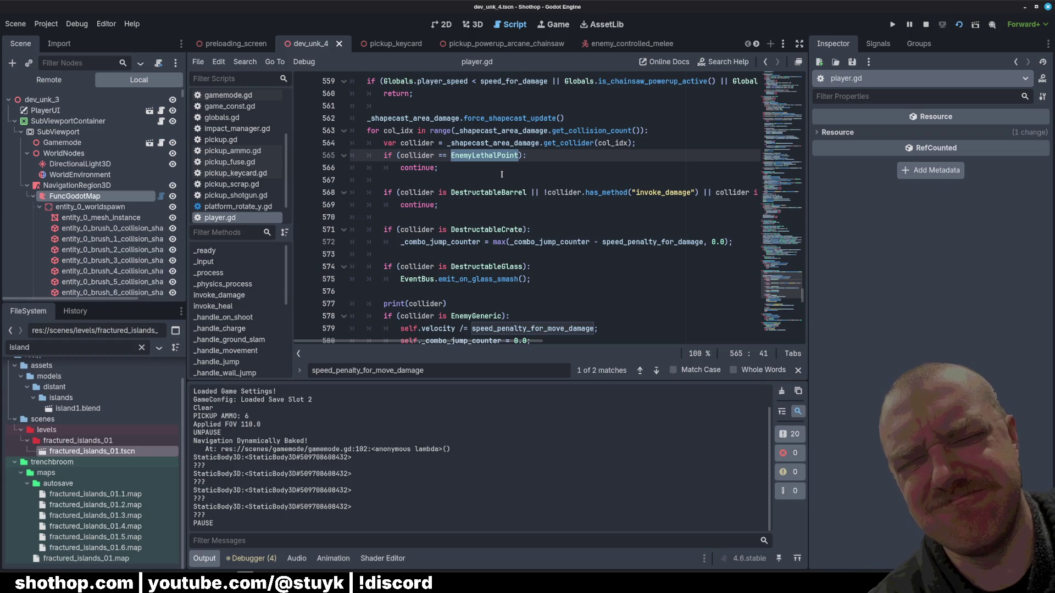
pyautogui.press('Down')
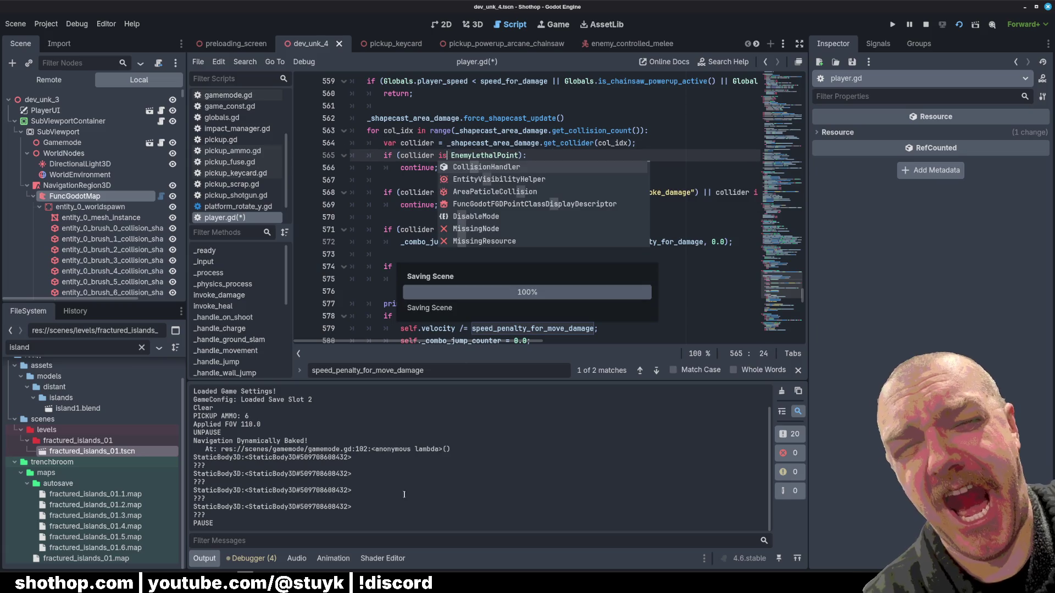
pyautogui.hotkey('alt', 'Tab')
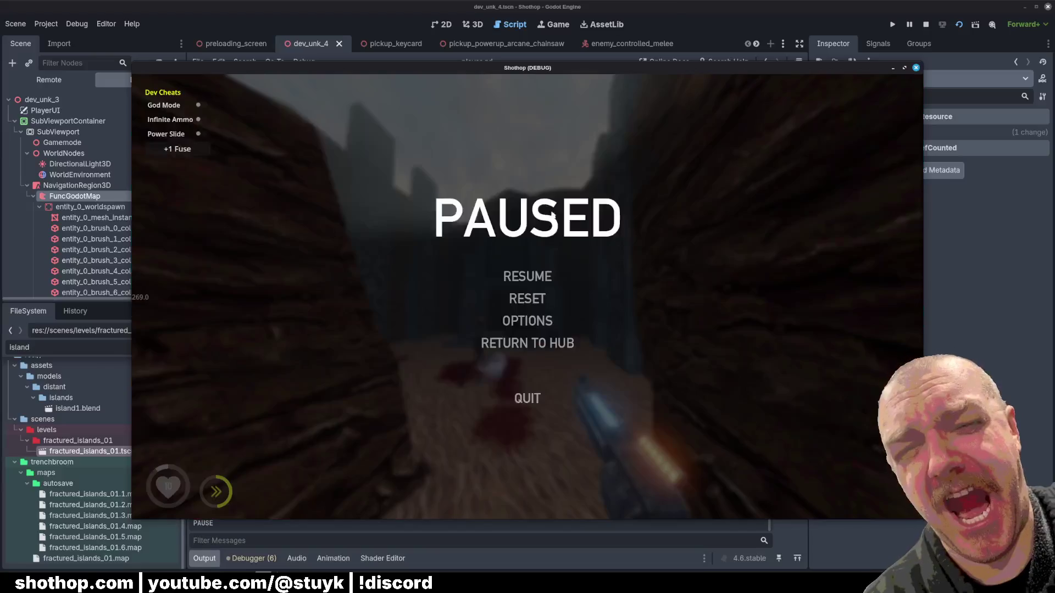
# - Leave the game and return to player.gd to read the 'hit enemy generic' output
pyautogui.hotkey('alt', 'Tab')
pyautogui.click(494, 292)
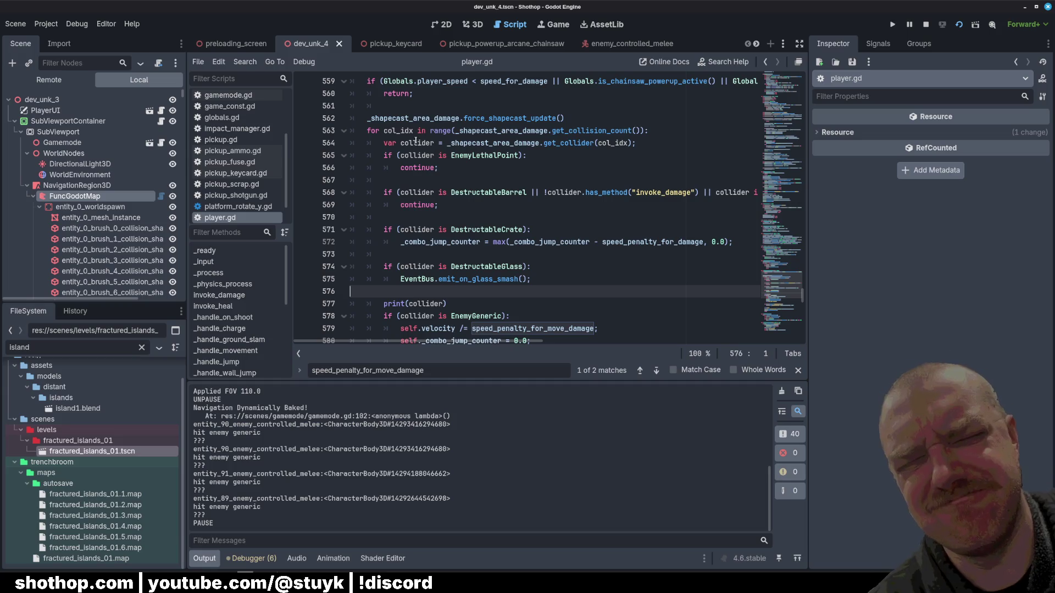
# - Delete the print(collider) and 'hit enemy generic' debug lines and save player.gd
pyautogui.click(417, 143)
pyautogui.click(454, 177)
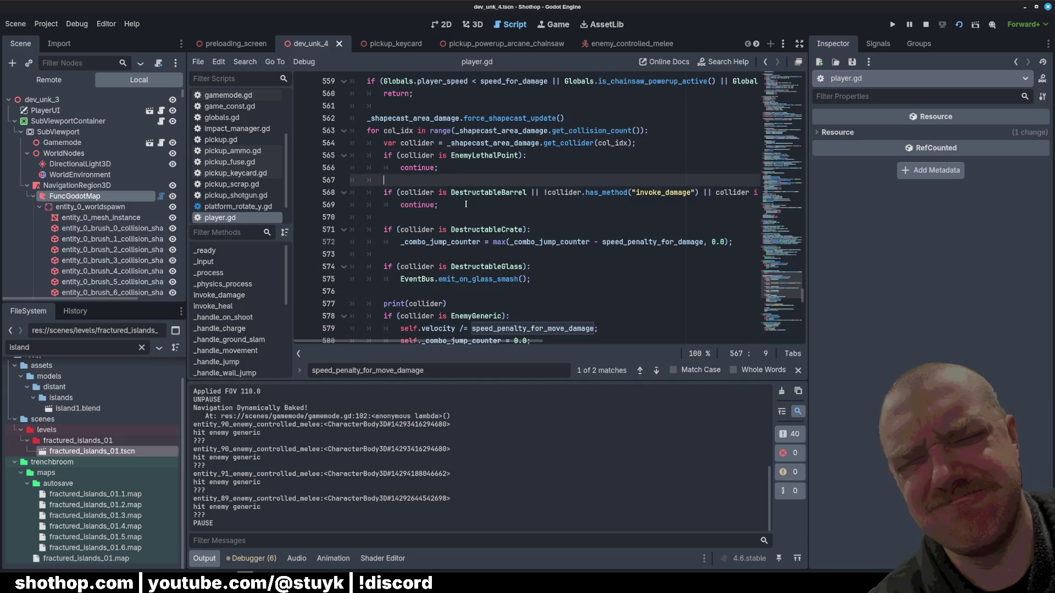
pyautogui.scroll(-1, 469, 187)
pyautogui.tripleClick(435, 266)
pyautogui.press('BackSpace')
pyautogui.press('BackSpace')
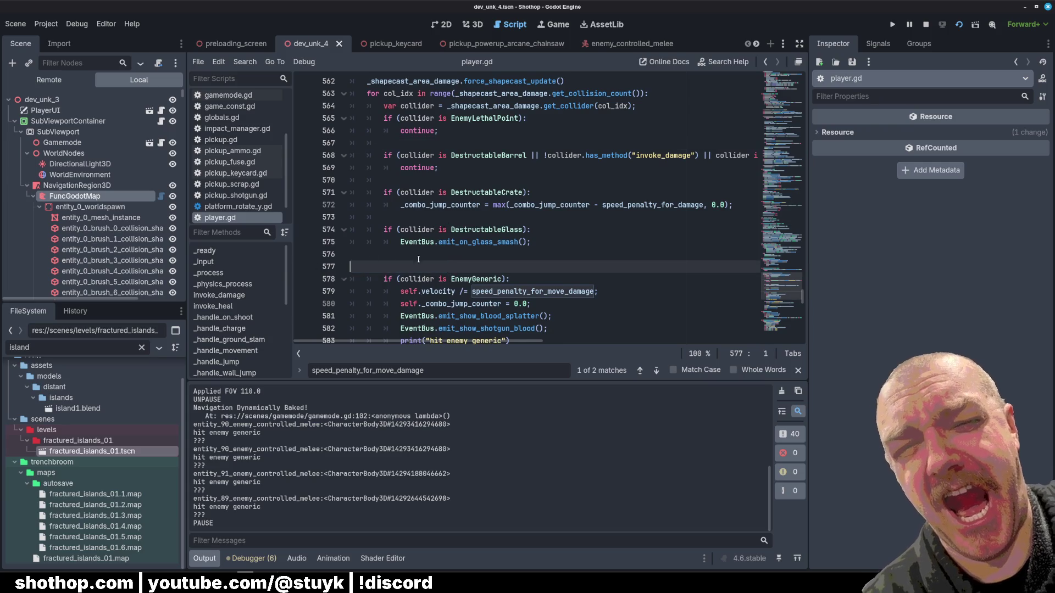
pyautogui.scroll(-2, 545, 248)
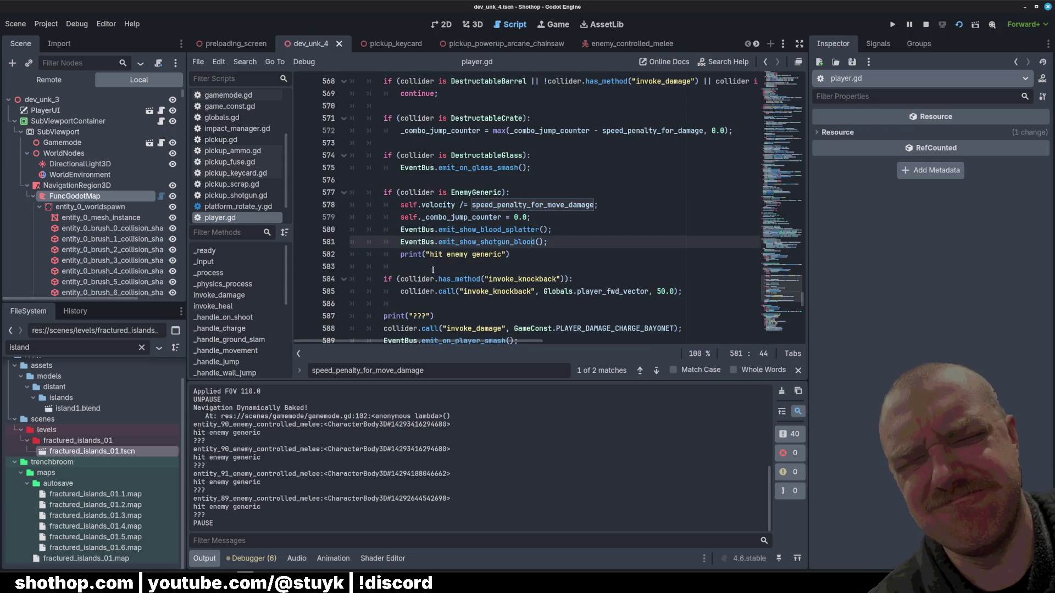
pyautogui.tripleClick(654, 252)
pyautogui.press('BackSpace')
pyautogui.press('BackSpace')
pyautogui.hotkey('ctrl', 's')
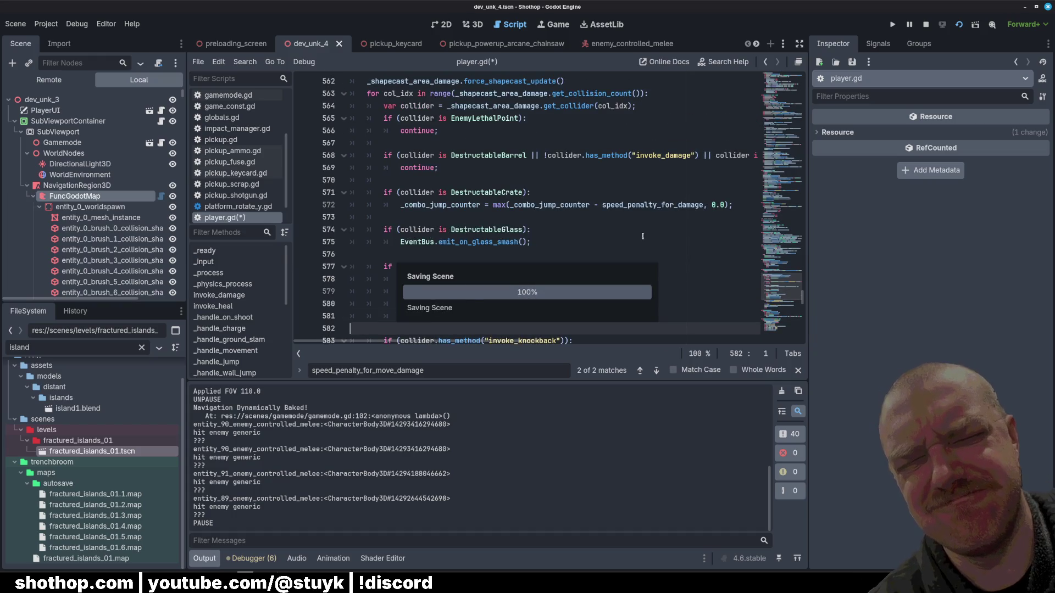
# - Delete the print("???") line, save again, and stop the running game
pyautogui.scroll(-3, 642, 236)
pyautogui.tripleClick(351, 267)
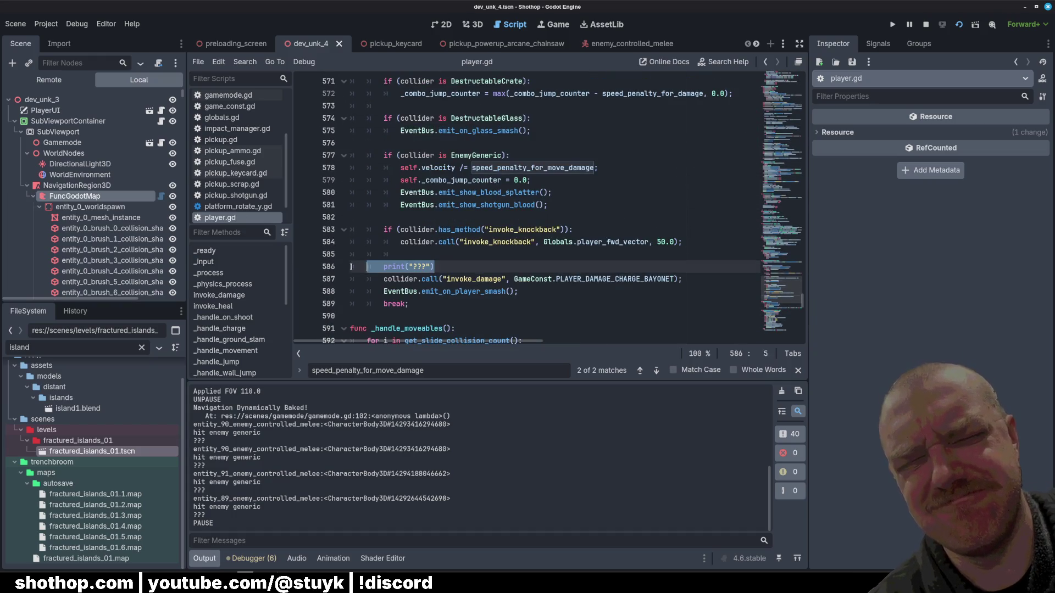
pyautogui.press('BackSpace')
pyautogui.press('BackSpace')
pyautogui.click(623, 218)
pyautogui.hotkey('ctrl', 's')
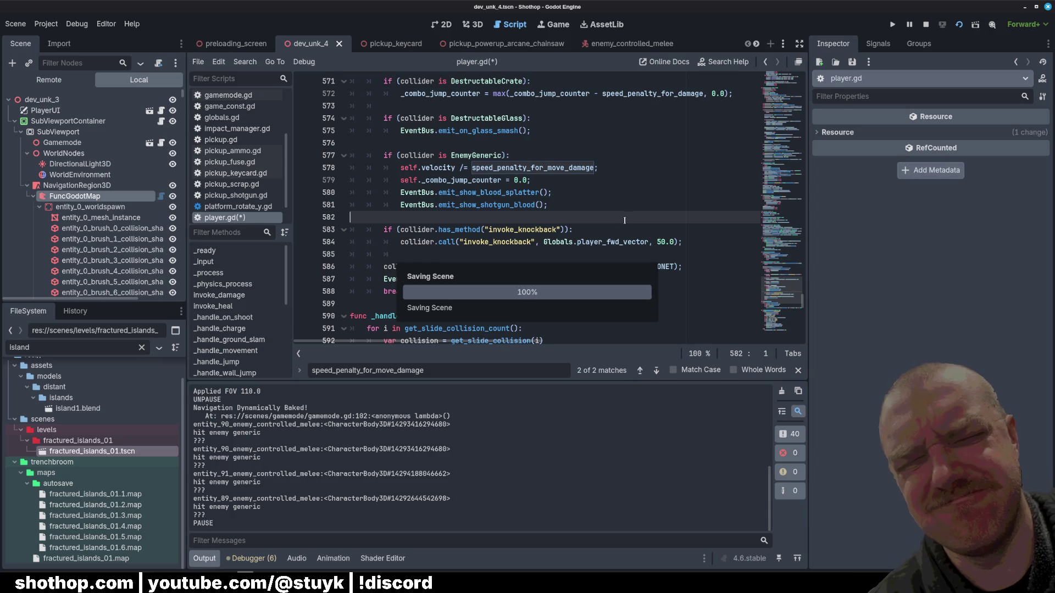
pyautogui.click(651, 155)
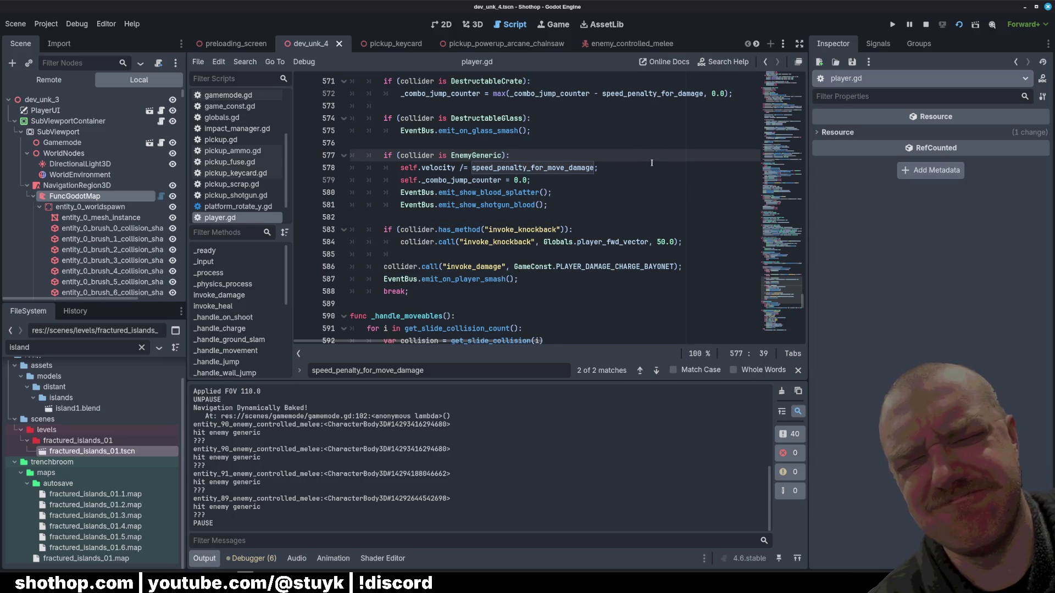
pyautogui.press('Down')
pyautogui.press('Down')
pyautogui.press('Down')
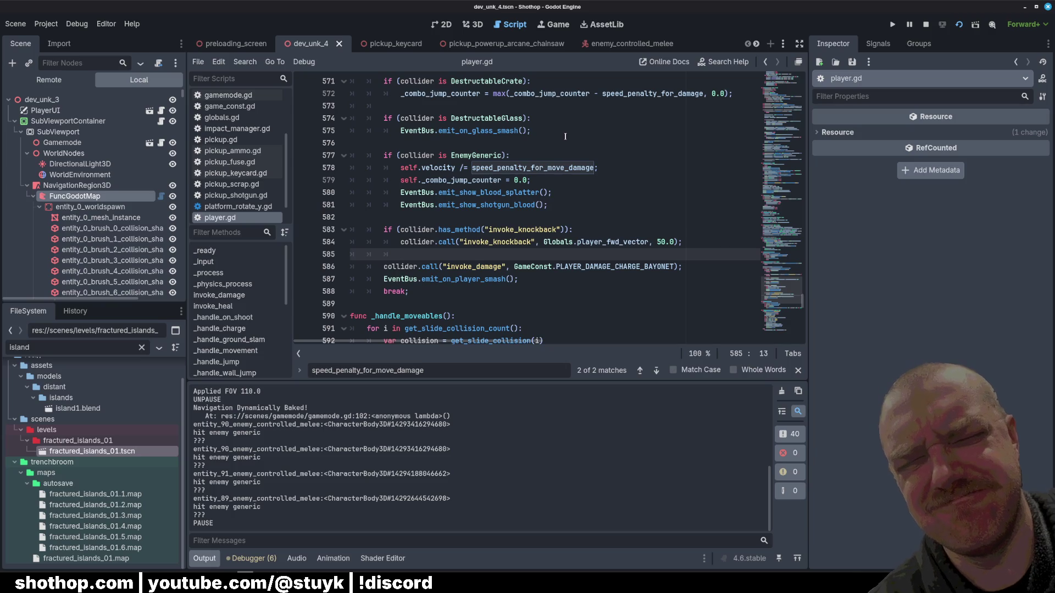
pyautogui.click(928, 27)
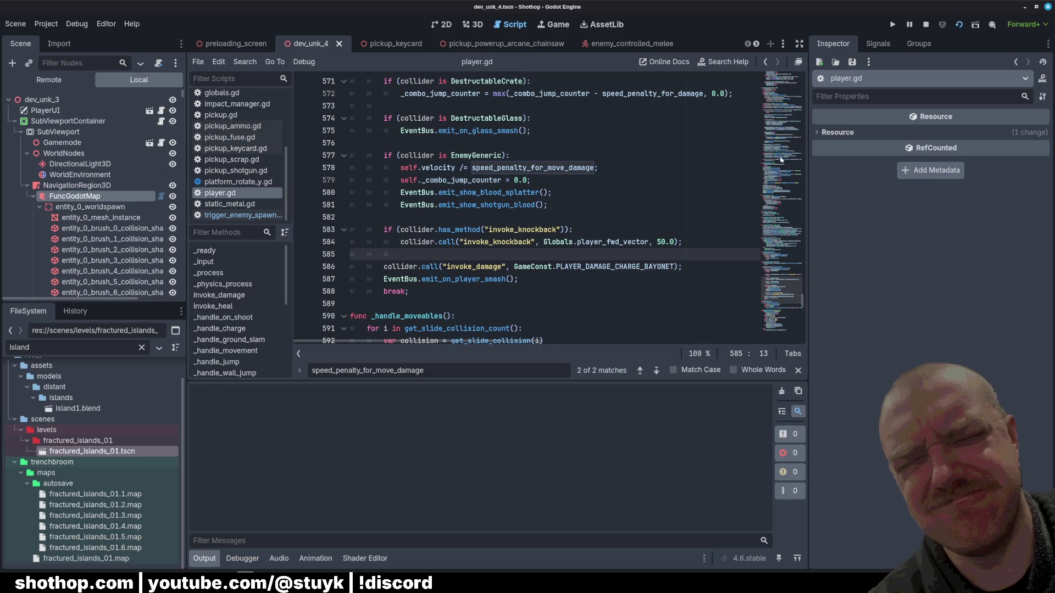
# - Run the project and fight enemies down the canyon corridors, then pause and close the game
pyautogui.press('F5')
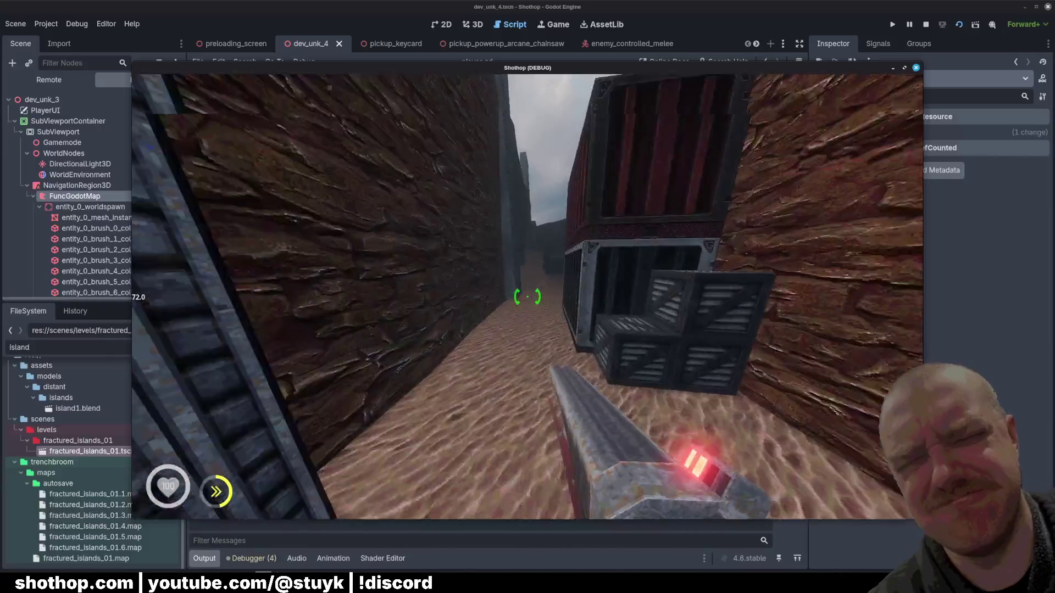
pyautogui.press('w')
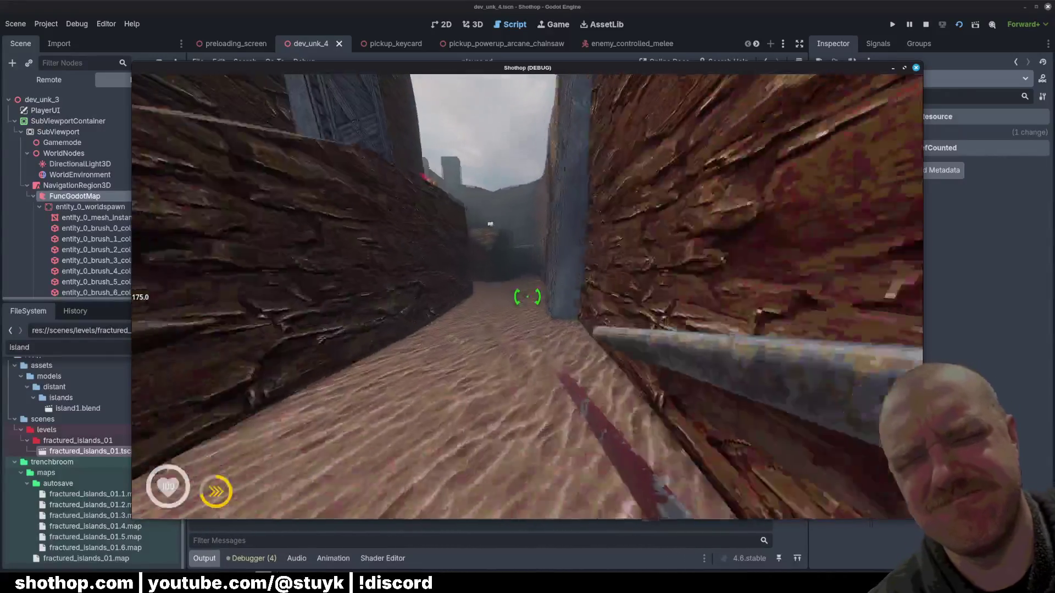
pyautogui.press('w')
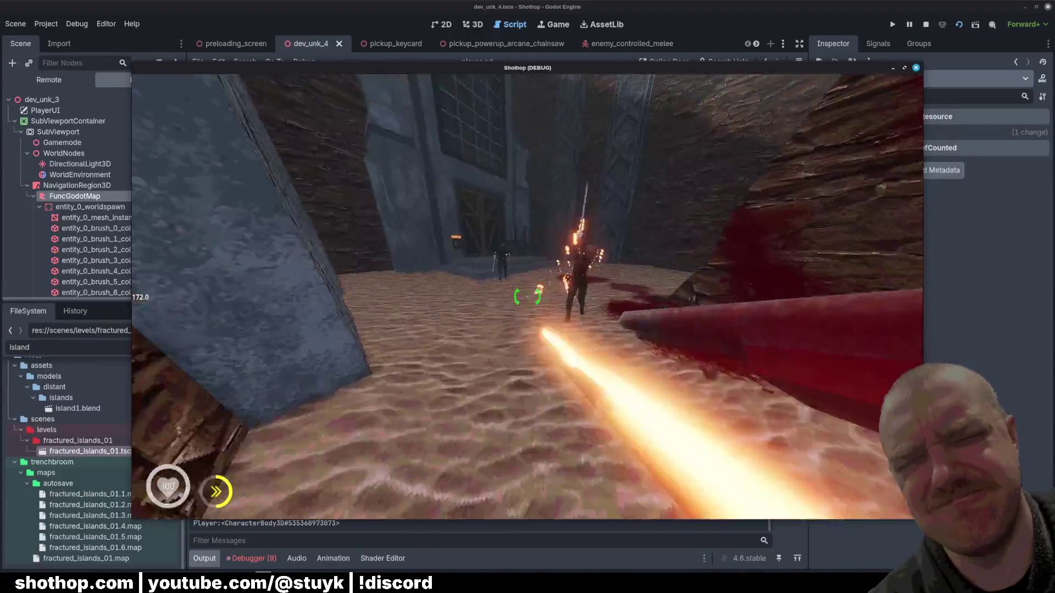
pyautogui.press('w')
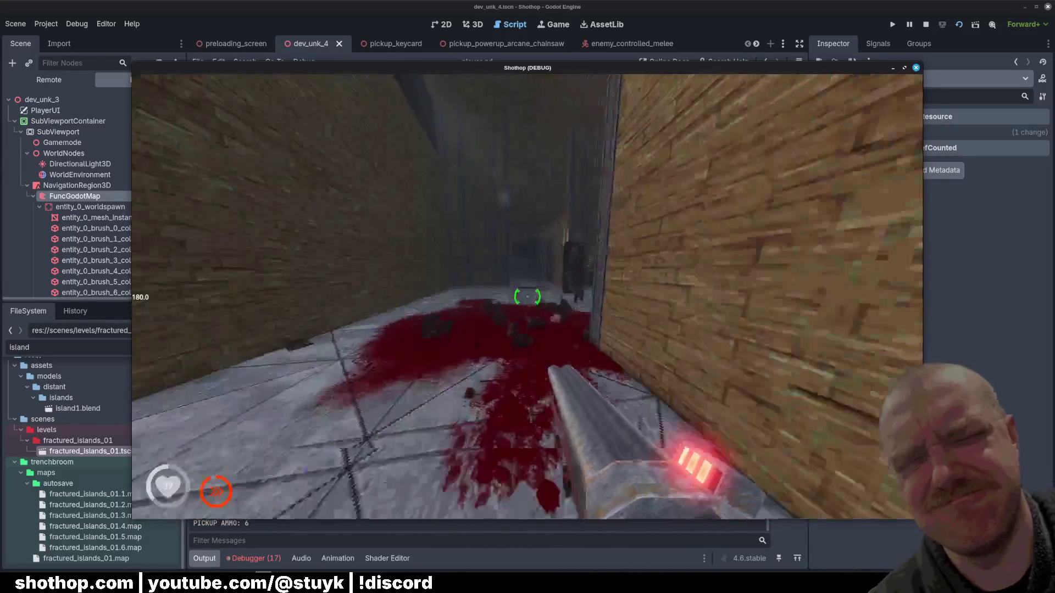
pyautogui.press('Escape')
pyautogui.click(678, 2)
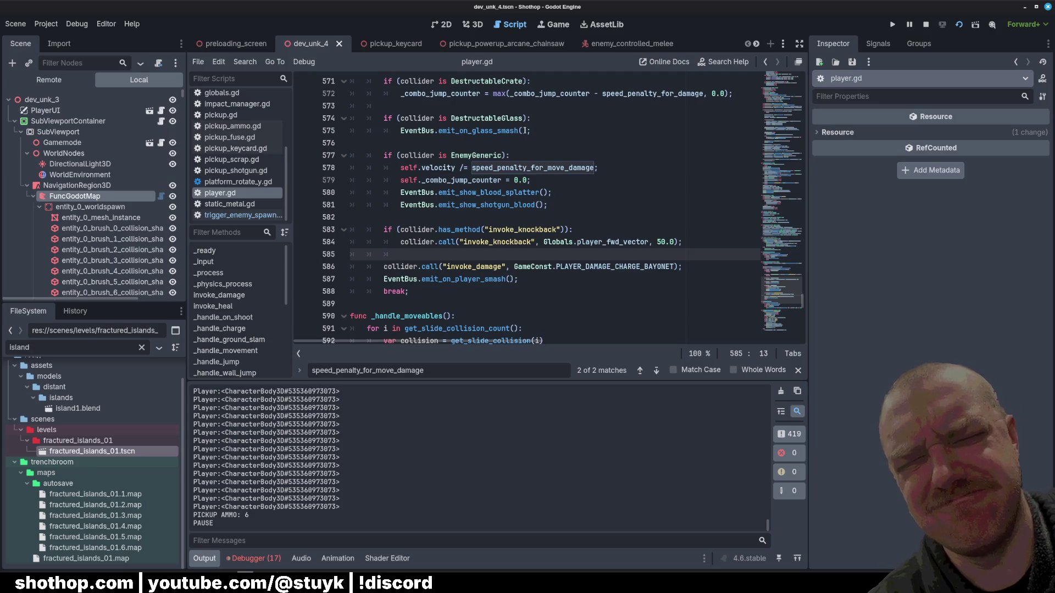
# - Glance at the 3D view, then open the trigger_enemy_spawn script
pyautogui.click(457, 145)
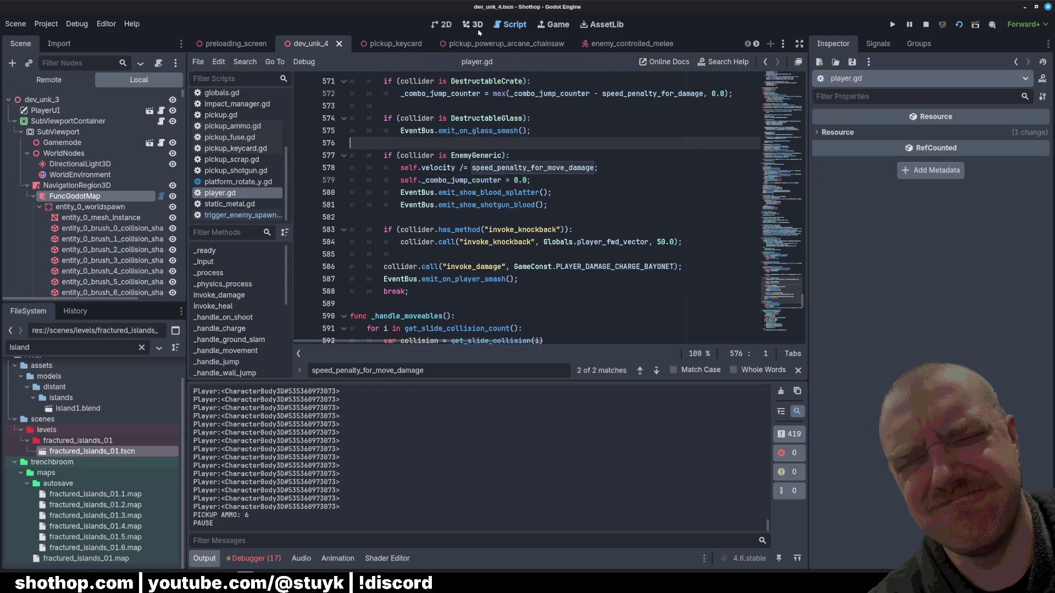
pyautogui.click(473, 24)
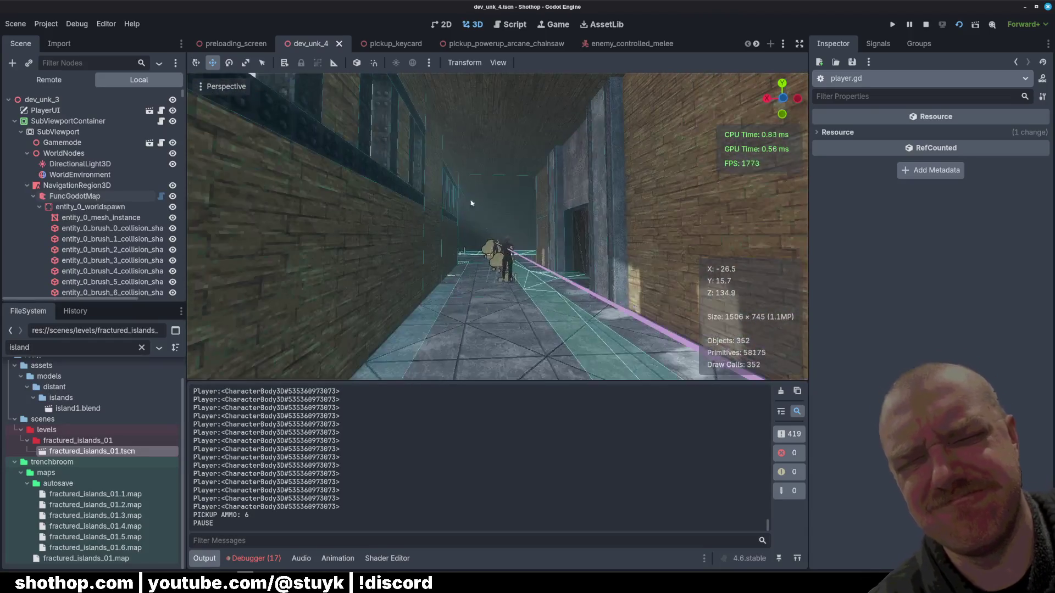
pyautogui.click(508, 25)
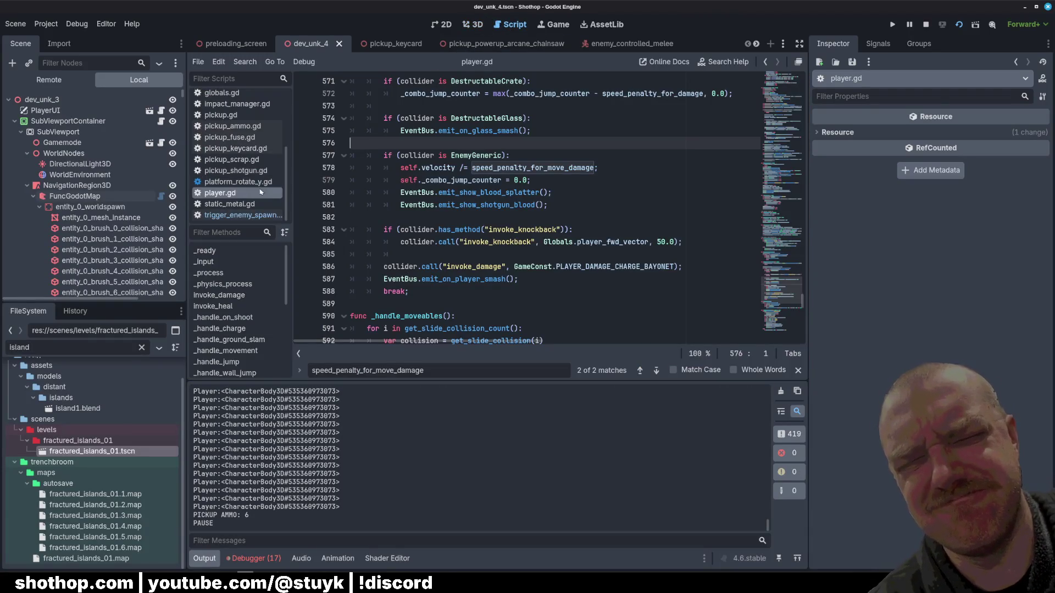
pyautogui.click(224, 216)
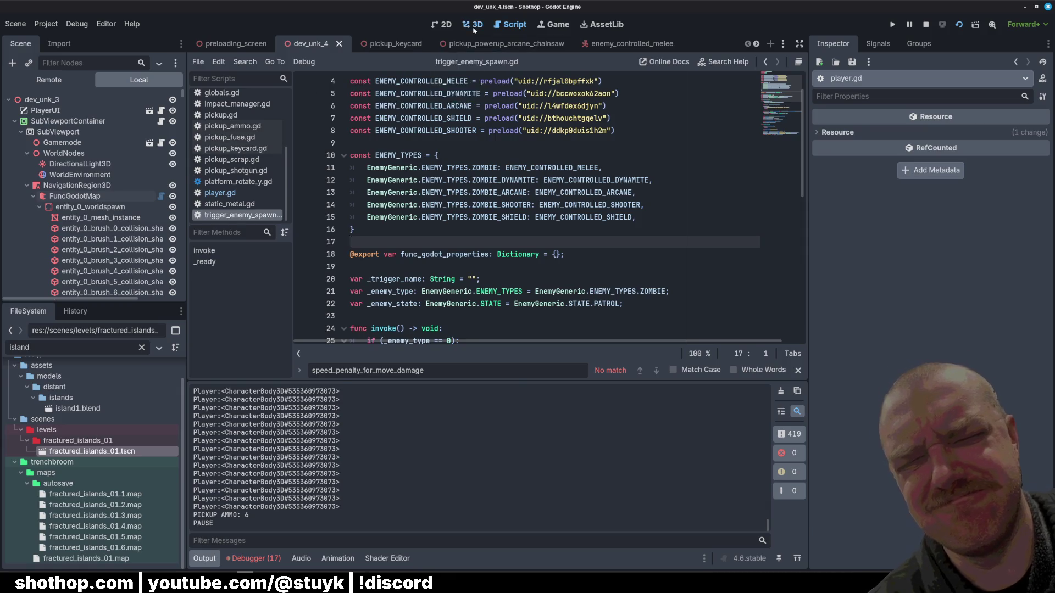
# - Select NavigationRegion3D, bake the navigation mesh, and save the scene
pyautogui.click(472, 25)
pyautogui.click(154, 197)
pyautogui.click(110, 186)
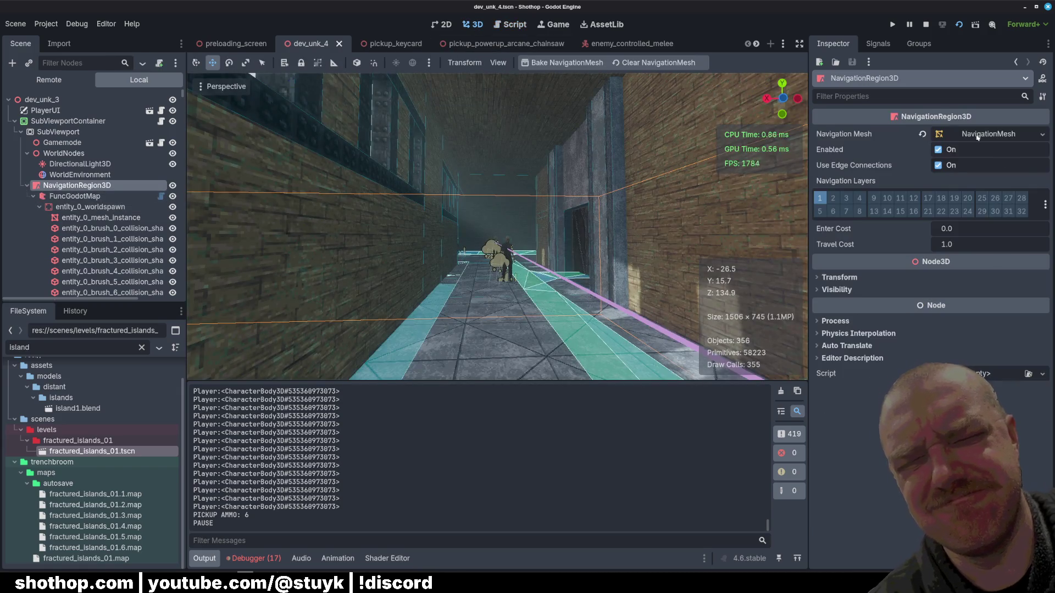
pyautogui.click(565, 63)
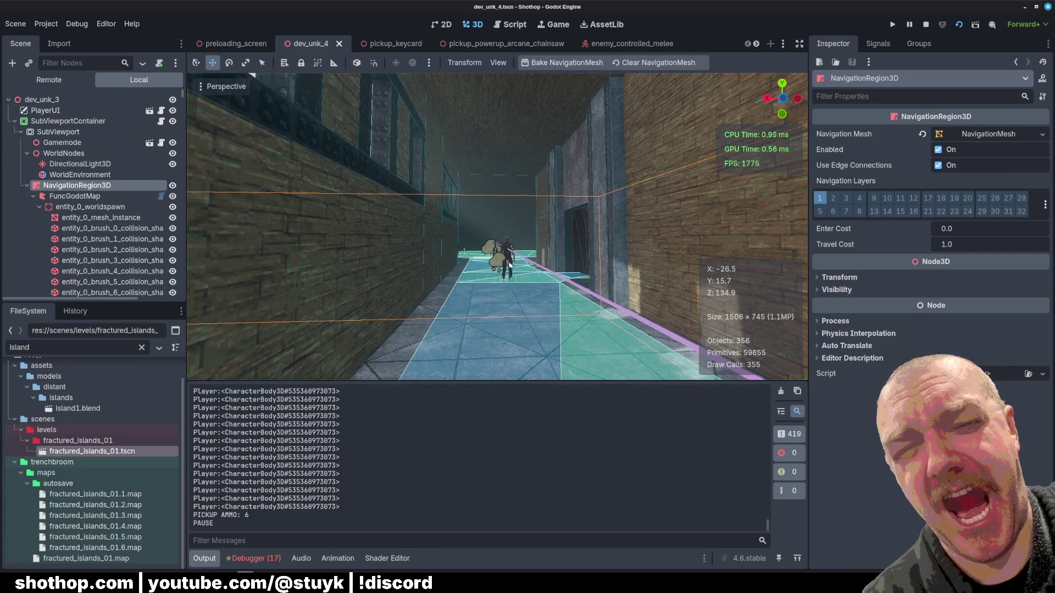
pyautogui.moveTo(509, 266); pyautogui.dragTo(472, 259)
pyautogui.hotkey('ctrl', 's')
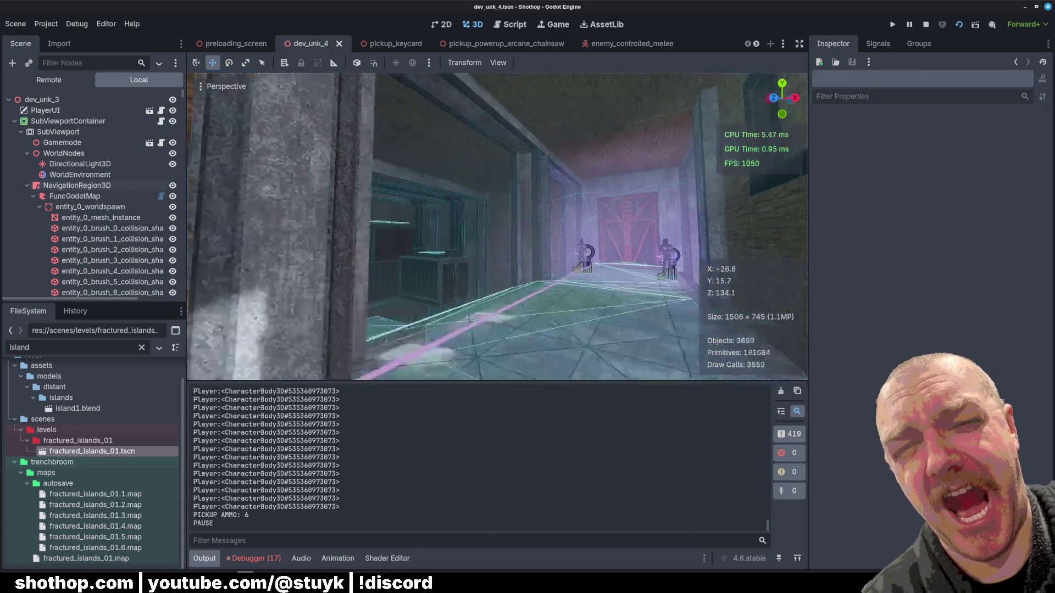
# - Fly the viewport down the corridor to inspect the baked navmesh, then bring up the browser
pyautogui.press('w')
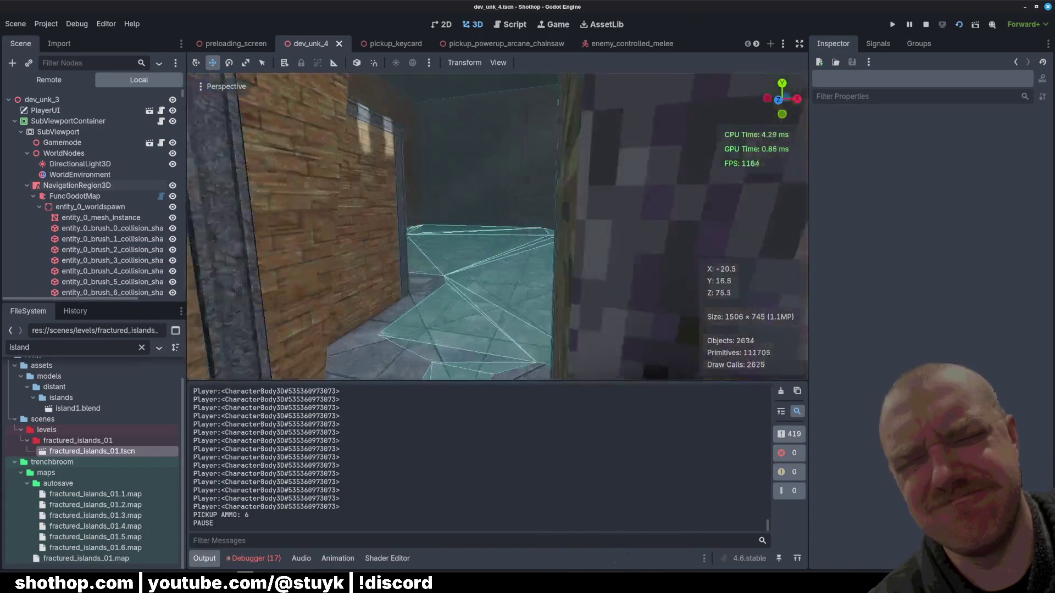
pyautogui.press('w')
pyautogui.moveTo(472, 258); pyautogui.dragTo(471, 264)
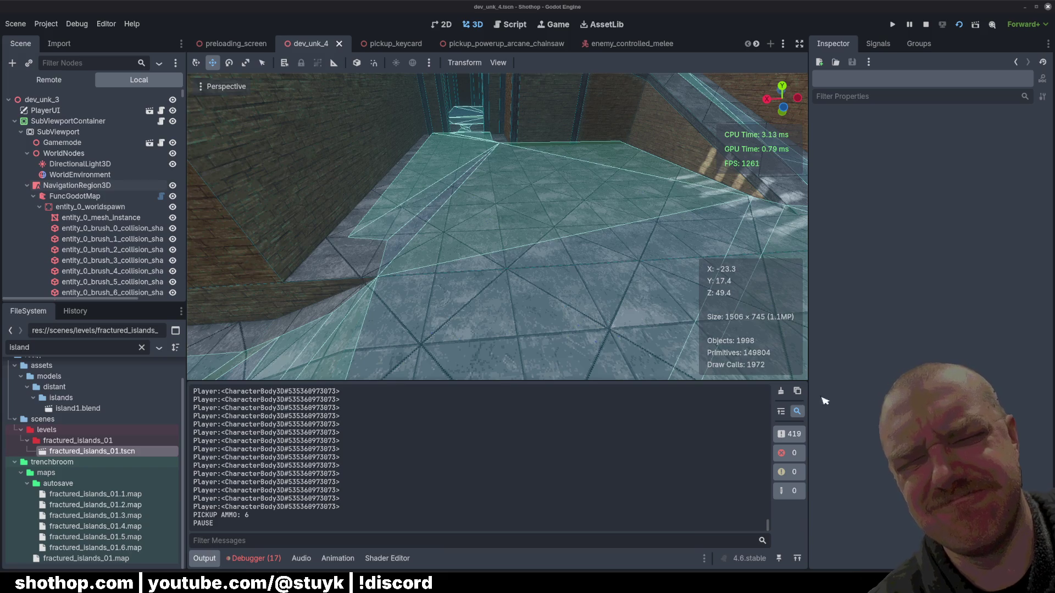
pyautogui.hotkey('alt', 'Tab')
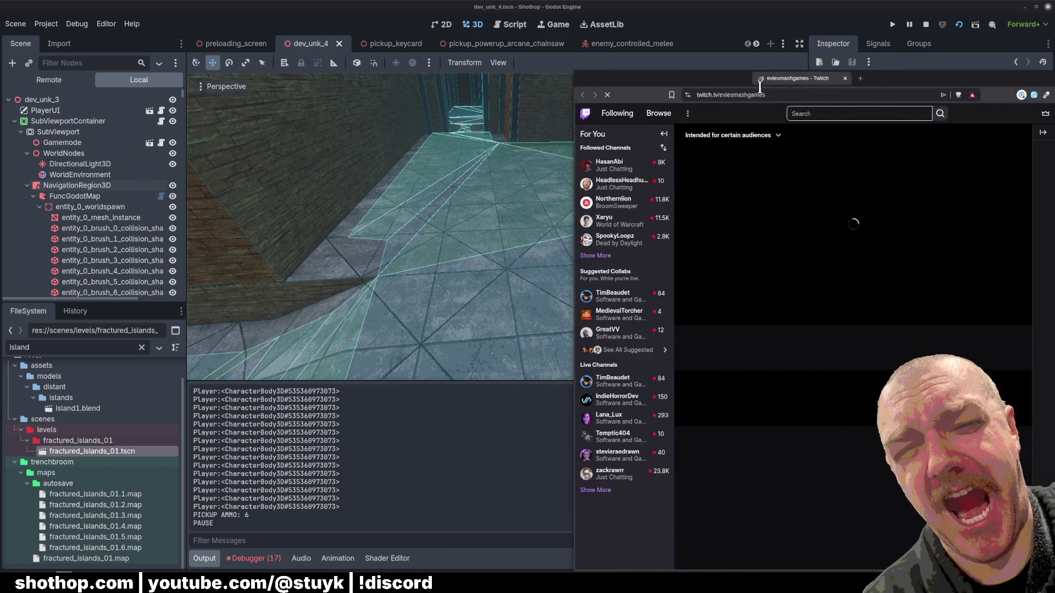
# - Pause the stream, scroll the streamer's Videos page of broadcasts, then hide the browser
pyautogui.click(412, 285)
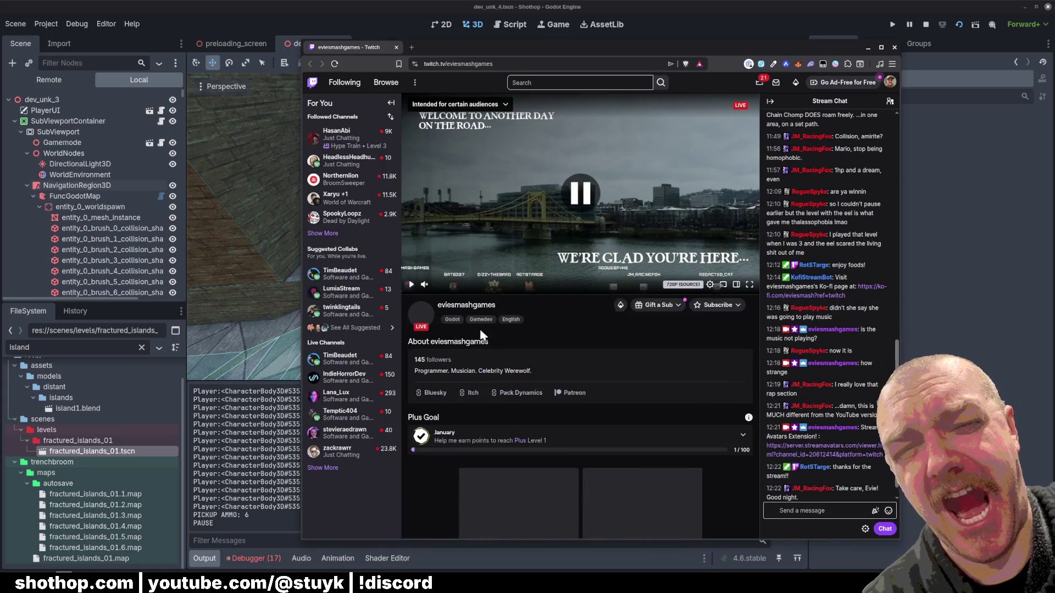
pyautogui.click(460, 305)
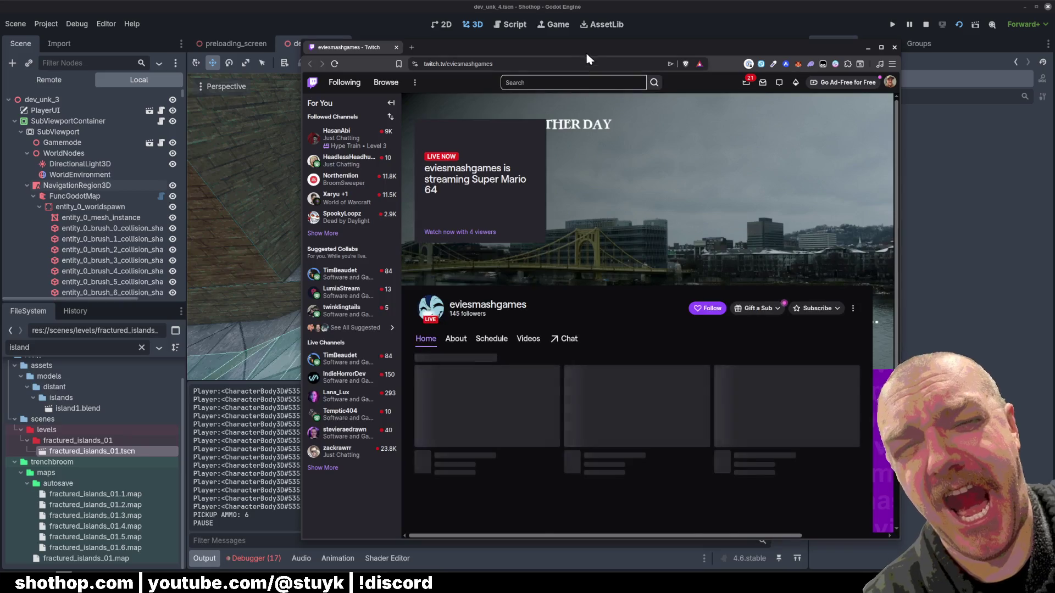
pyautogui.moveTo(587, 55); pyautogui.dragTo(630, 52)
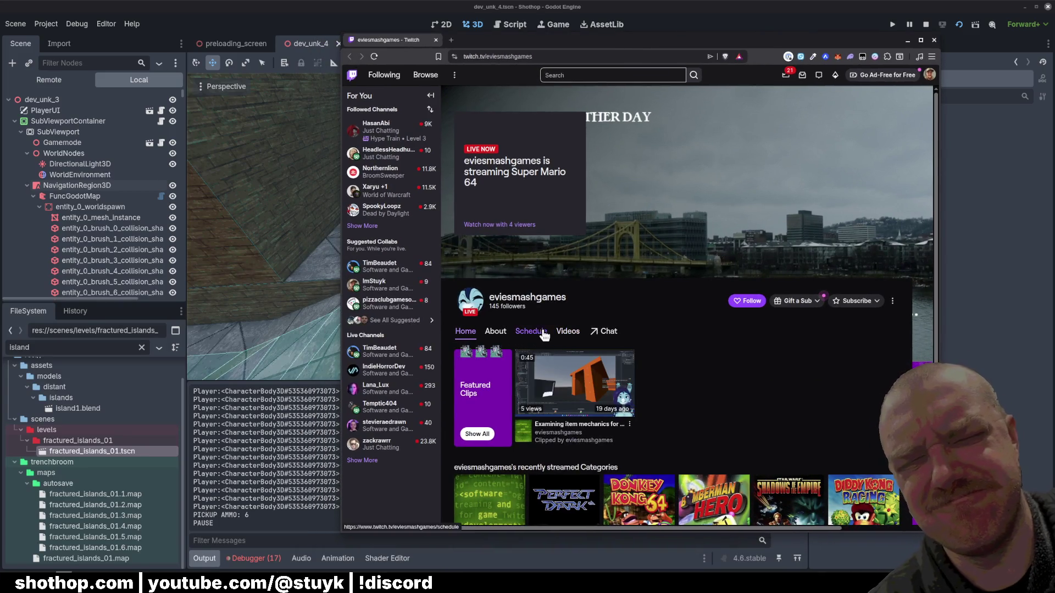
pyautogui.click(575, 335)
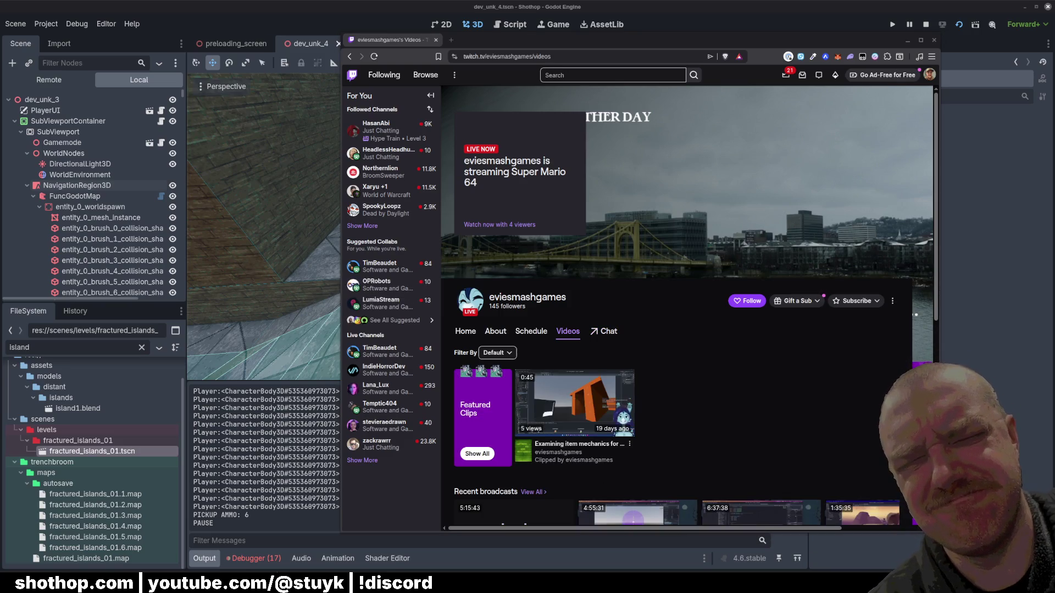
pyautogui.scroll(-3, 671, 328)
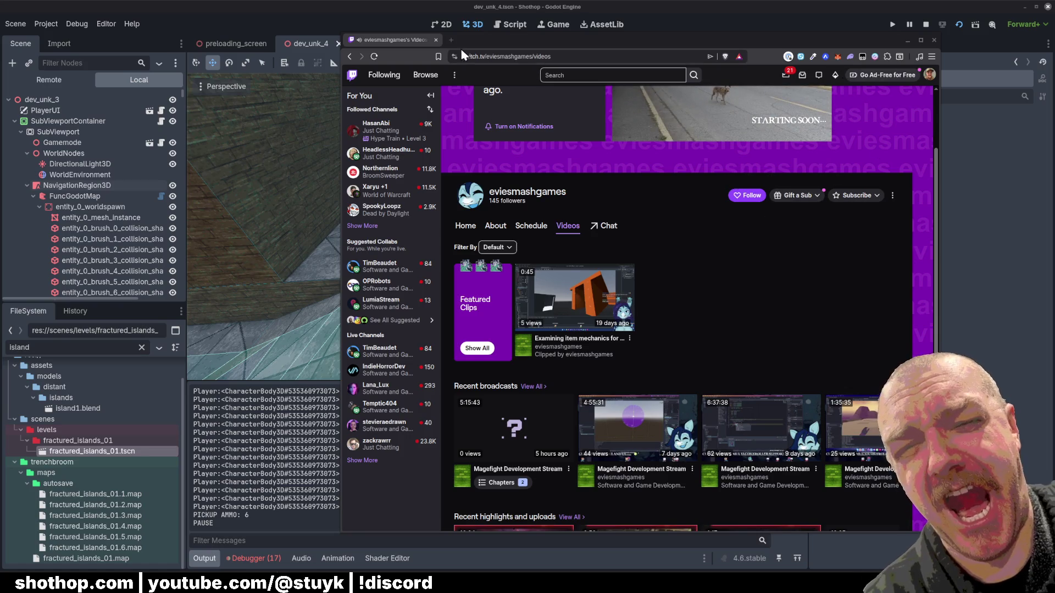
pyautogui.press('super+shift+Right')
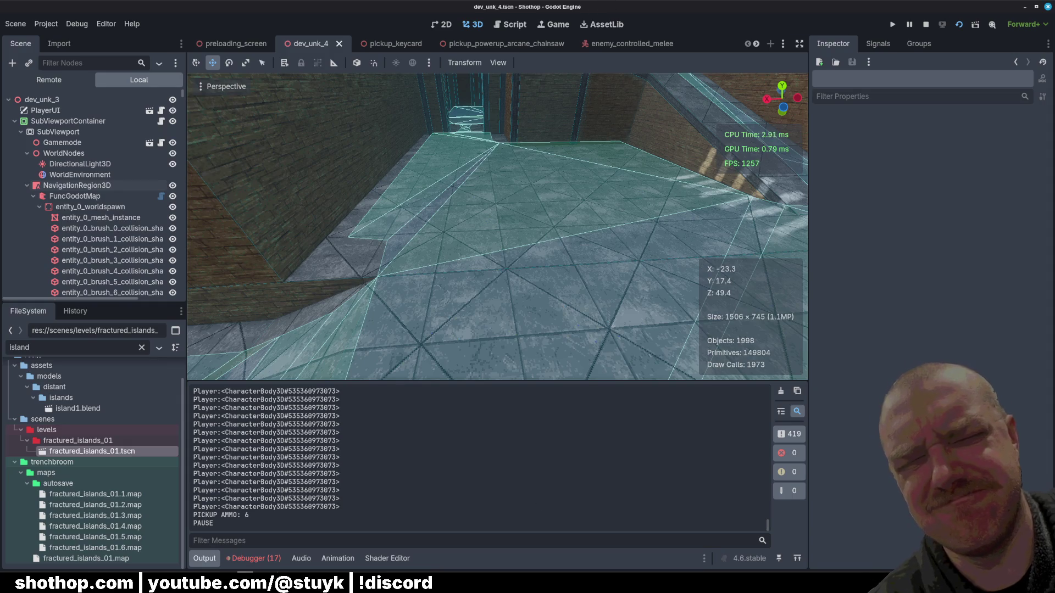
pyautogui.hotkey('alt', 'Tab')
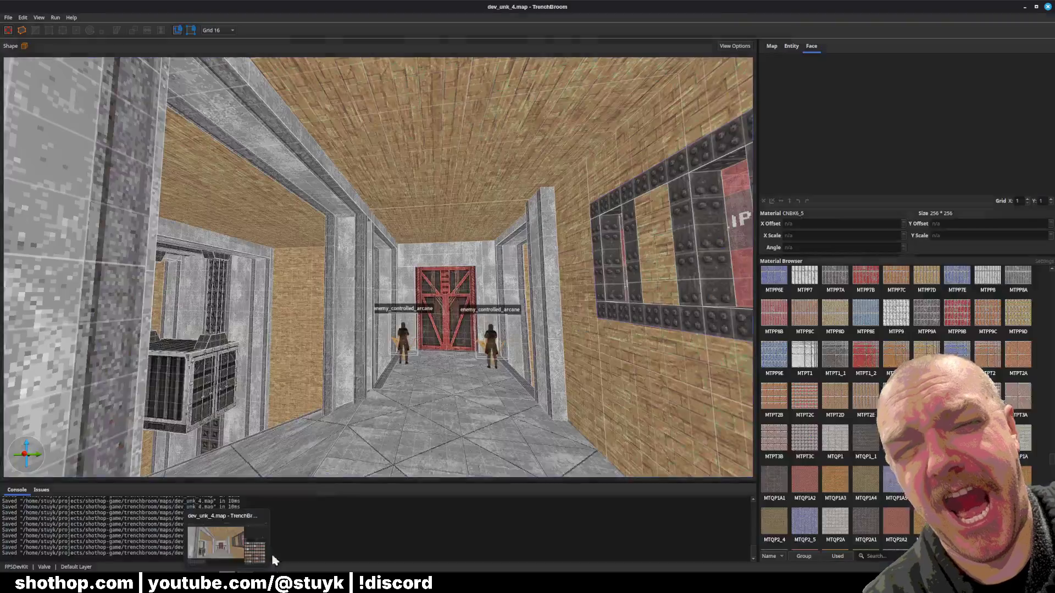
# - Fly the camera through dev_unk_4's rooms, then relaunch the Shothop game from Godot
pyautogui.scroll(3, 478, 349)
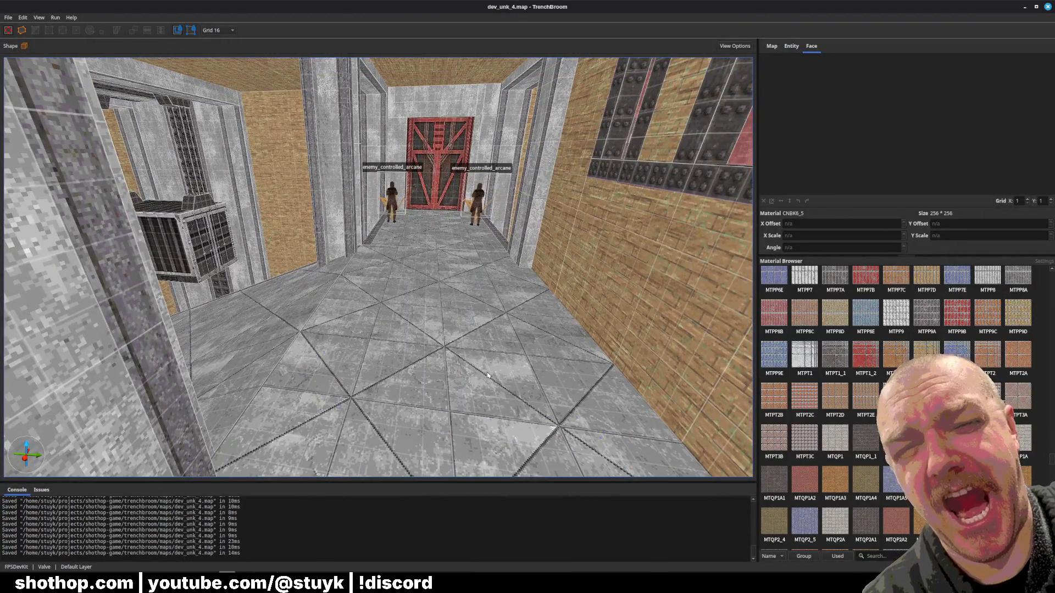
pyautogui.scroll(5, 489, 375)
pyautogui.scroll(10, 604, 378)
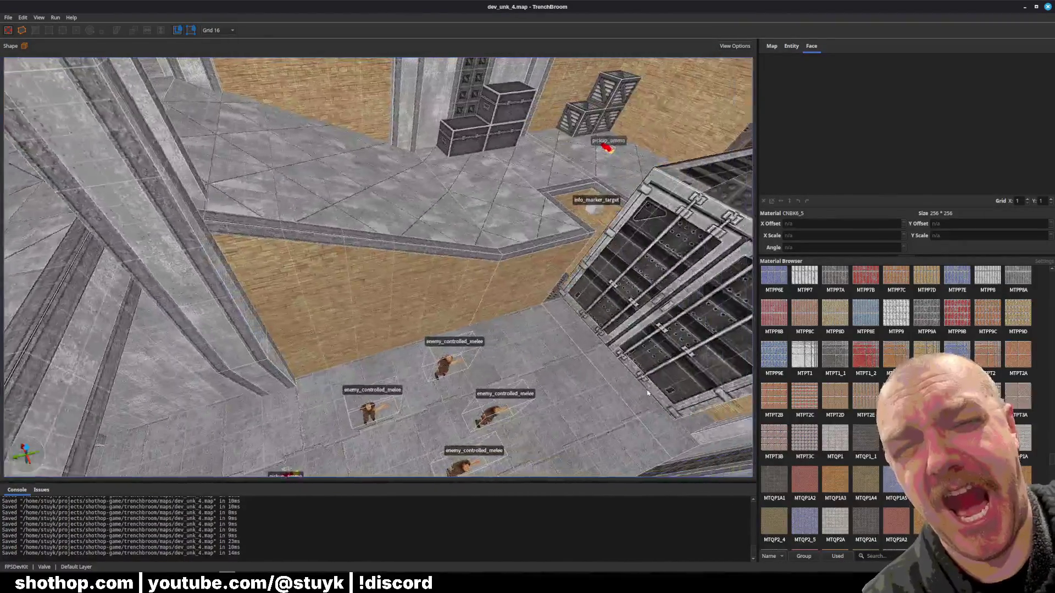
pyautogui.scroll(10, 616, 366)
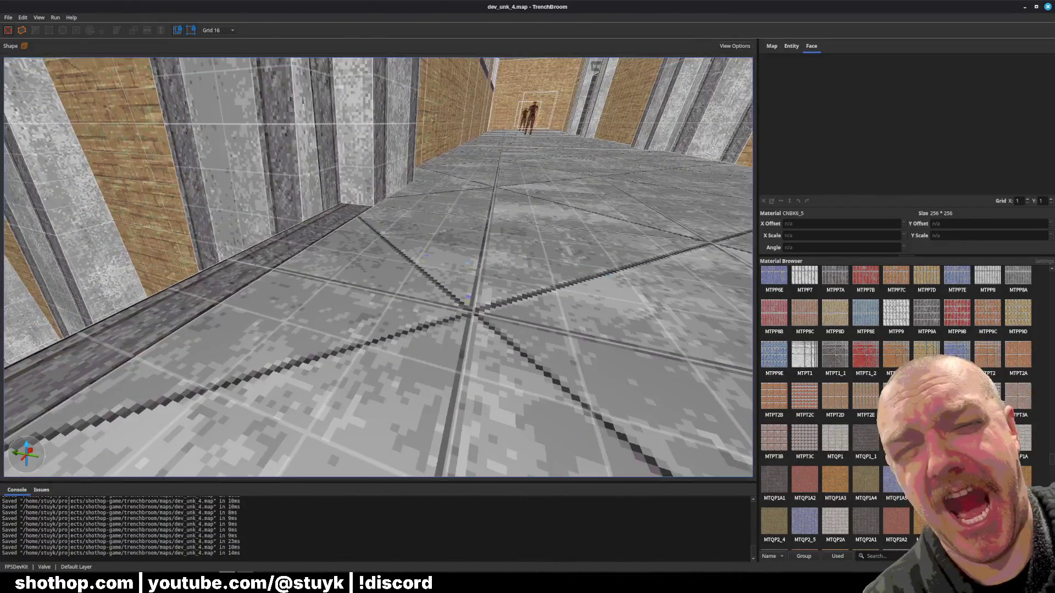
pyautogui.hotkey('alt', 'Tab')
pyautogui.click(959, 24)
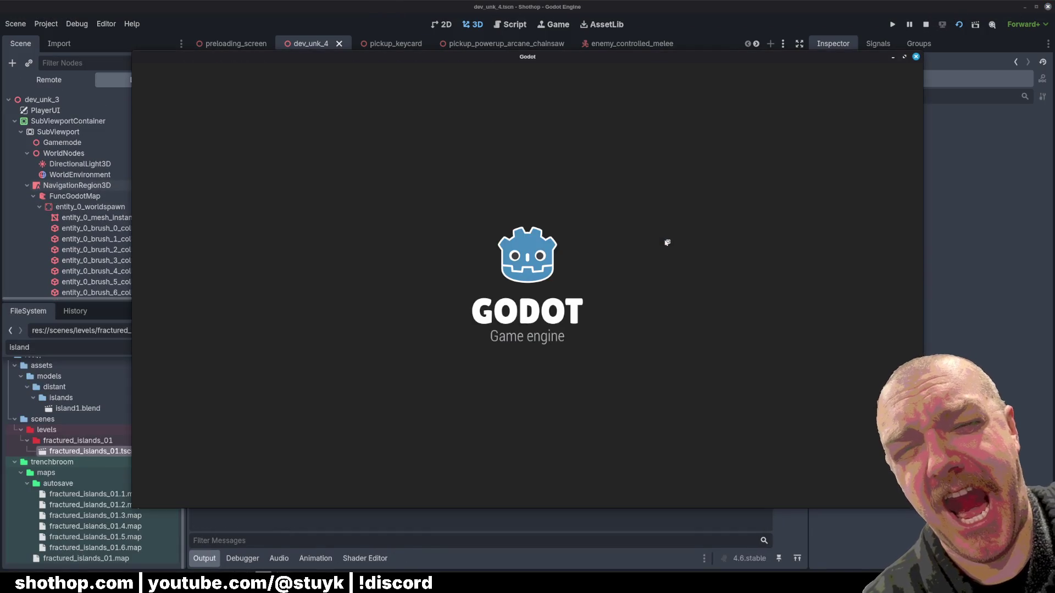